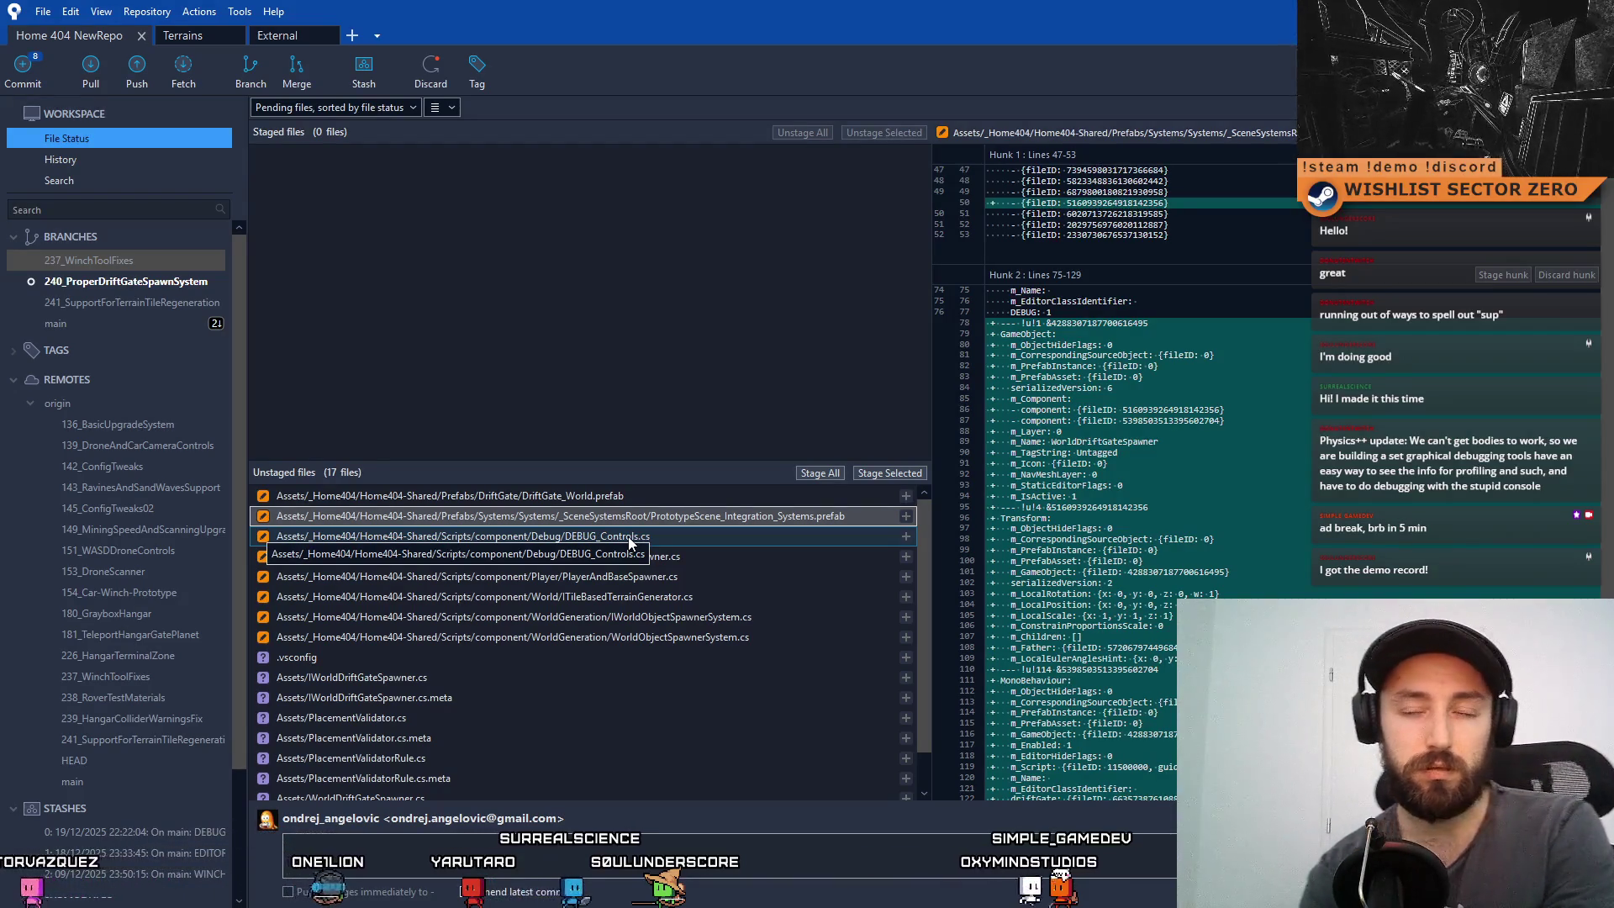
- Review the DriftGate_World.prefab, DEBUG_Controls.cs, IPlayerAndBaseSpawner.cs and PlayerAndBaseSpawner.cs diffs
{"action": "left_click", "coordinate": [653, 503]}
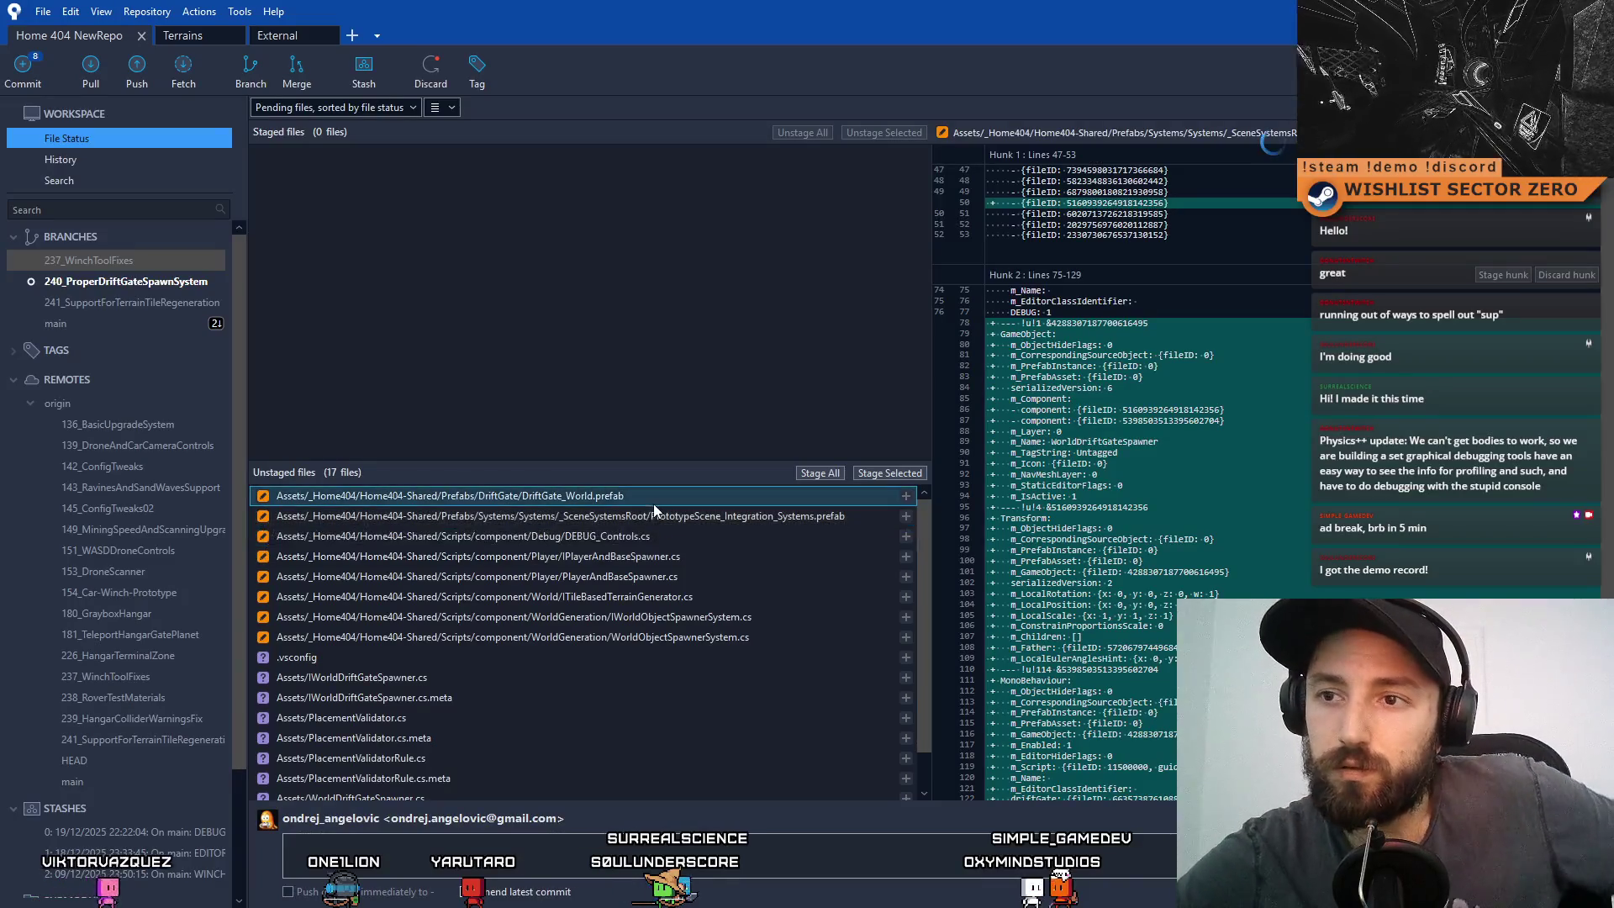
{"action": "left_click", "coordinate": [671, 540]}
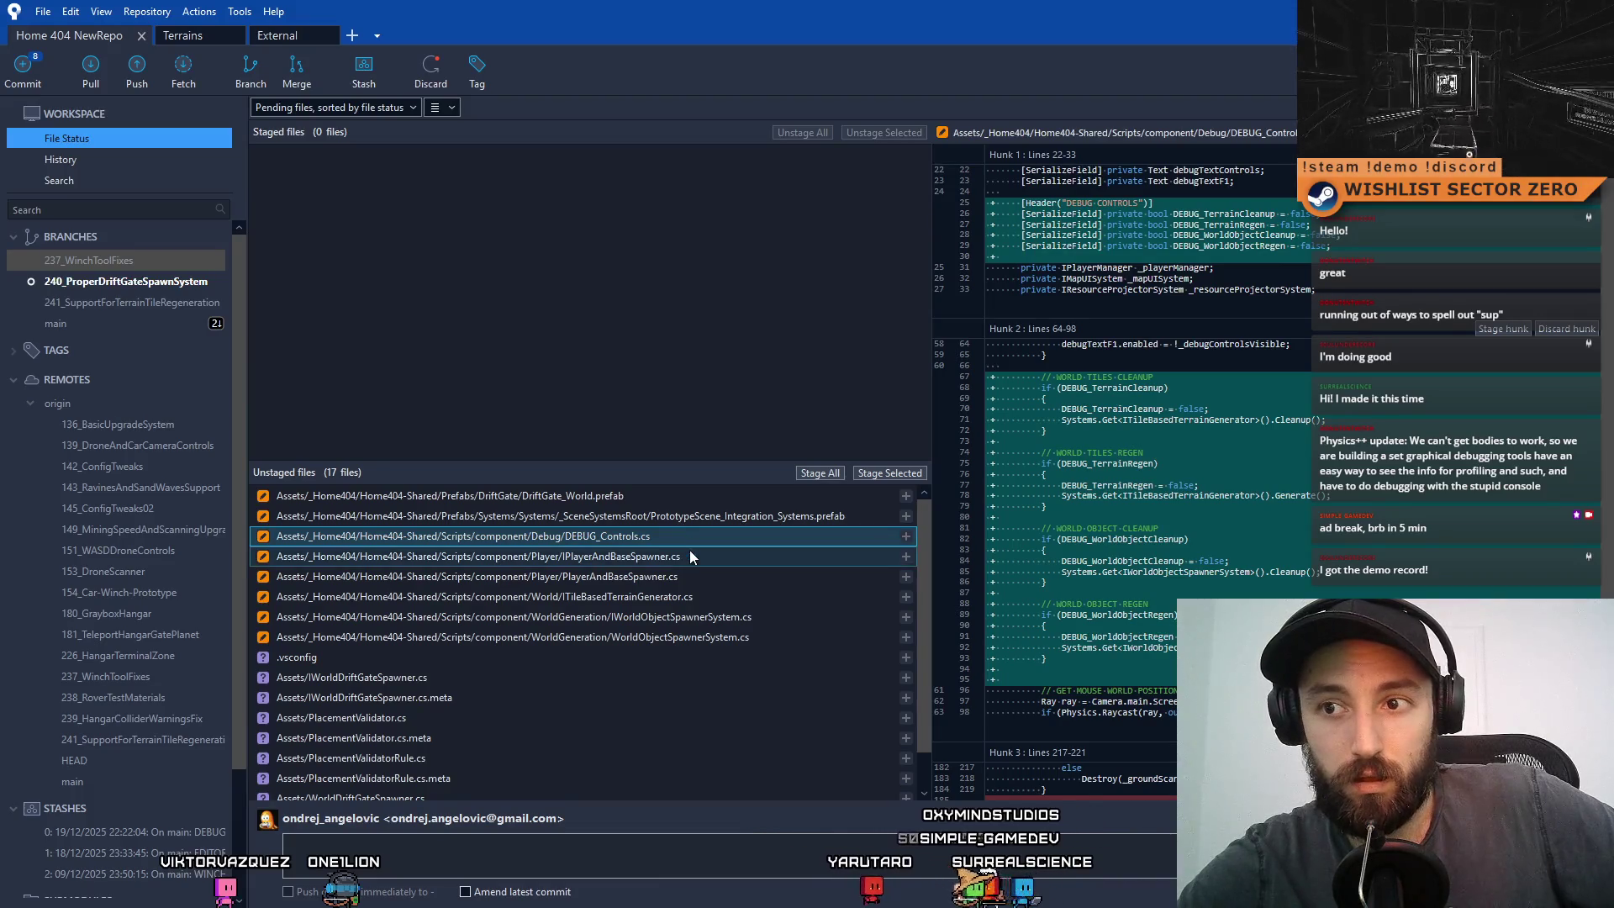
{"action": "left_click", "coordinate": [690, 557]}
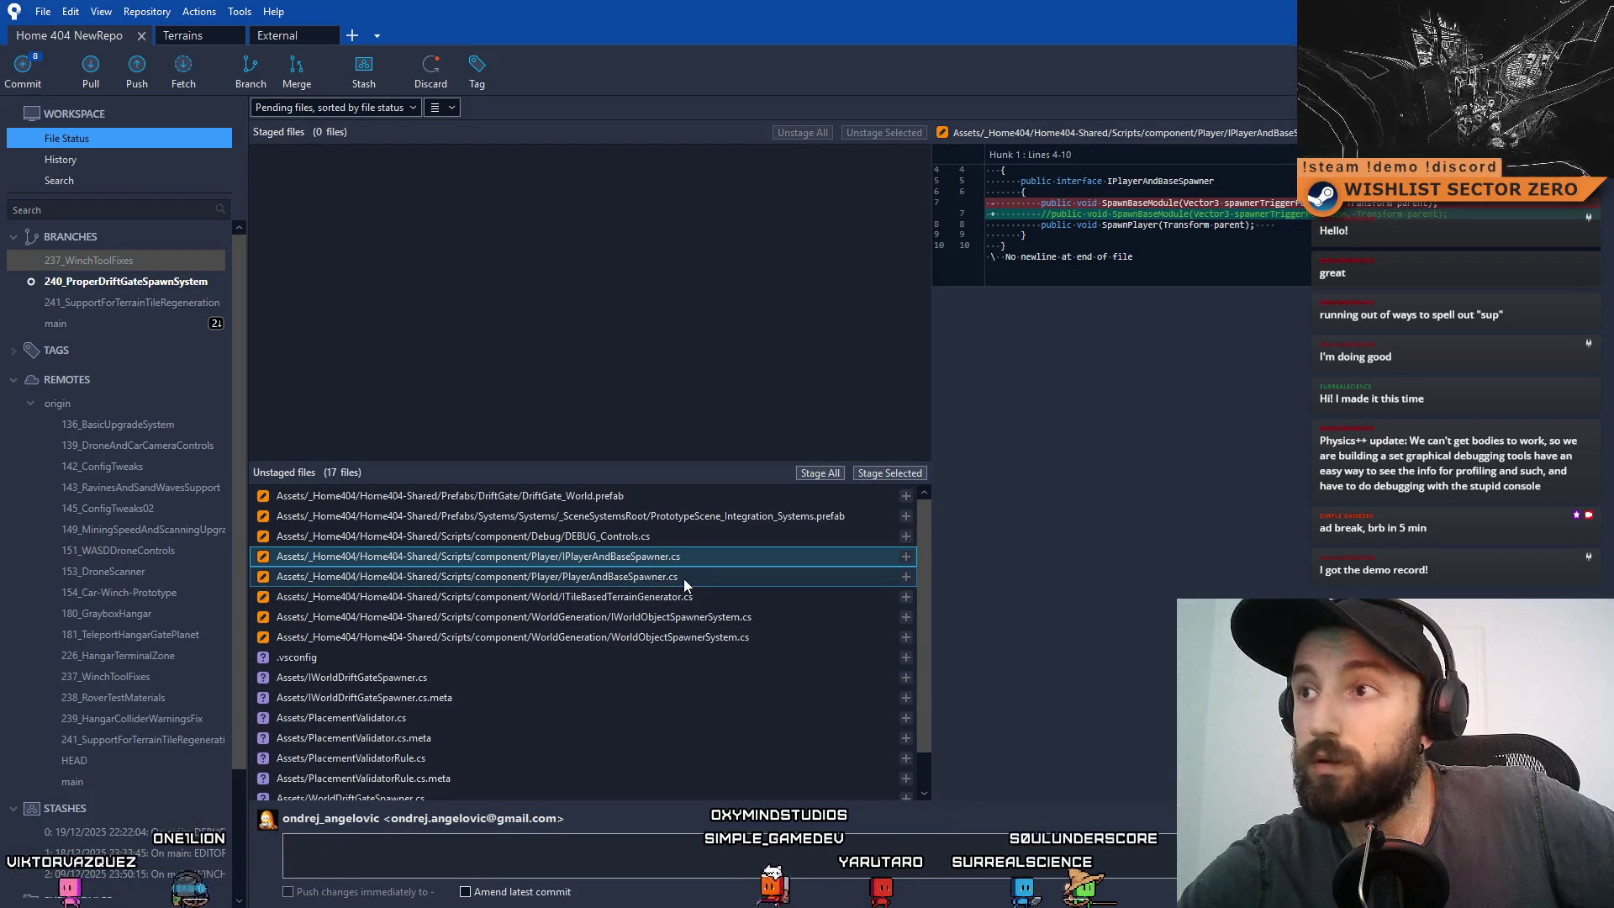
{"action": "left_click", "coordinate": [683, 578]}
{"action": "left_click", "coordinate": [697, 561]}
{"action": "left_click", "coordinate": [681, 578]}
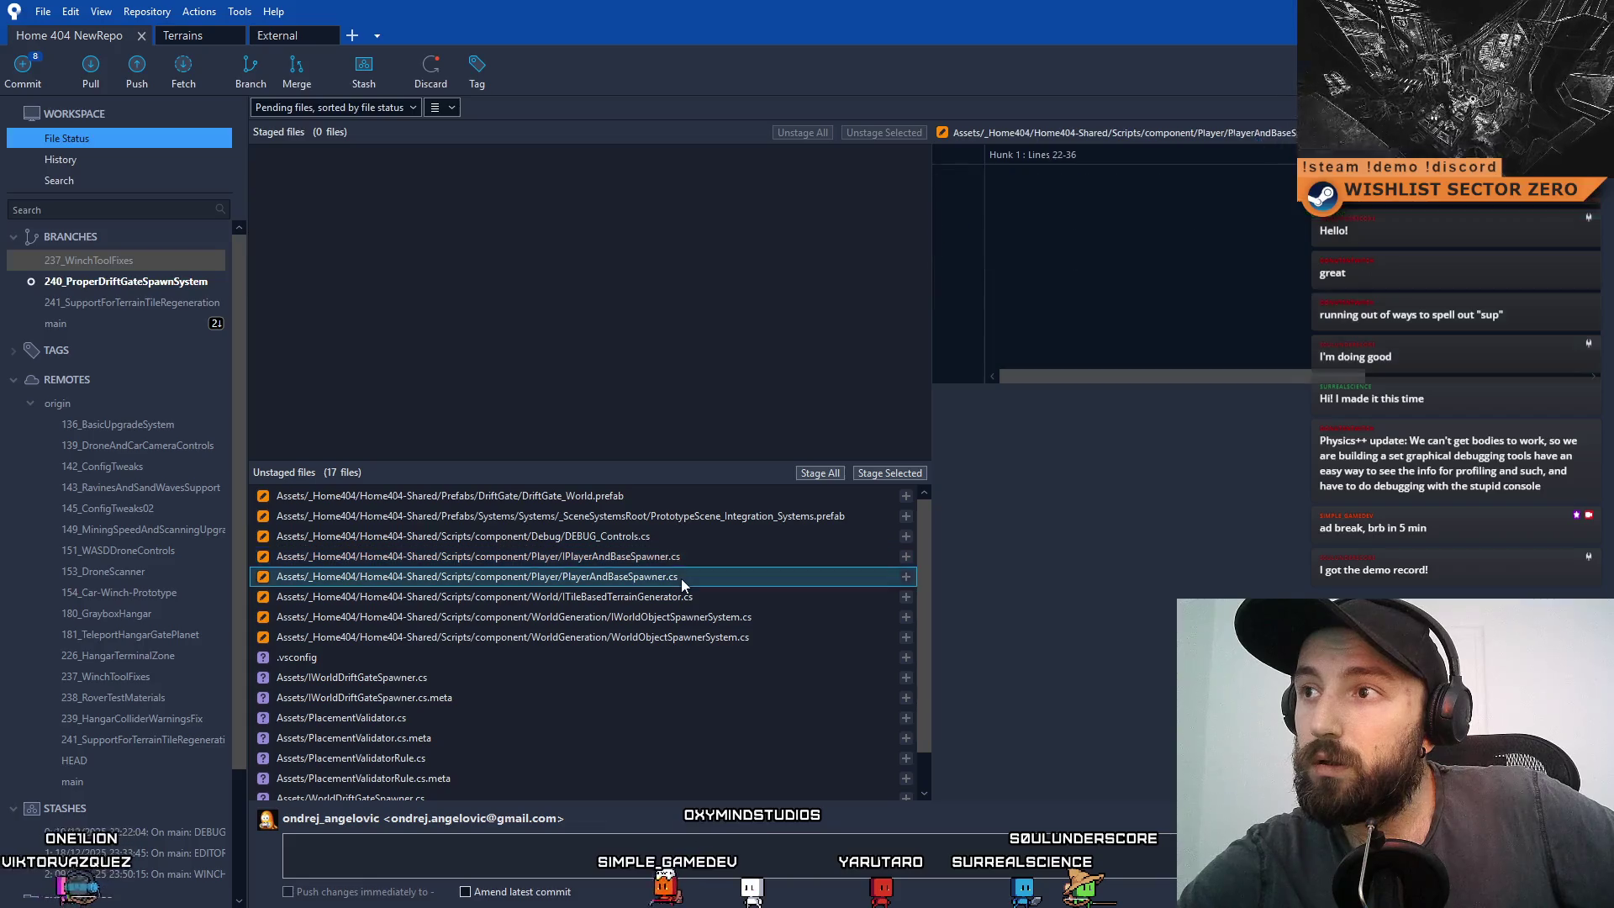
{"action": "left_click", "coordinate": [688, 558]}
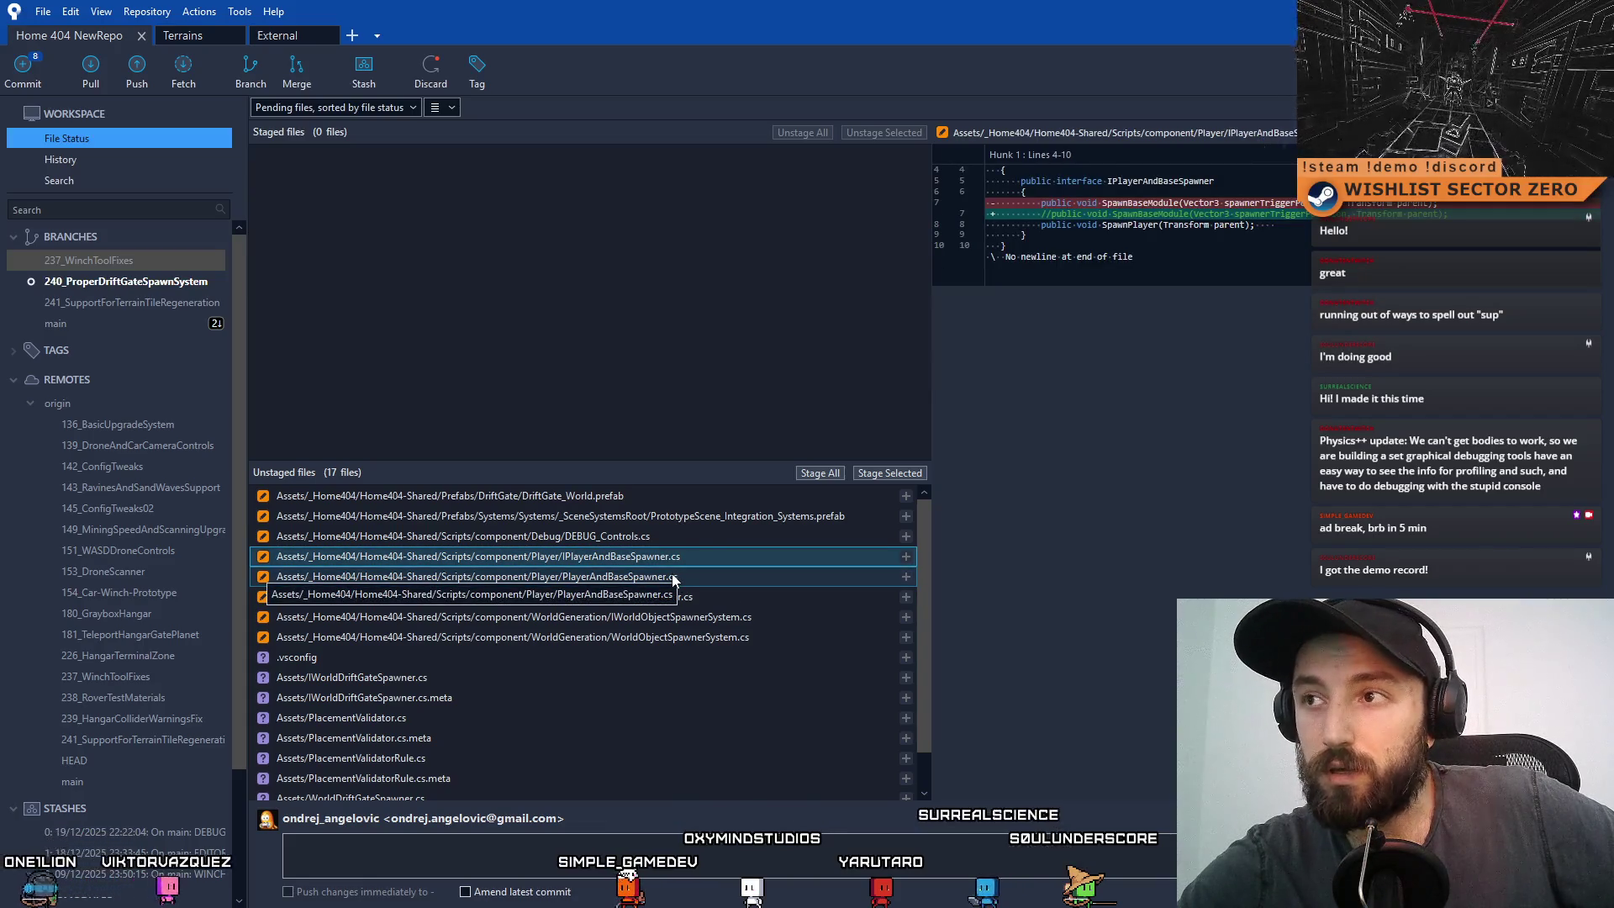
{"action": "left_click", "coordinate": [672, 578]}
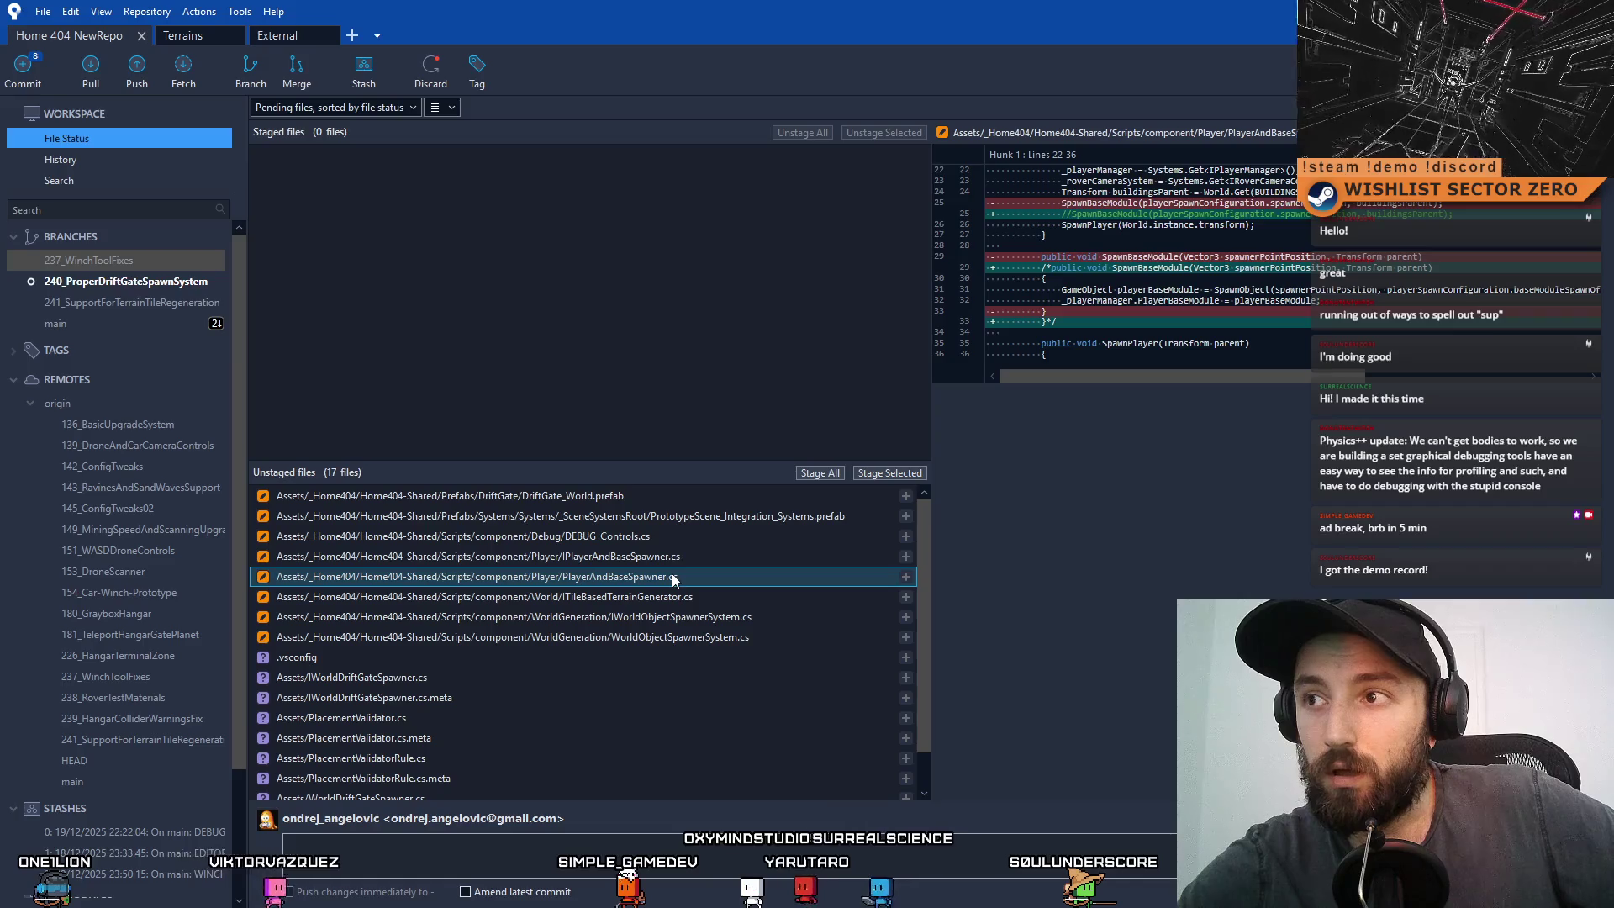
{"action": "left_click", "coordinate": [679, 555]}
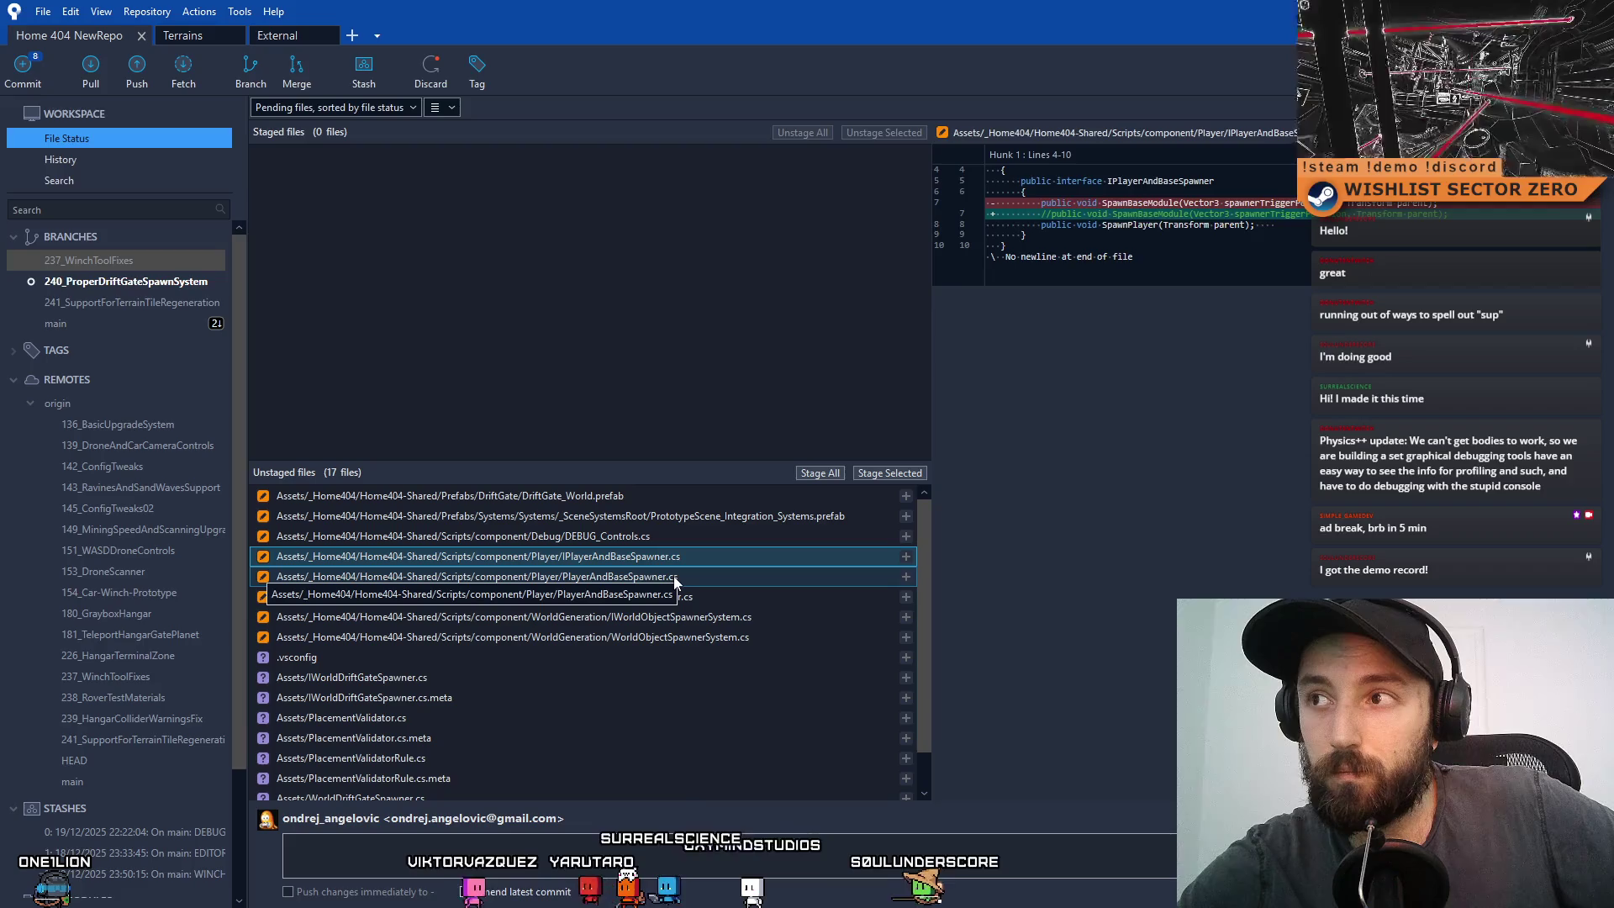
{"action": "left_click", "coordinate": [674, 577]}
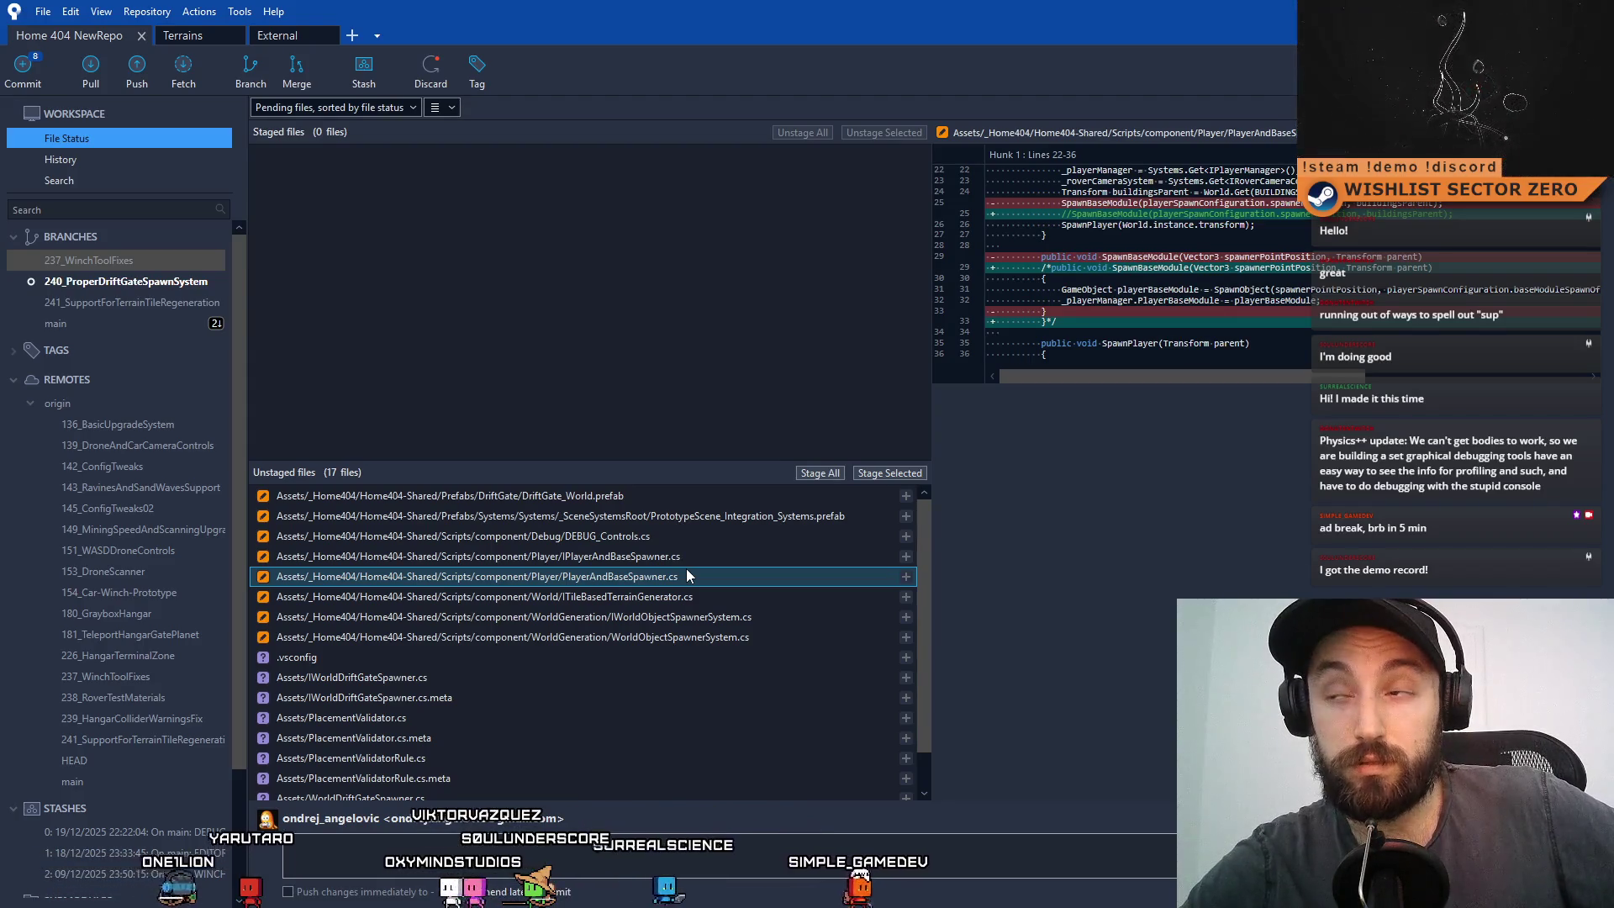
{"action": "key", "text": "Up"}
{"action": "left_click", "coordinate": [682, 578]}
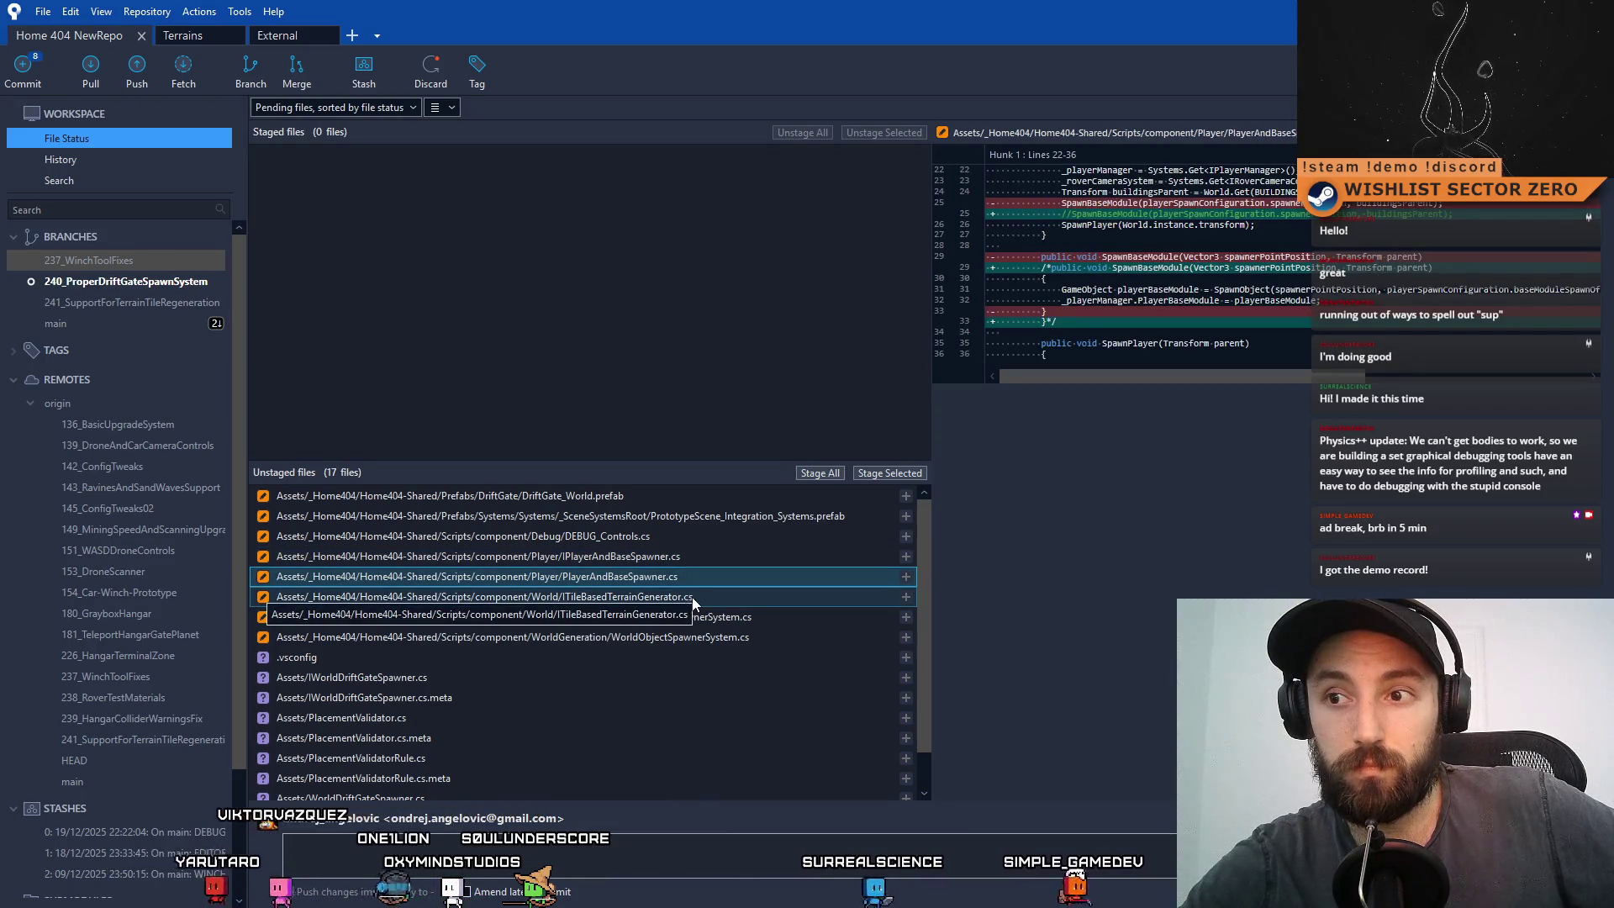
- Check the ITileBasedTerrainGenerator.cs and IWorldObjectSpawnerSystem.cs diffs, then the WorldObjectSpawnerSystem.cs diff
{"action": "left_click", "coordinate": [688, 599]}
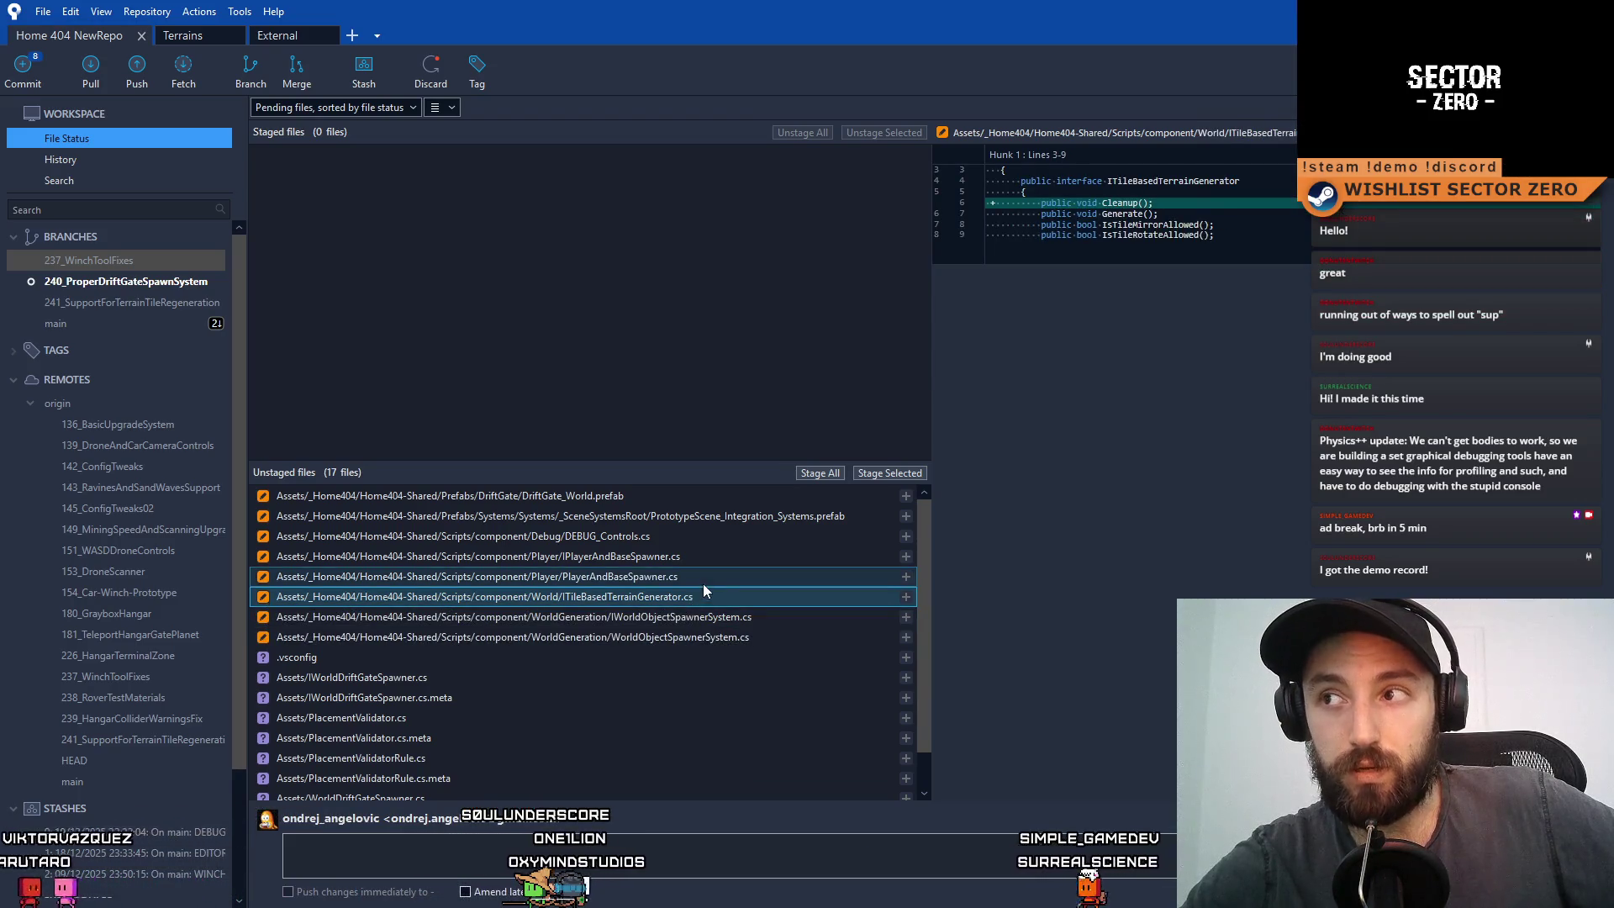
{"action": "left_click", "coordinate": [691, 618]}
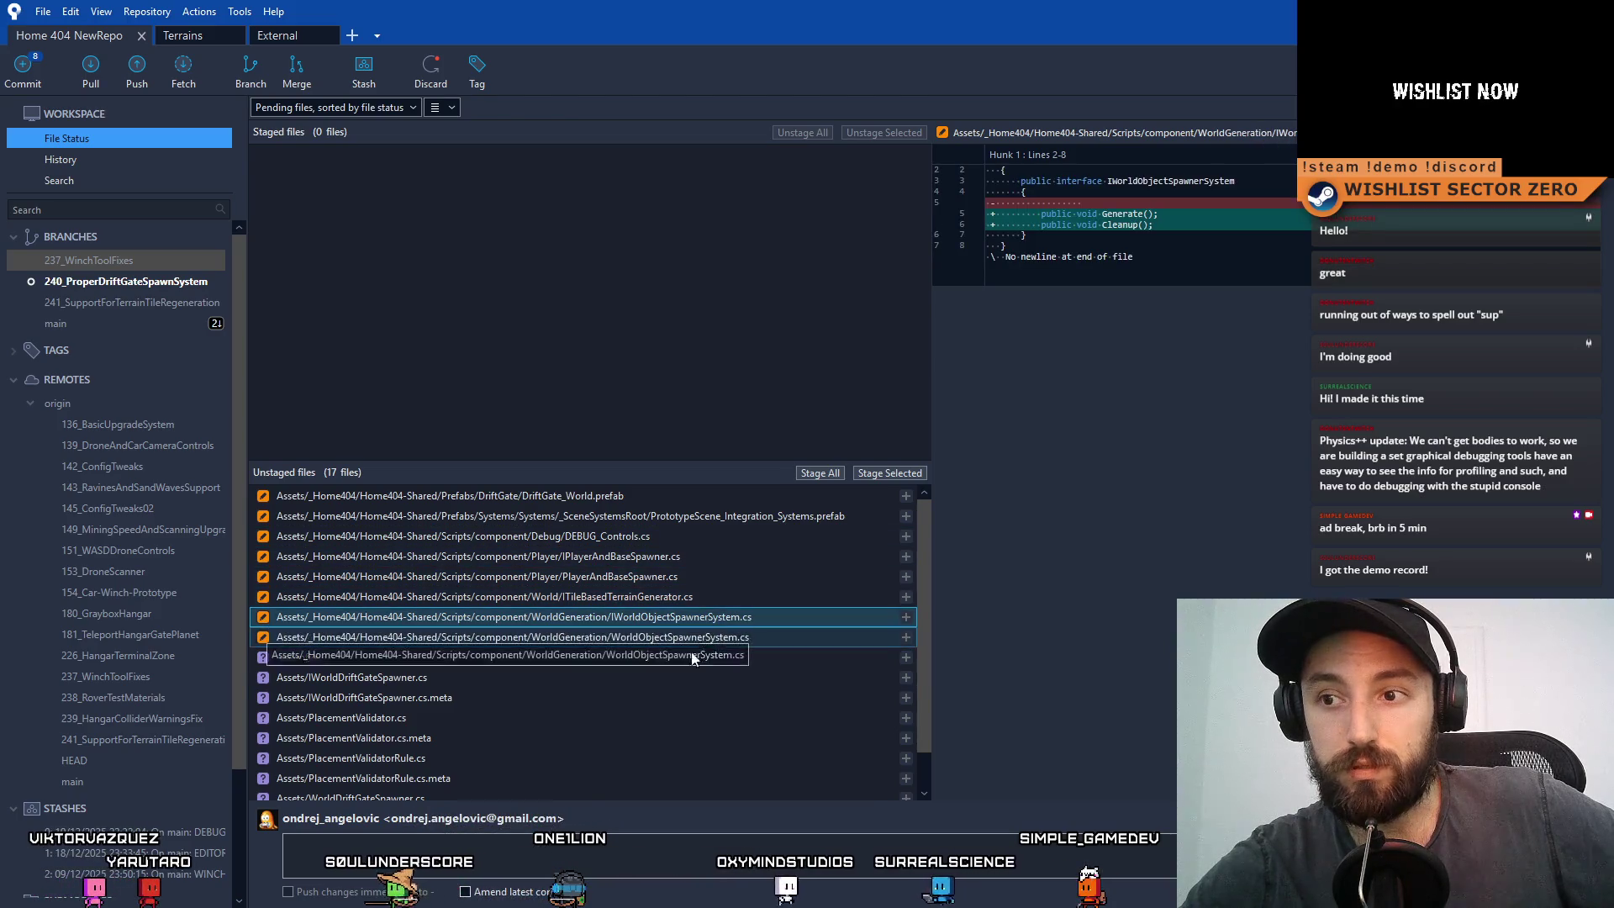
{"action": "left_click", "coordinate": [685, 644]}
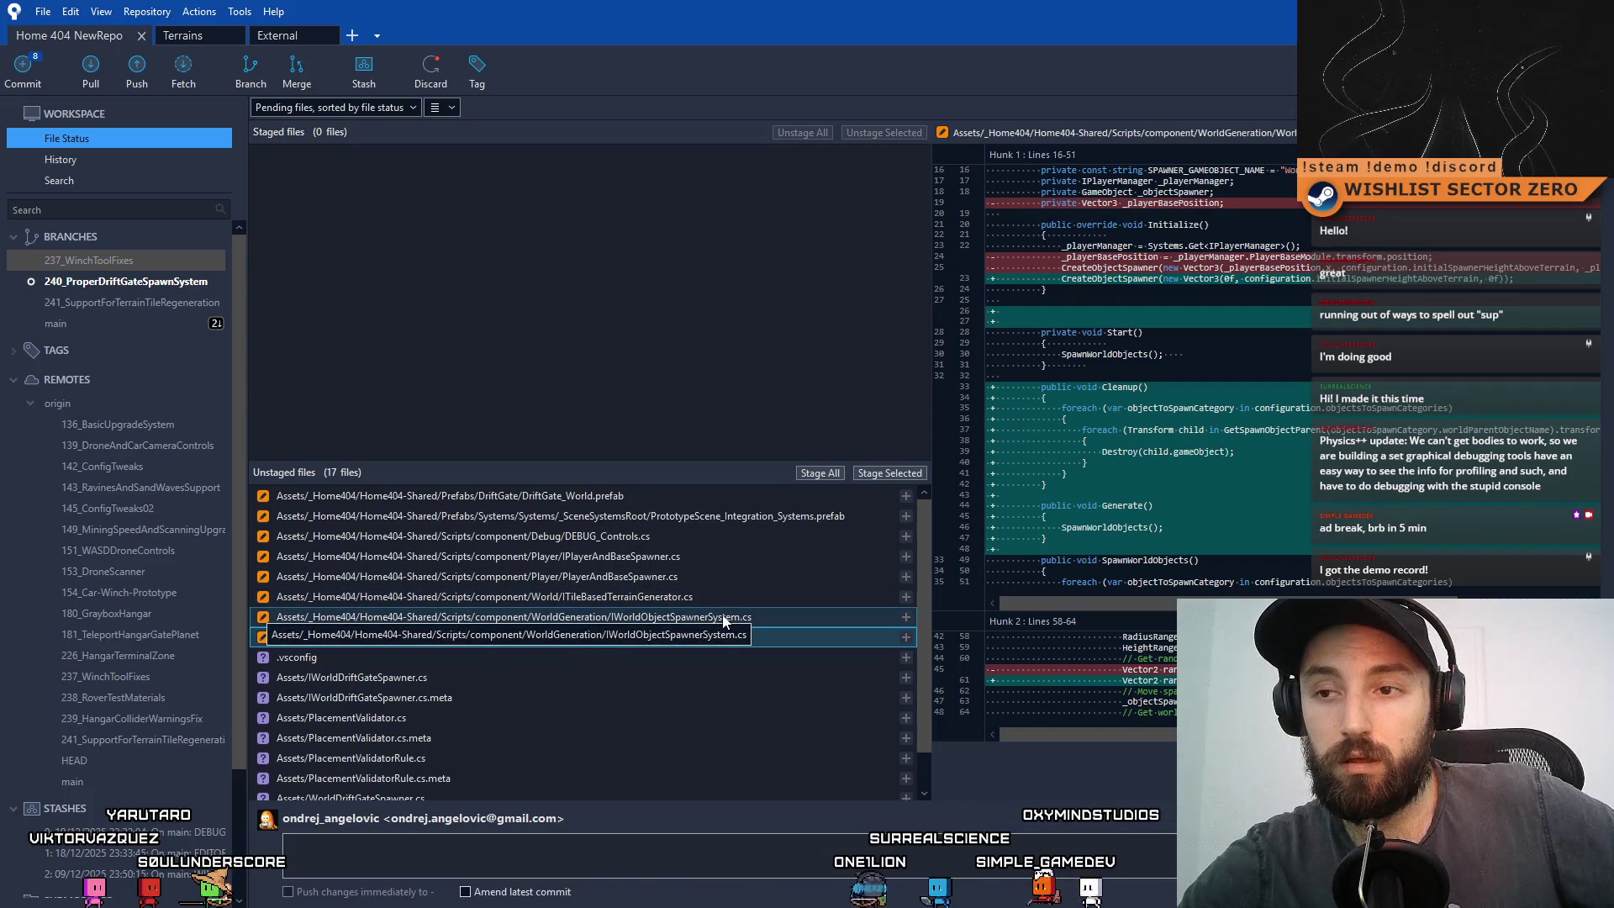
{"action": "scroll", "coordinate": [126, 627], "scroll_direction": "down", "scroll_amount": 3}
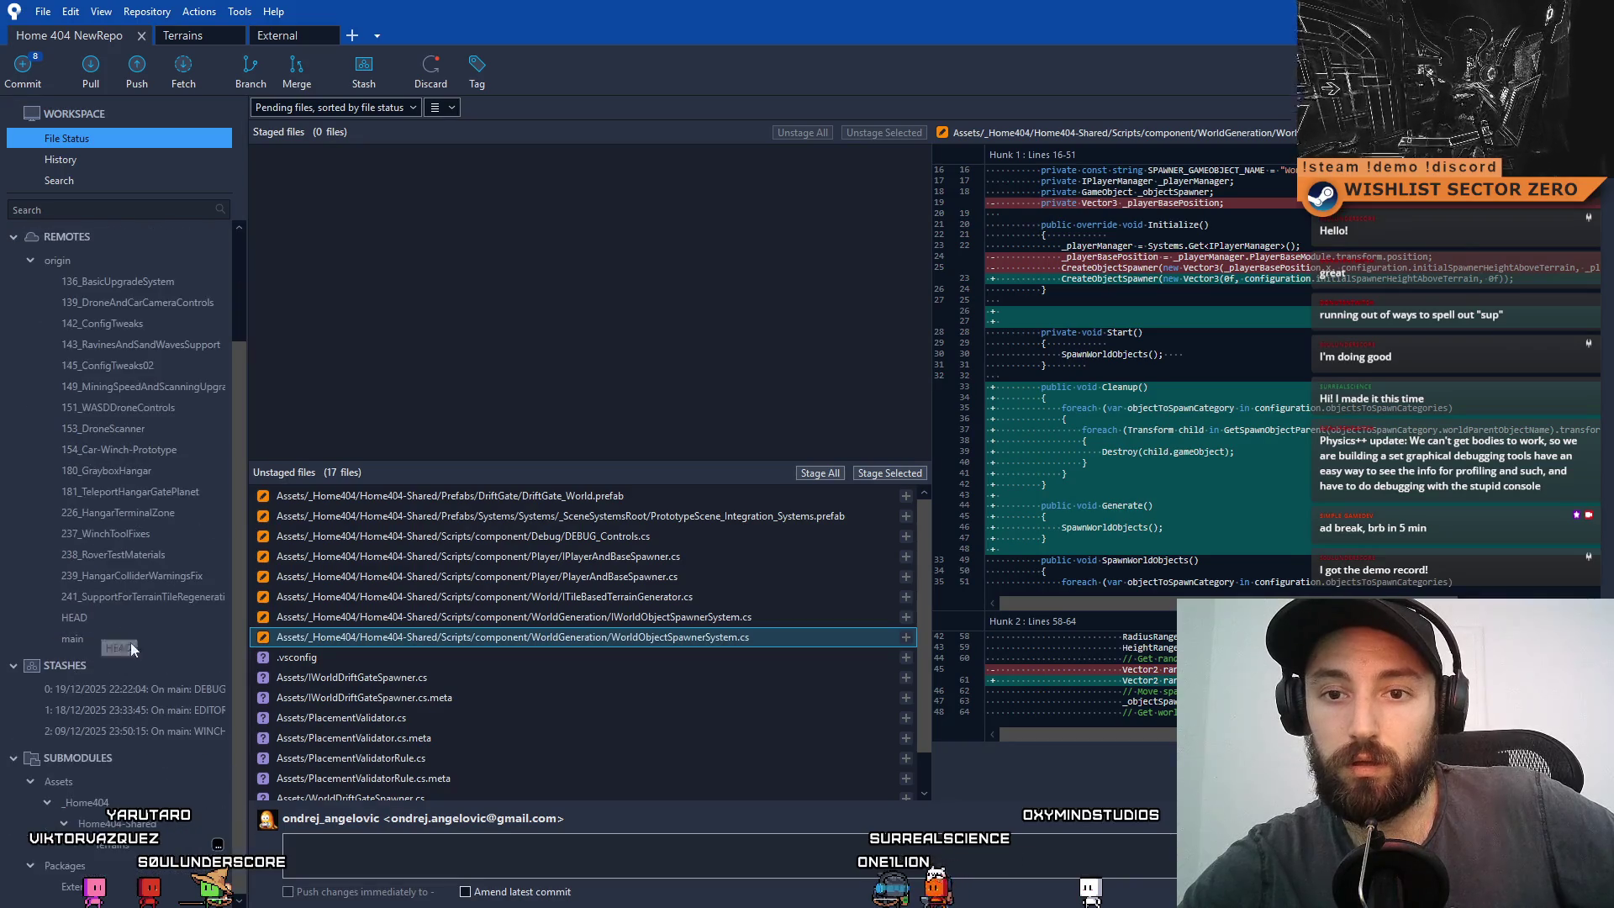
{"action": "left_click", "coordinate": [170, 713]}
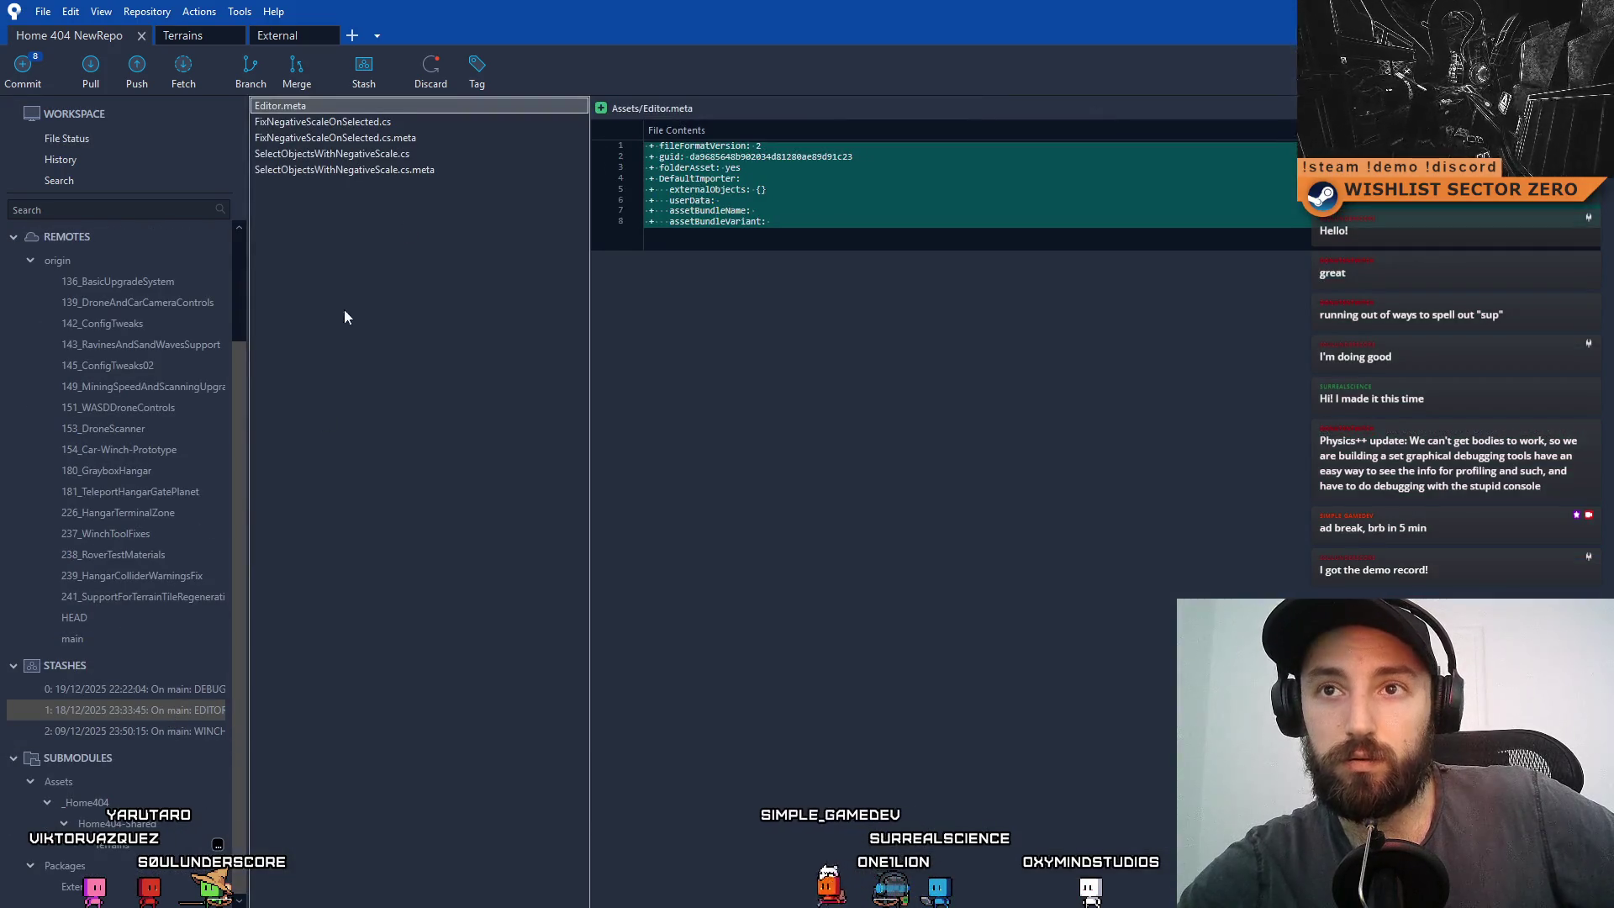
{"action": "left_click", "coordinate": [153, 688]}
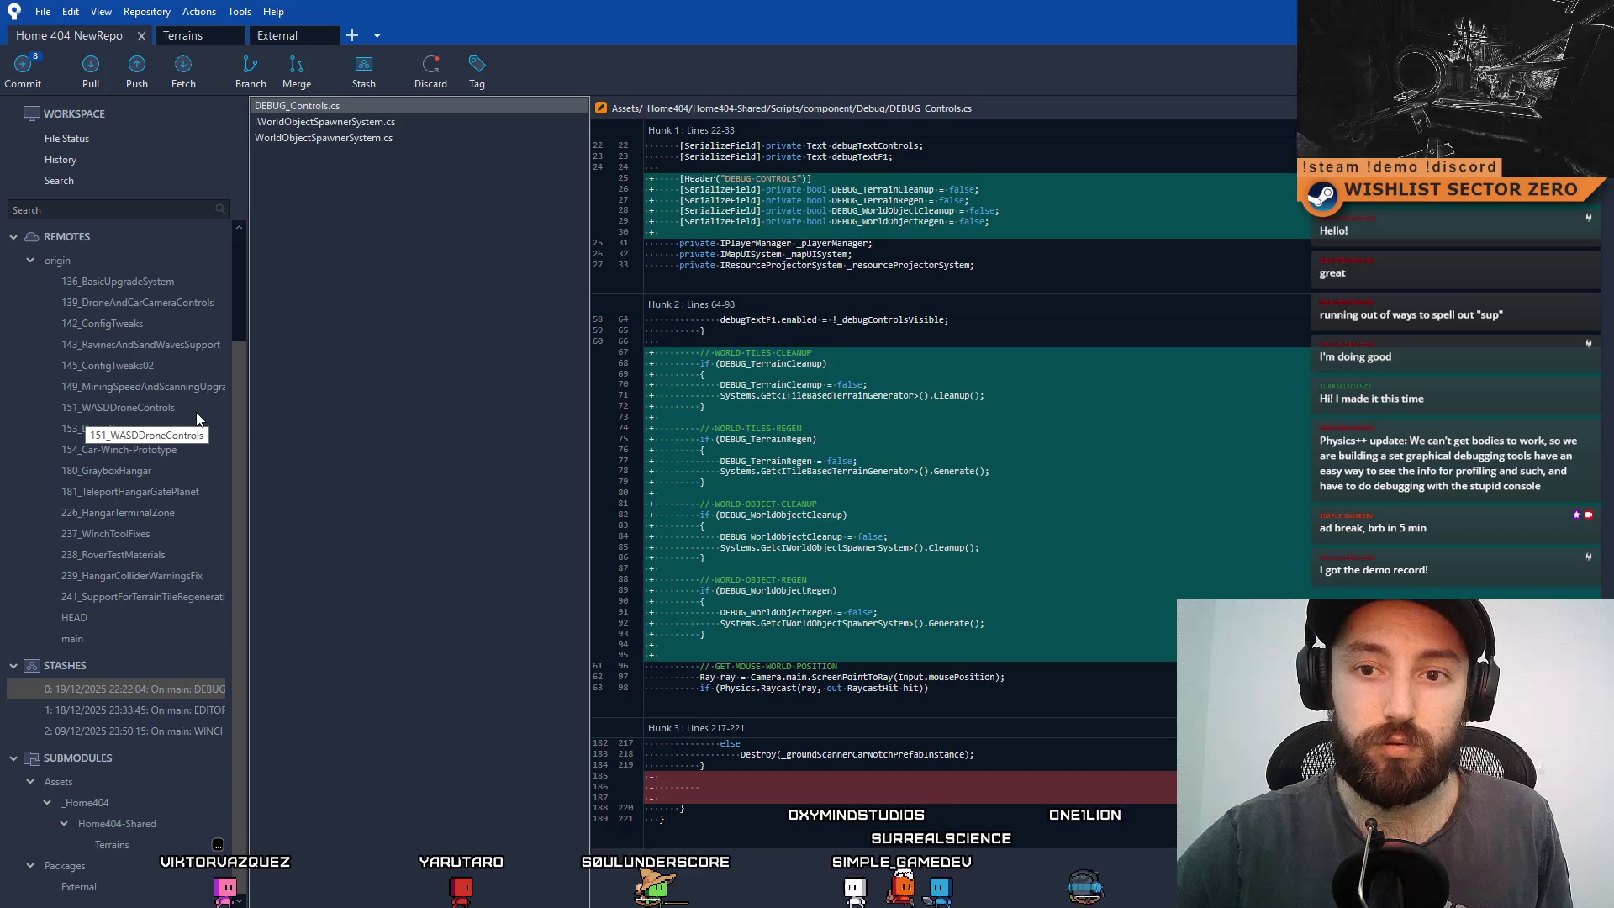
{"action": "left_click", "coordinate": [324, 138]}
{"action": "left_click", "coordinate": [328, 123]}
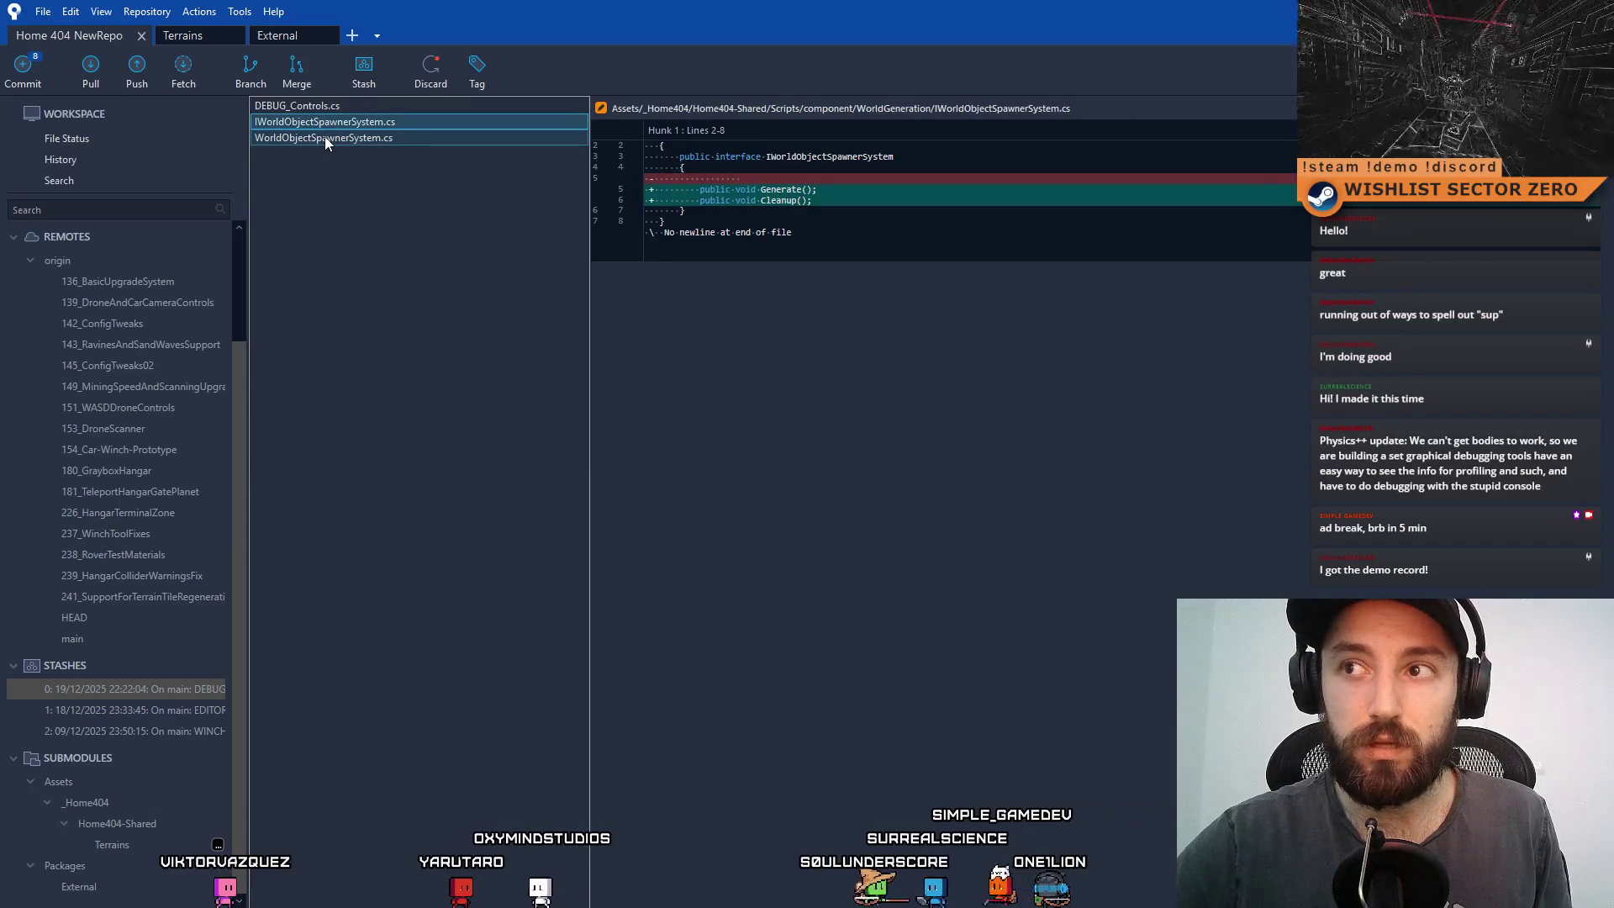
{"action": "left_click", "coordinate": [325, 139]}
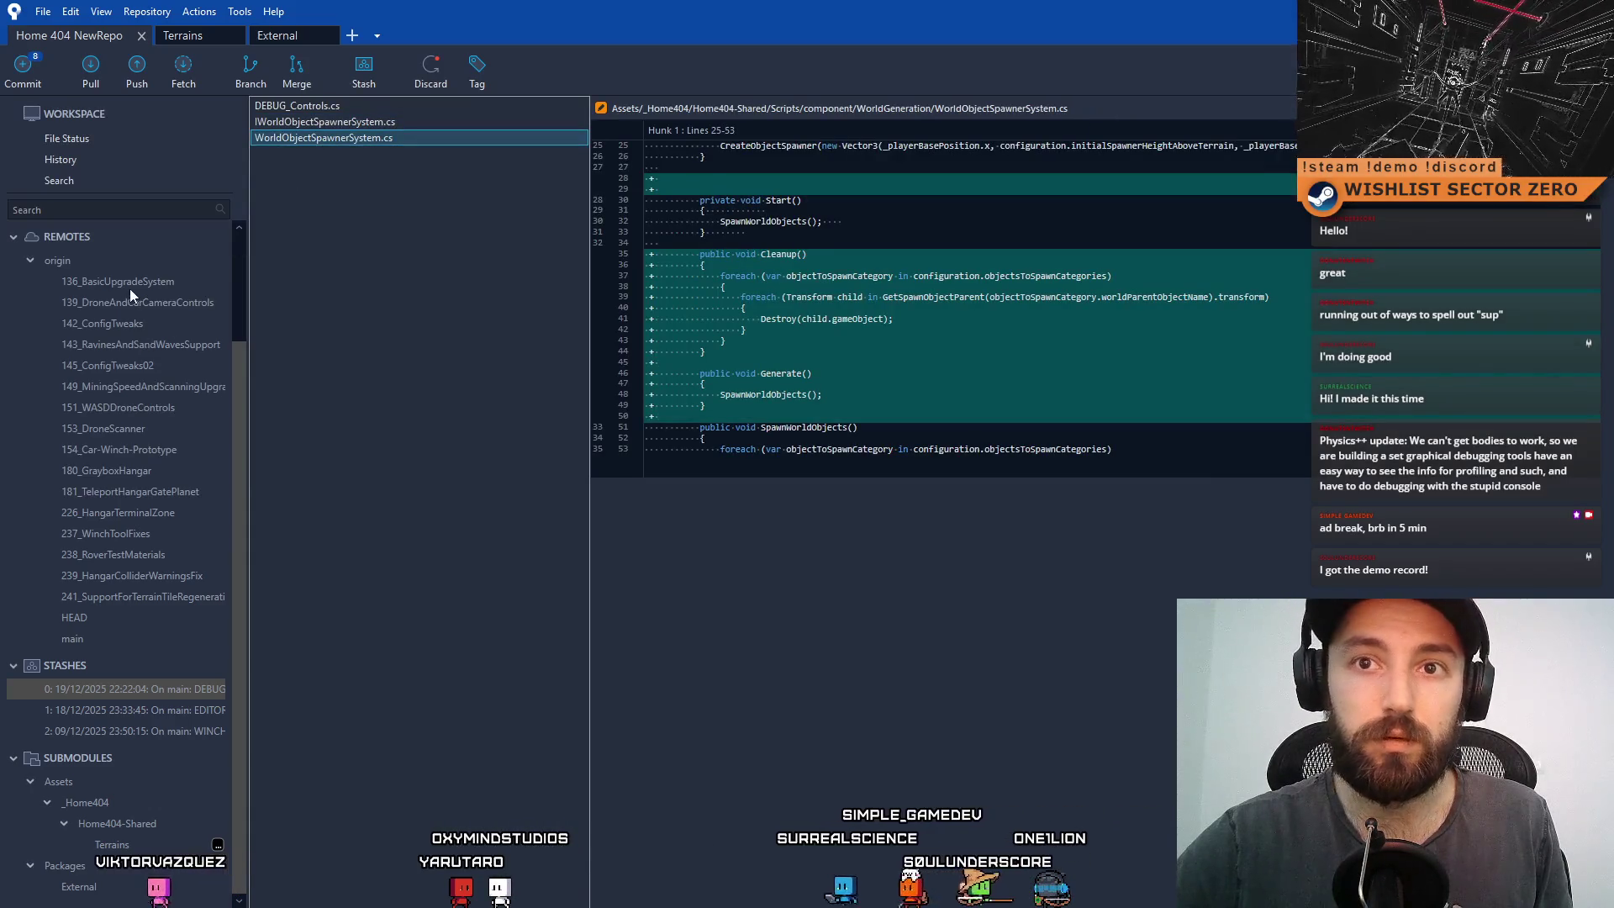
{"action": "left_click", "coordinate": [106, 139]}
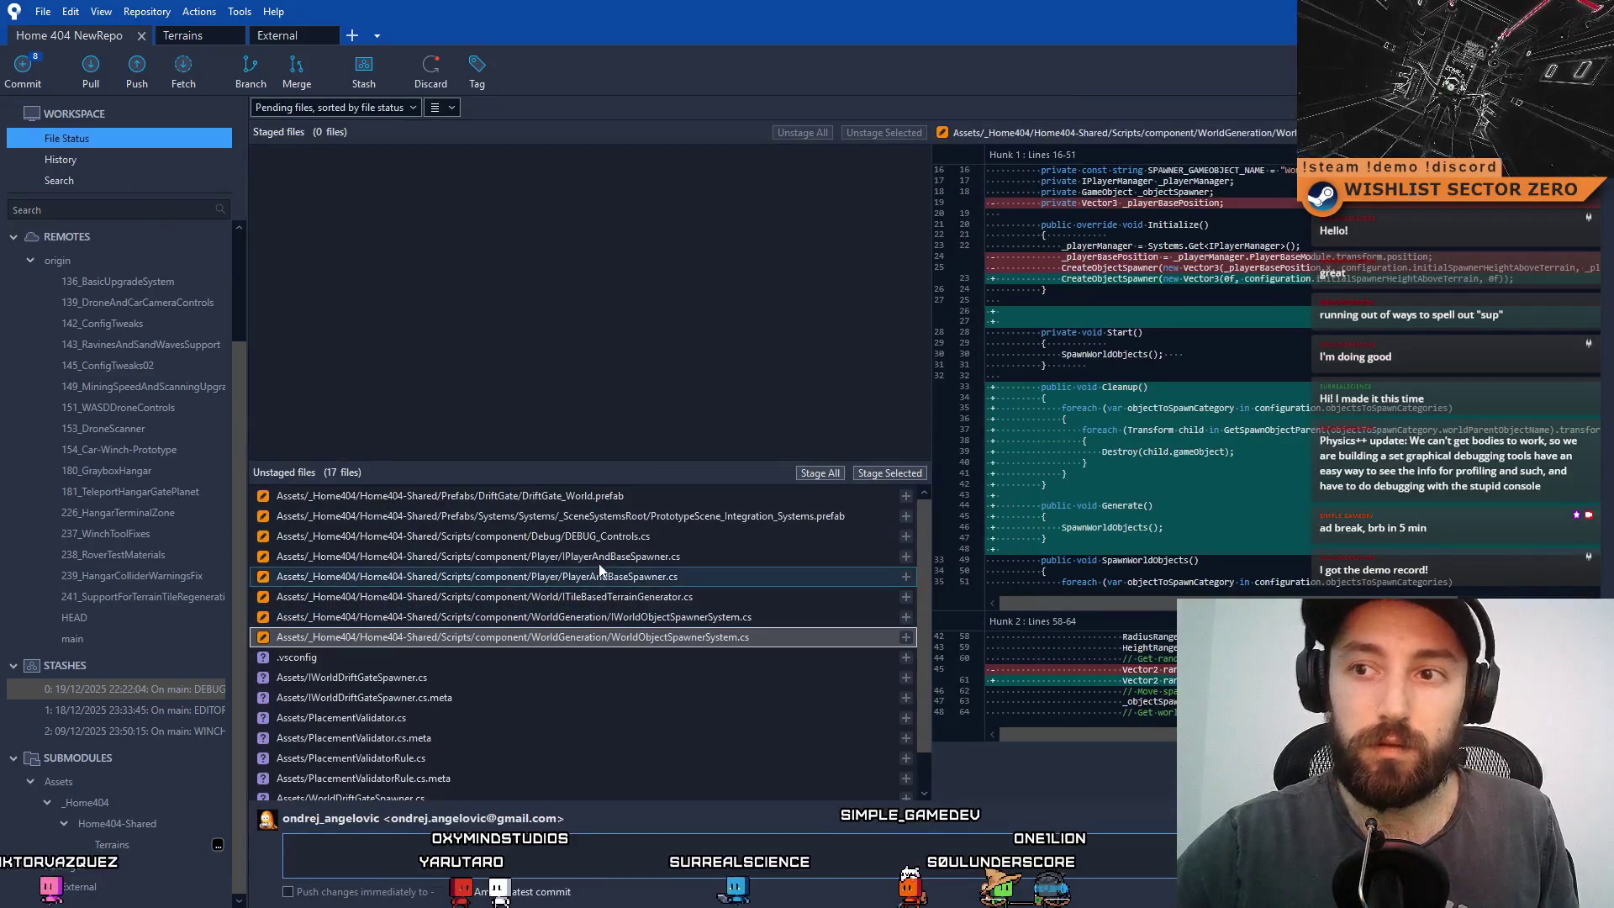
- Flip between the IWorldObjectSpawnerSystem.cs and WorldObjectSpawnerSystem.cs diffs to compare them
{"action": "left_click", "coordinate": [723, 574]}
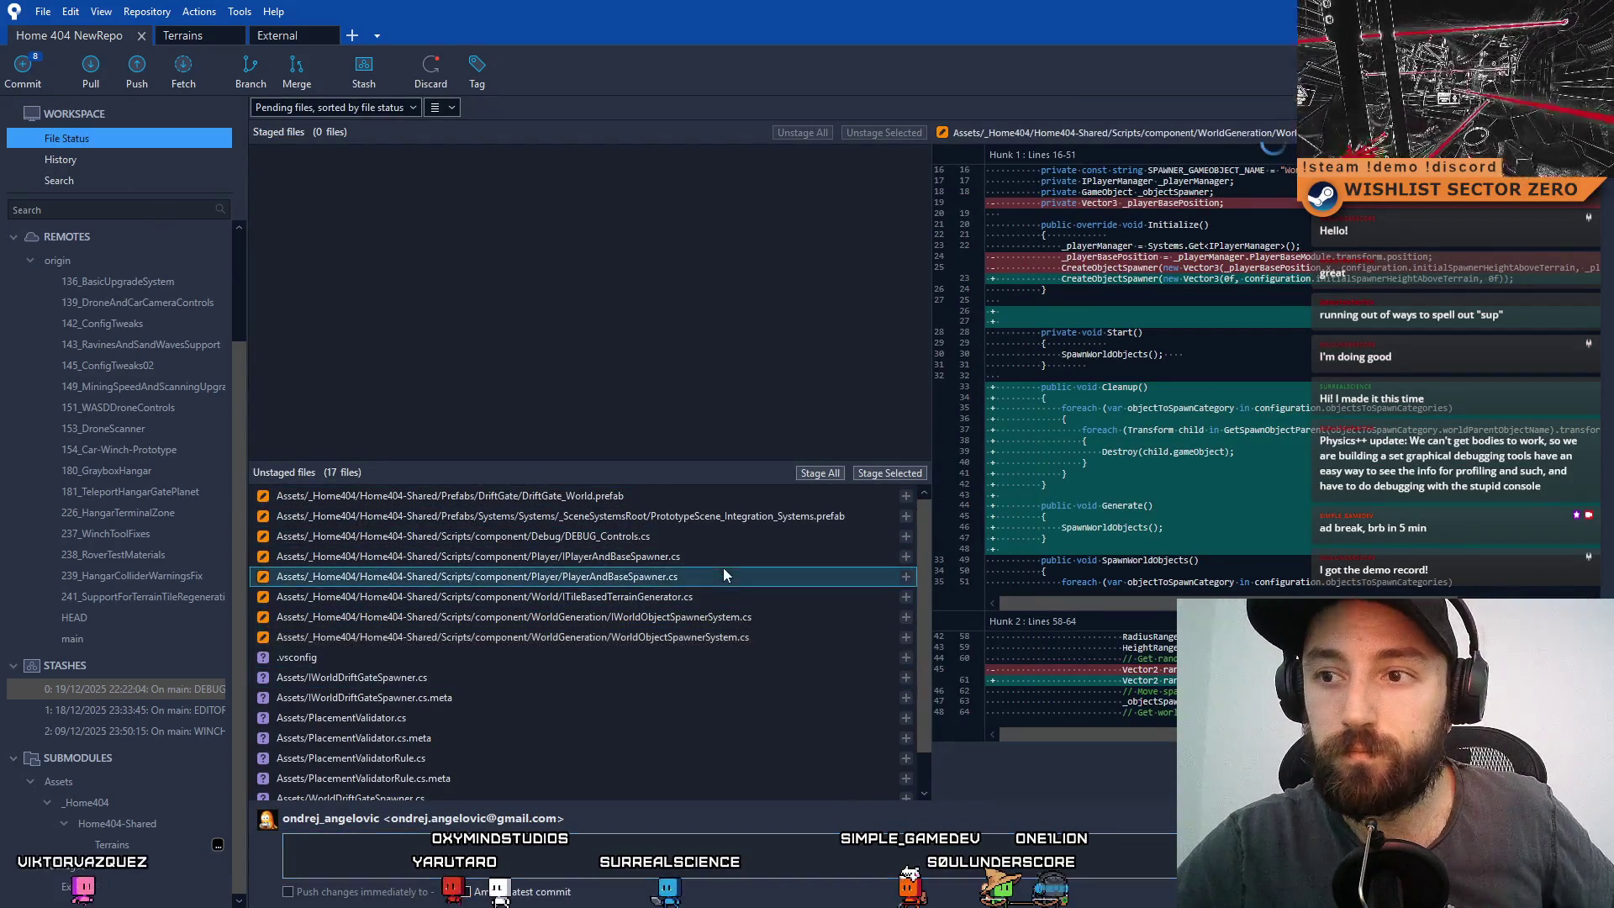
{"action": "left_click", "coordinate": [710, 616]}
{"action": "left_click", "coordinate": [696, 637]}
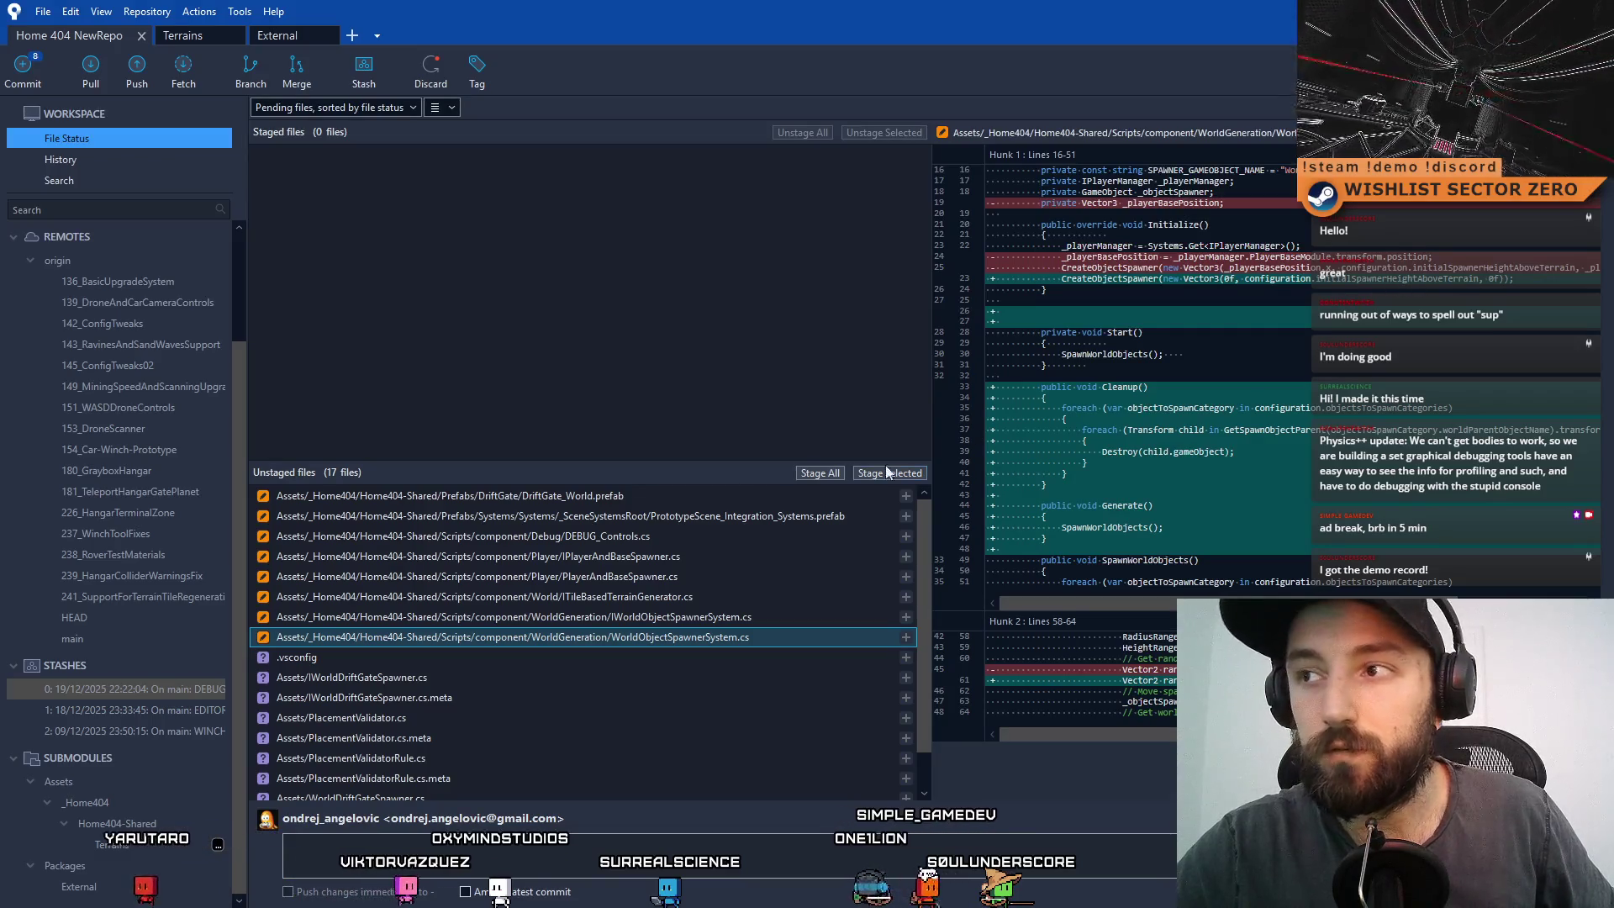
{"action": "left_click", "coordinate": [730, 616]}
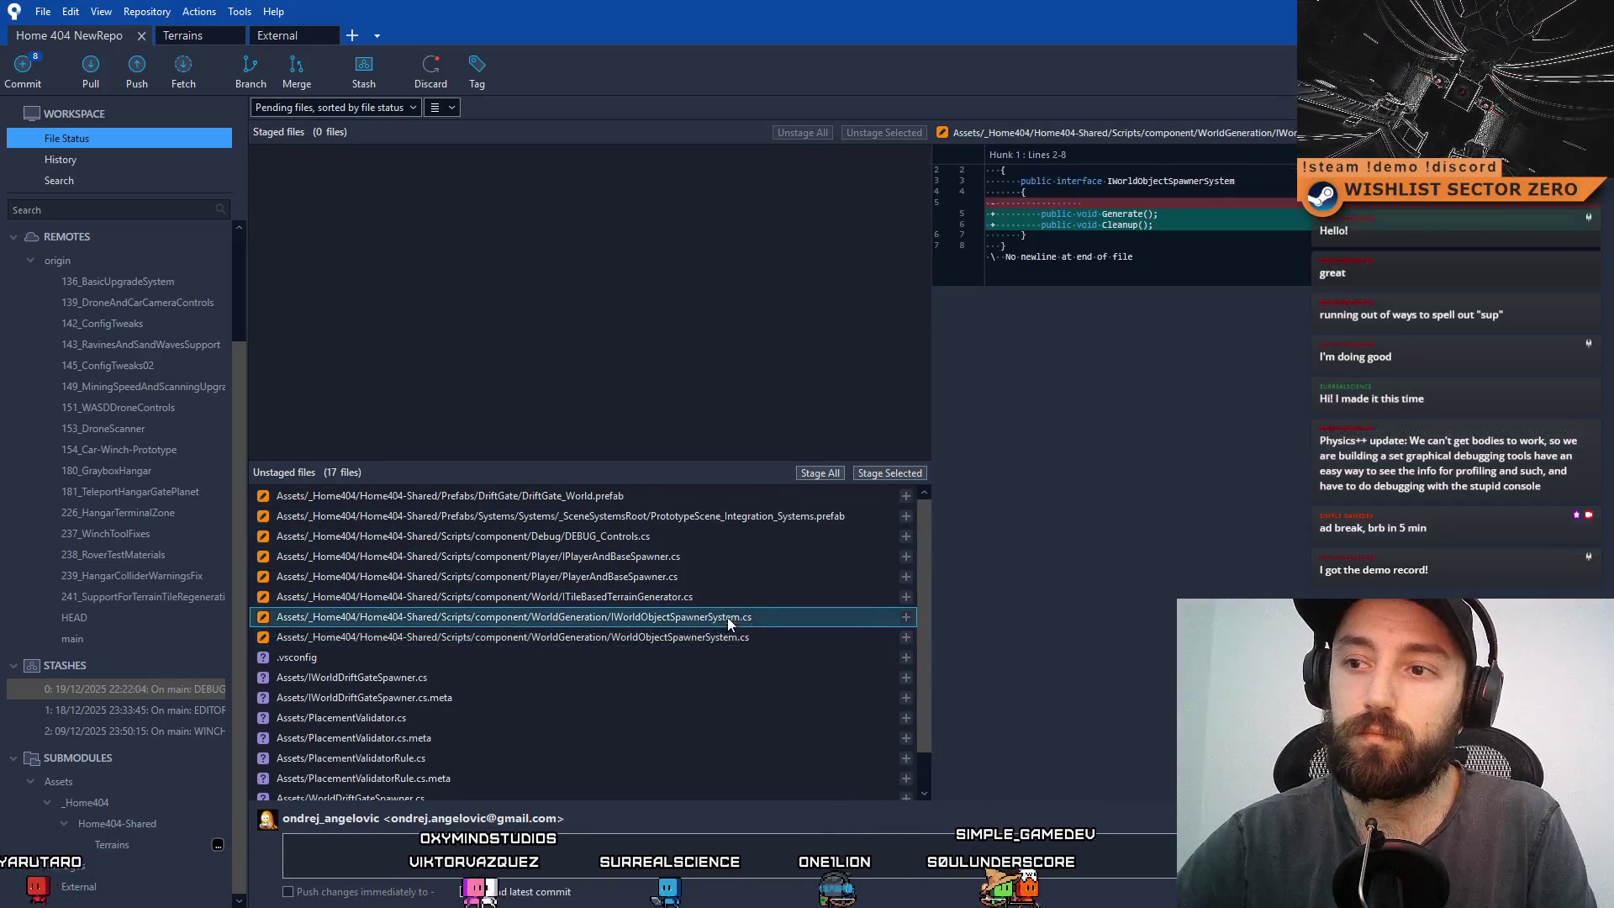
{"action": "left_click", "coordinate": [744, 636]}
{"action": "left_click", "coordinate": [751, 622]}
{"action": "left_click", "coordinate": [728, 633]}
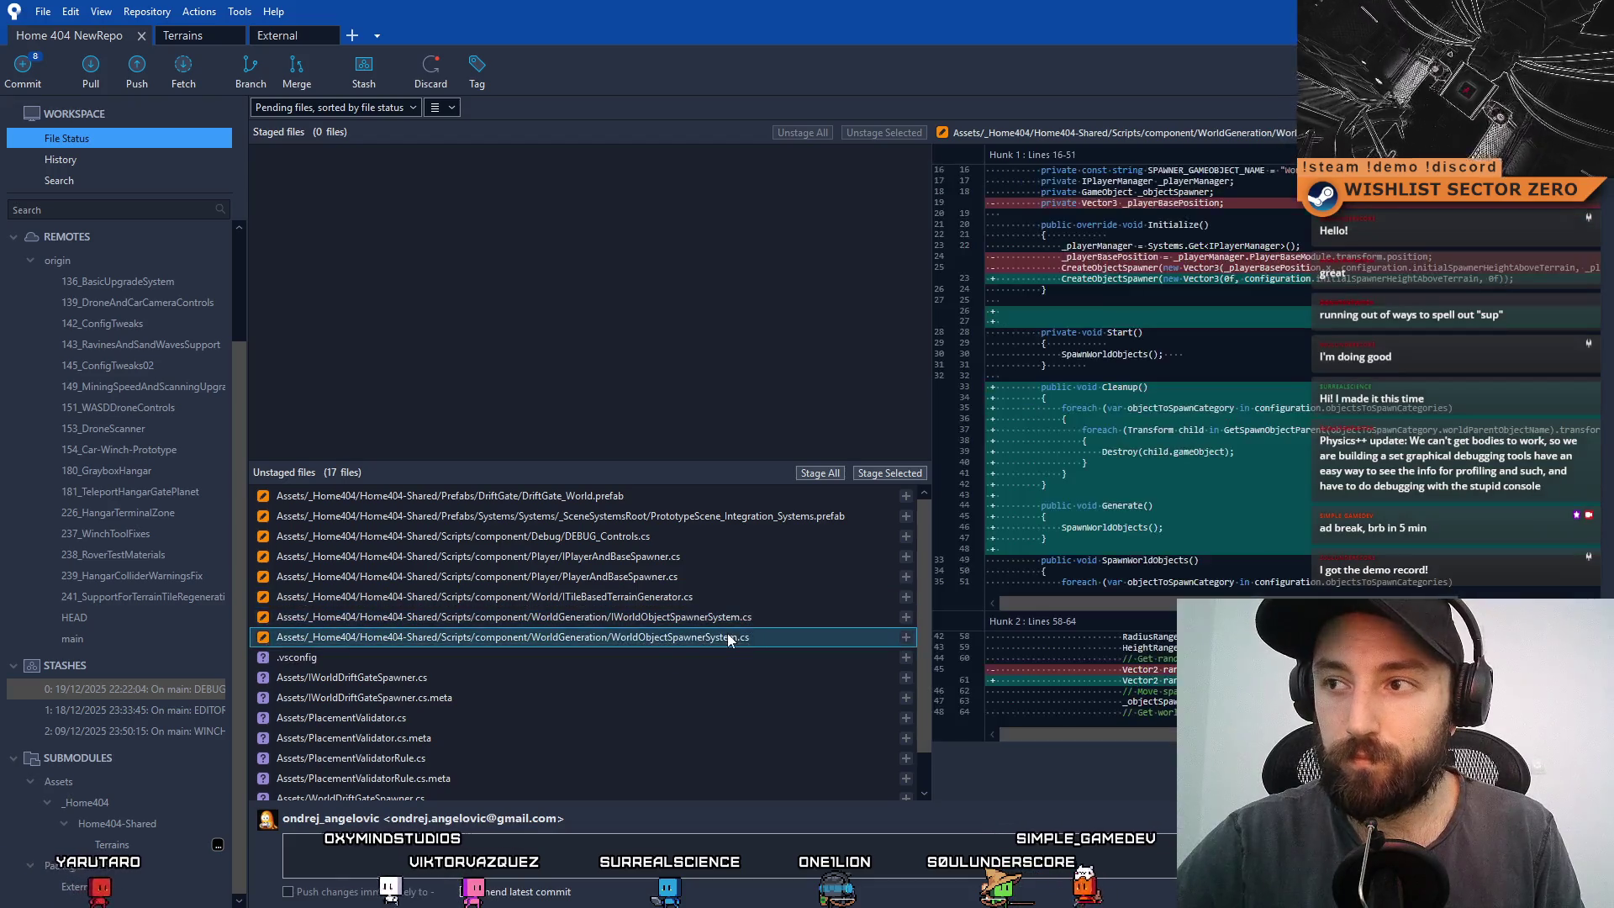
{"action": "left_click", "coordinate": [729, 622]}
{"action": "left_click", "coordinate": [718, 632]}
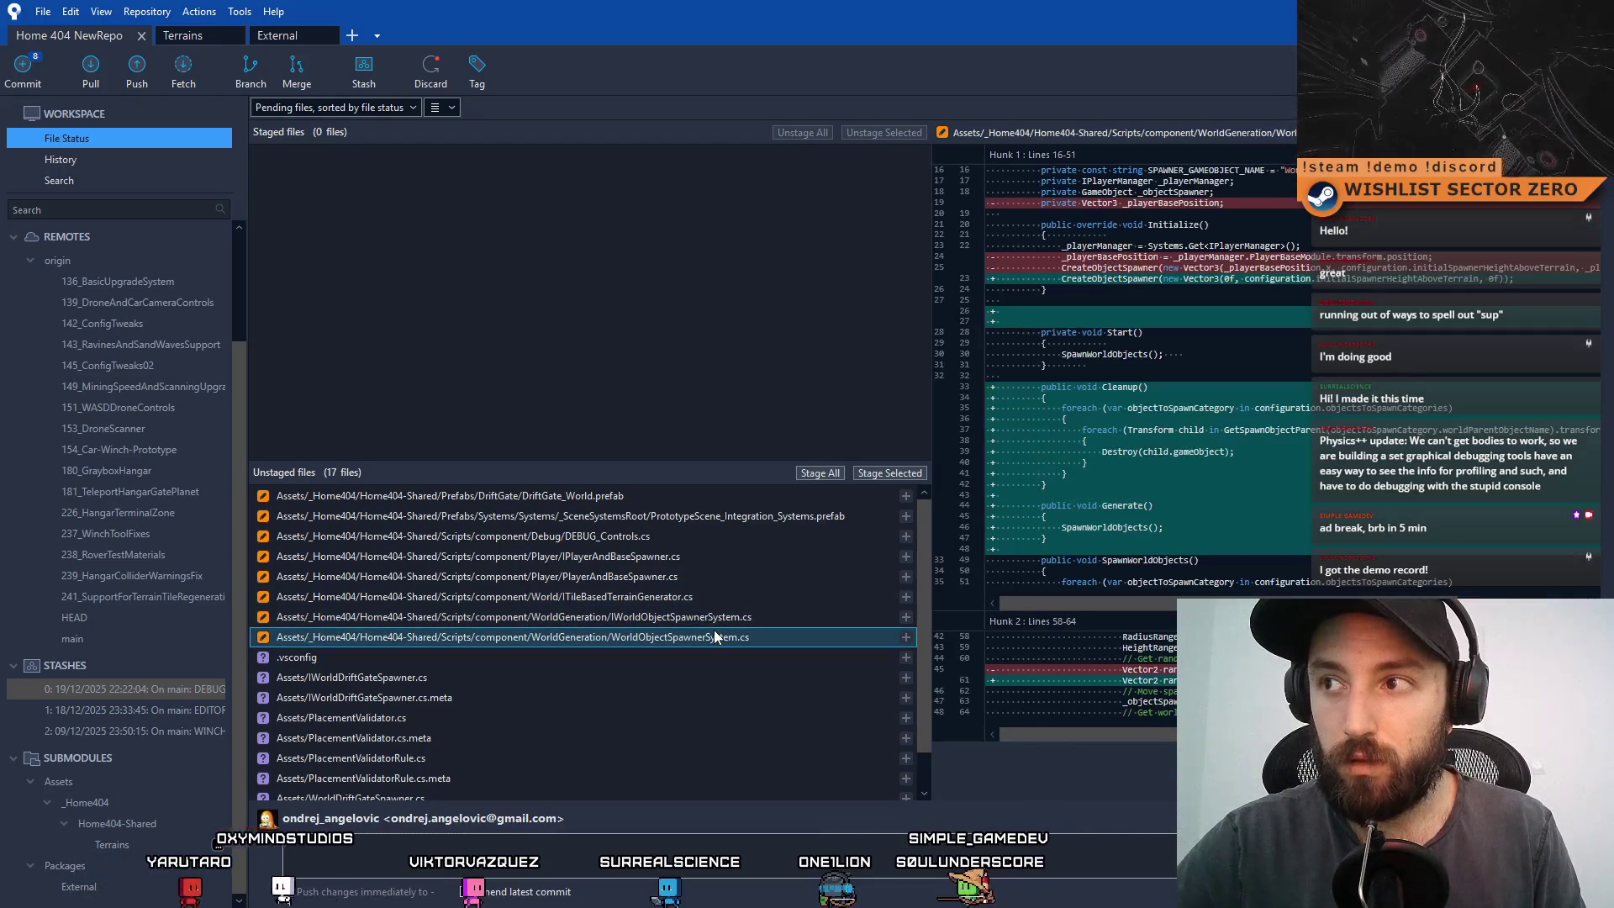
{"action": "left_click", "coordinate": [715, 614]}
{"action": "left_click", "coordinate": [699, 634]}
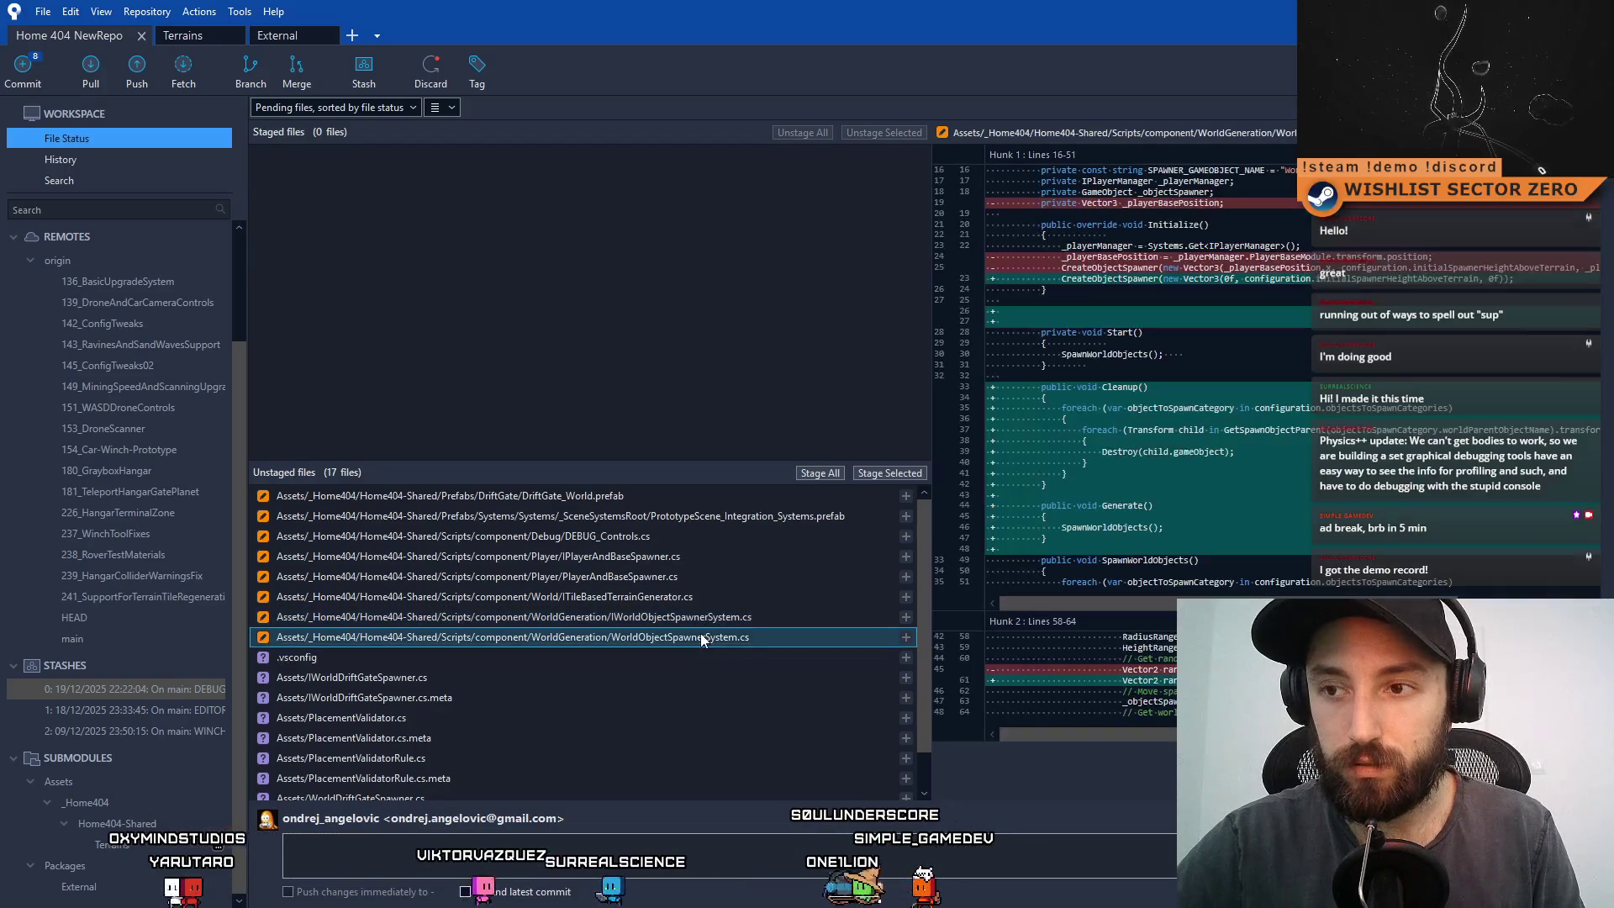
{"action": "left_click", "coordinate": [701, 617]}
{"action": "left_click", "coordinate": [710, 636]}
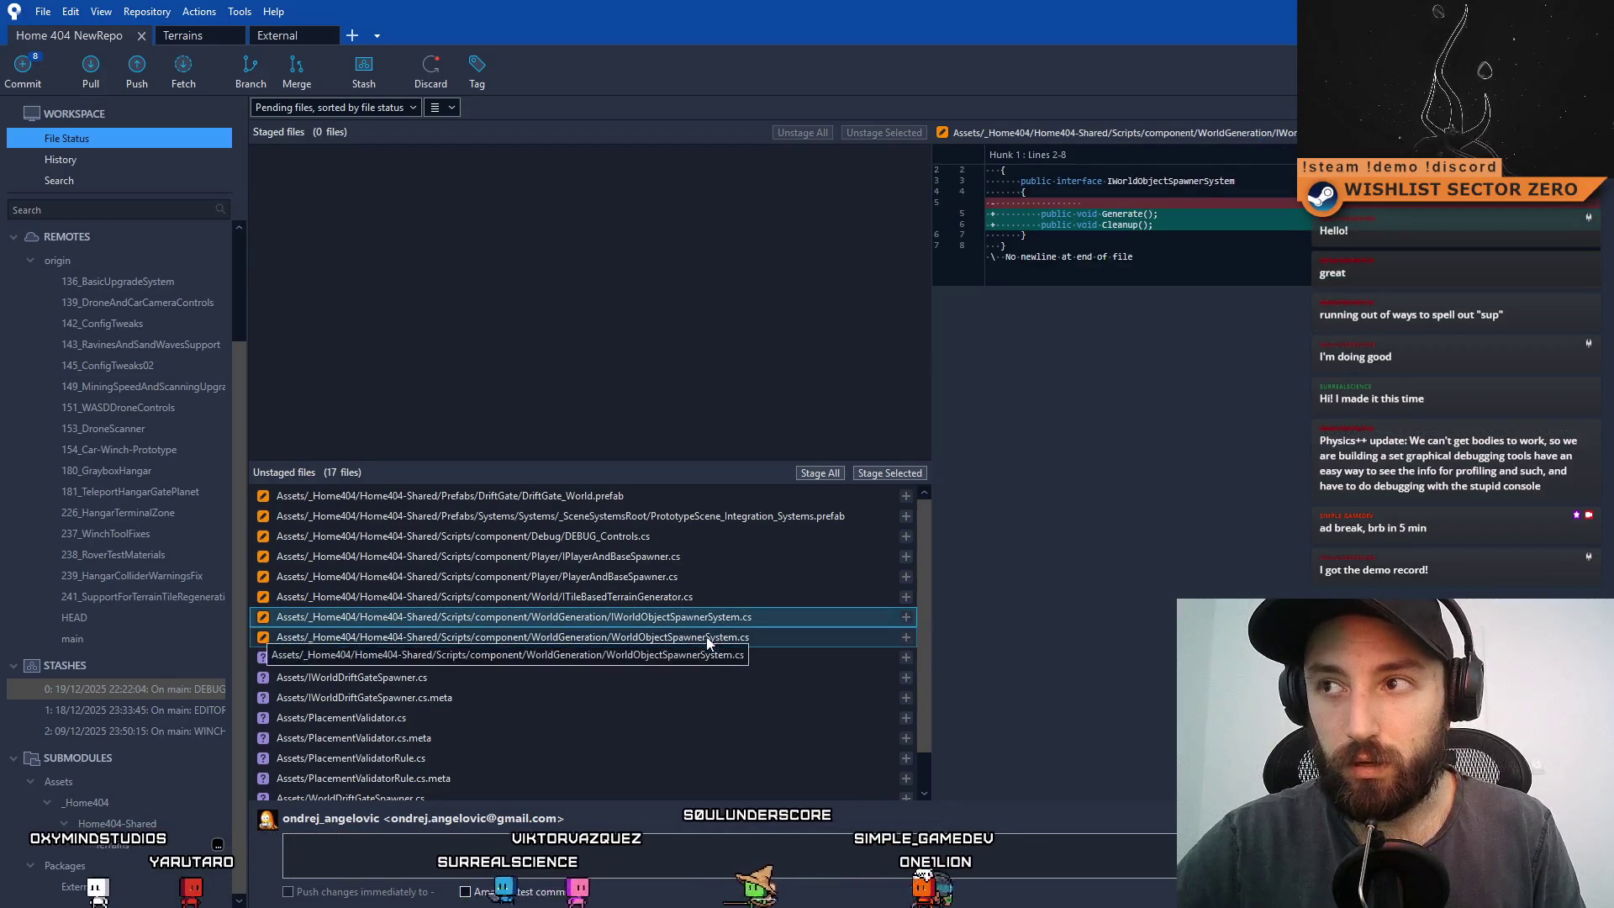
{"action": "left_click", "coordinate": [733, 620]}
{"action": "left_click", "coordinate": [708, 635]}
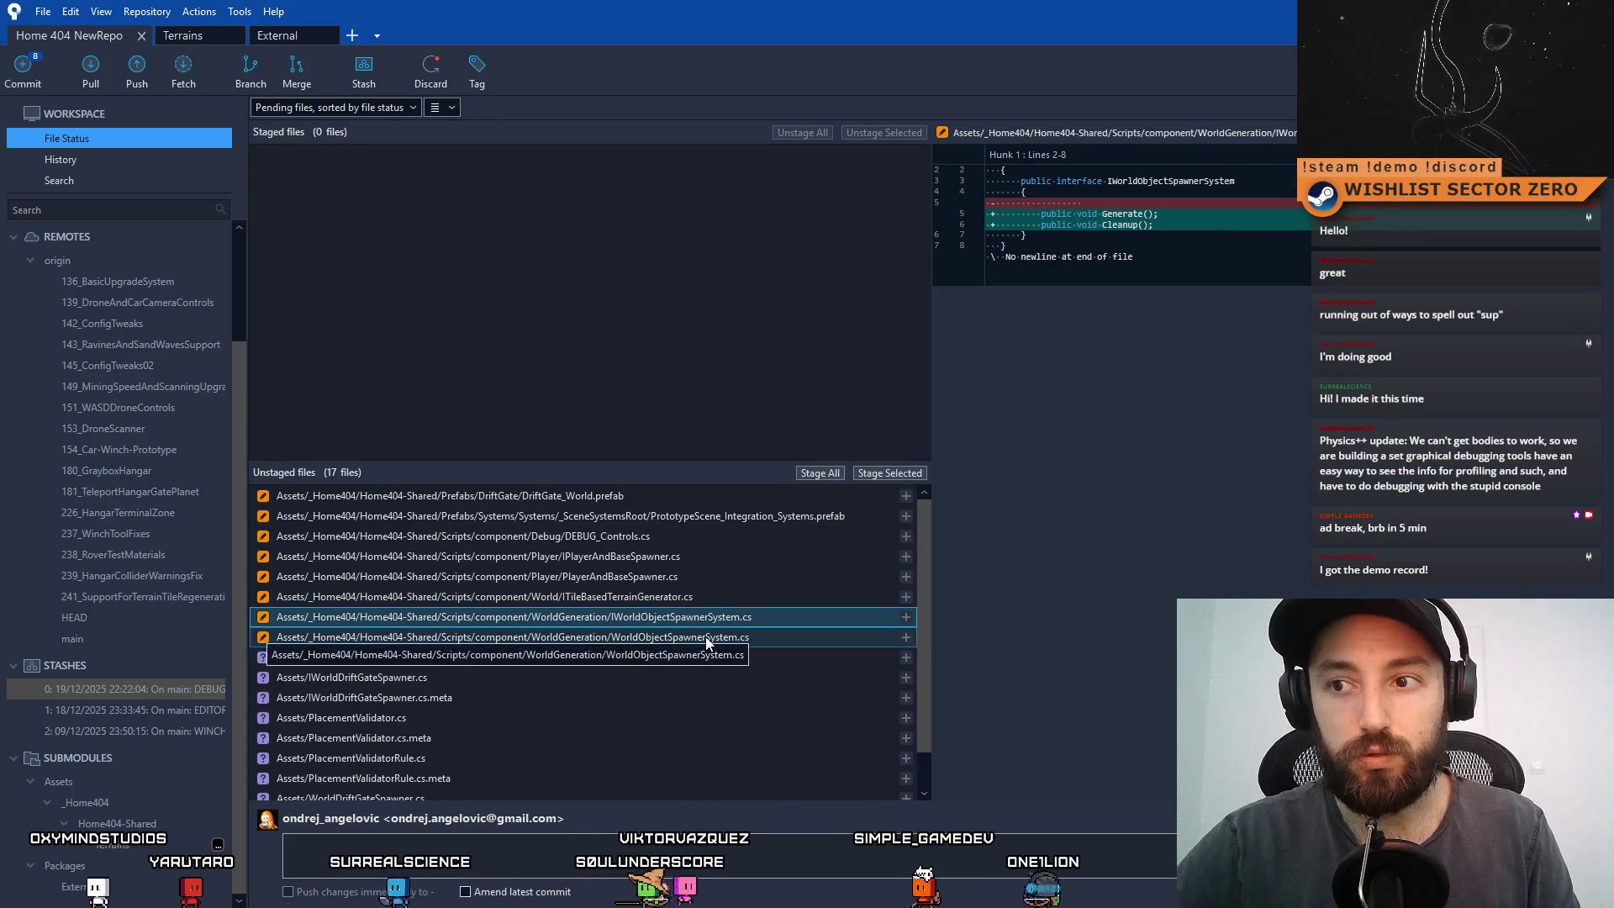
{"action": "left_click", "coordinate": [740, 623]}
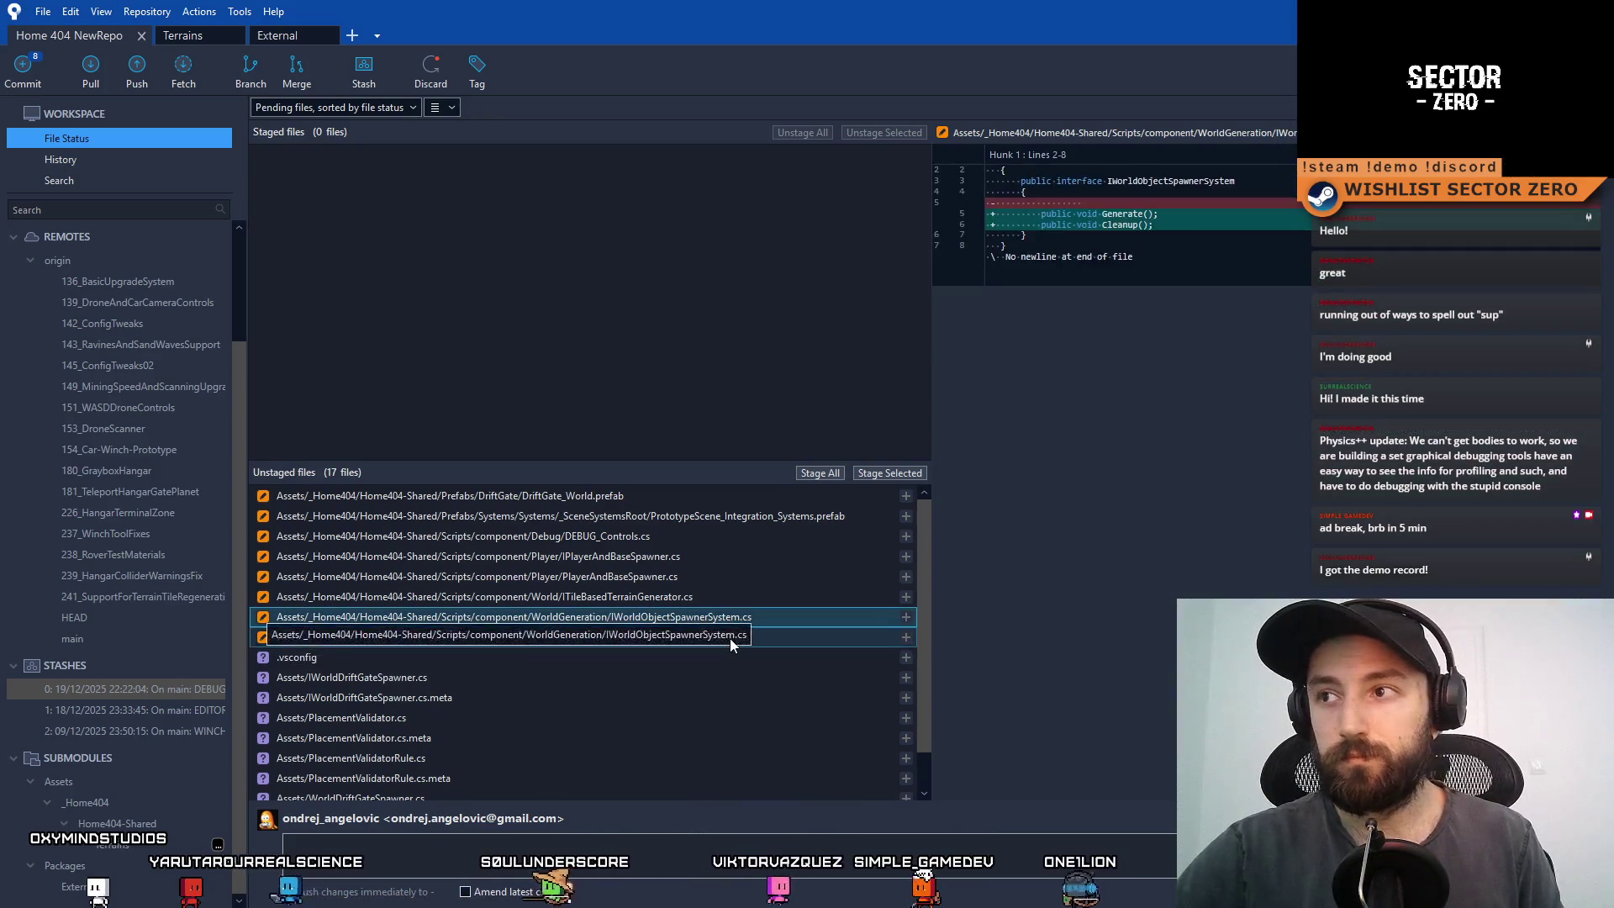
{"action": "left_click", "coordinate": [729, 638]}
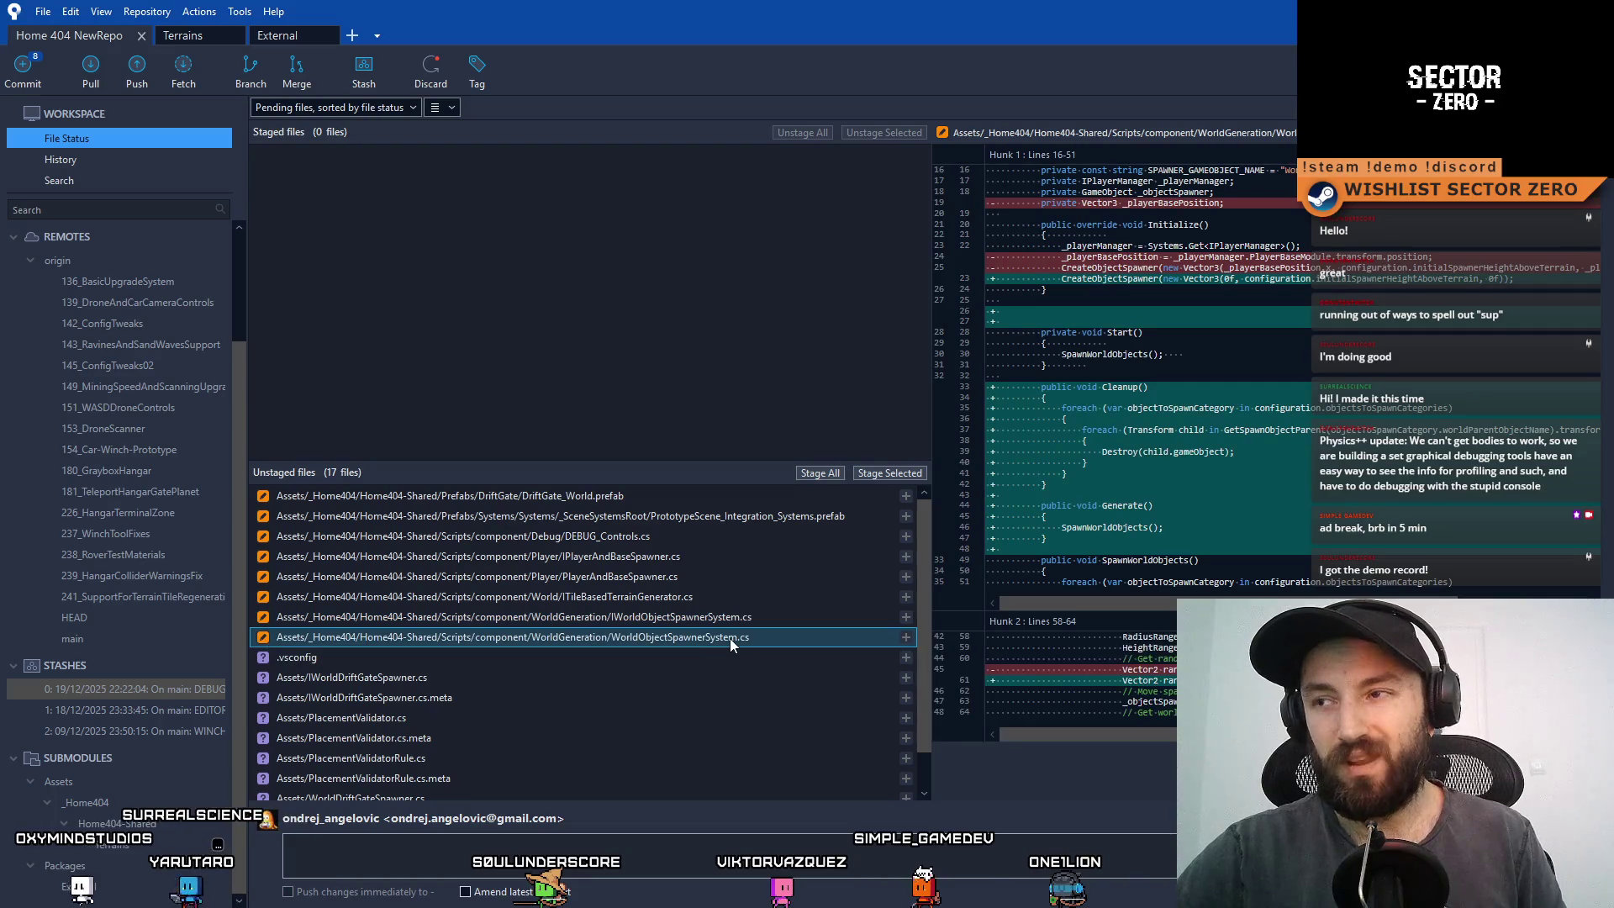
- Multi-select IWorldObjectSpawnerSystem.cs and WorldObjectSpawnerSystem.cs so both diffs show together
{"action": "left_click", "coordinate": [734, 619]}
{"action": "left_click", "coordinate": [720, 636]}
{"action": "left_click", "coordinate": [728, 619], "text": "shift"}
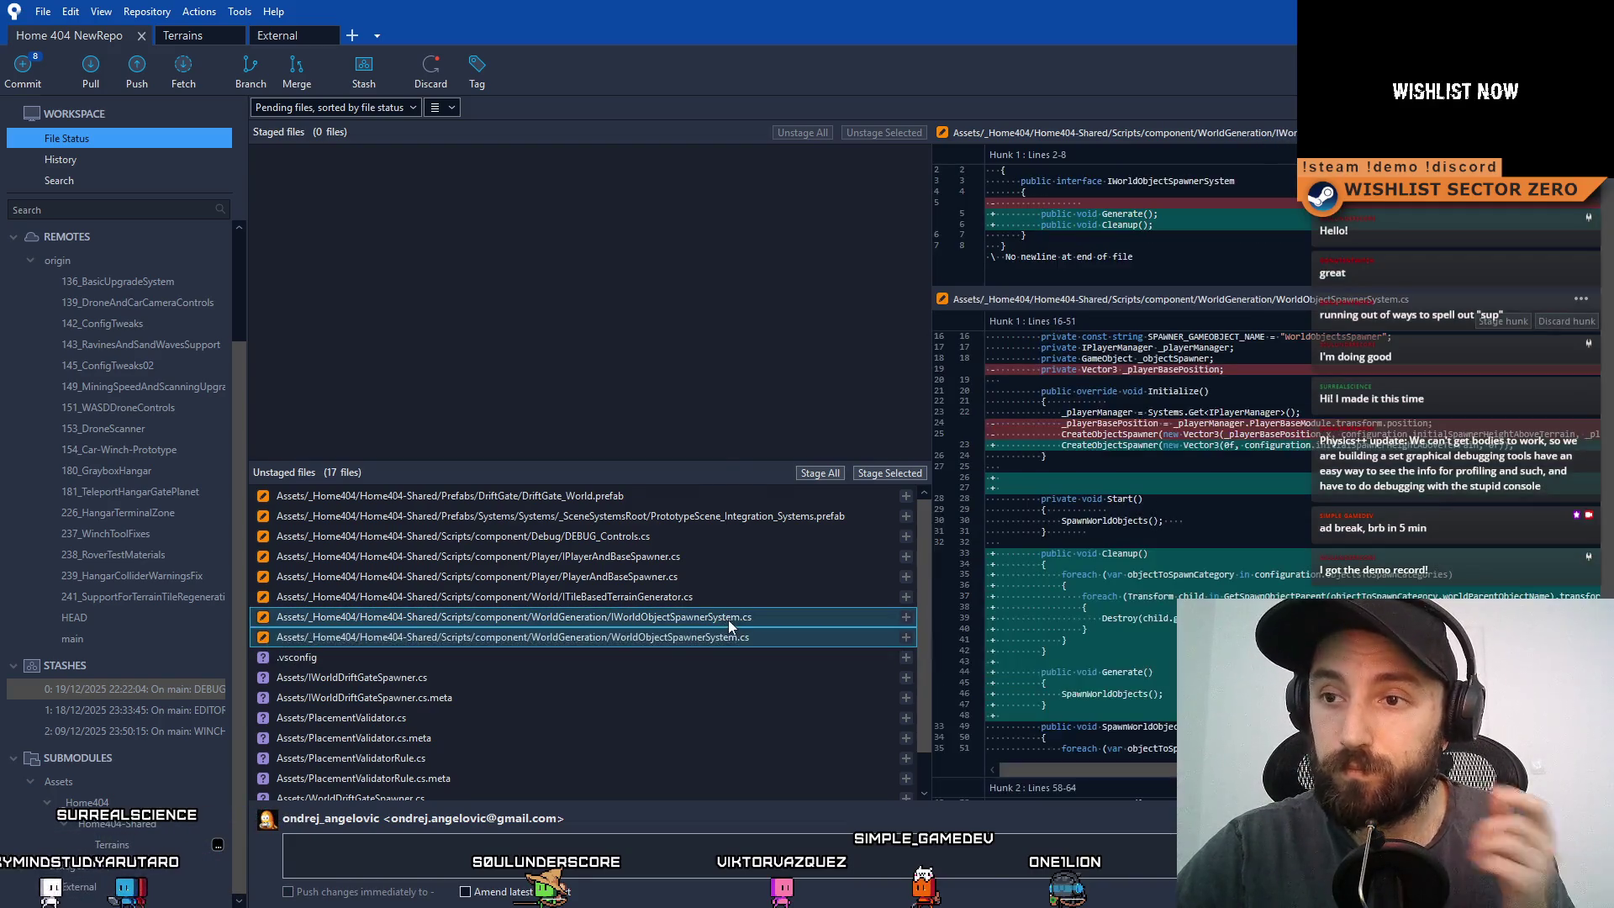
- Discard the changes to IWorldObjectSpawnerSystem.cs and WorldObjectSpawnerSystem.cs
{"action": "right_click", "coordinate": [728, 618]}
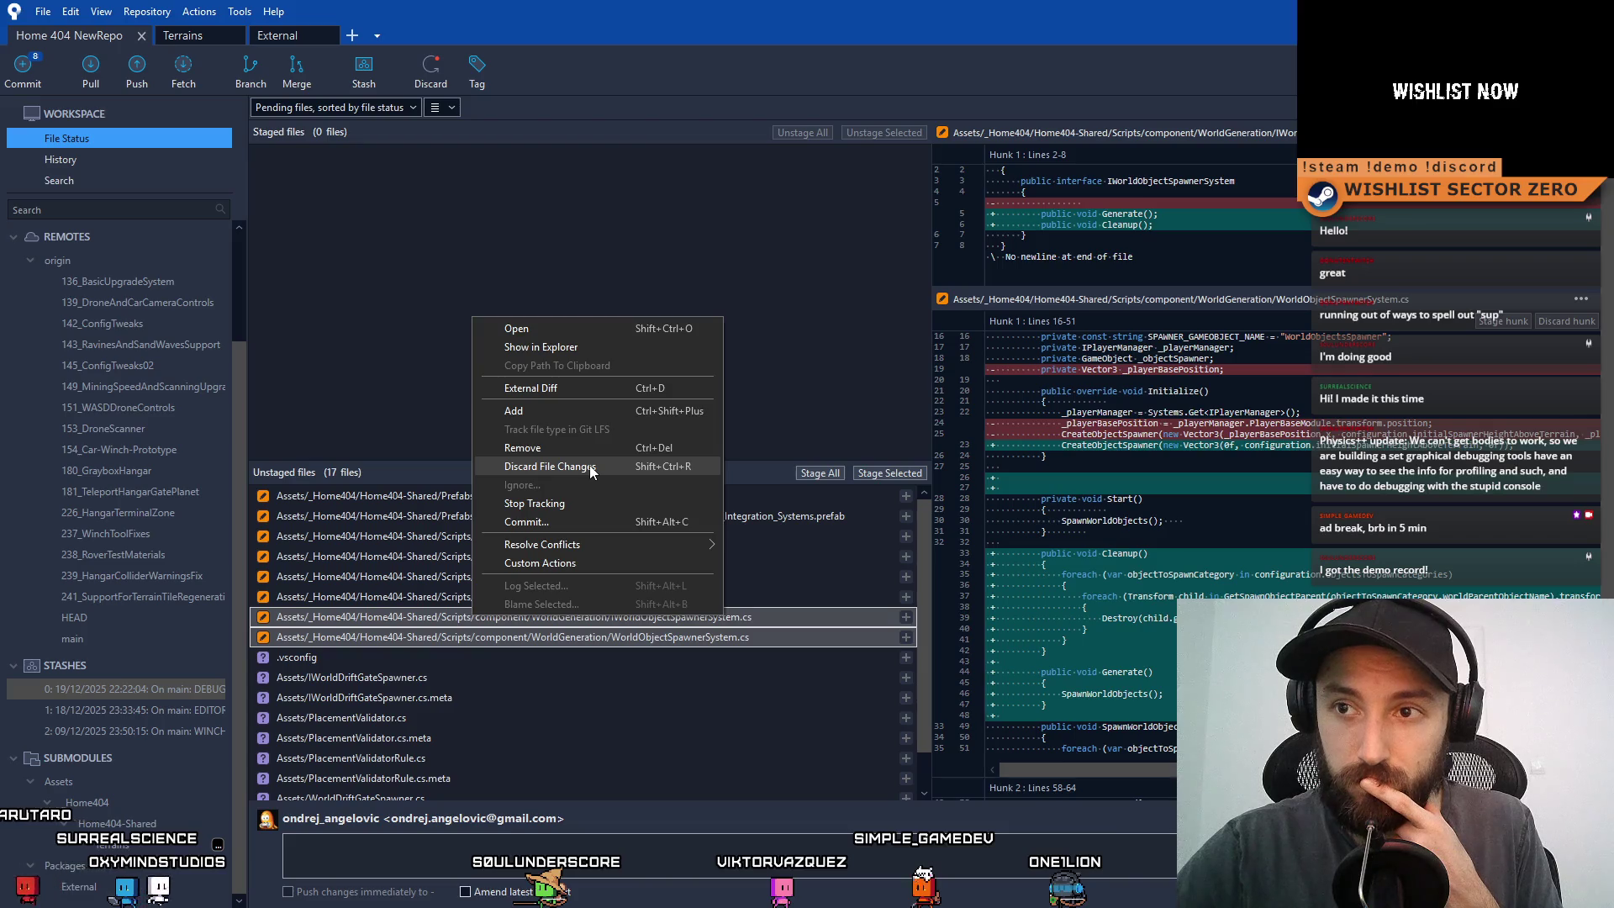
{"action": "left_click", "coordinate": [550, 466]}
{"action": "left_click", "coordinate": [904, 262]}
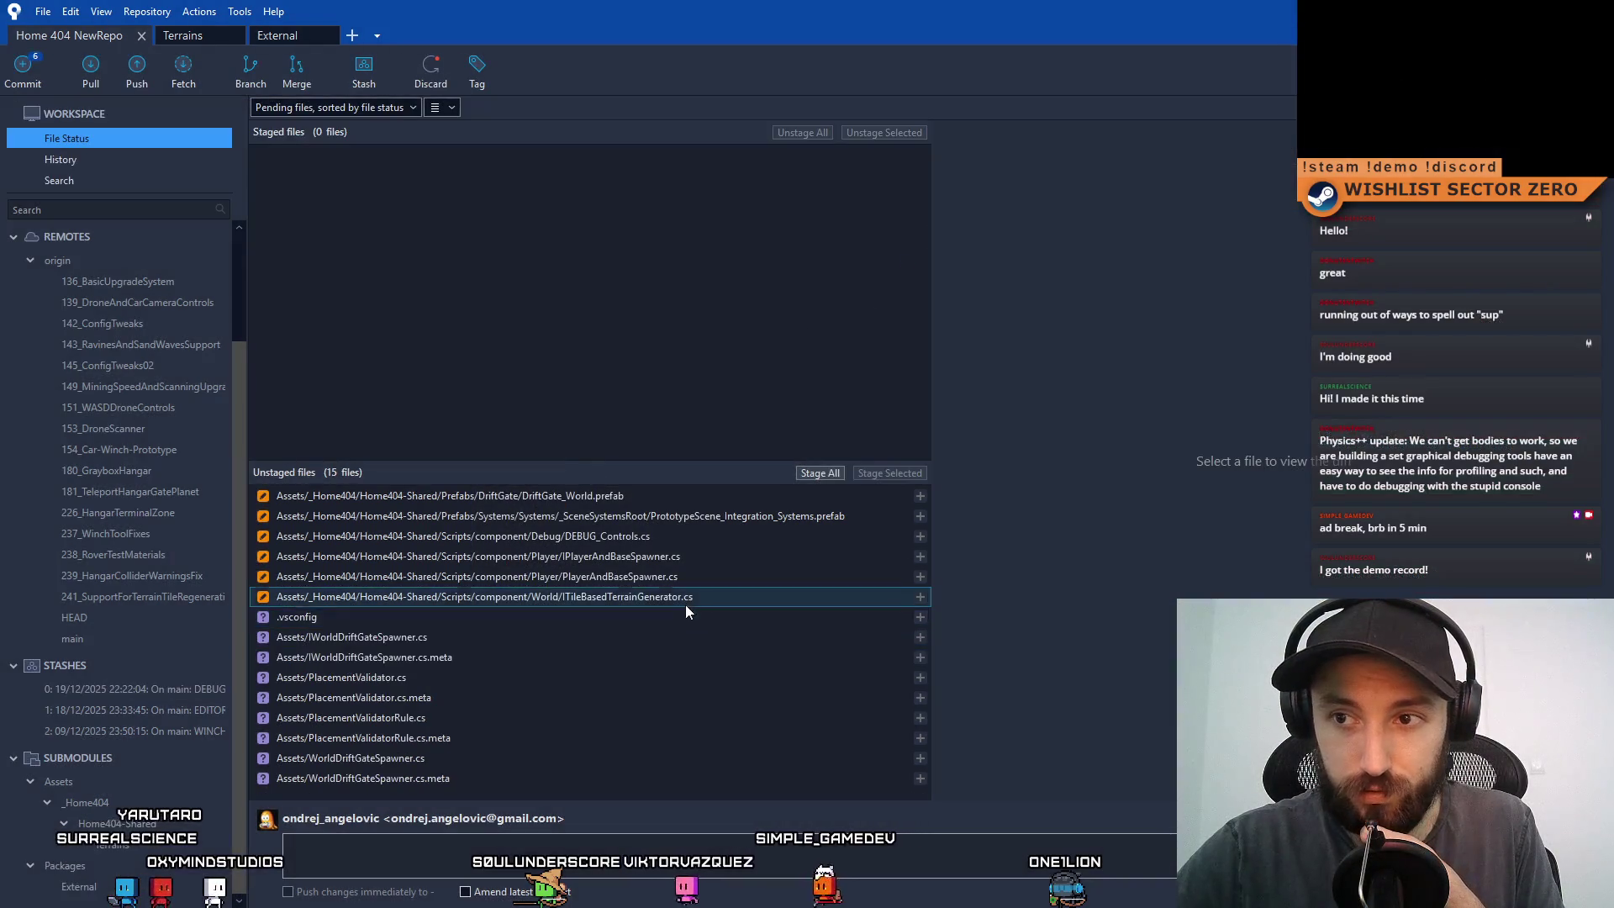
- Glance over the remaining diffs, then discard the changes to DEBUG_Controls.cs
{"action": "left_click", "coordinate": [685, 603]}
{"action": "left_click", "coordinate": [702, 579]}
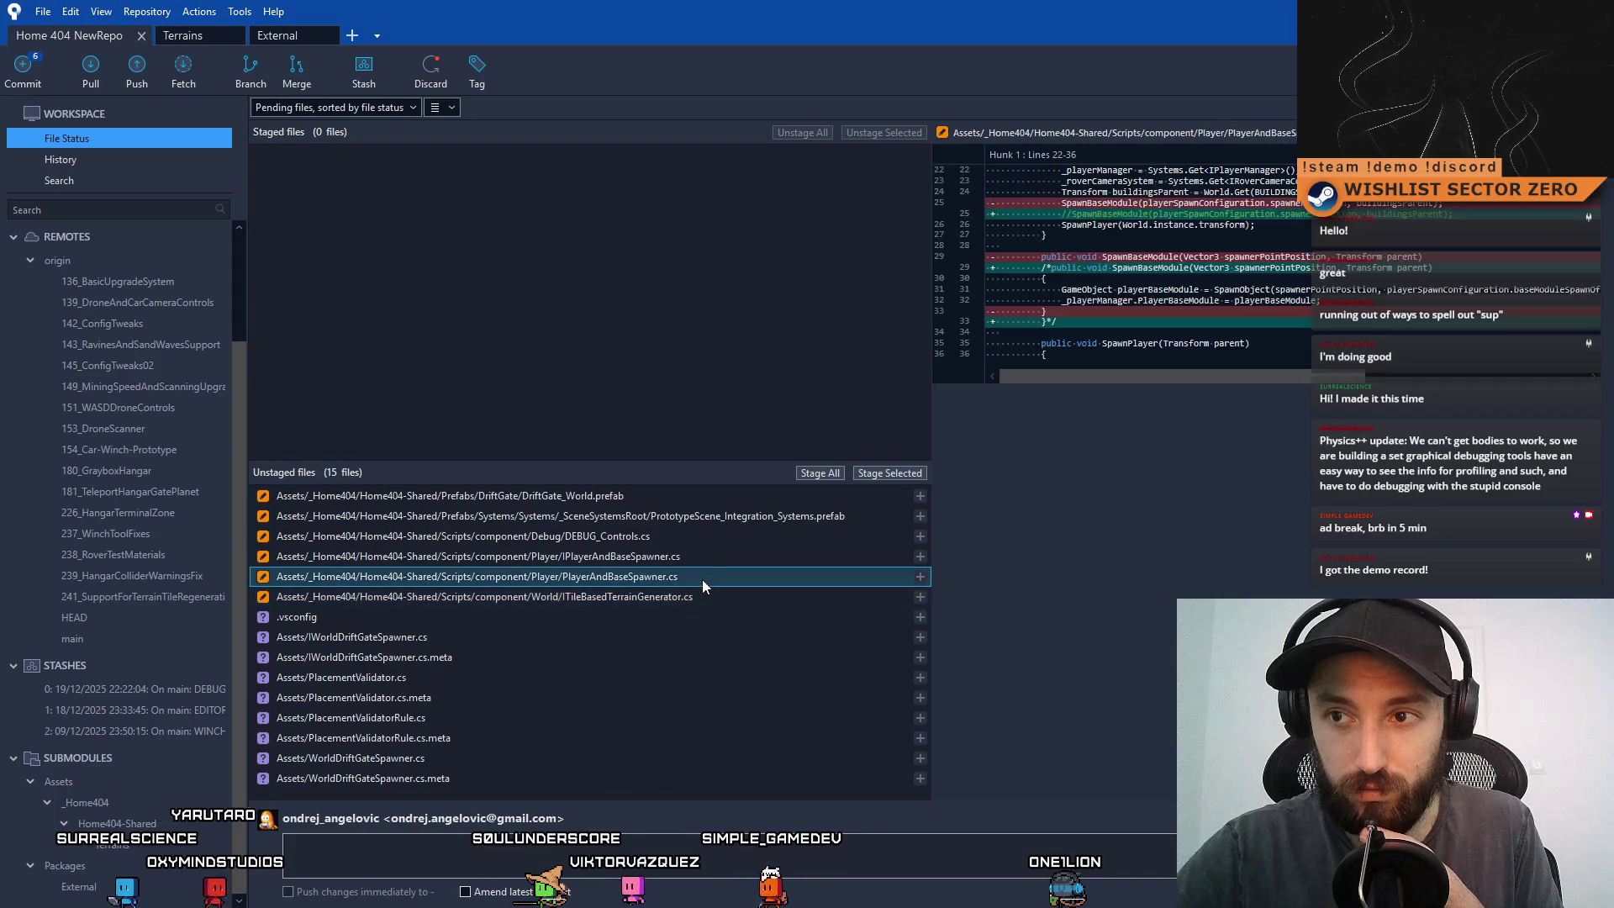
{"action": "left_click", "coordinate": [727, 556], "text": "shift"}
{"action": "left_click", "coordinate": [740, 536]}
{"action": "right_click", "coordinate": [471, 536]}
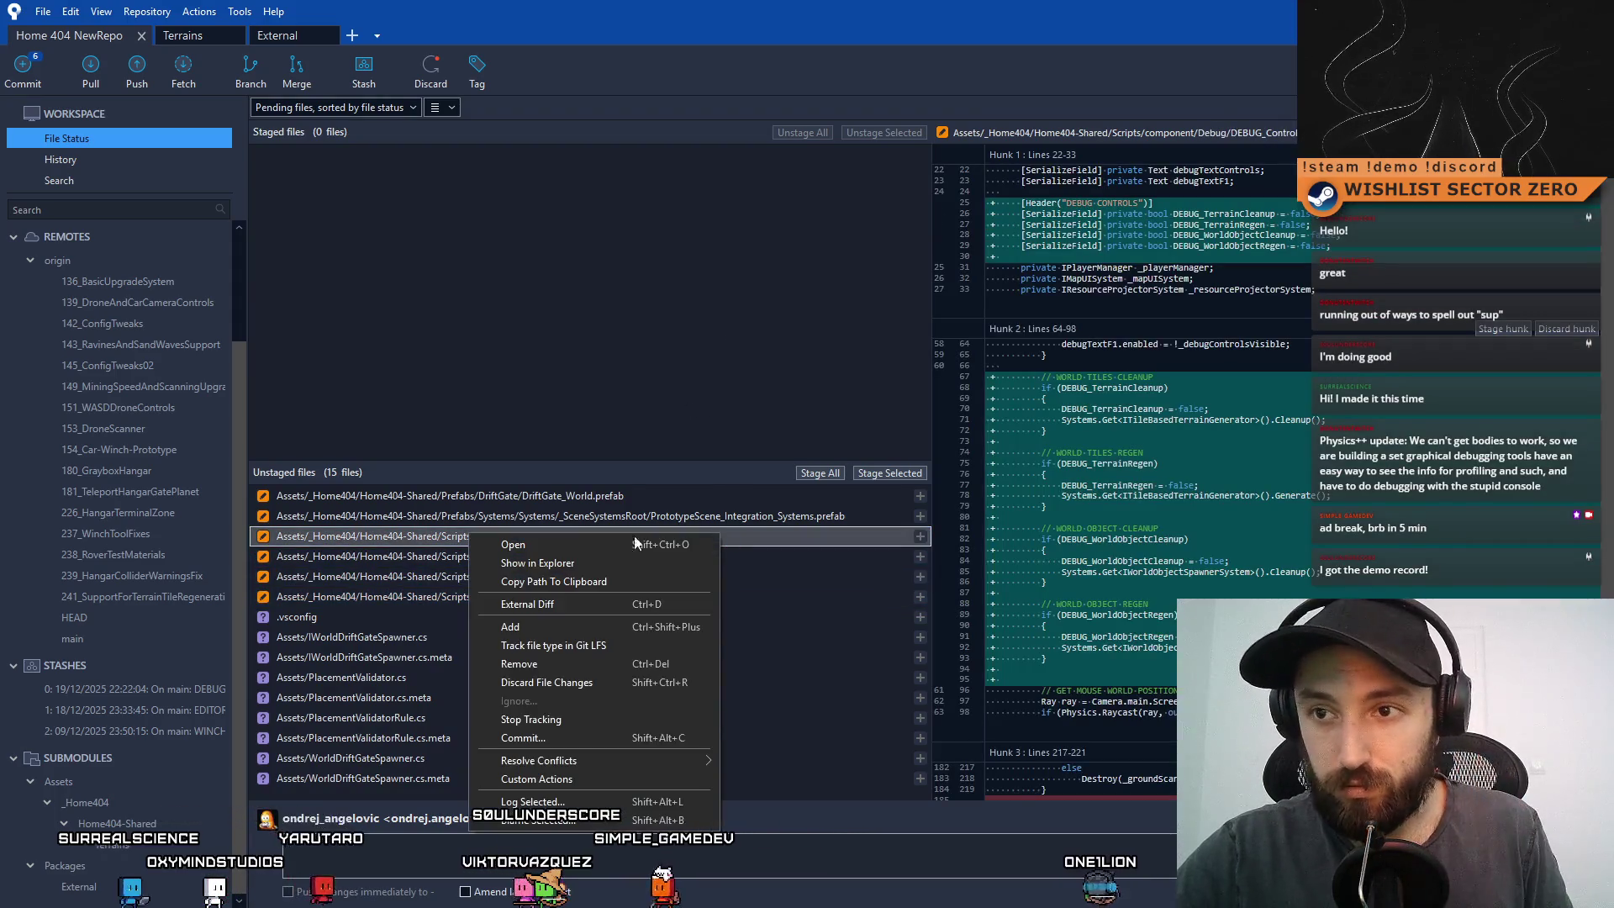
{"action": "left_click", "coordinate": [580, 681]}
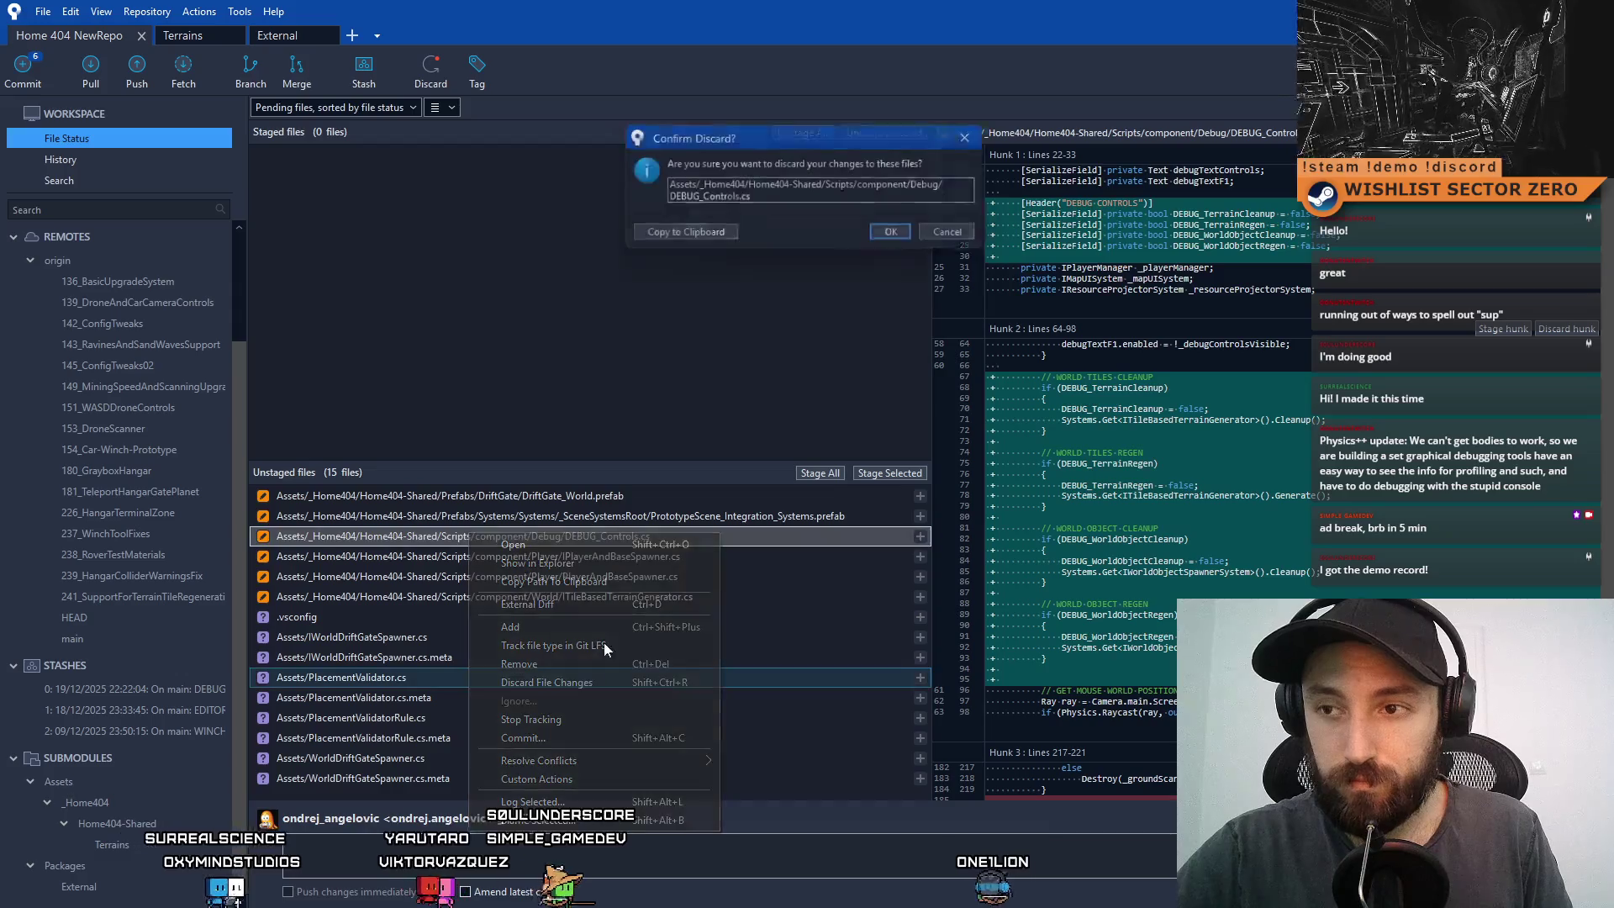
{"action": "left_click", "coordinate": [899, 235]}
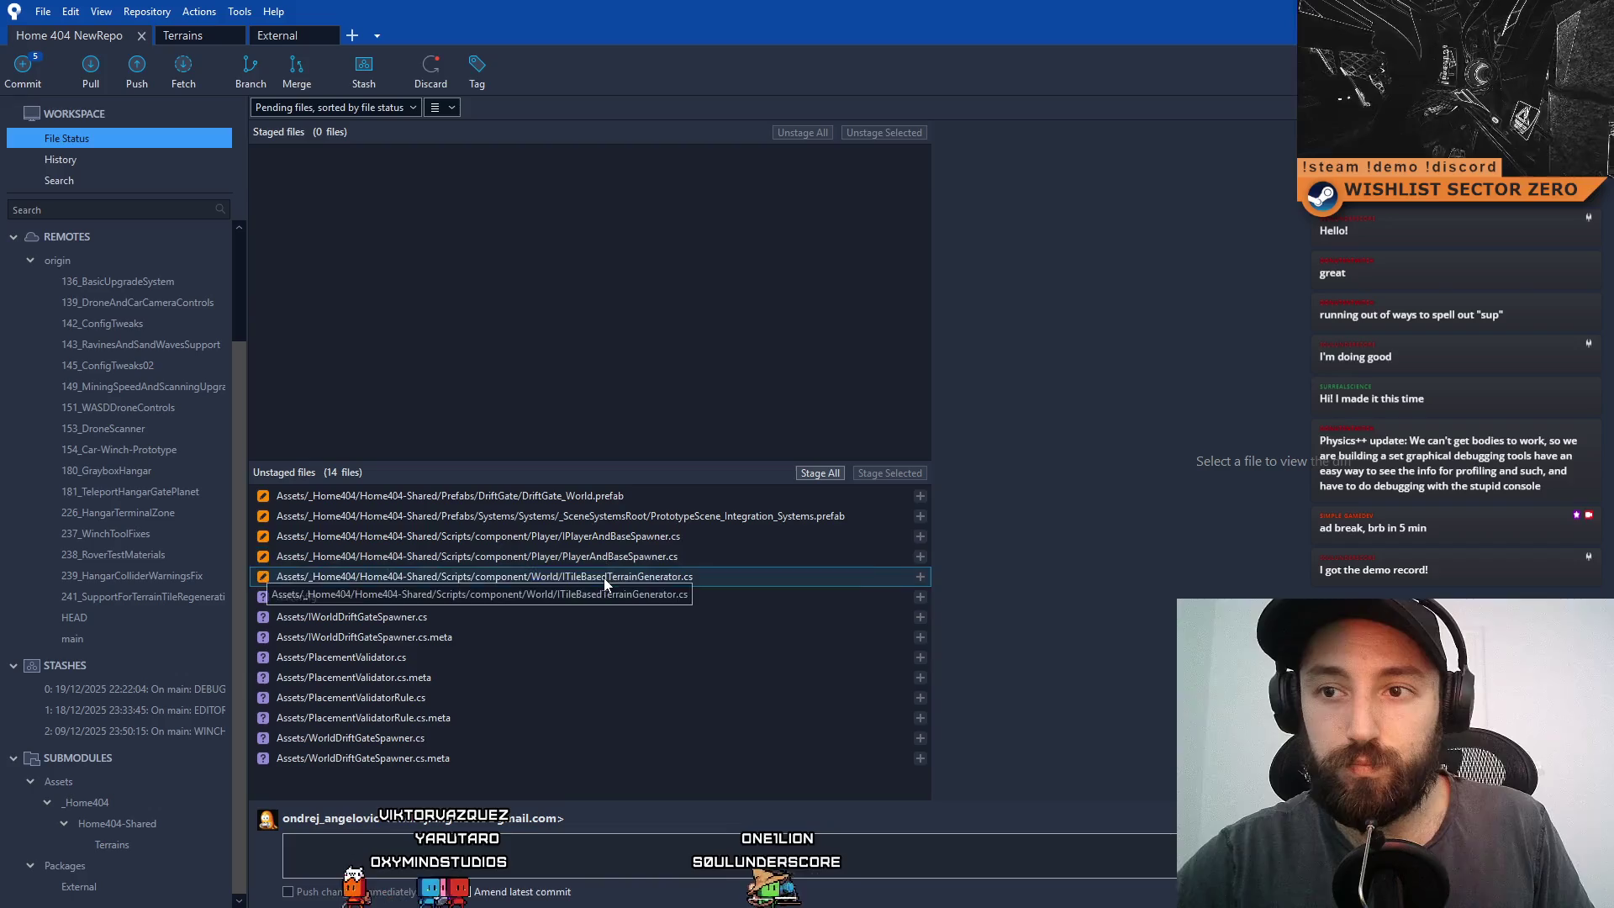
- Review the PrototypeScene_Integration_Systems.prefab and player spawner diffs, finishing on ITileBasedTerrainGenerator.cs's new Cleanup()
{"action": "left_click", "coordinate": [596, 516]}
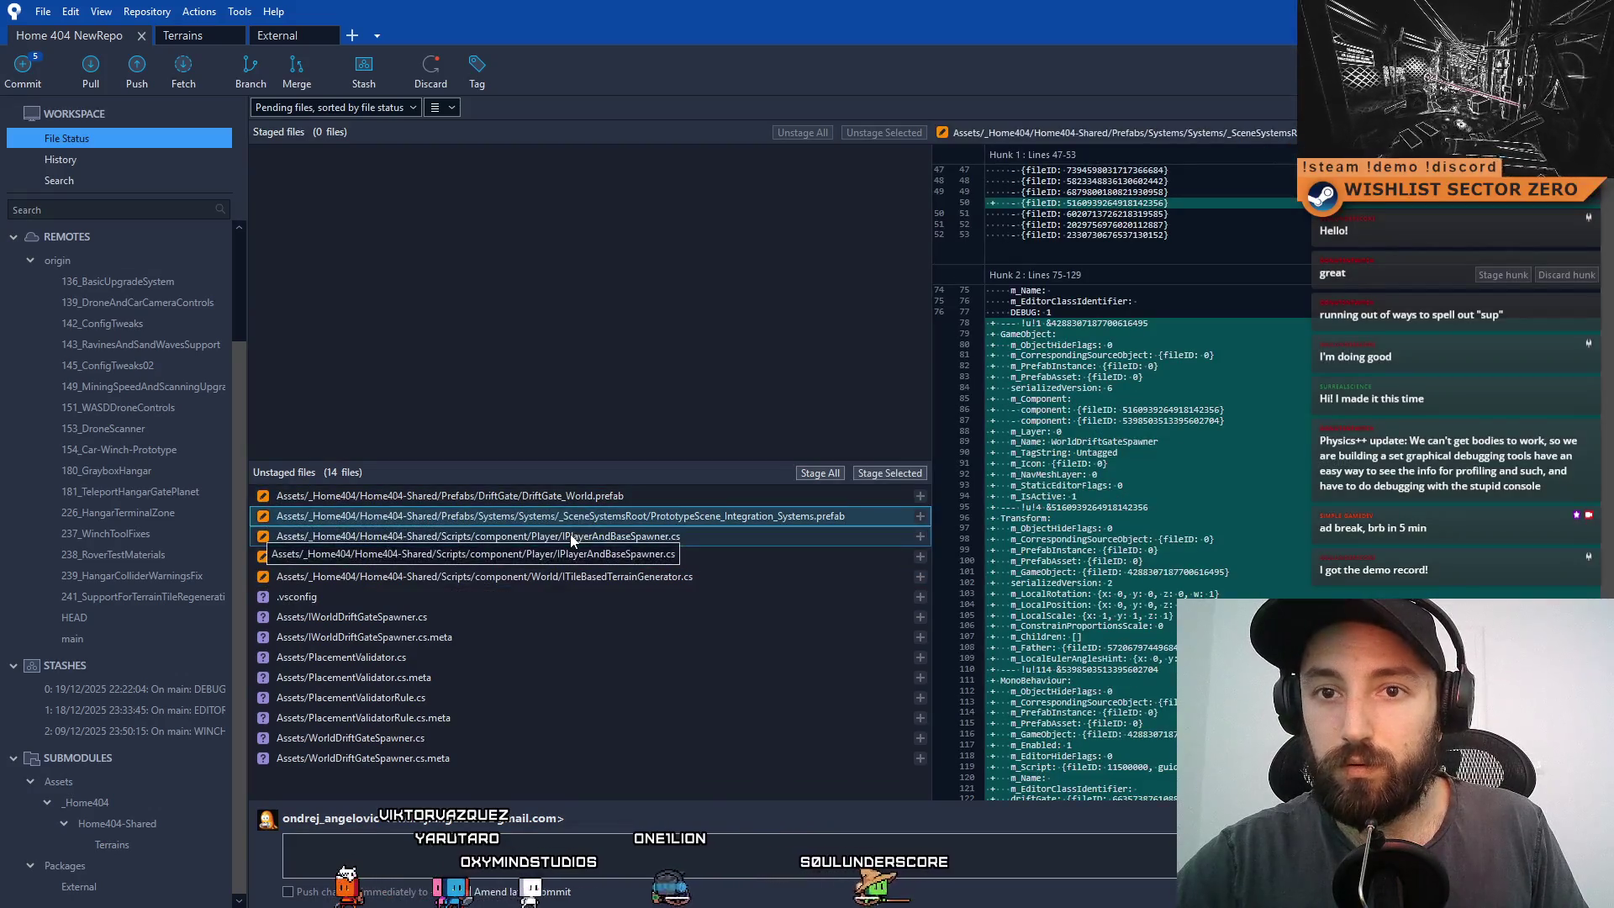
{"action": "left_click", "coordinate": [570, 539]}
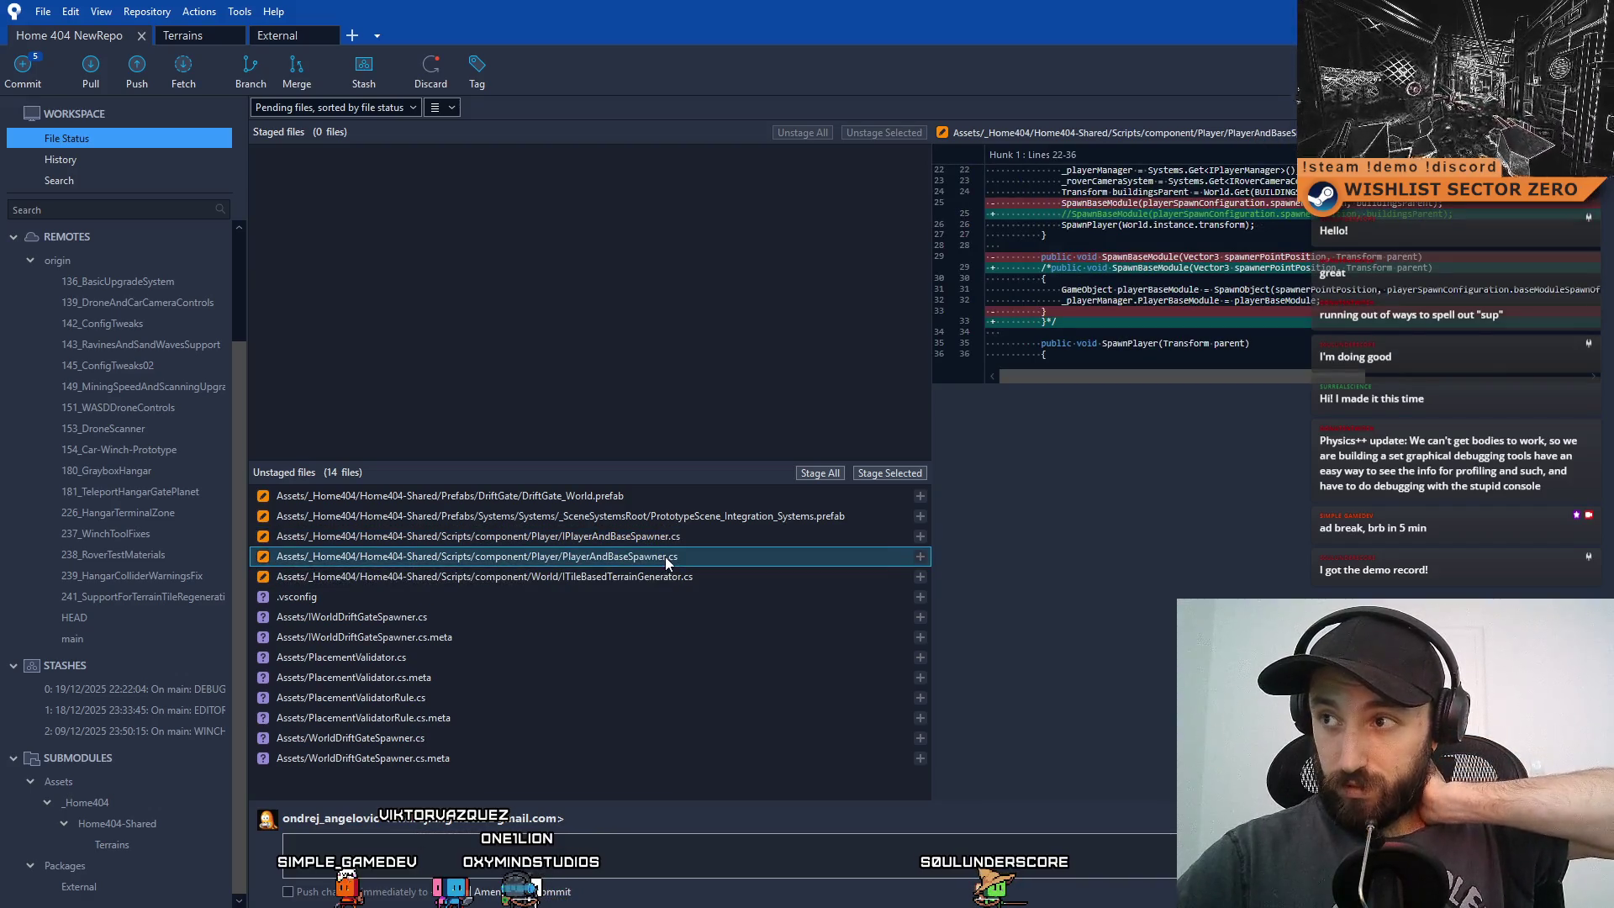
{"action": "left_click", "coordinate": [711, 580], "text": "shift"}
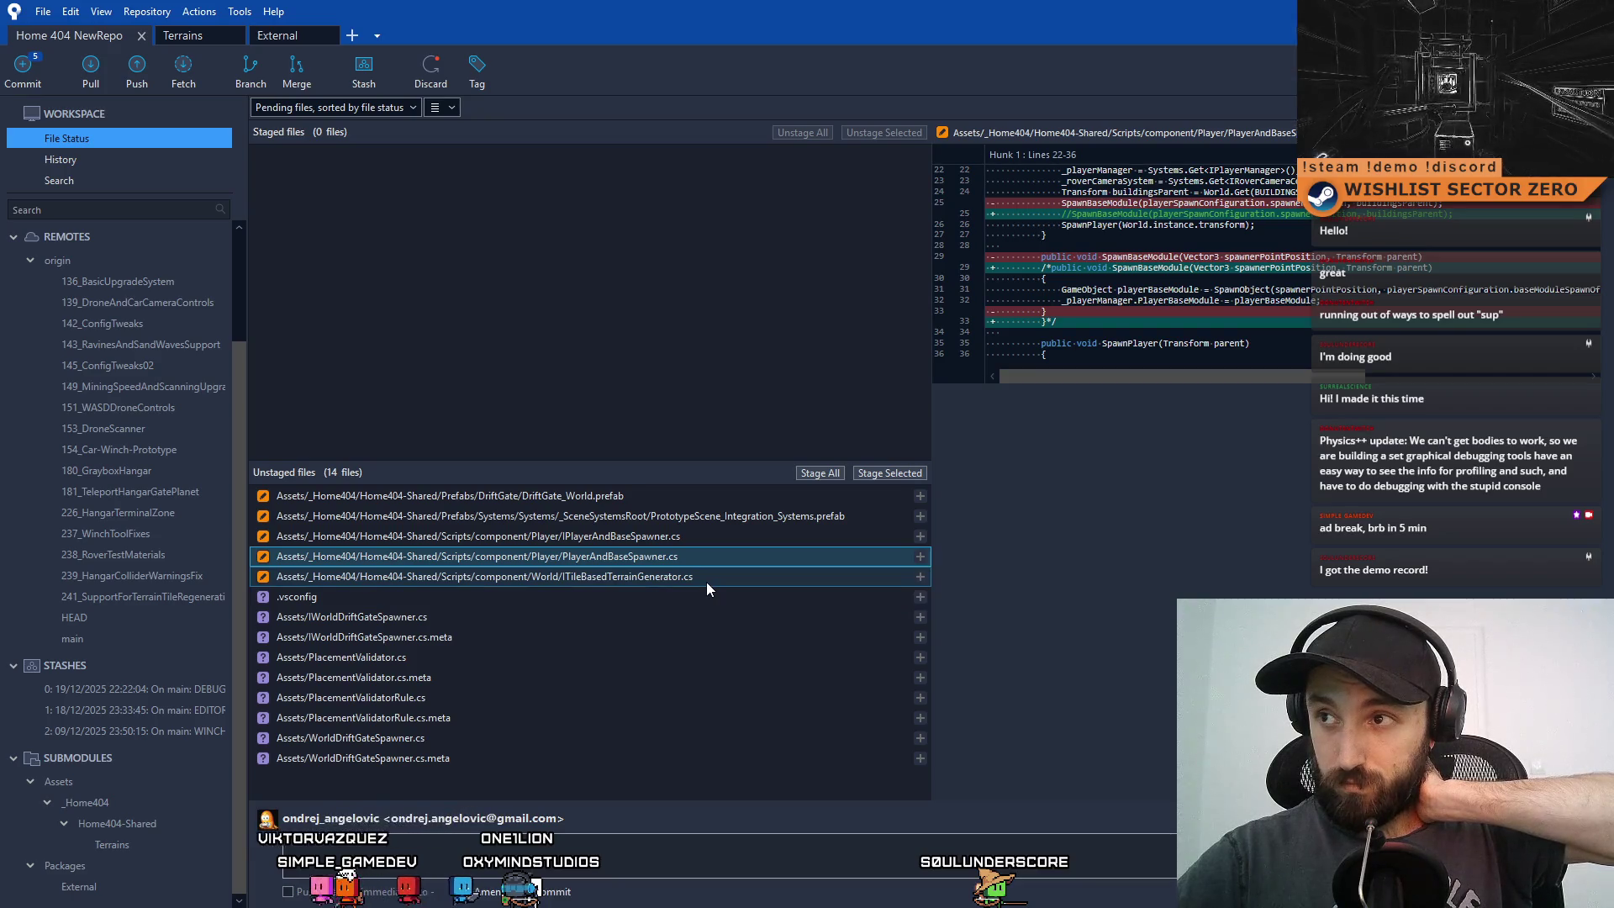
{"action": "left_click", "coordinate": [707, 582]}
{"action": "left_click", "coordinate": [693, 554]}
{"action": "left_click", "coordinate": [696, 537]}
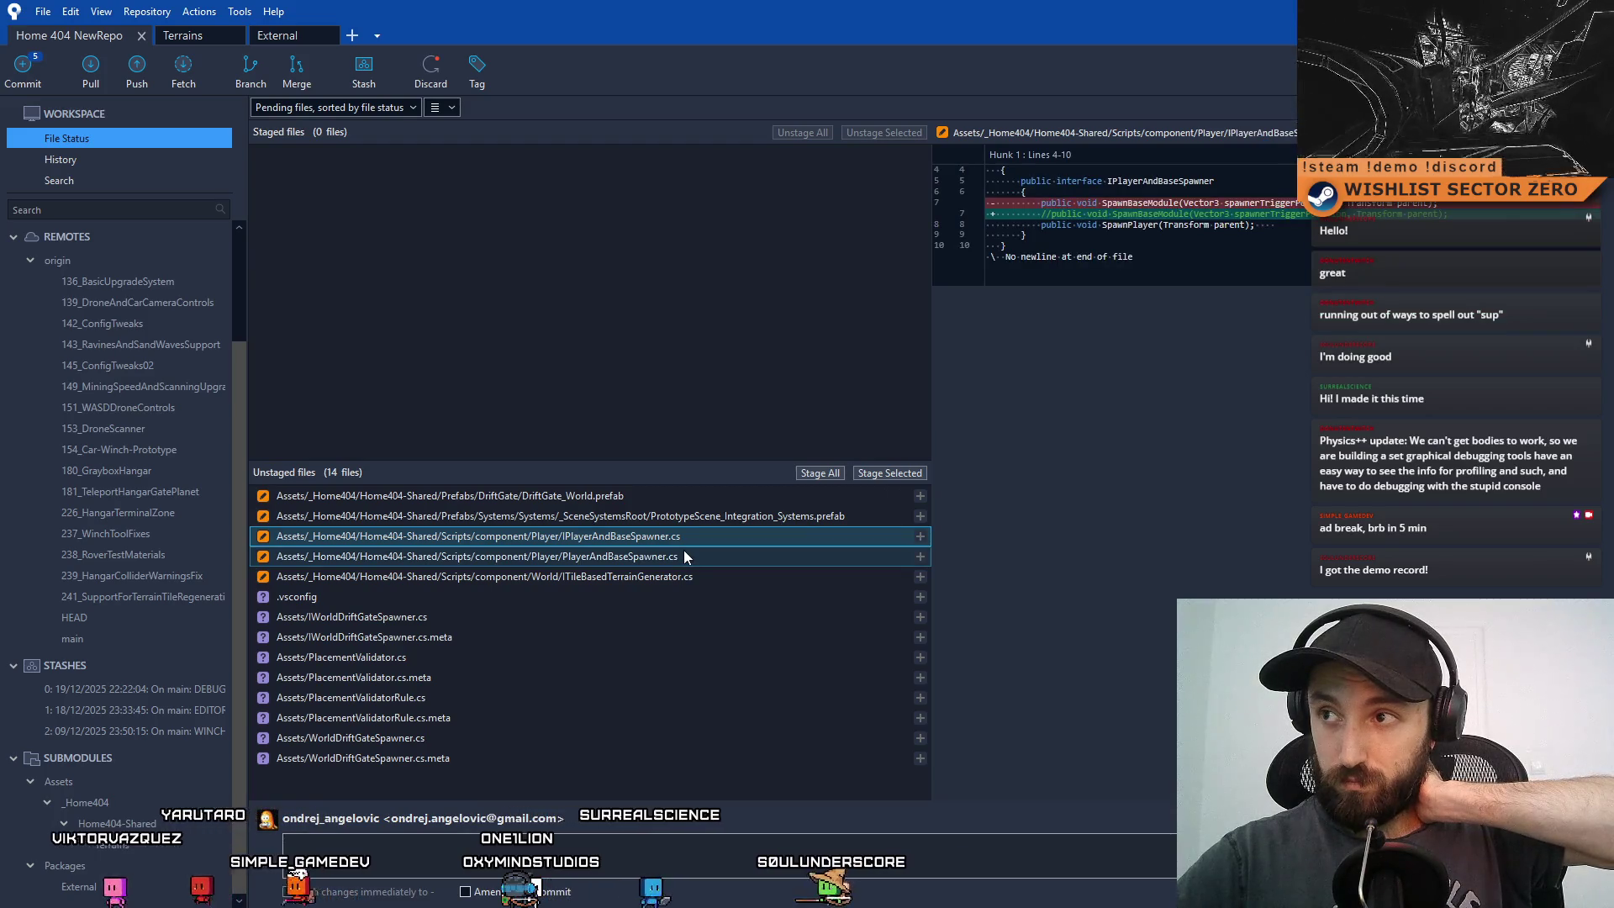
{"action": "left_click", "coordinate": [679, 555]}
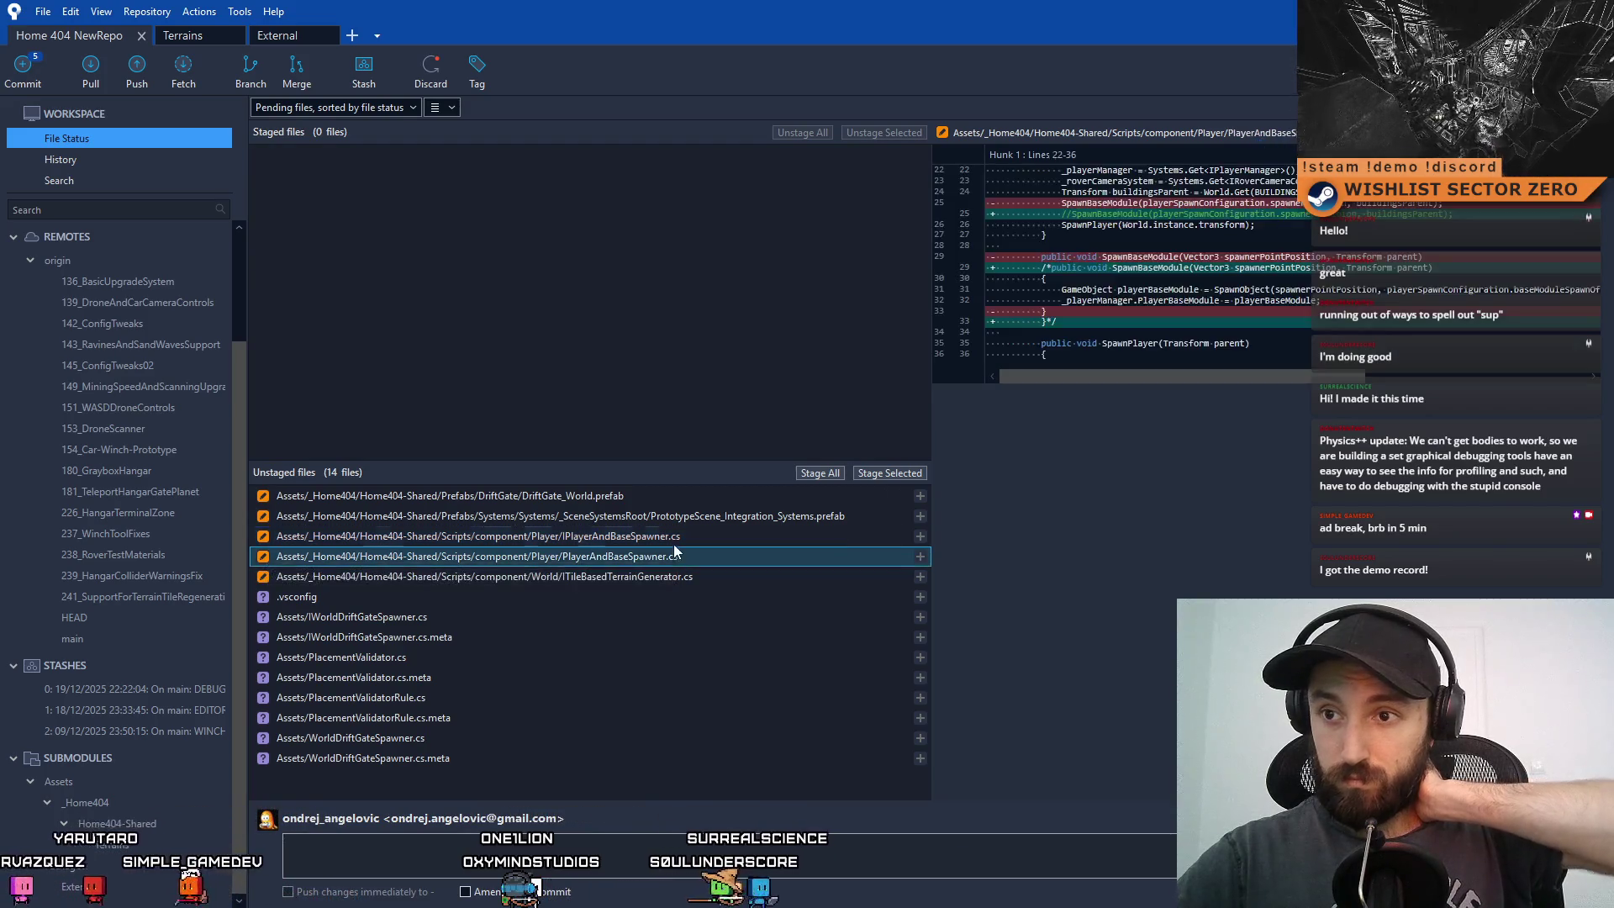
{"action": "left_click", "coordinate": [681, 538]}
{"action": "left_click", "coordinate": [680, 553], "text": "shift"}
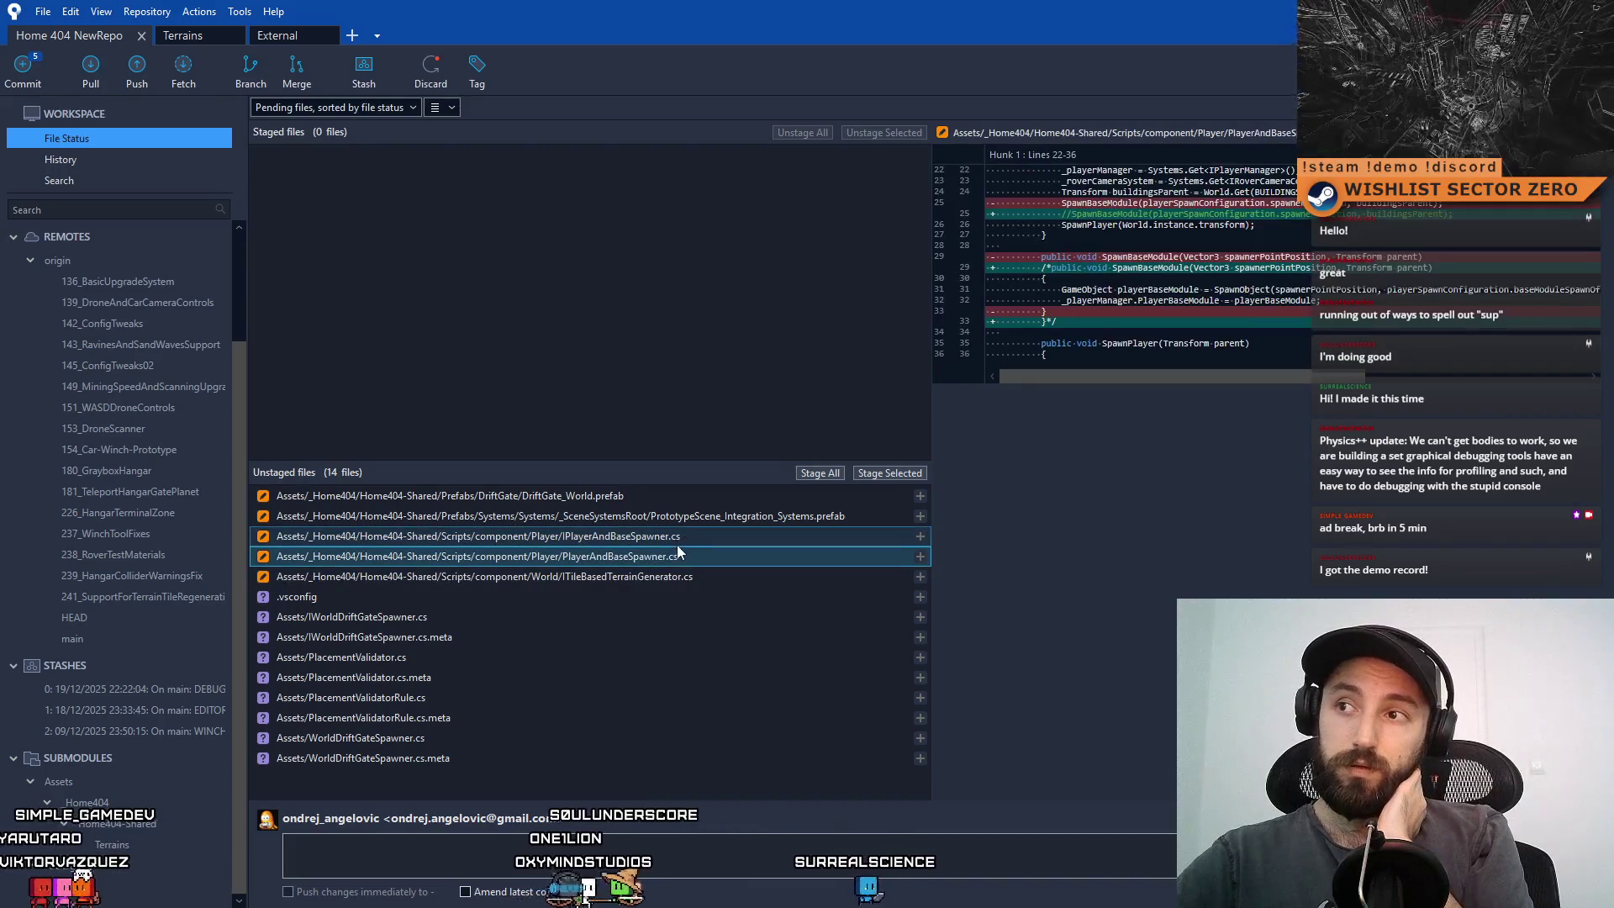
{"action": "left_click", "coordinate": [678, 548]}
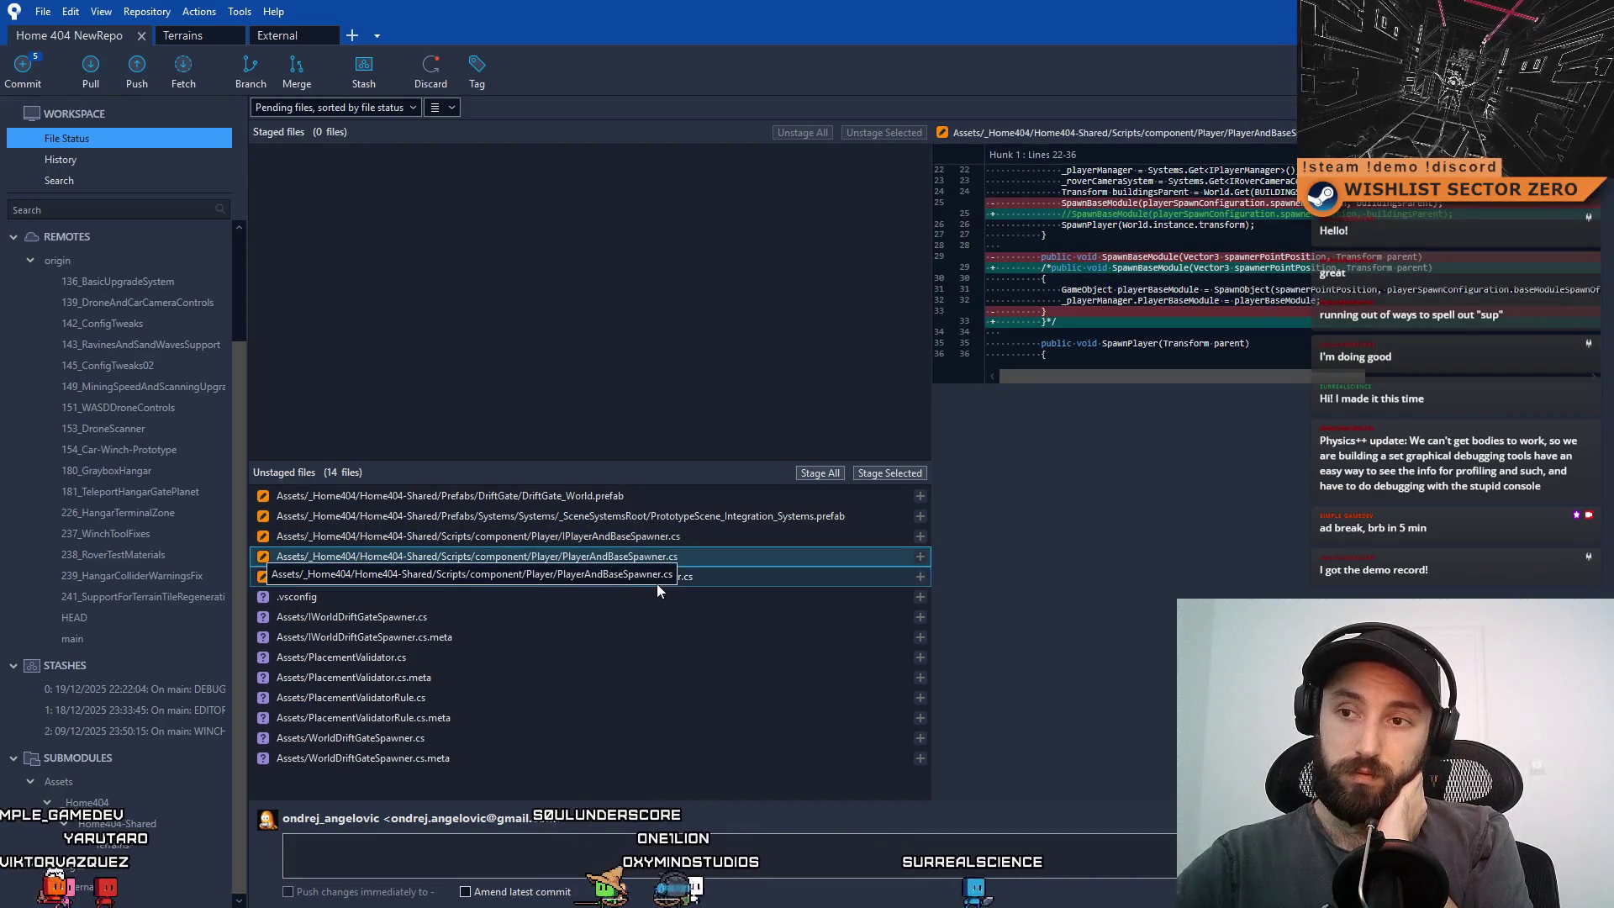
{"action": "left_click", "coordinate": [648, 516]}
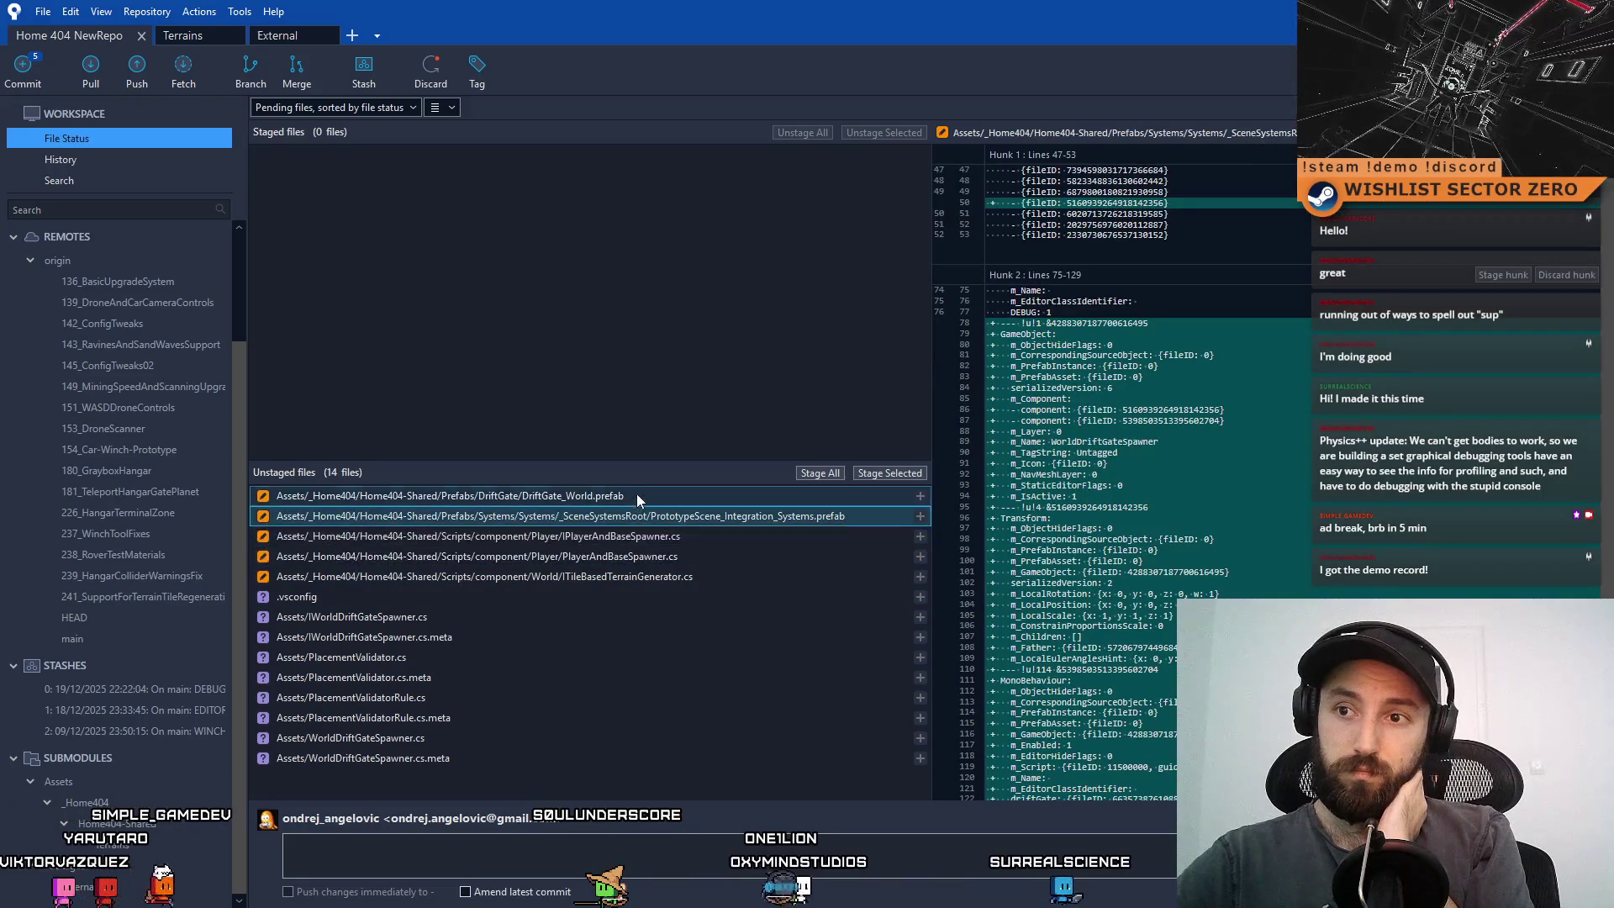
{"action": "left_click", "coordinate": [642, 576]}
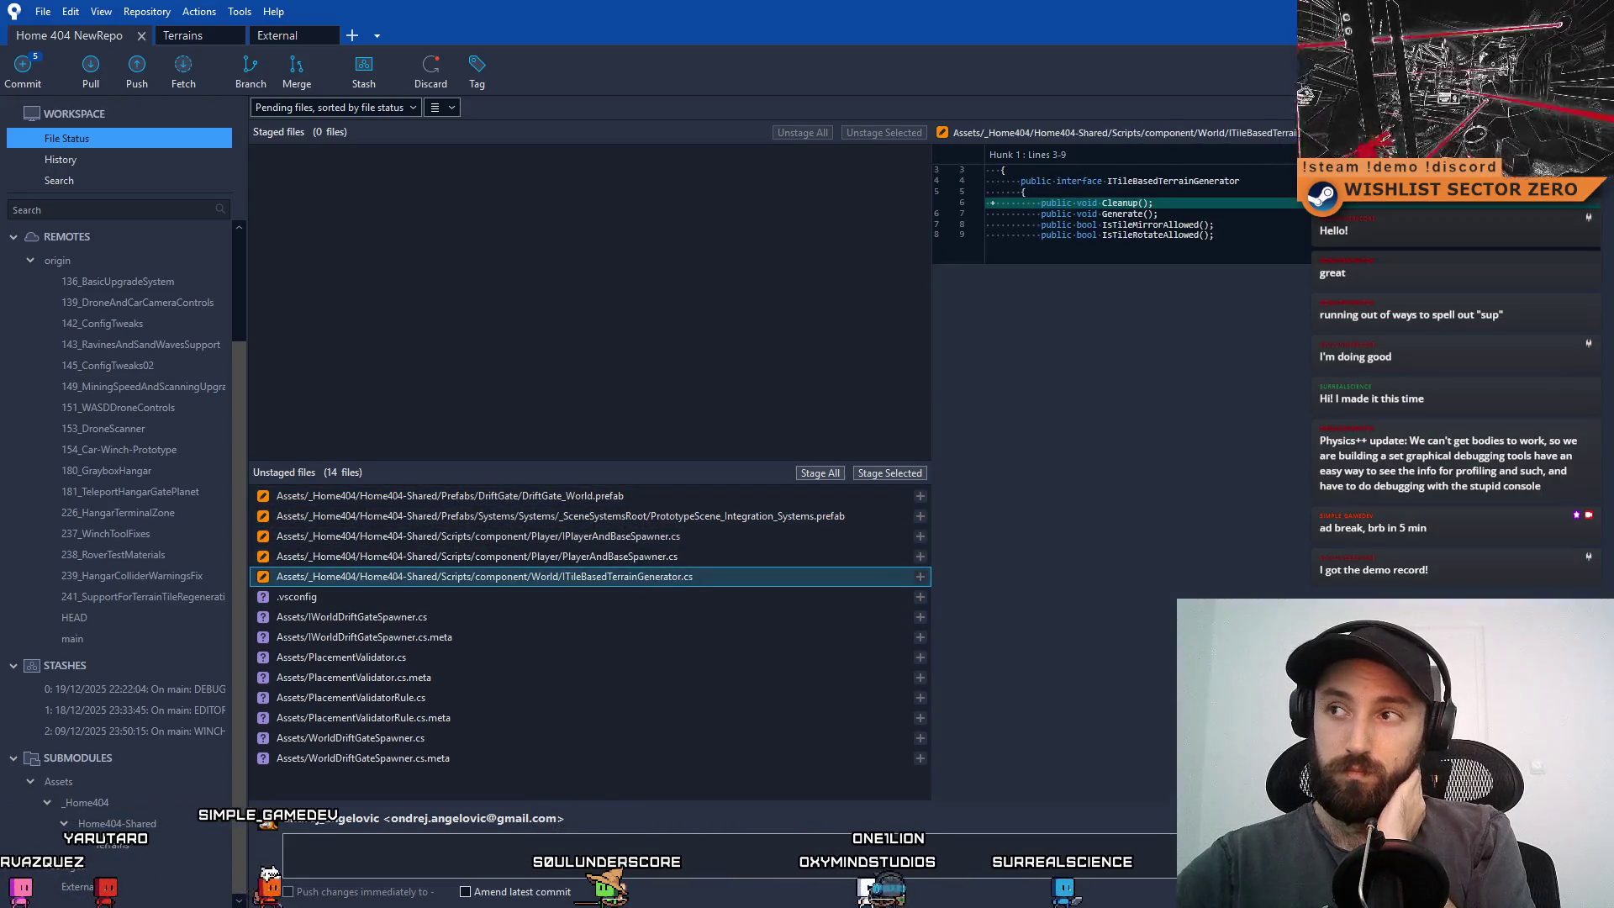
- In PlayerAndBaseSpawner.cs, delete the commented-out SpawnBaseModule call and its method
{"action": "key", "text": "alt+Tab"}
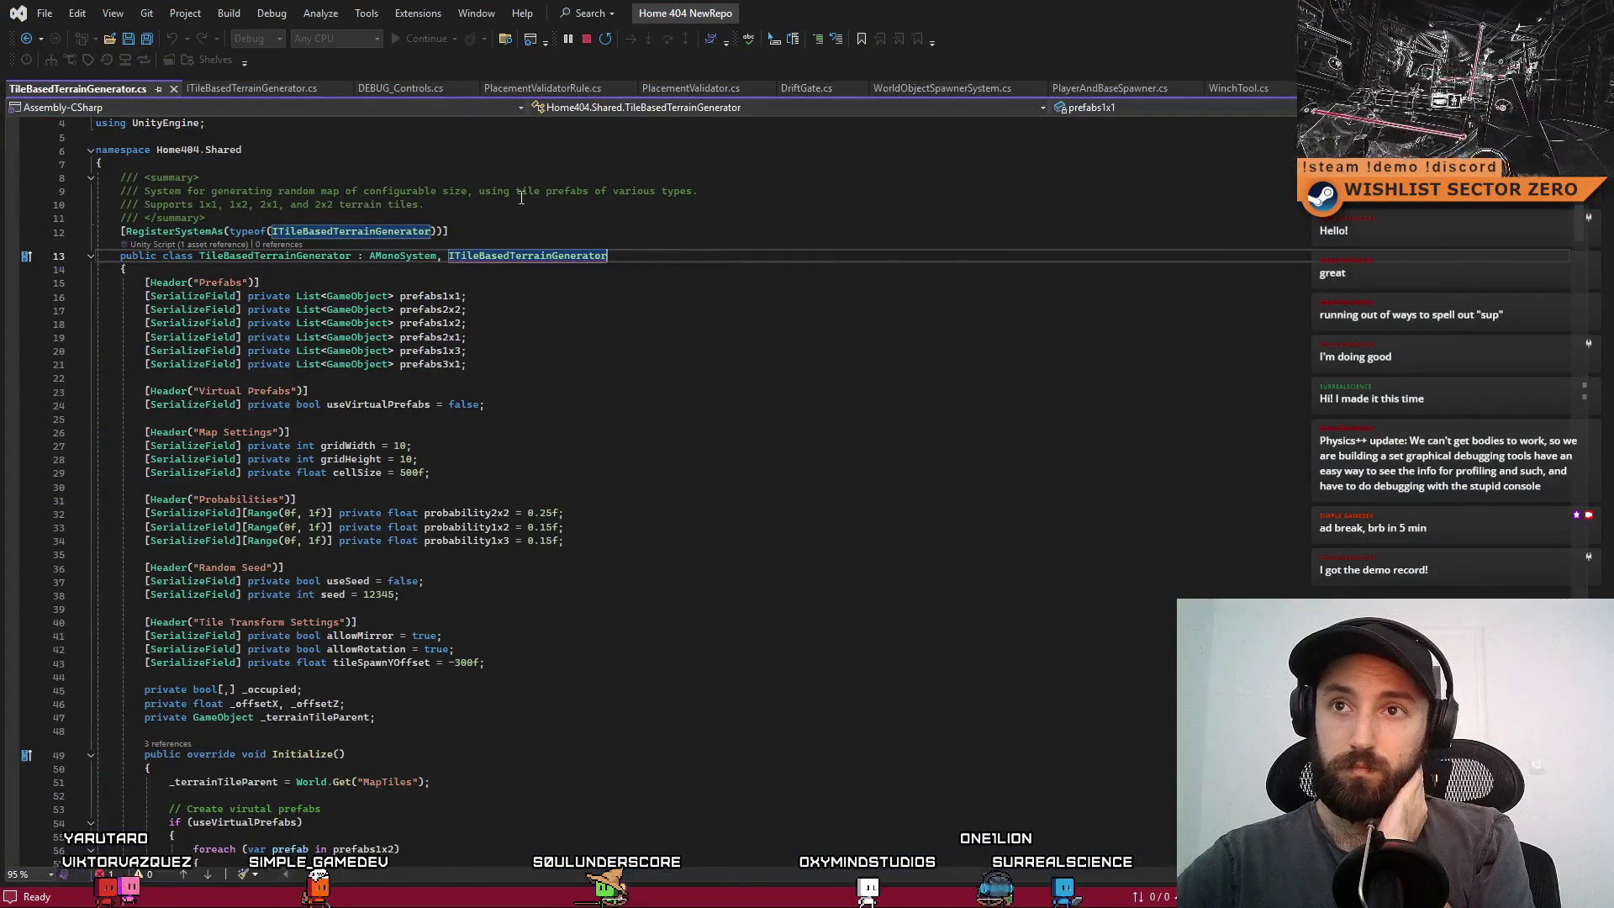
{"action": "left_click", "coordinate": [669, 92]}
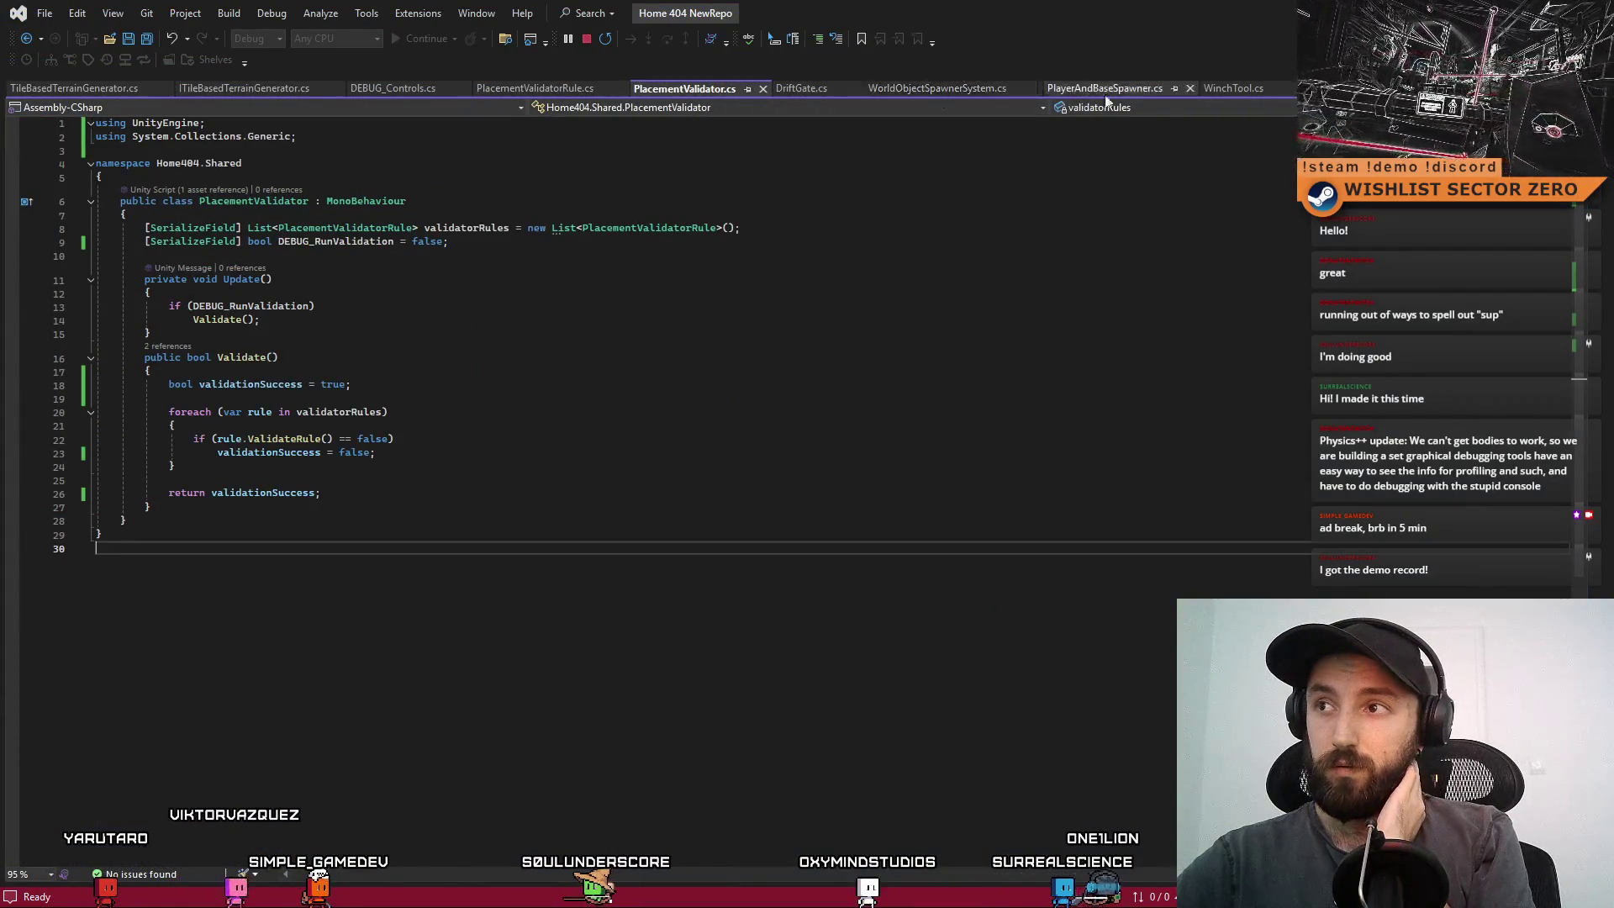
{"action": "left_click", "coordinate": [1138, 93]}
{"action": "left_click", "coordinate": [619, 473]}
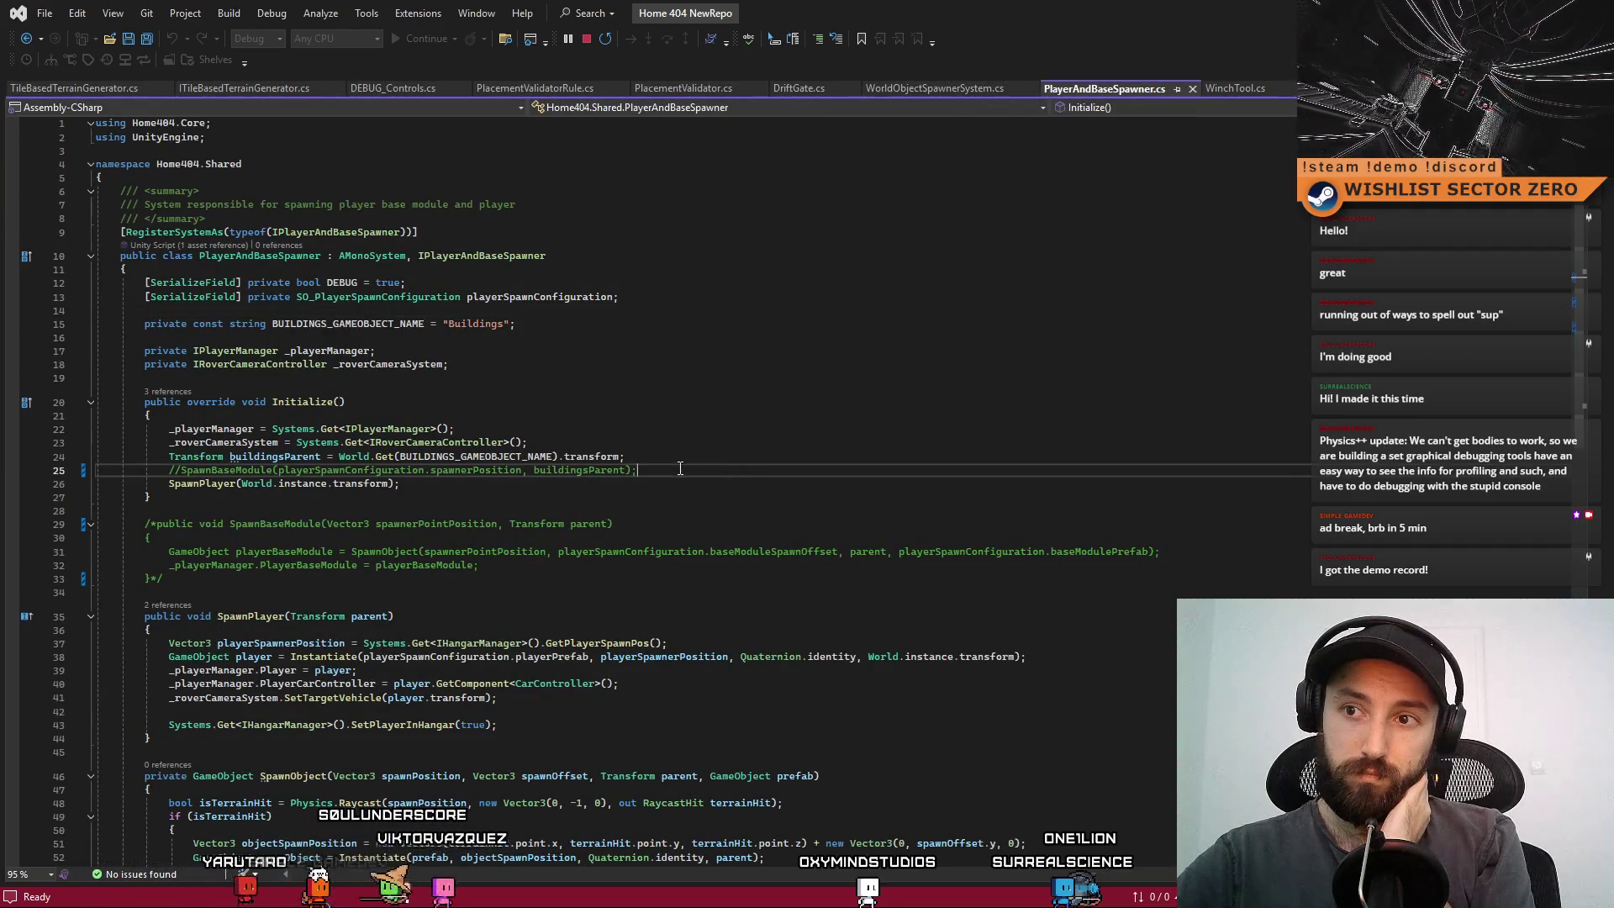
{"action": "left_click_drag", "start_coordinate": [664, 471], "coordinate": [6, 475]}
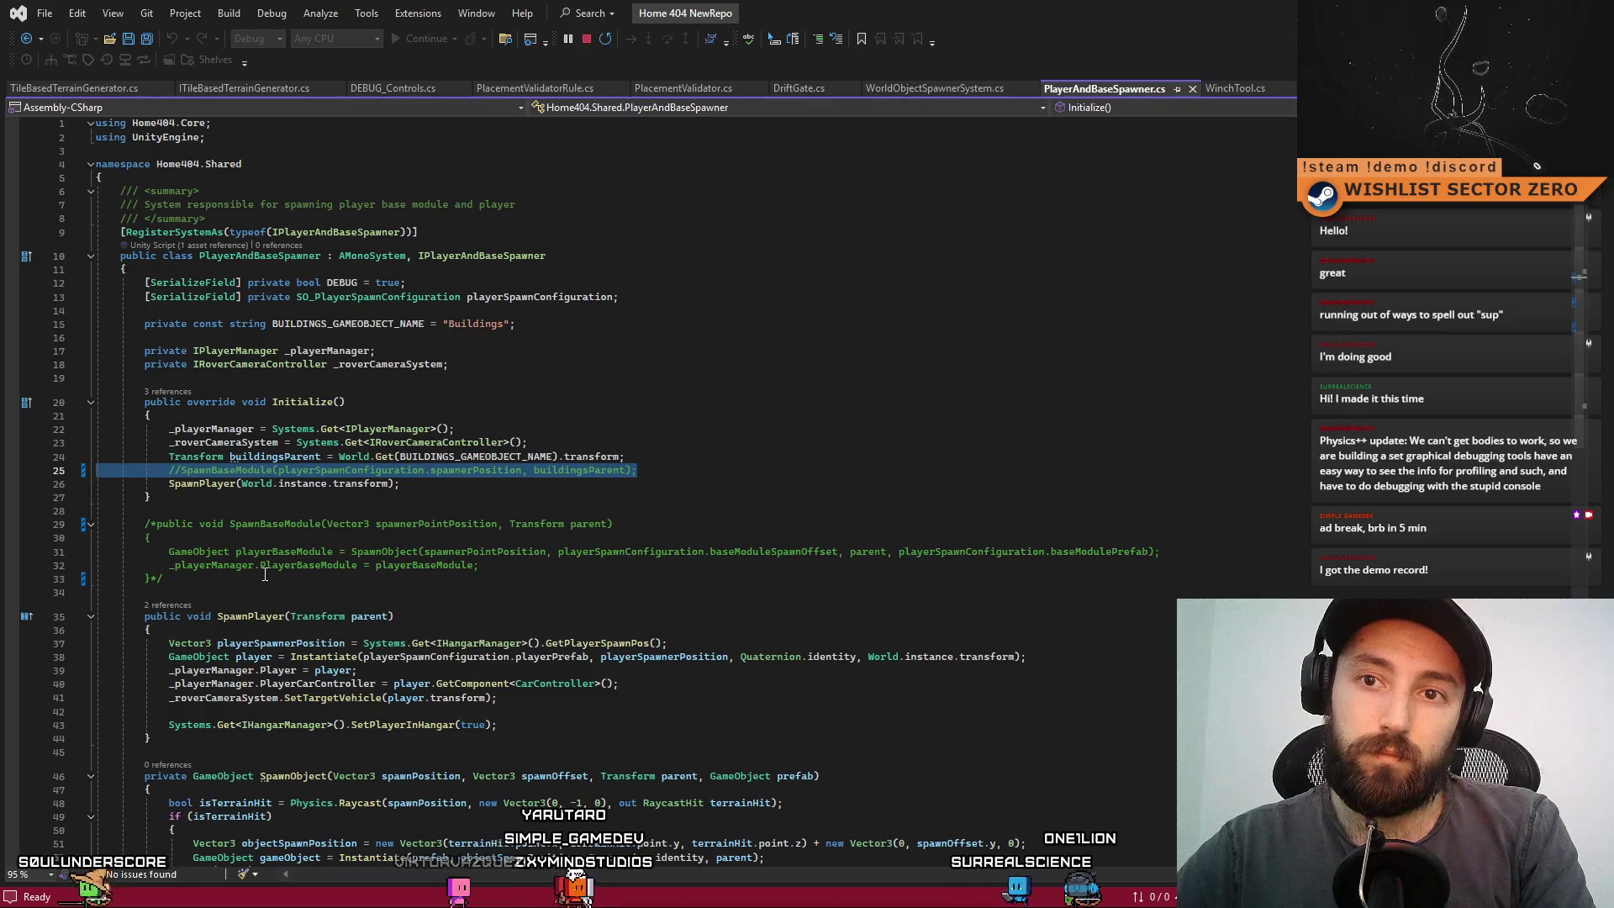
{"action": "key", "text": "Delete"}
{"action": "key", "text": "Delete"}
{"action": "left_click_drag", "start_coordinate": [254, 576], "coordinate": [275, 498]}
{"action": "key", "text": "Delete"}
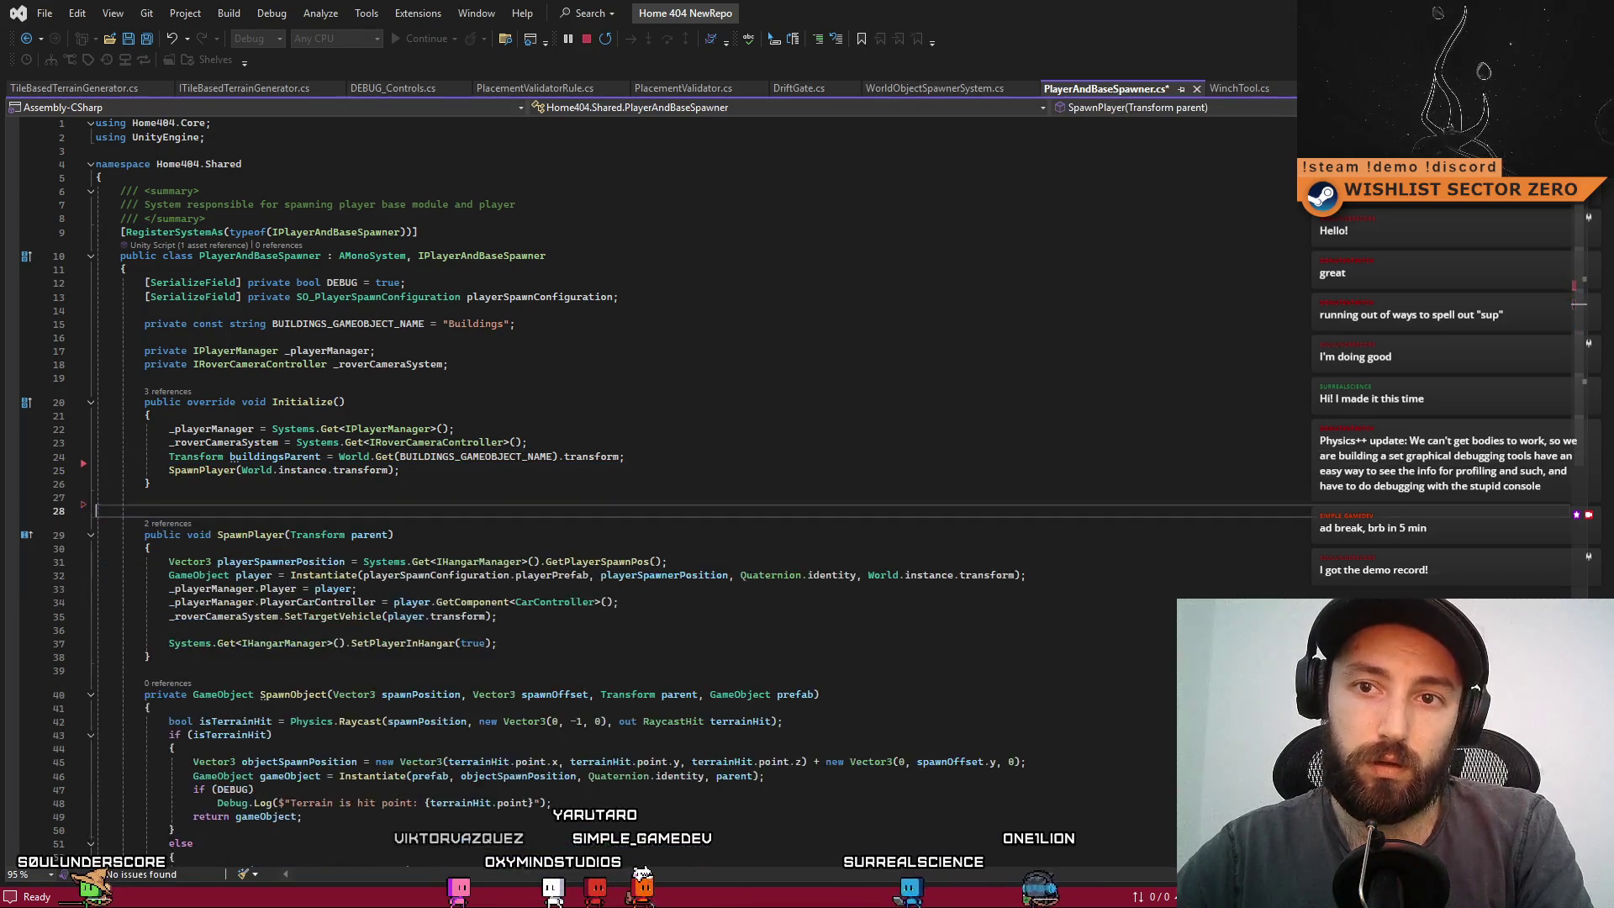
- Look over the SpawnPlayer and Initialize methods in PlayerAndBaseSpawner.cs
{"action": "left_click", "coordinate": [543, 523]}
{"action": "scroll", "coordinate": [543, 527], "scroll_direction": "down", "scroll_amount": 6}
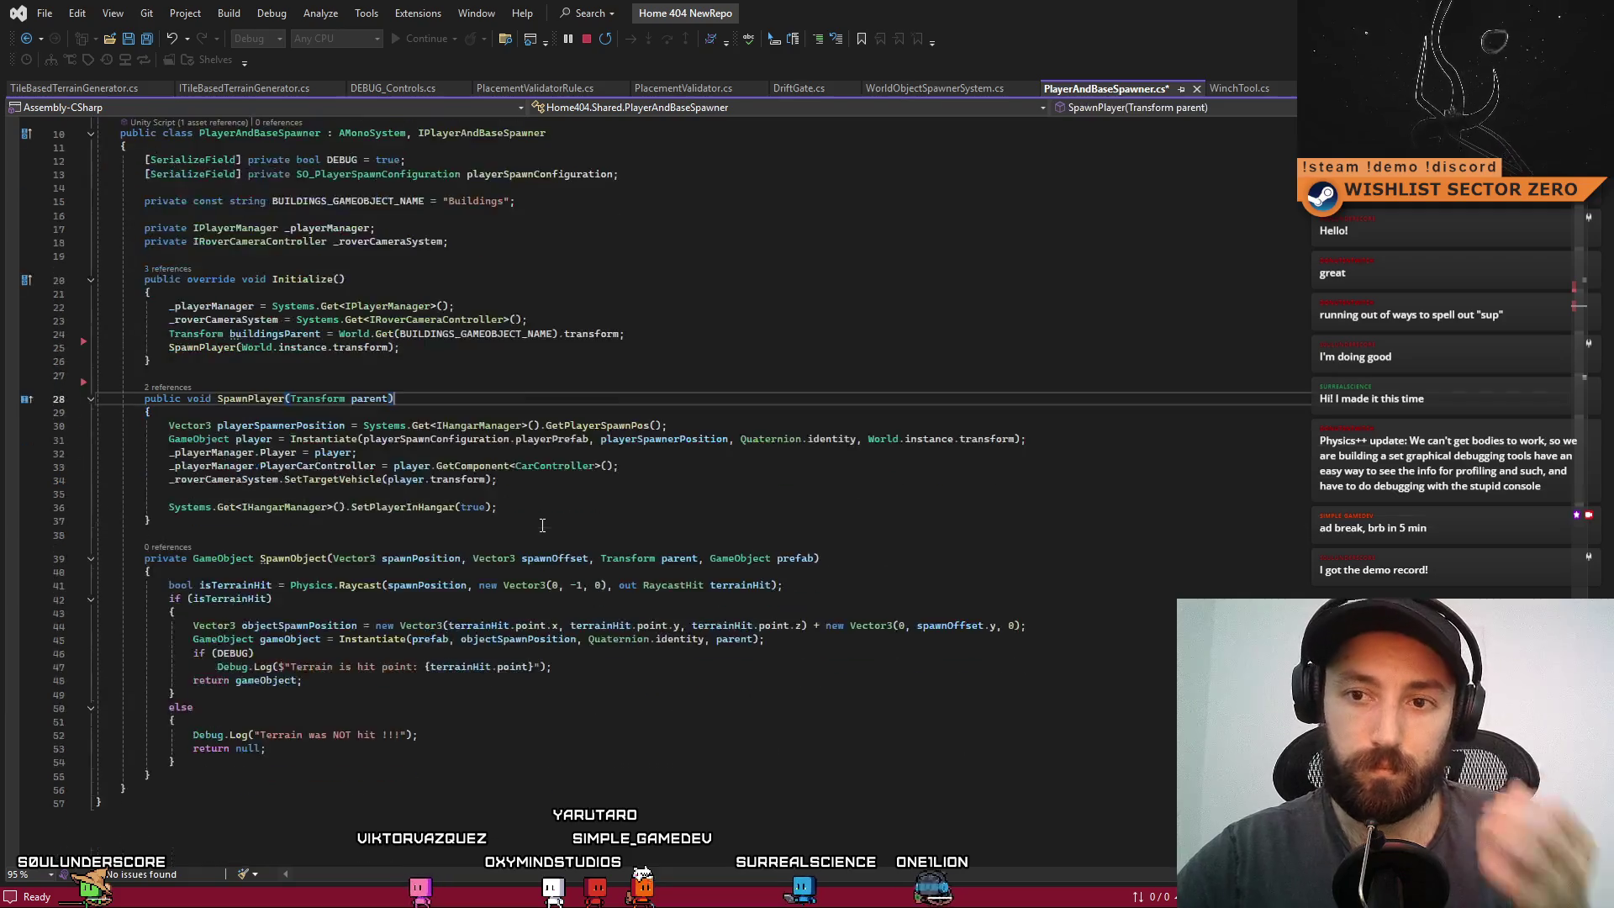
{"action": "scroll", "coordinate": [543, 527], "scroll_direction": "up", "scroll_amount": 6}
{"action": "key", "text": "Up"}
{"action": "key", "text": "Up"}
{"action": "key", "text": "Up"}
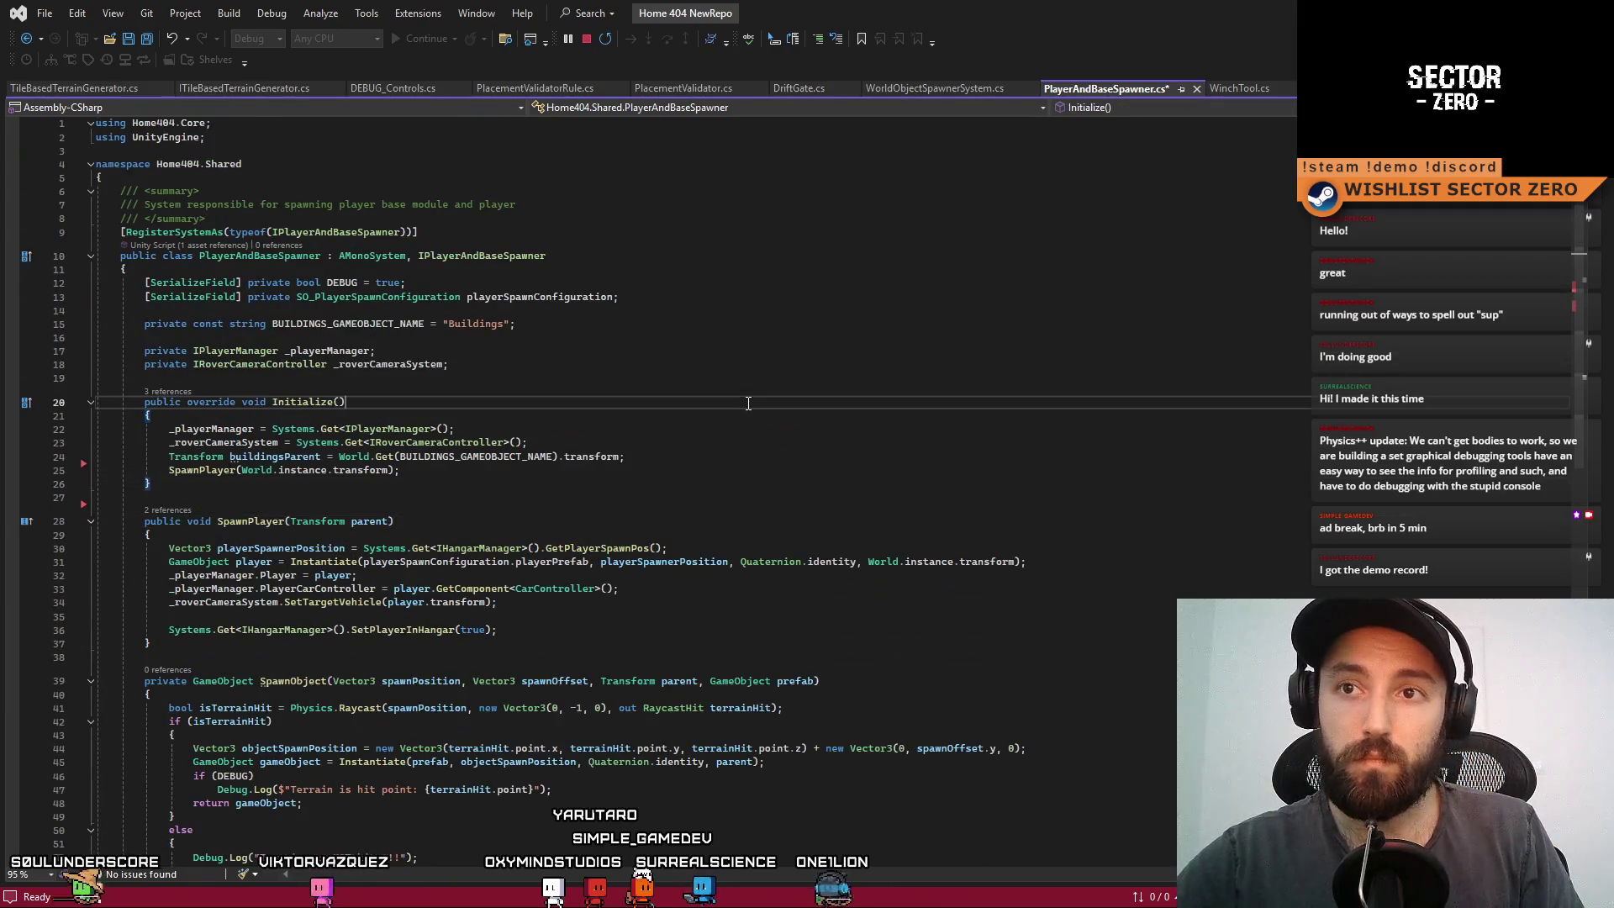
{"action": "key", "text": "Up"}
{"action": "key", "text": "Up"}
{"action": "key", "text": "Up"}
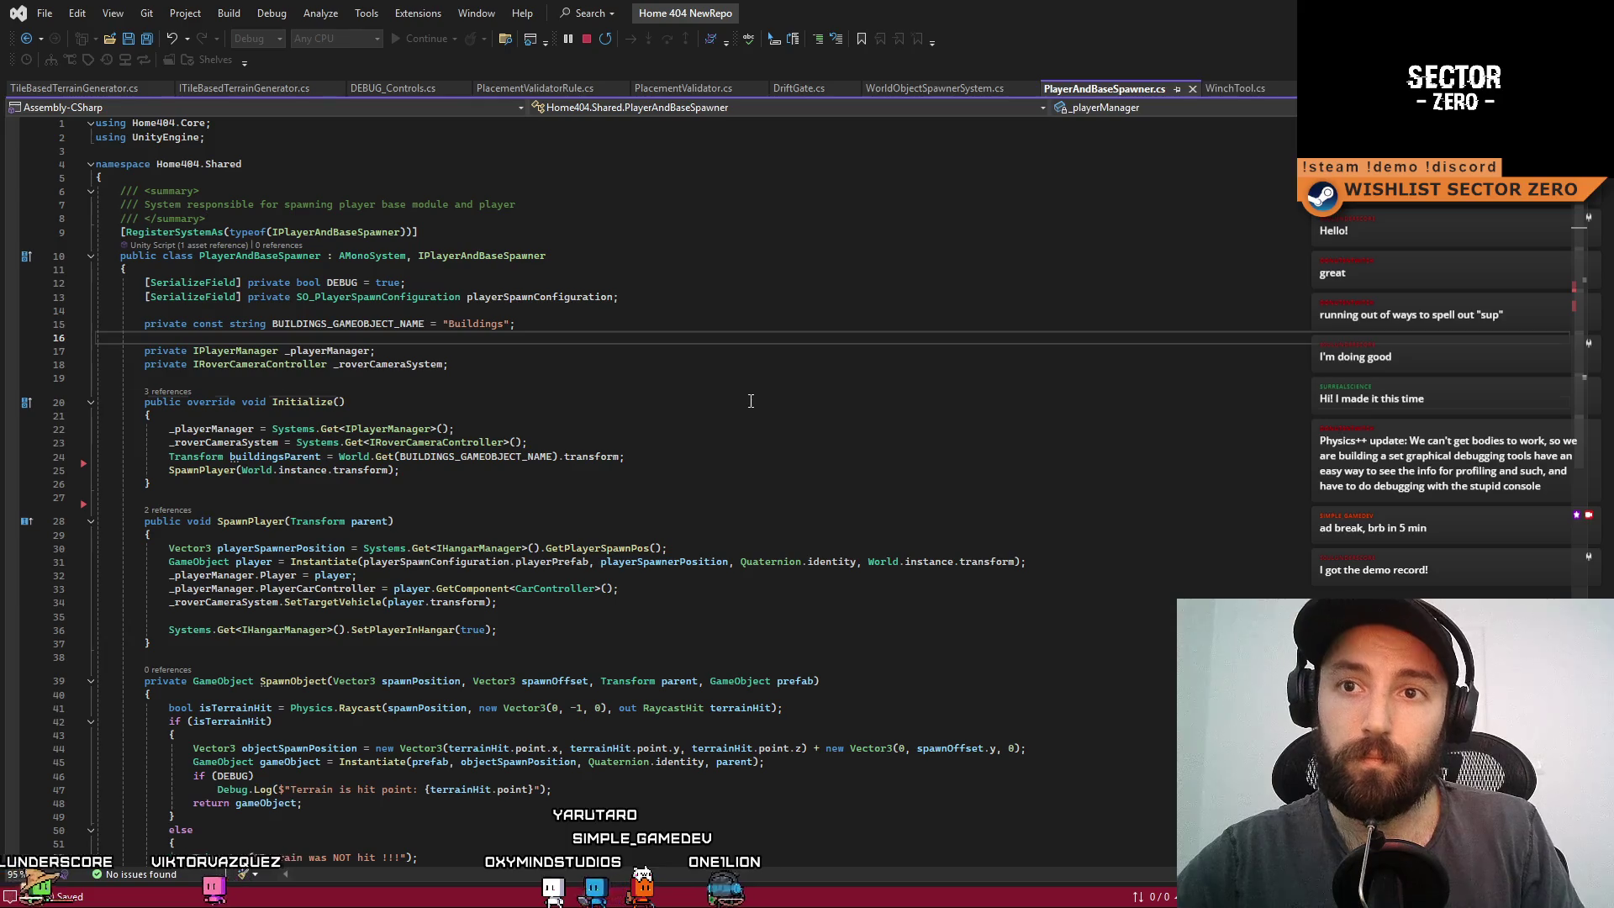
{"action": "left_click", "coordinate": [751, 401]}
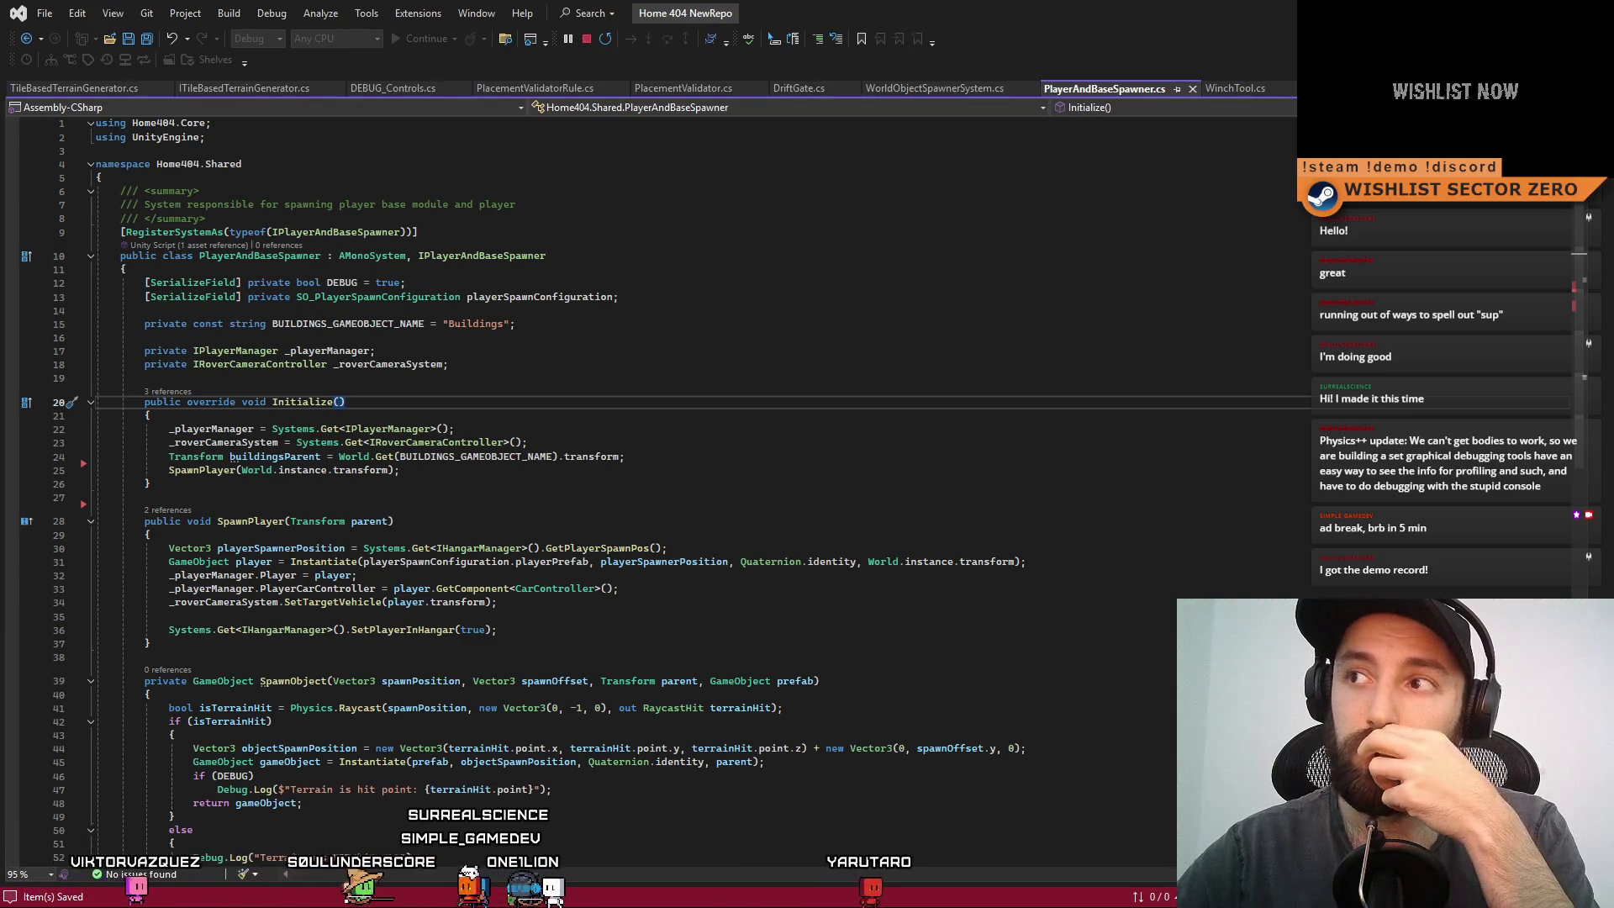
- Open TileBasedTerrainGenerator.cs from the Unity console's compile error
{"action": "key", "text": "alt+Tab"}
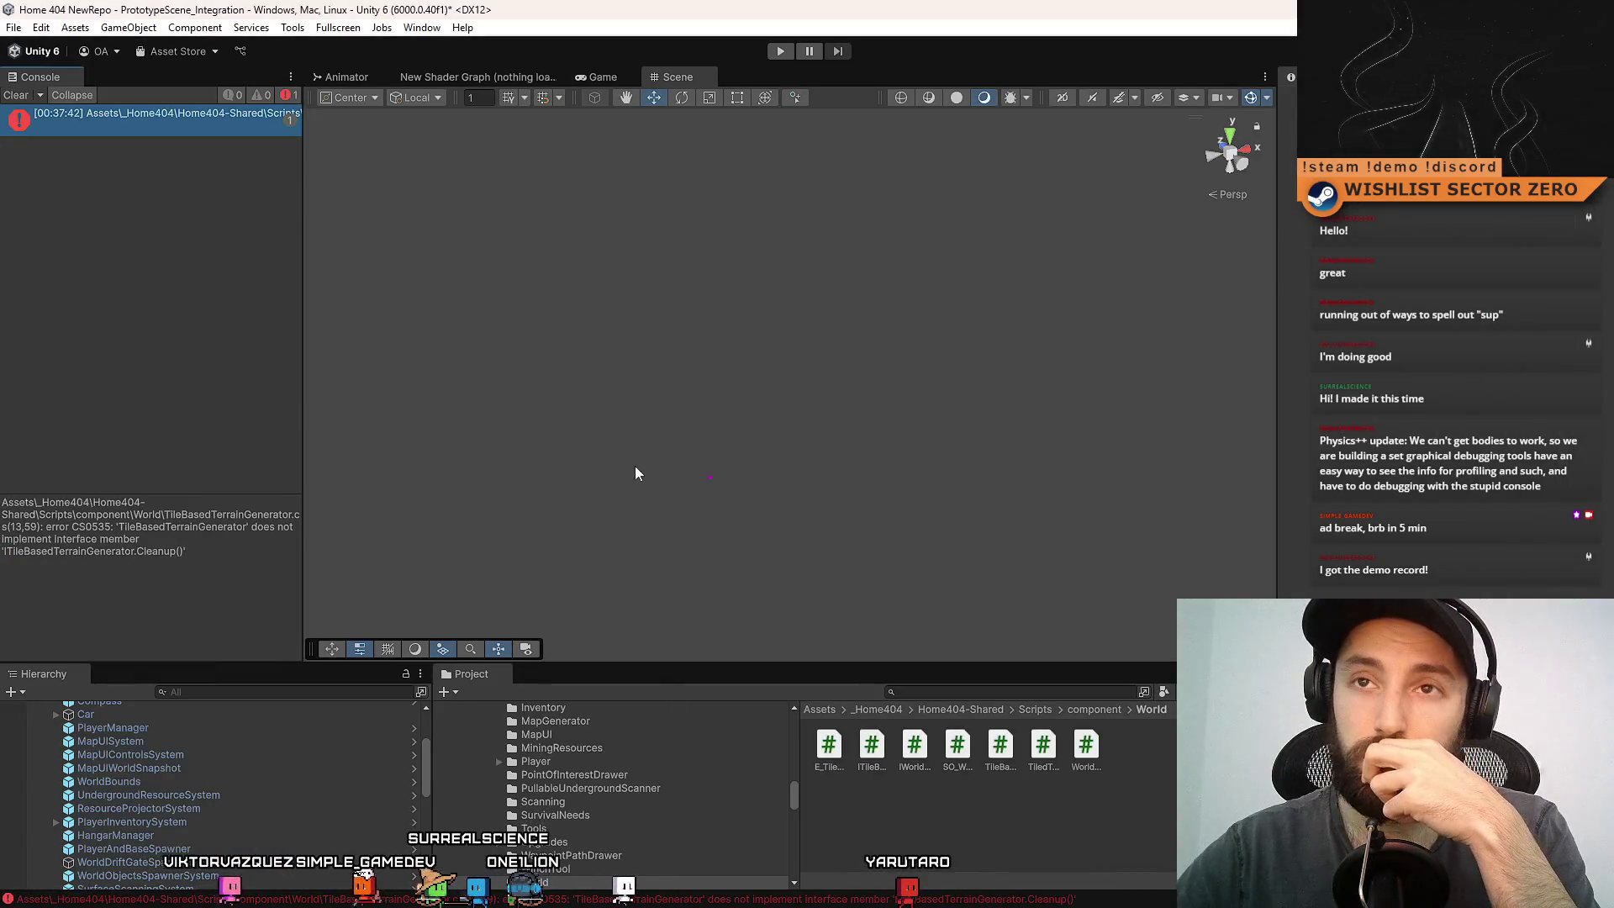
{"action": "double_click", "coordinate": [233, 129]}
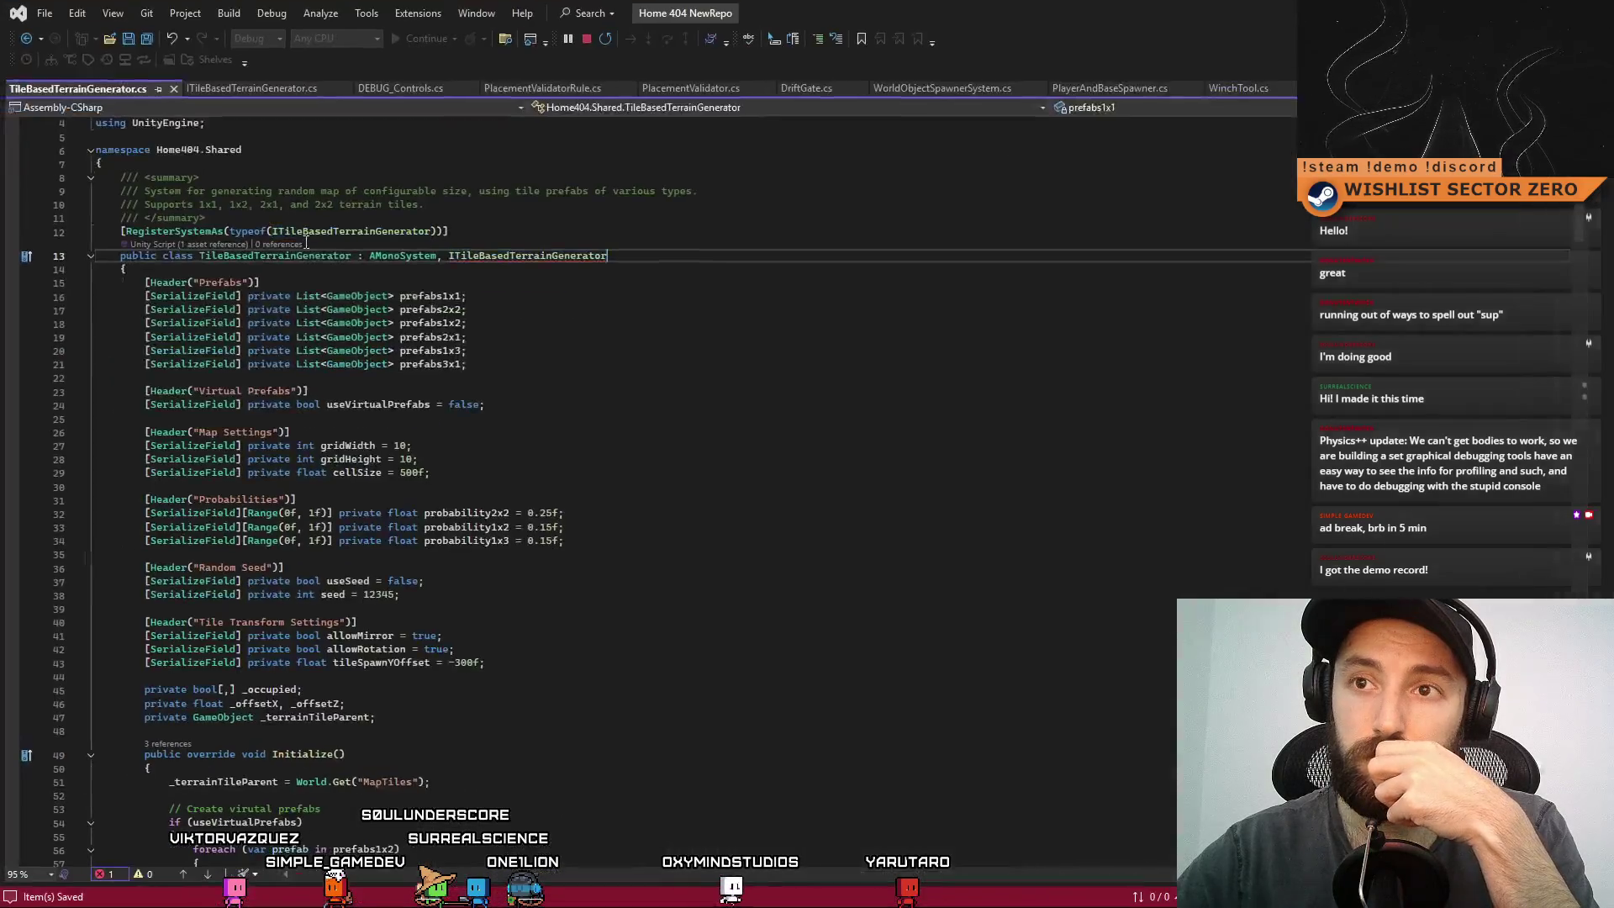
{"action": "left_click", "coordinate": [656, 377]}
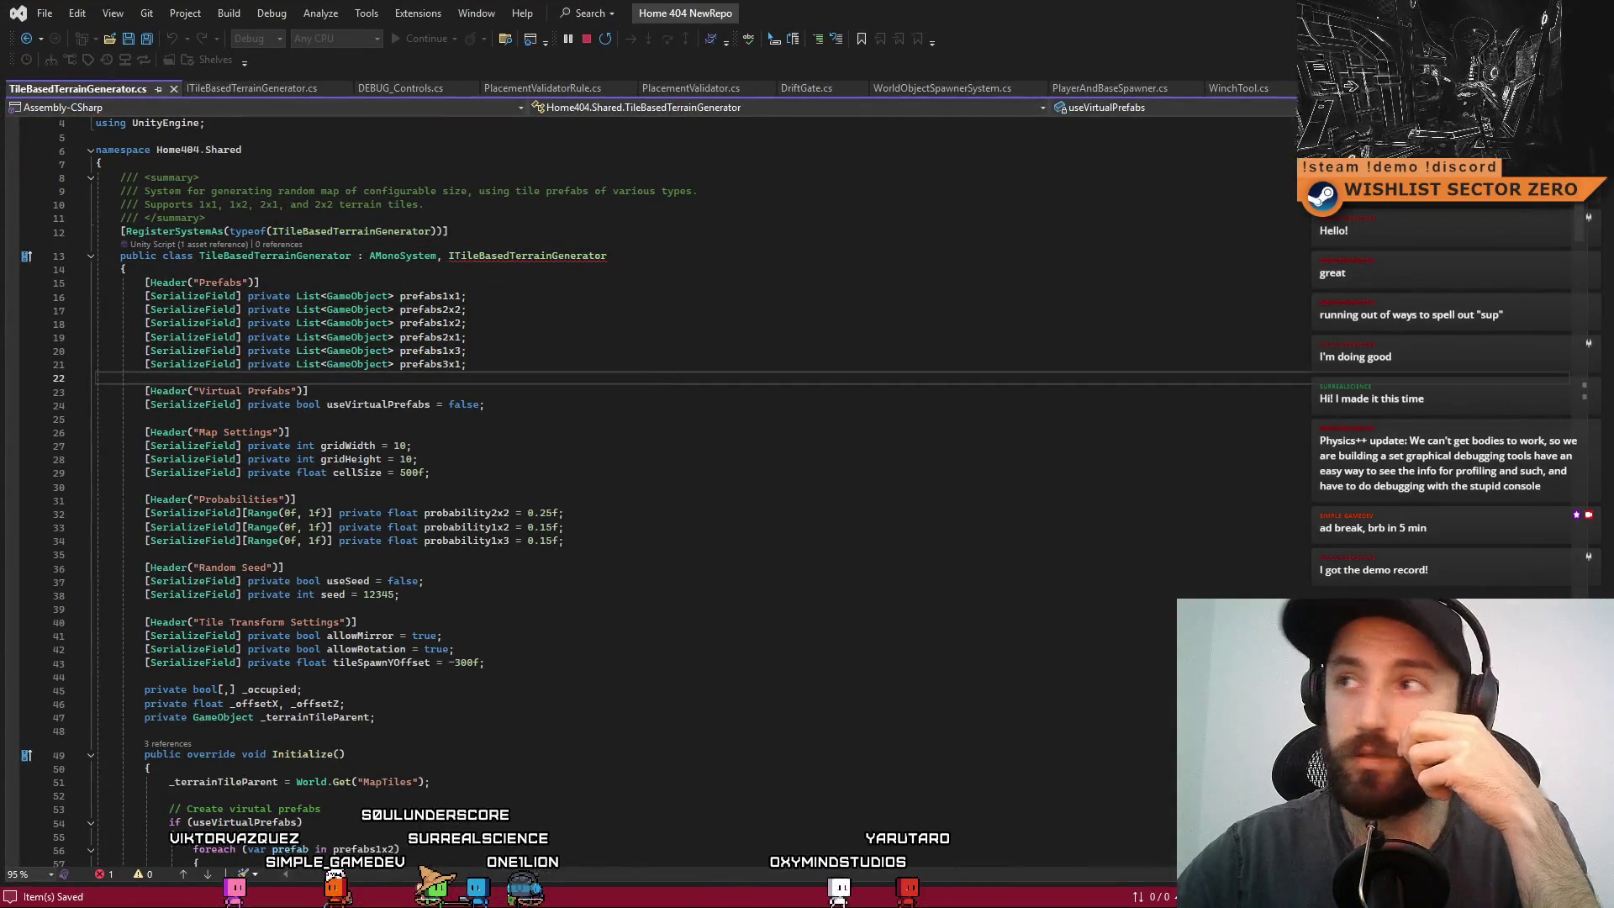
{"action": "key", "text": "alt+Tab"}
{"action": "key", "text": "alt+Tab"}
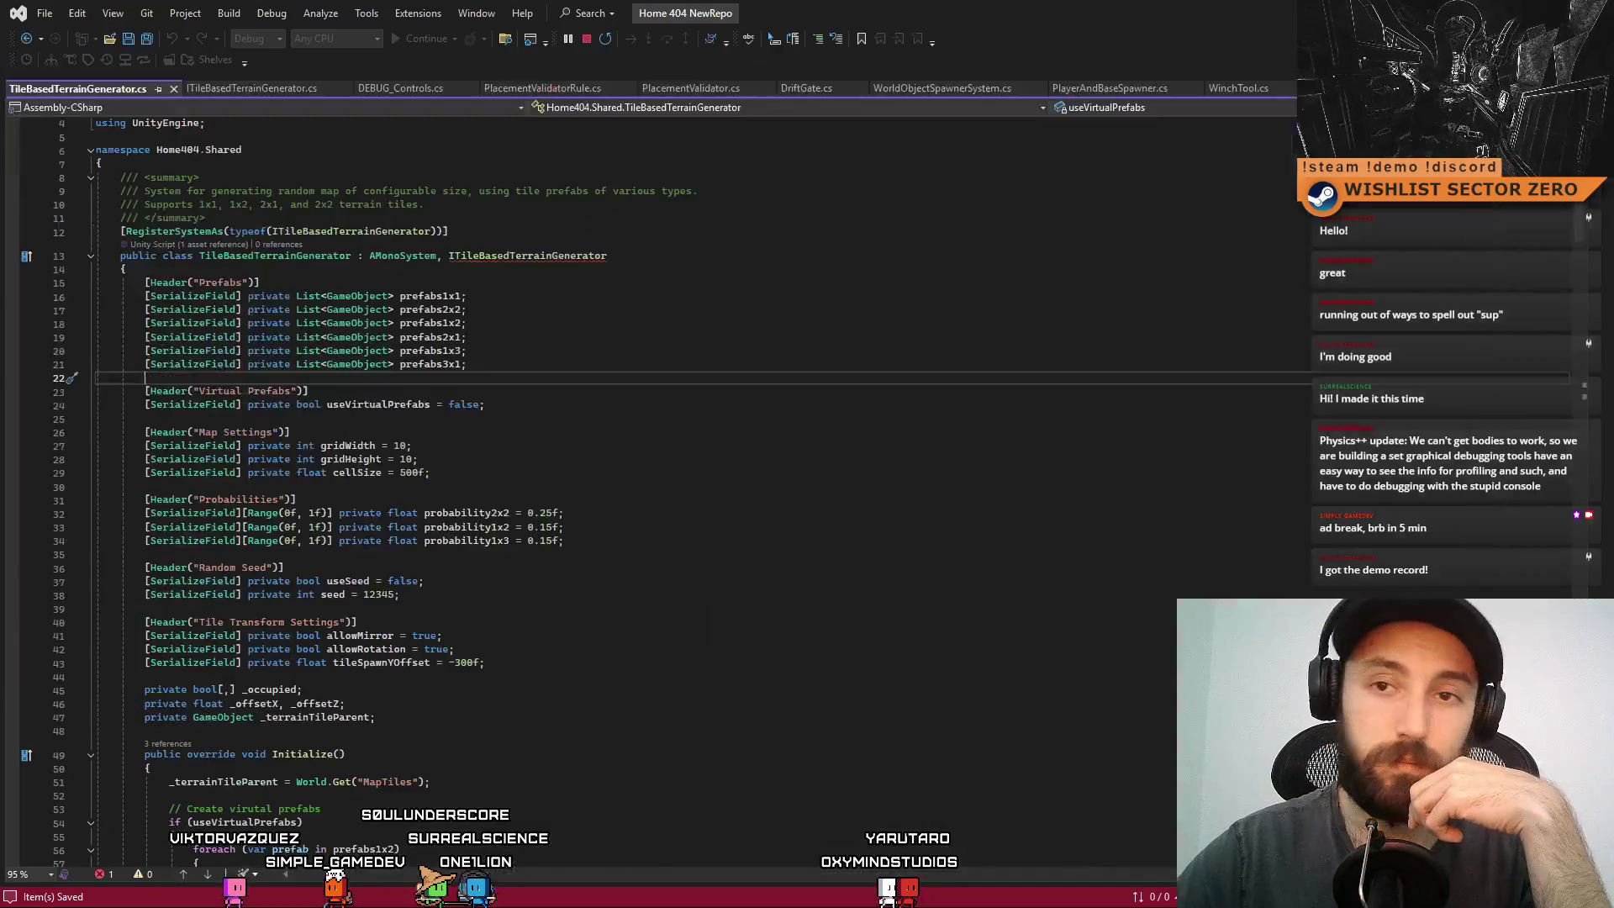
{"action": "key", "text": "alt+Tab"}
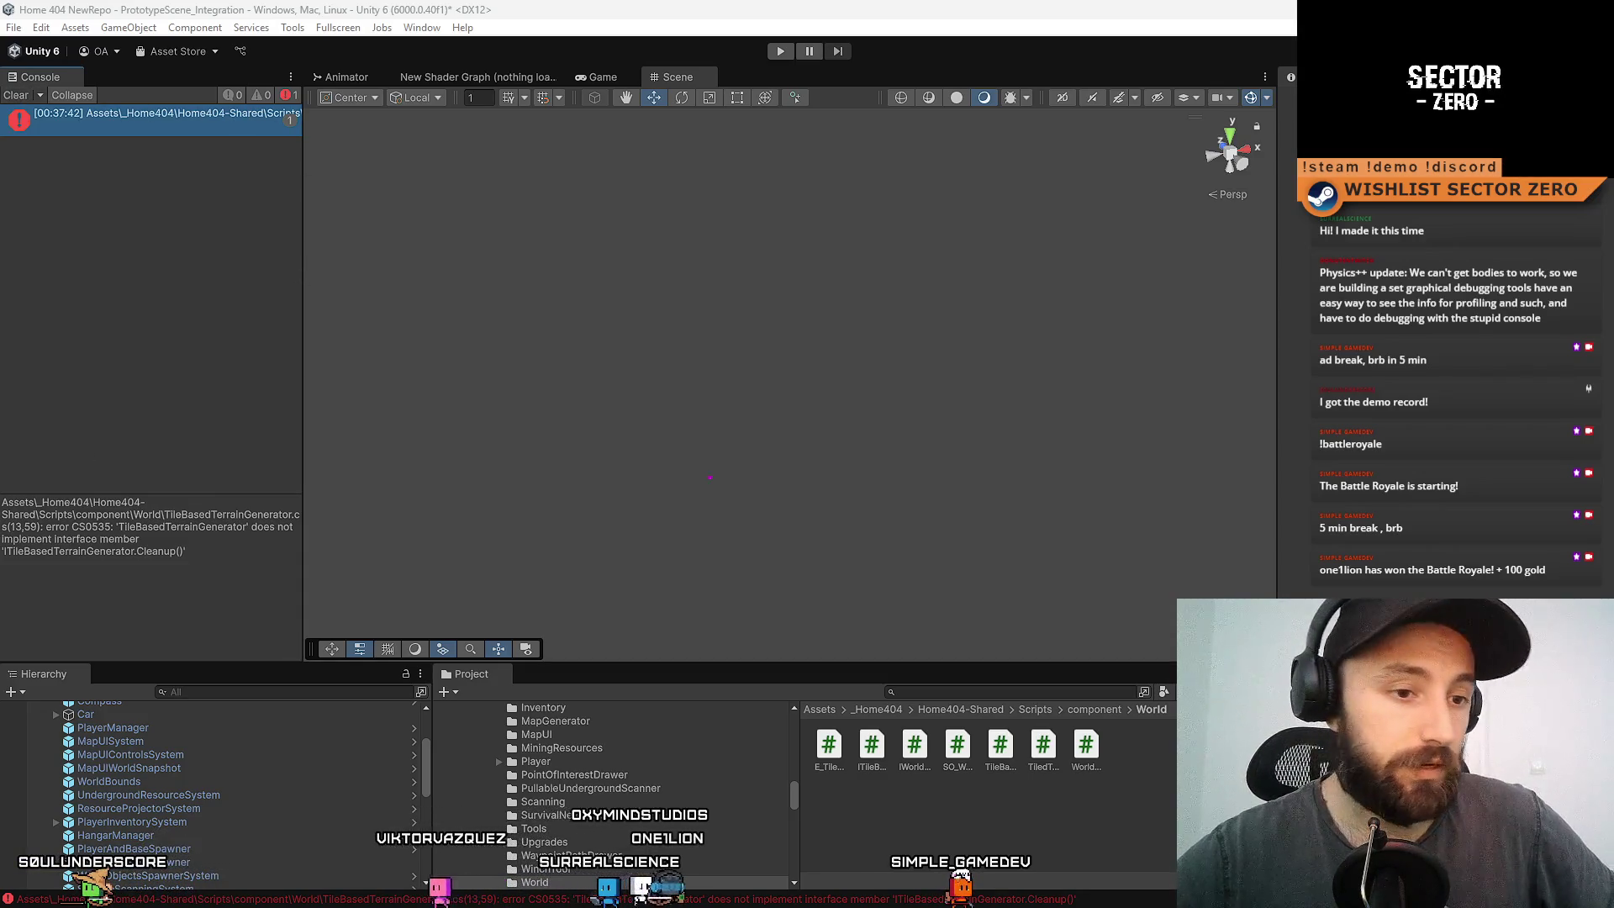
- Leave Unity's CS0535 Cleanup() error and return to Sourcetree's pending changes
{"action": "key", "text": "alt+Tab"}
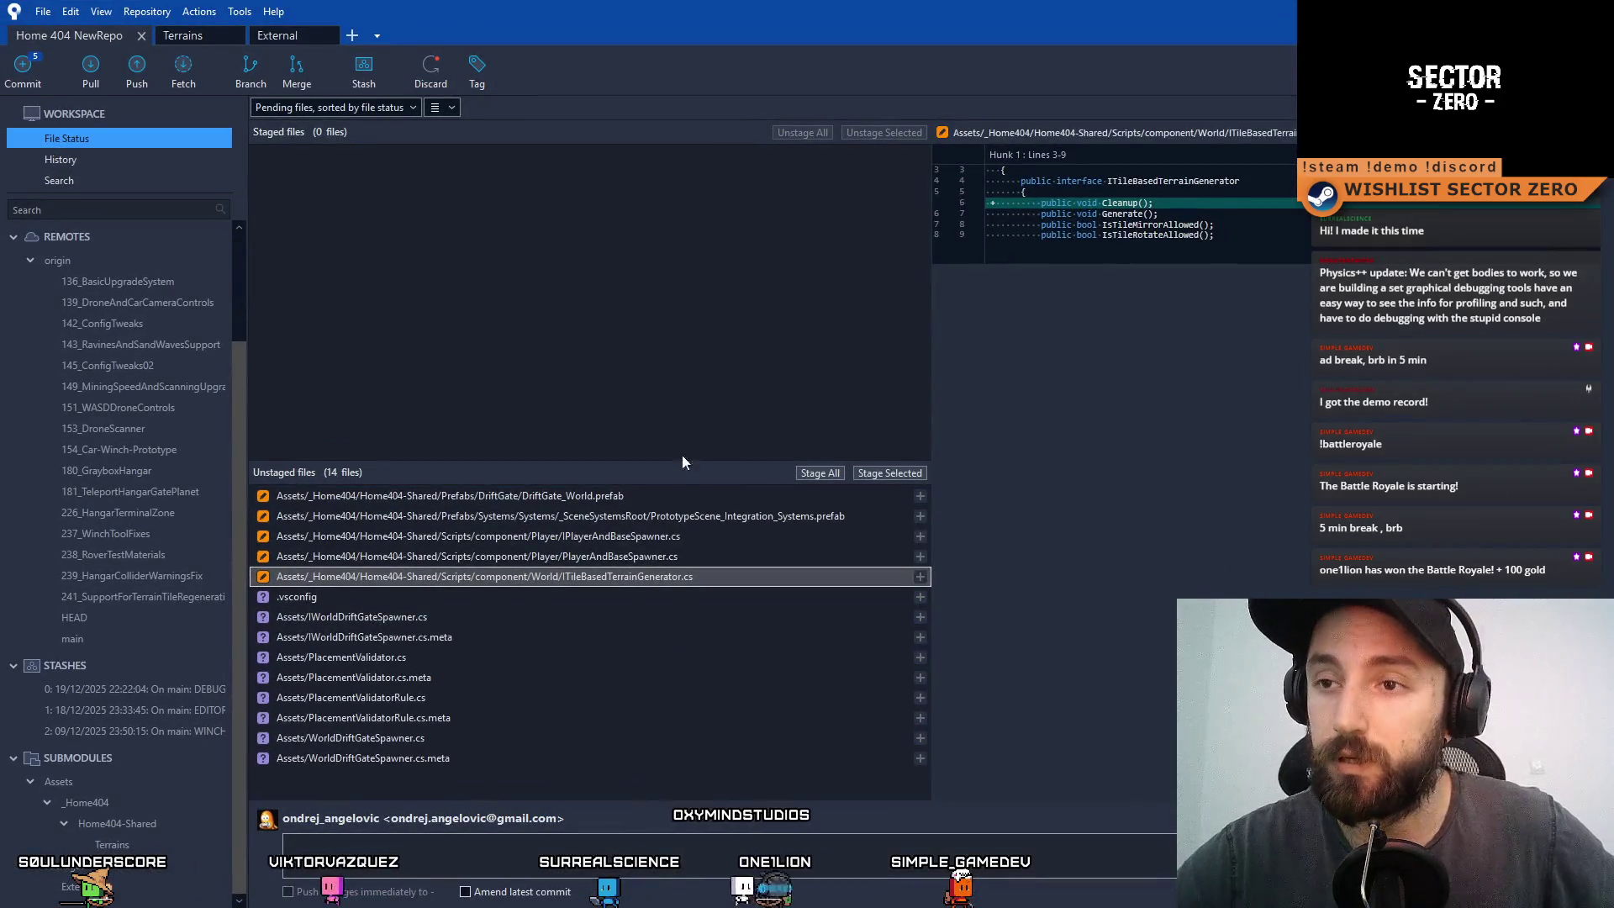
- Review the .vsconfig, WorldDriftGateSpawner and PlacementValidator file diffs
{"action": "left_click", "coordinate": [583, 597]}
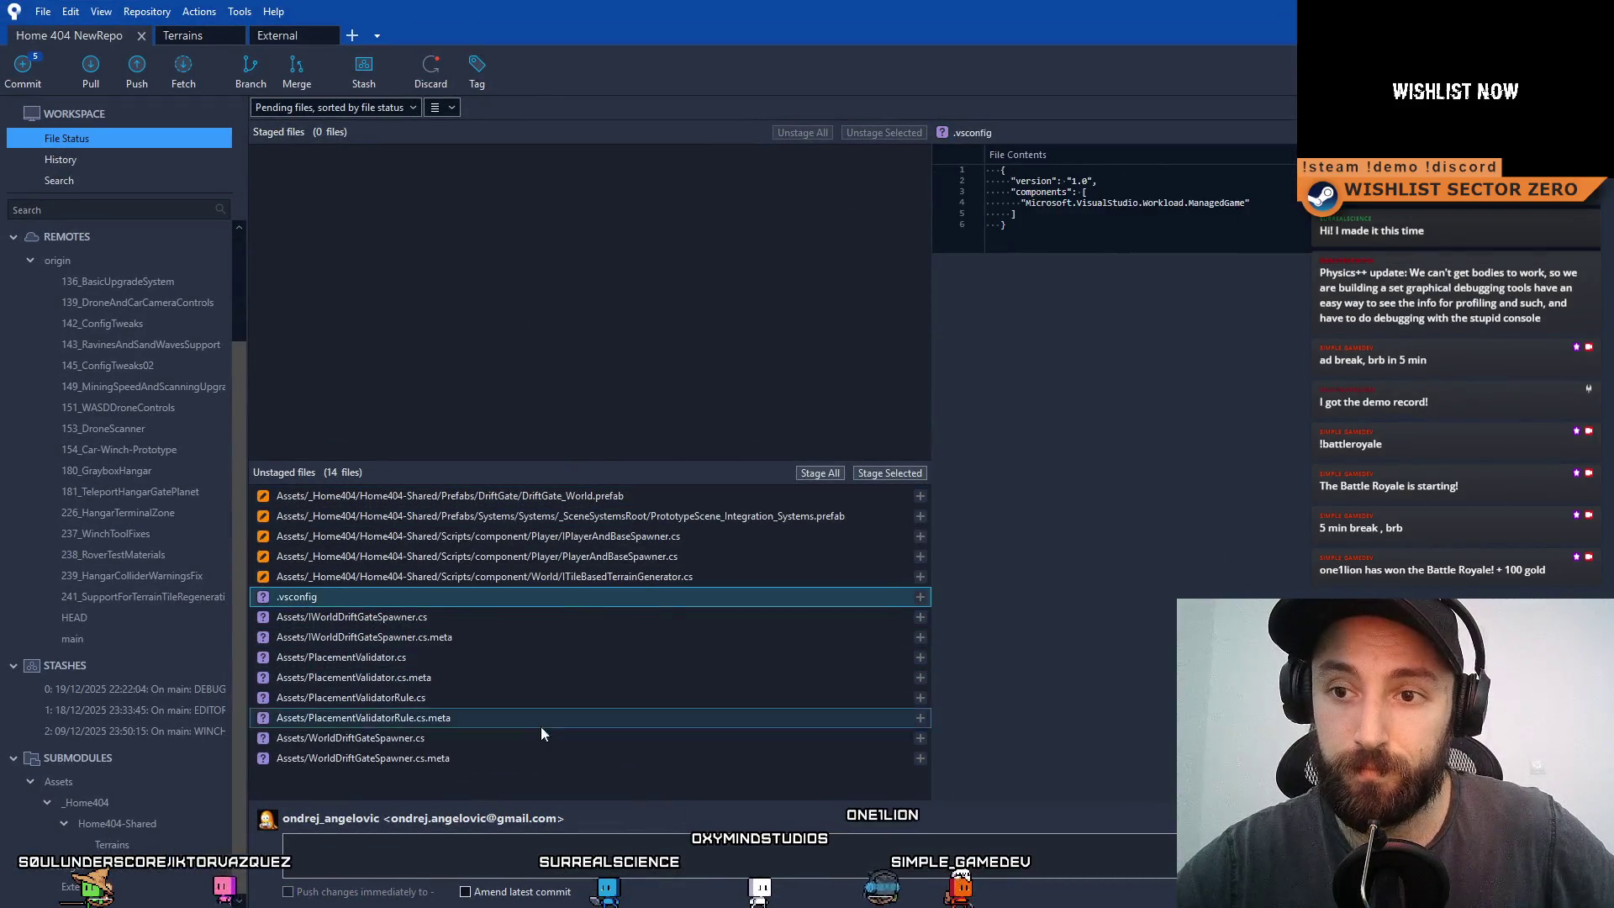
{"action": "left_click", "coordinate": [532, 756]}
{"action": "left_click", "coordinate": [521, 740]}
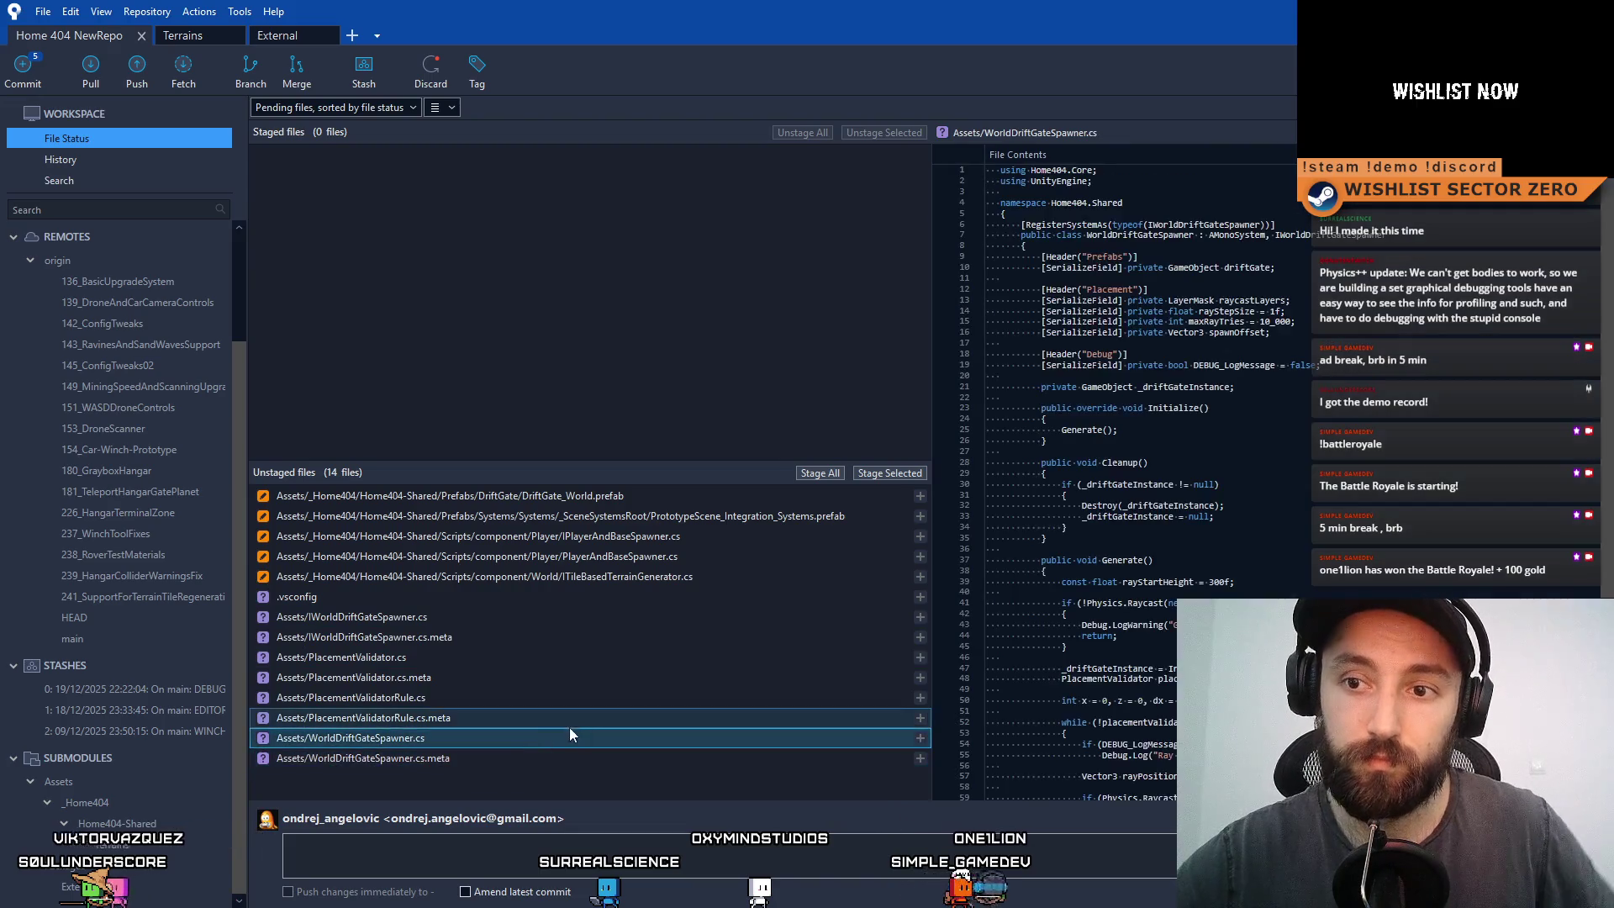
{"action": "left_click", "coordinate": [527, 717]}
{"action": "left_click", "coordinate": [476, 738]}
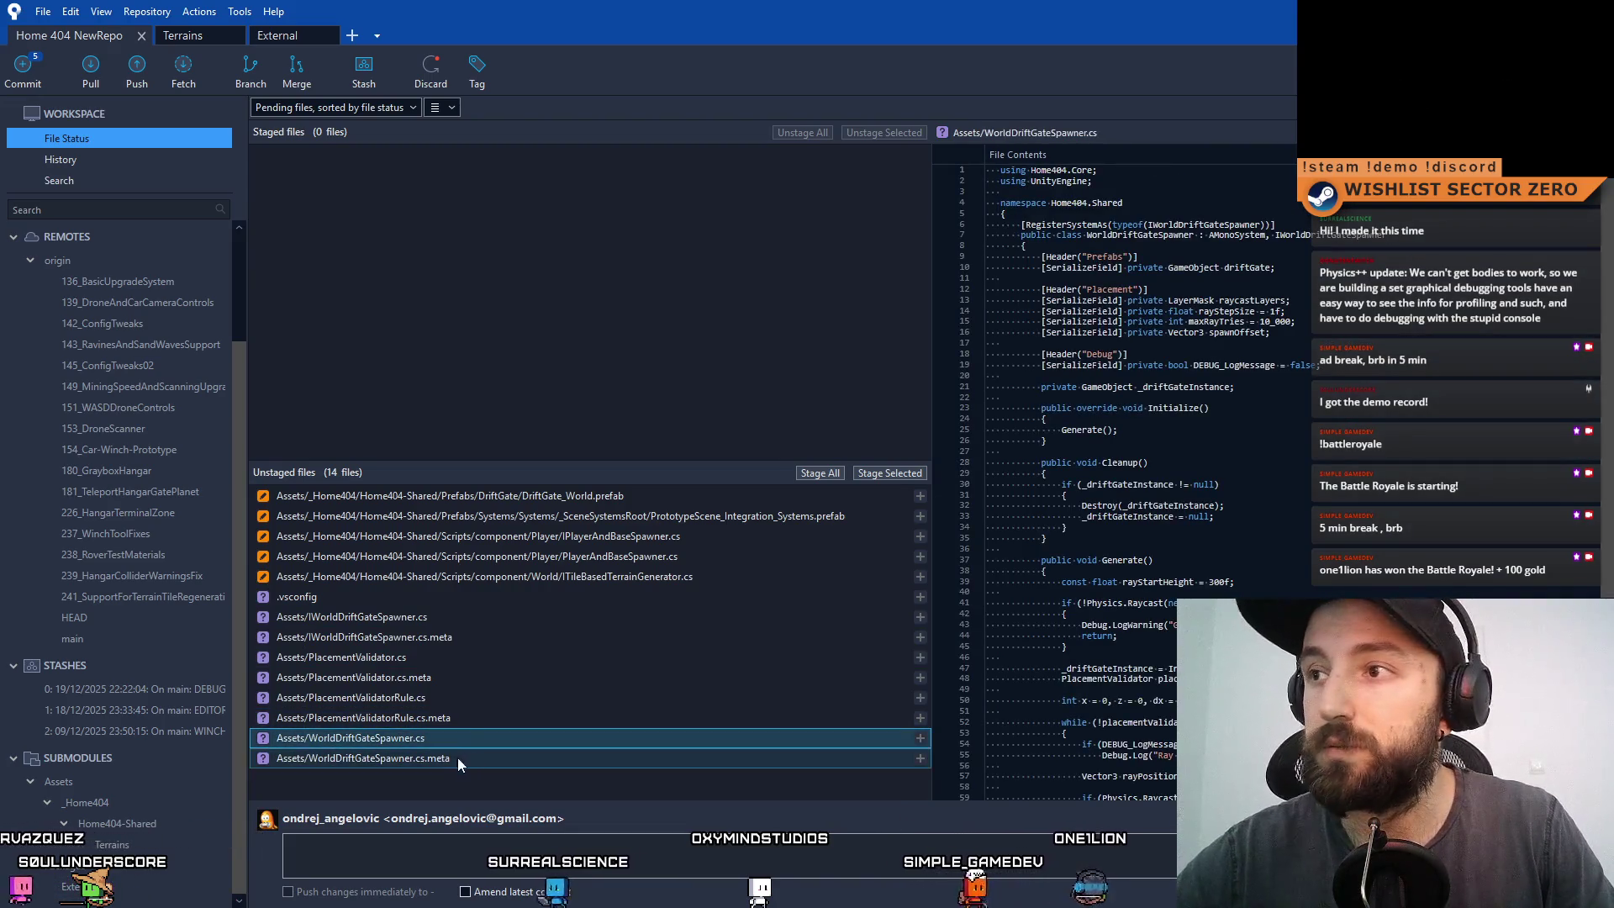
{"action": "left_click", "coordinate": [471, 717]}
{"action": "left_click", "coordinate": [494, 696]}
{"action": "left_click", "coordinate": [497, 675]}
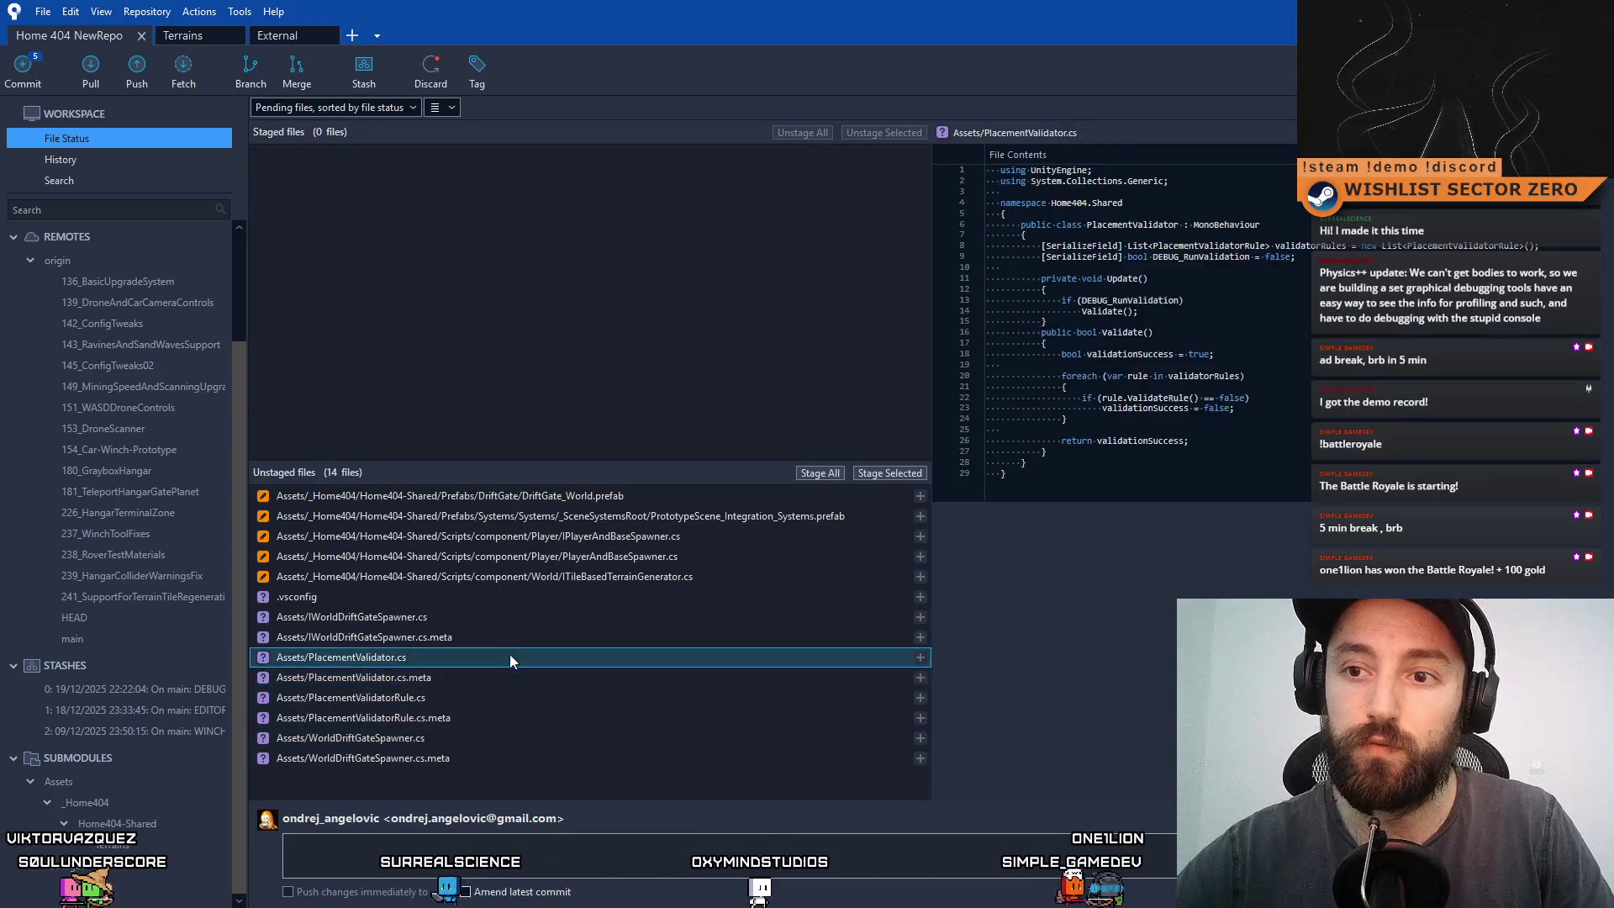
{"action": "left_click", "coordinate": [523, 616]}
{"action": "left_click", "coordinate": [476, 677]}
- Stage PlacementValidator.cs, PlacementValidatorRule.cs and their two .meta files
{"action": "left_click", "coordinate": [451, 716]}
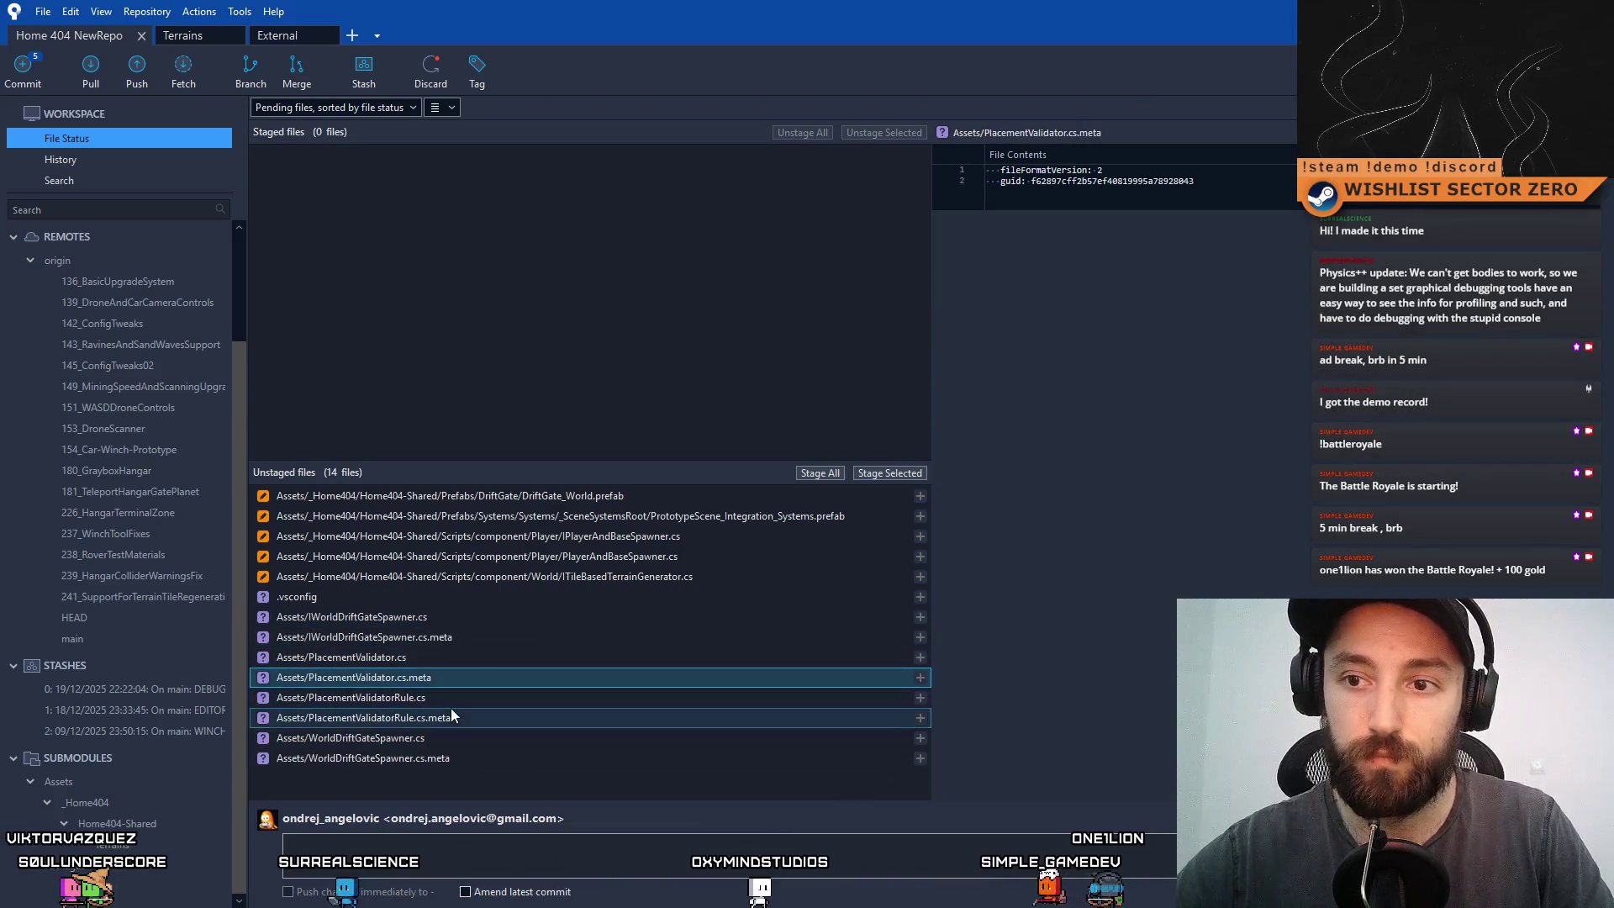
{"action": "left_click", "coordinate": [442, 662], "text": "shift"}
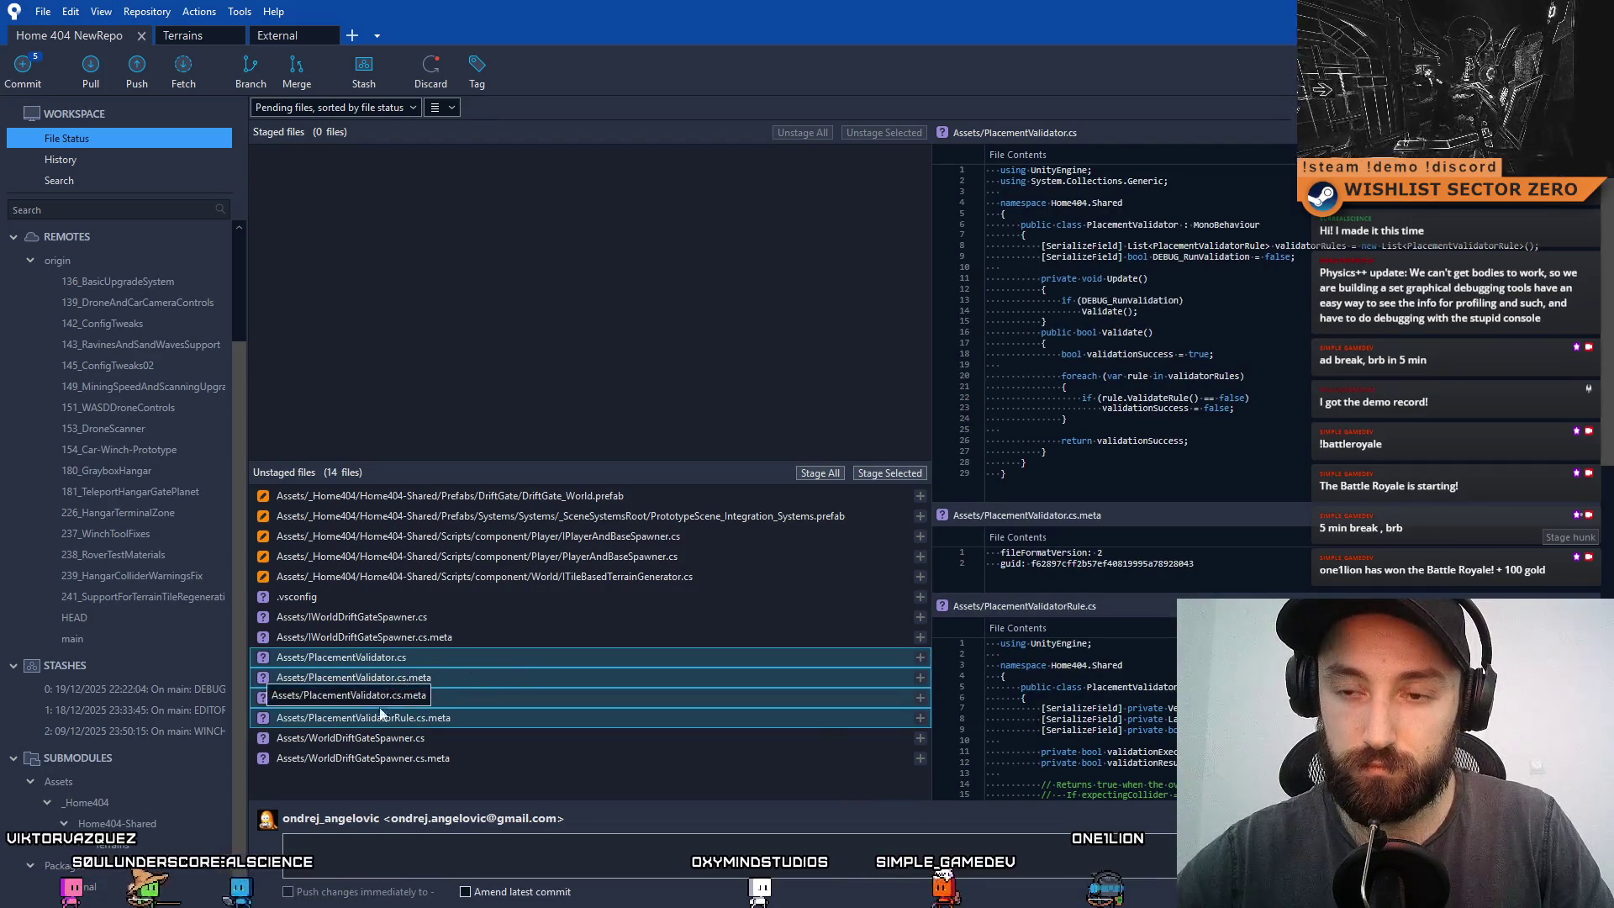
{"action": "left_click", "coordinate": [889, 473]}
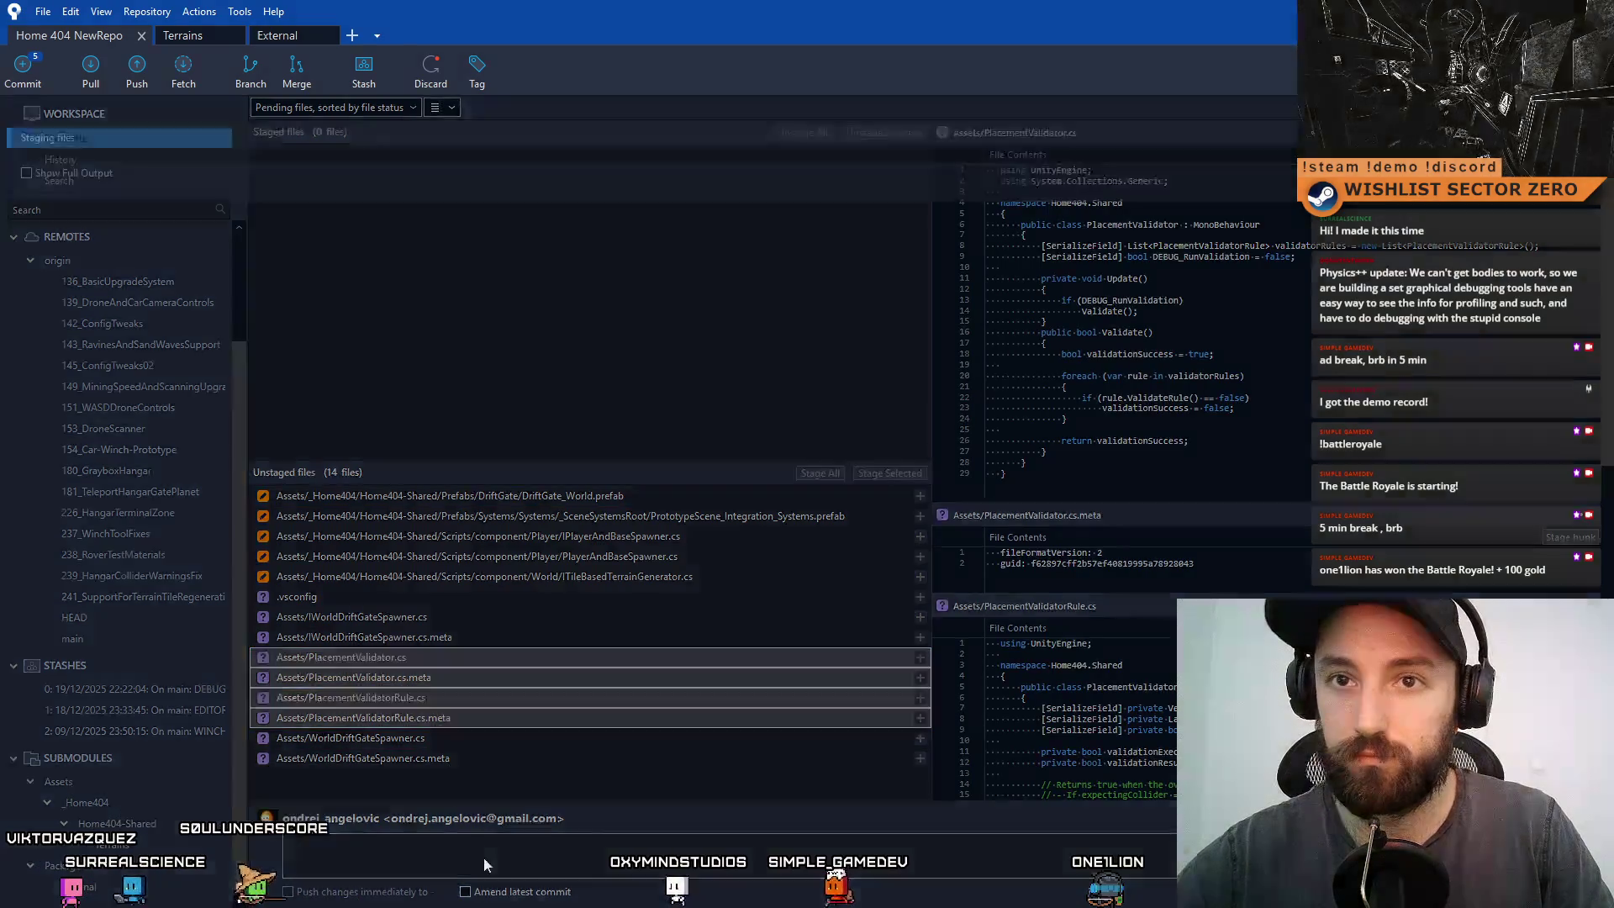
- Commit the four staged files with the message 'Added Object Placement Validator Tool'
{"action": "left_click", "coordinate": [484, 865]}
{"action": "type", "text": "Objec"}
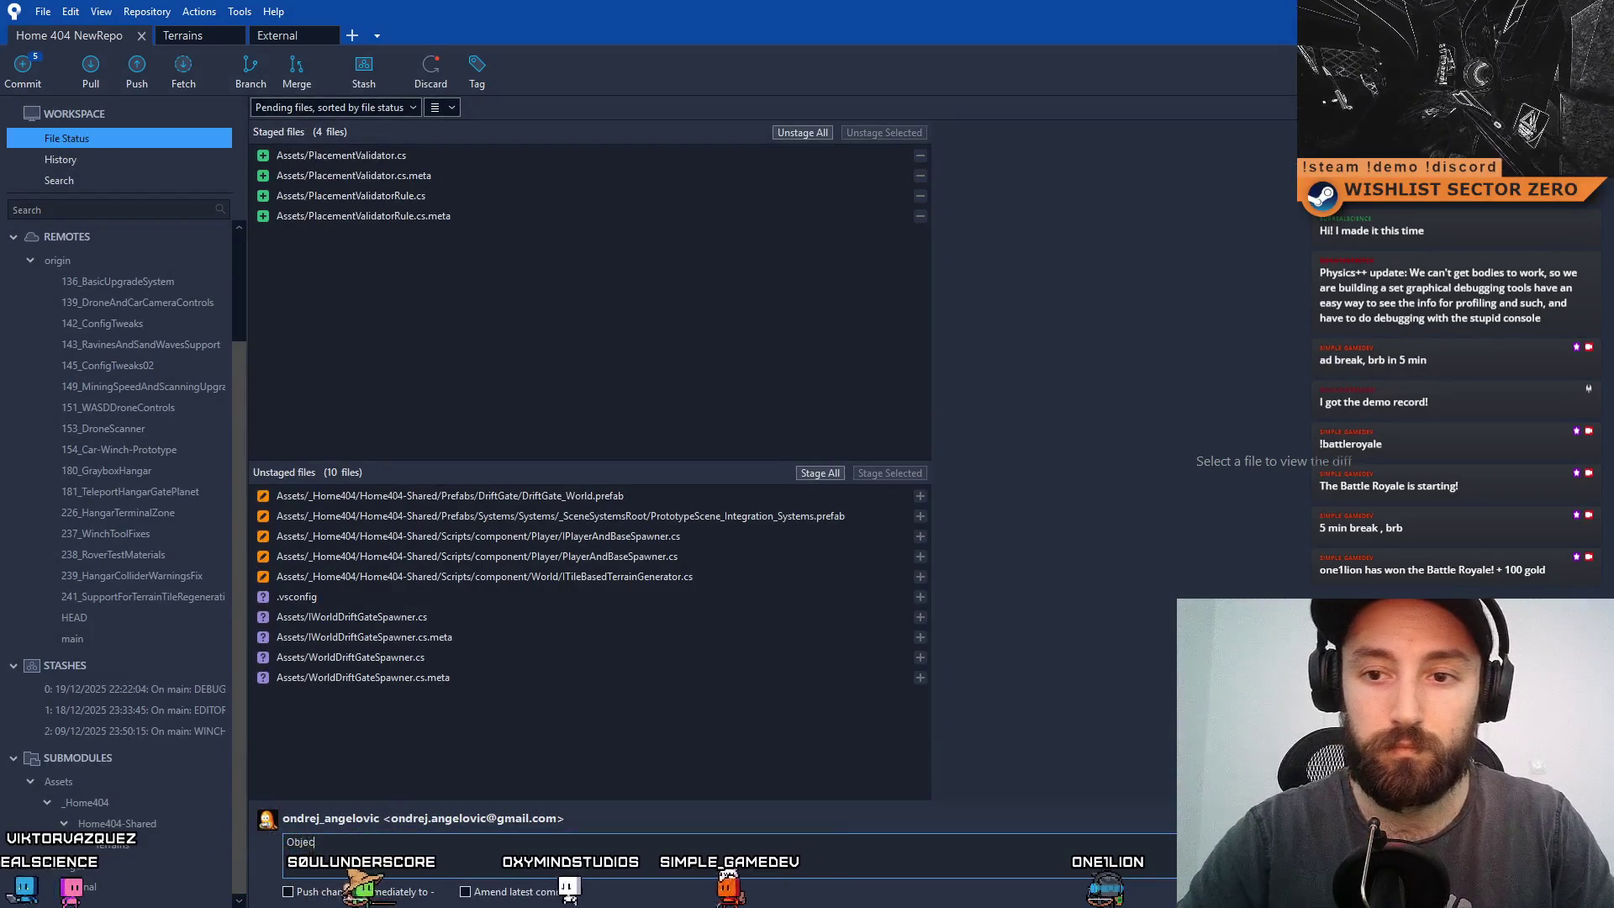
{"action": "type", "text": "t spawn"}
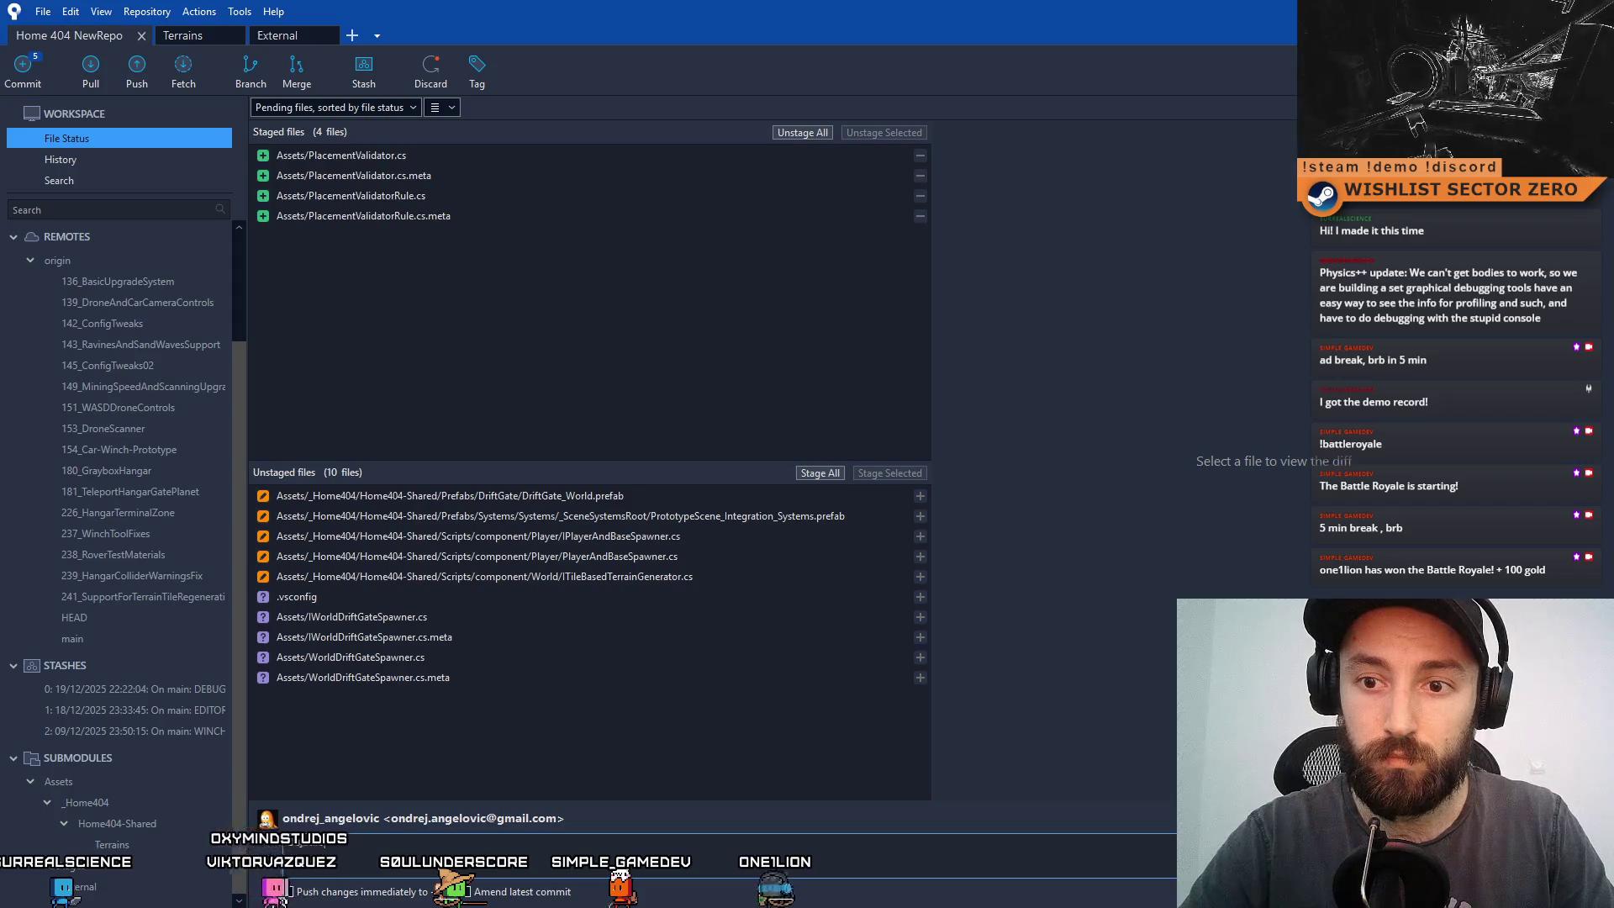
{"action": "type", "text": "acement Validator Tool"}
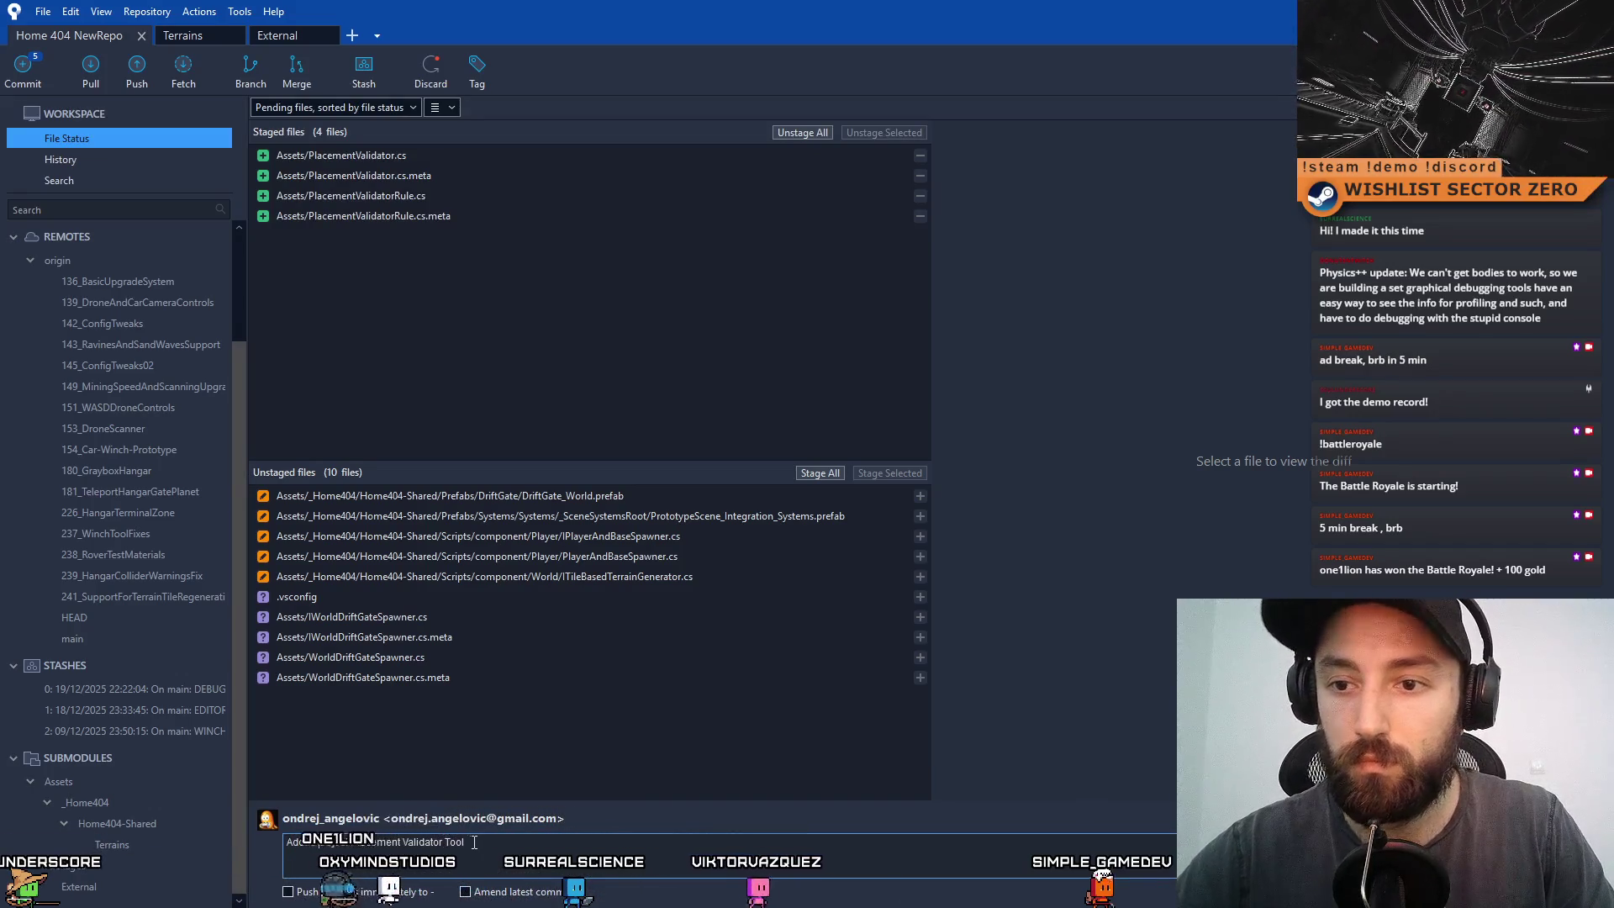
{"action": "key", "text": "ctrl+Return"}
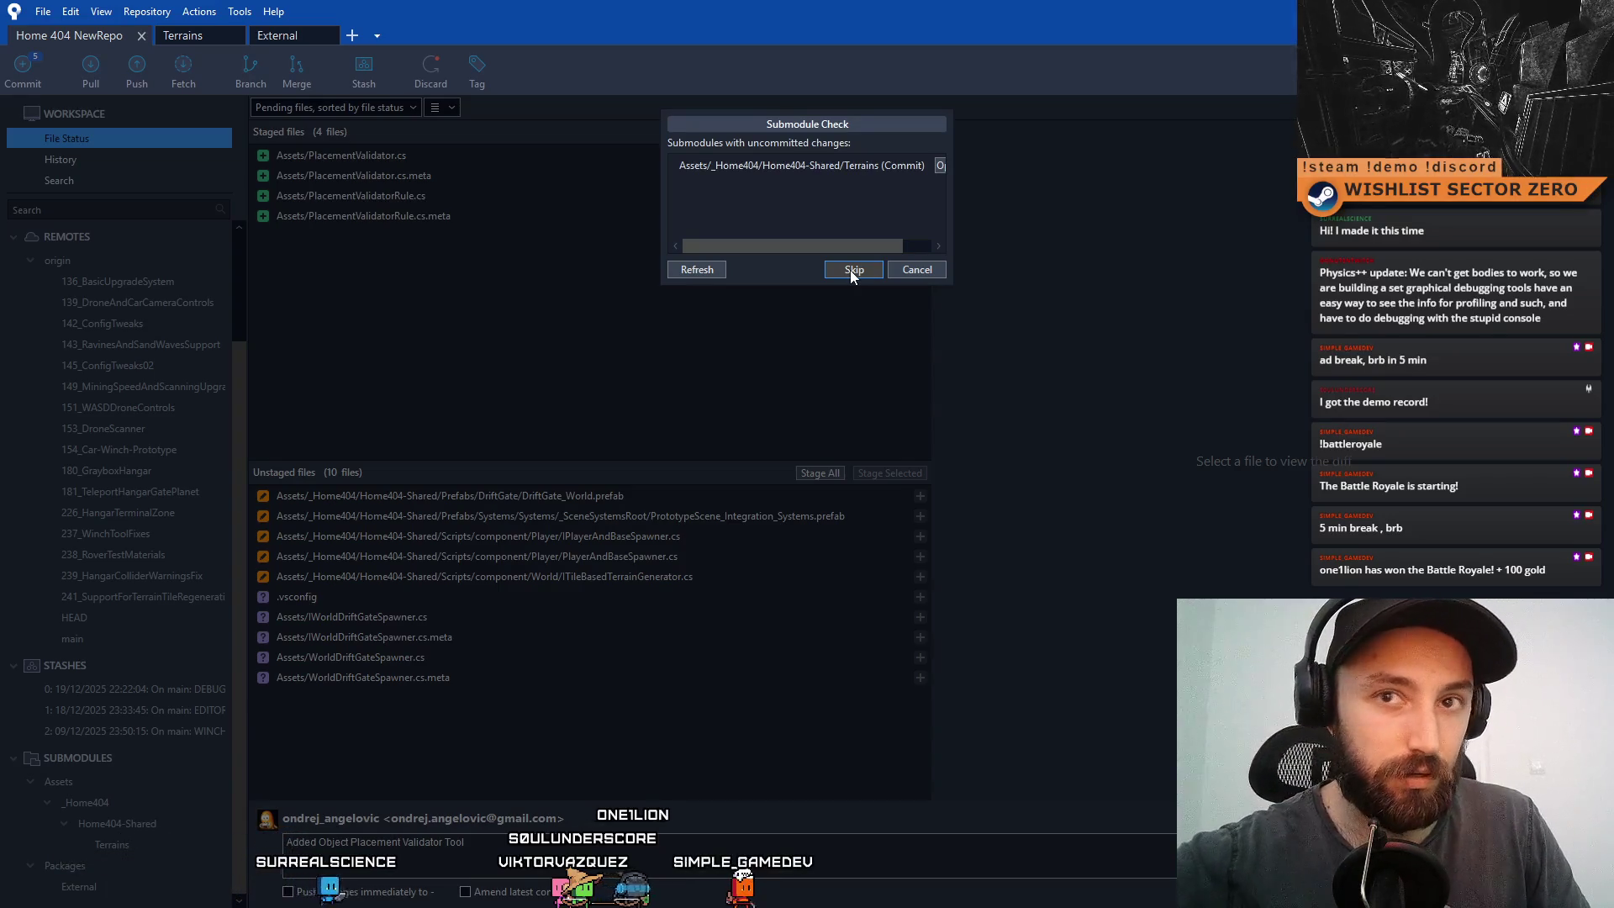
- Skip the submodule check to complete the commit, then inspect the WinchToolFixes commit in History
{"action": "left_click", "coordinate": [850, 270]}
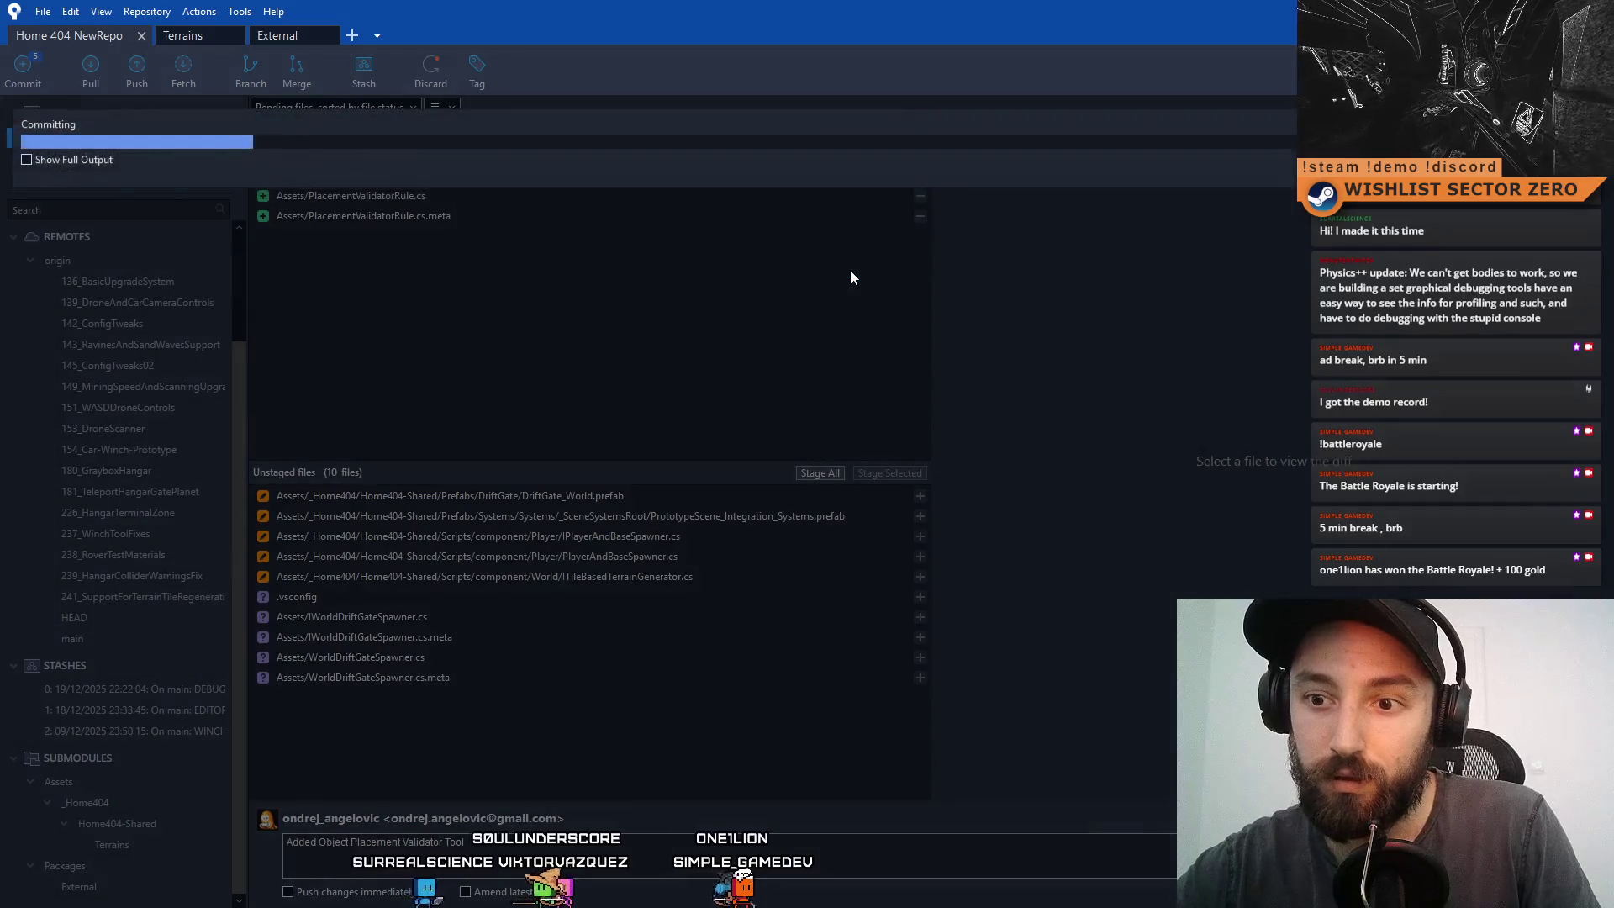
{"action": "left_click", "coordinate": [298, 229]}
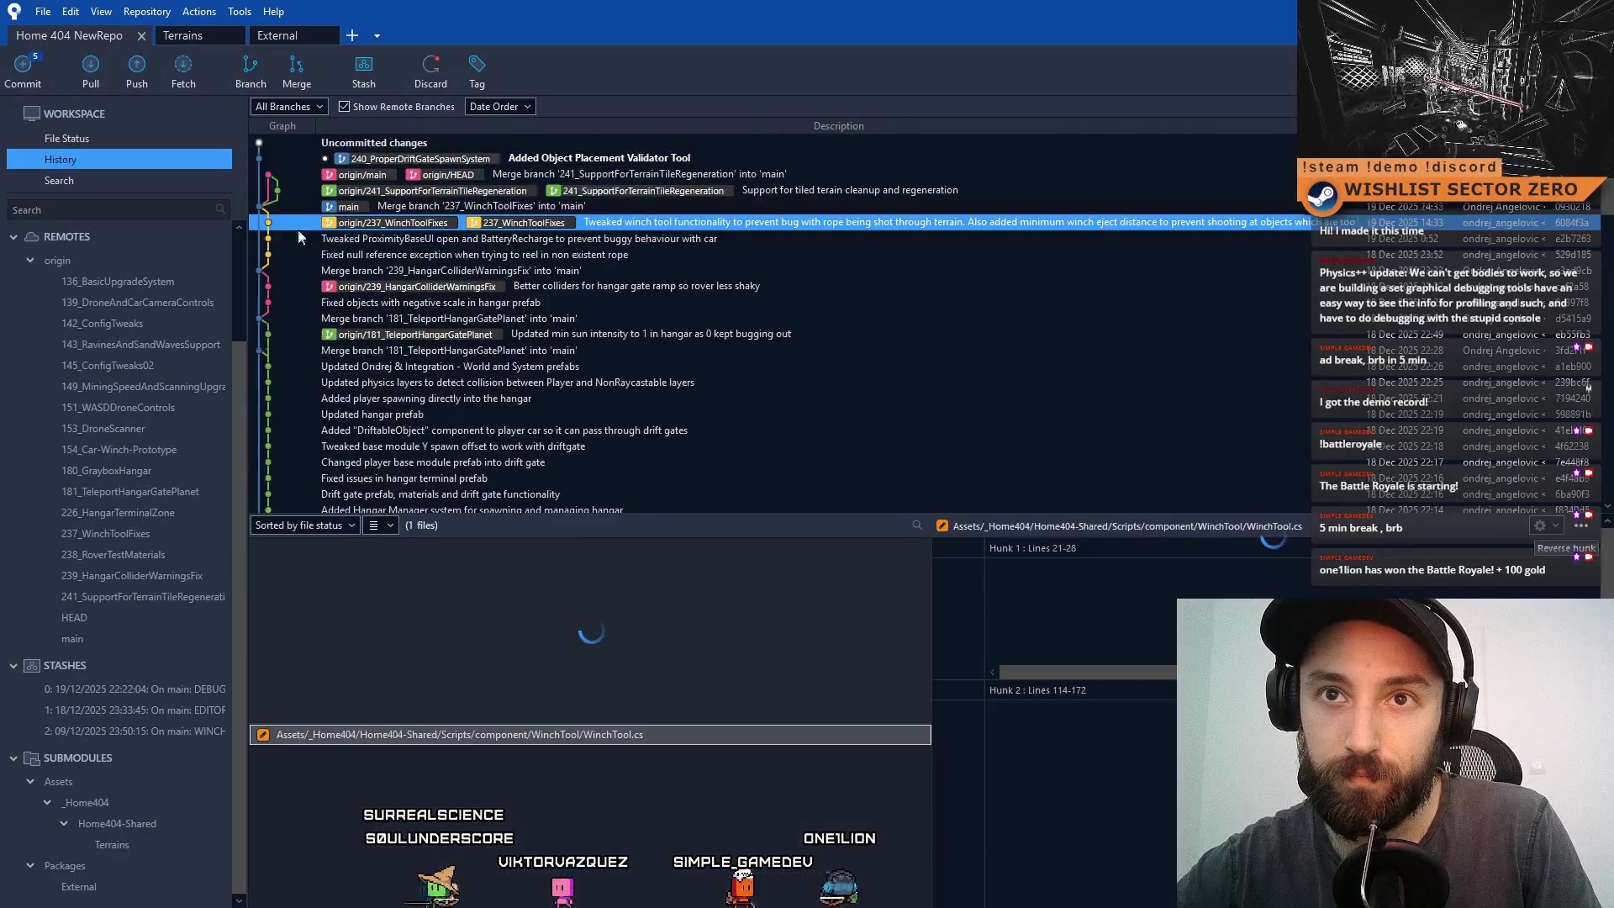
{"action": "scroll", "coordinate": [659, 341], "scroll_direction": "down", "scroll_amount": 1}
{"action": "scroll", "coordinate": [599, 301], "scroll_direction": "up", "scroll_amount": 1}
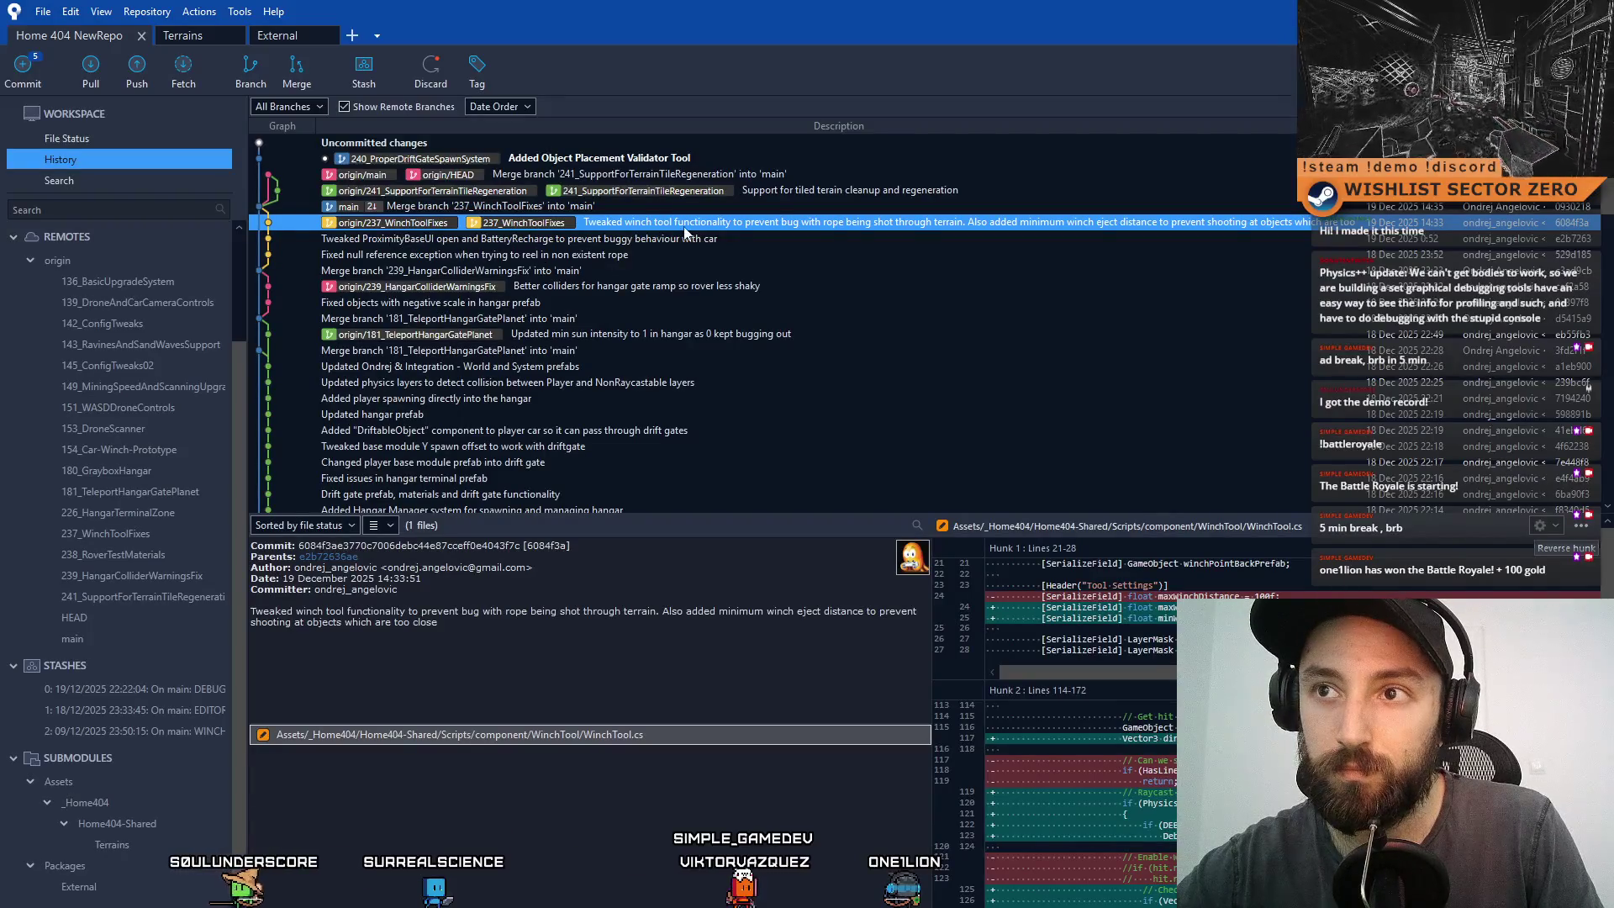
- Return to File Status and shrink the Sourcetree window so Unity shows behind
{"action": "left_click", "coordinate": [123, 141]}
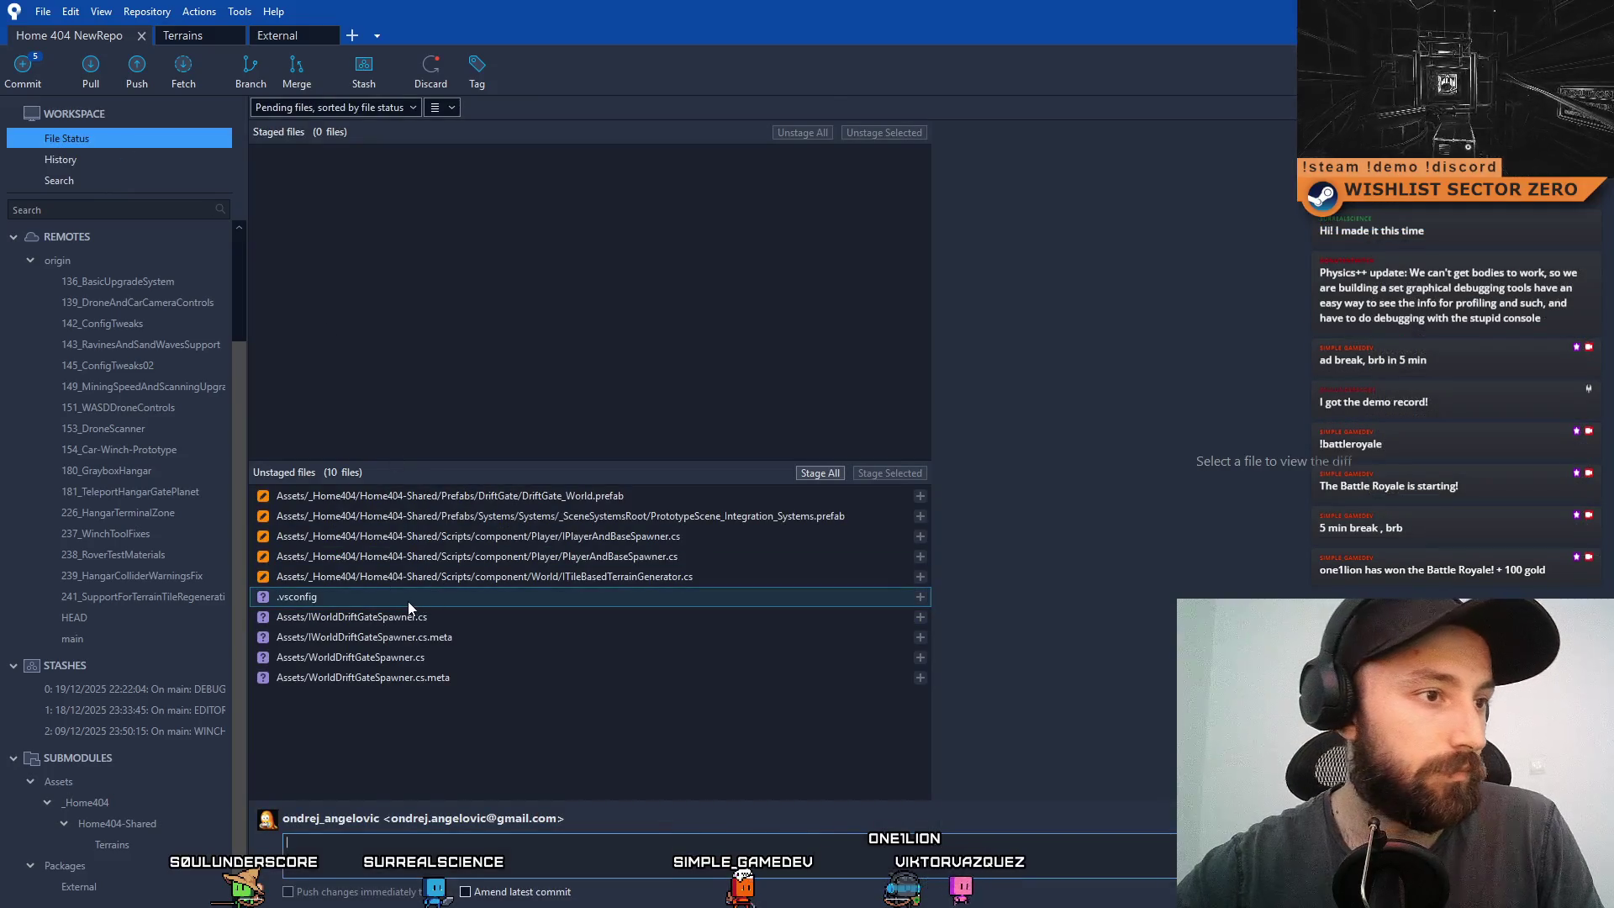
{"action": "left_click", "coordinate": [508, 670]}
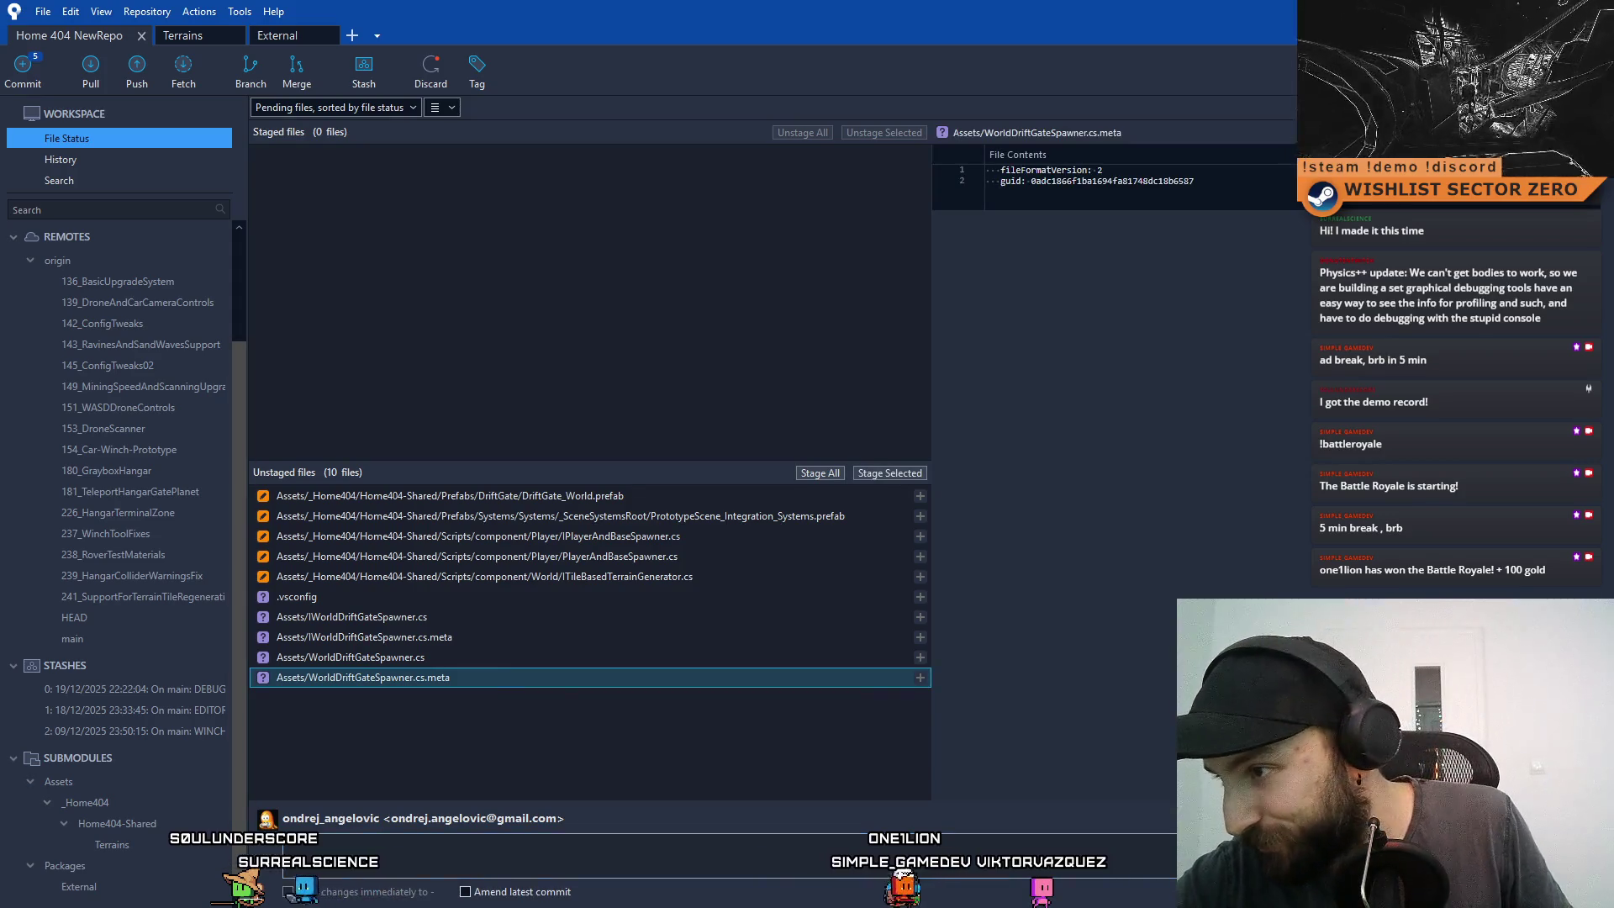
{"action": "mouse_move", "coordinate": [1217, 23]}
{"action": "left_mouse_down"}
{"action": "mouse_move", "coordinate": [1244, 93]}
{"action": "mouse_move", "coordinate": [1195, 167]}
{"action": "left_mouse_up"}
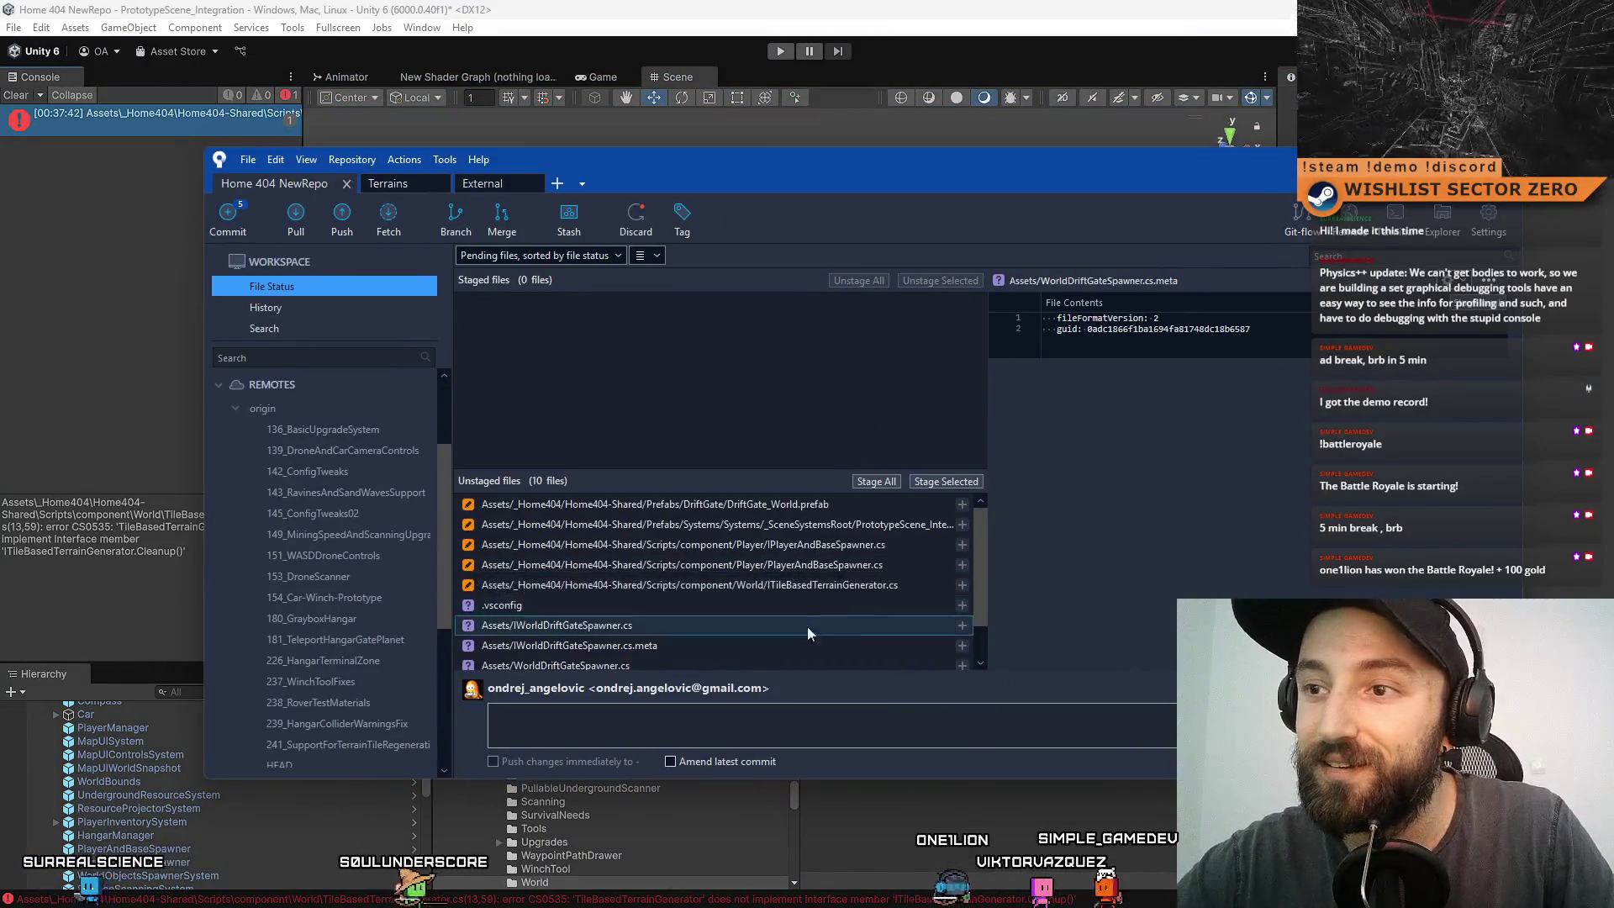
{"action": "scroll", "coordinate": [822, 629], "scroll_direction": "down", "scroll_amount": 1}
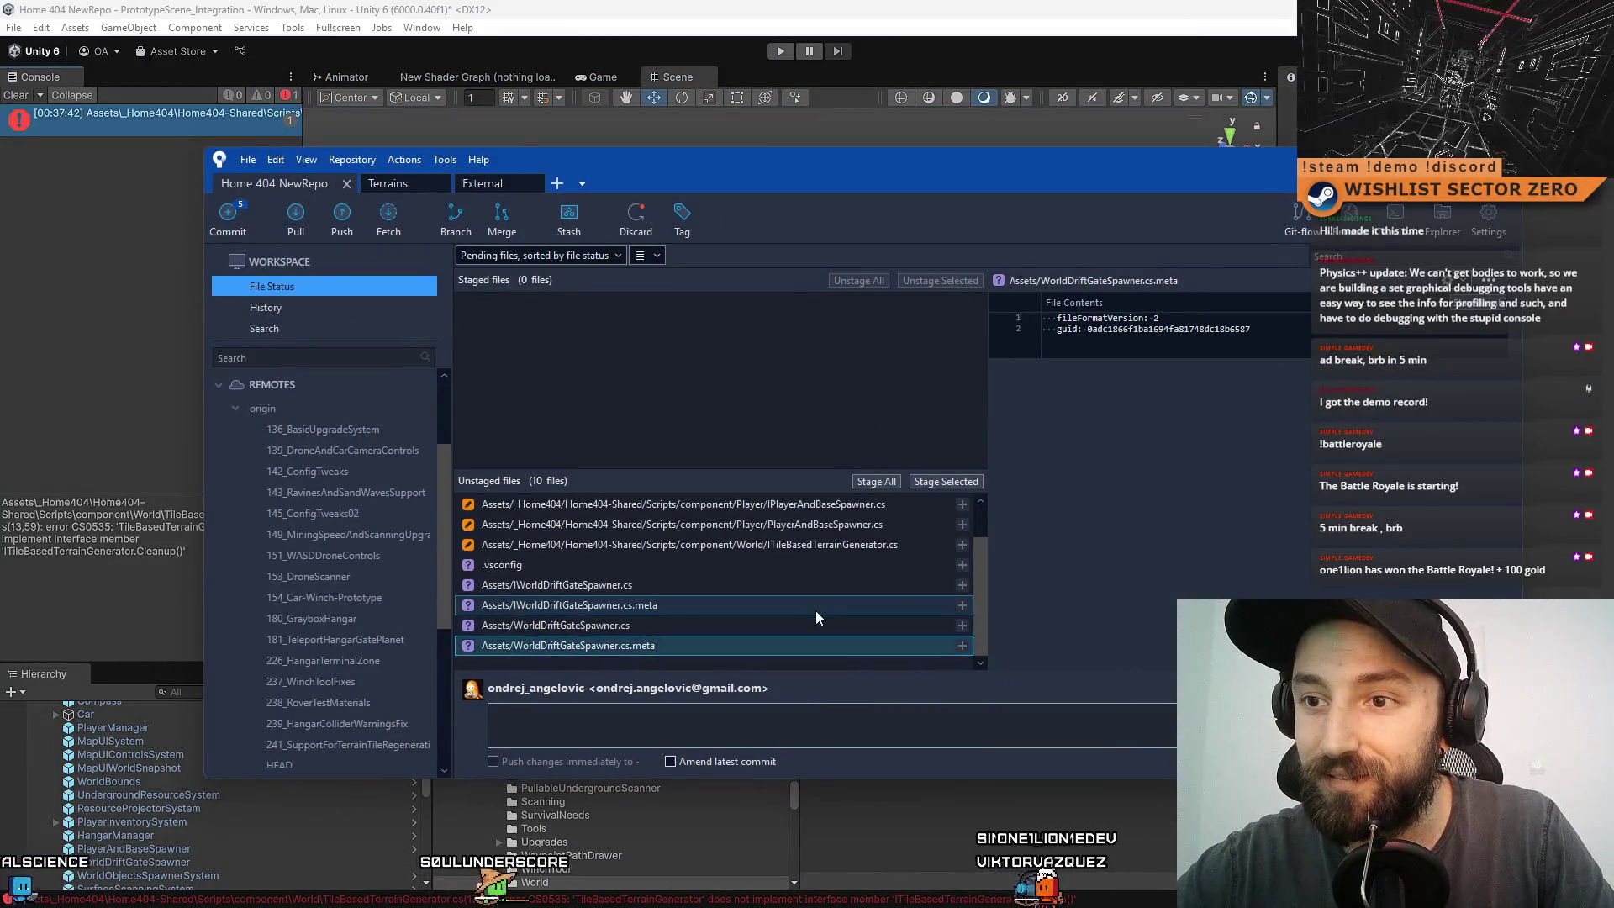
- Review the drift gate spawner, terrain generator, player spawner and prefab diffs
{"action": "left_click", "coordinate": [678, 592]}
{"action": "left_click", "coordinate": [693, 603]}
{"action": "left_click", "coordinate": [681, 625]}
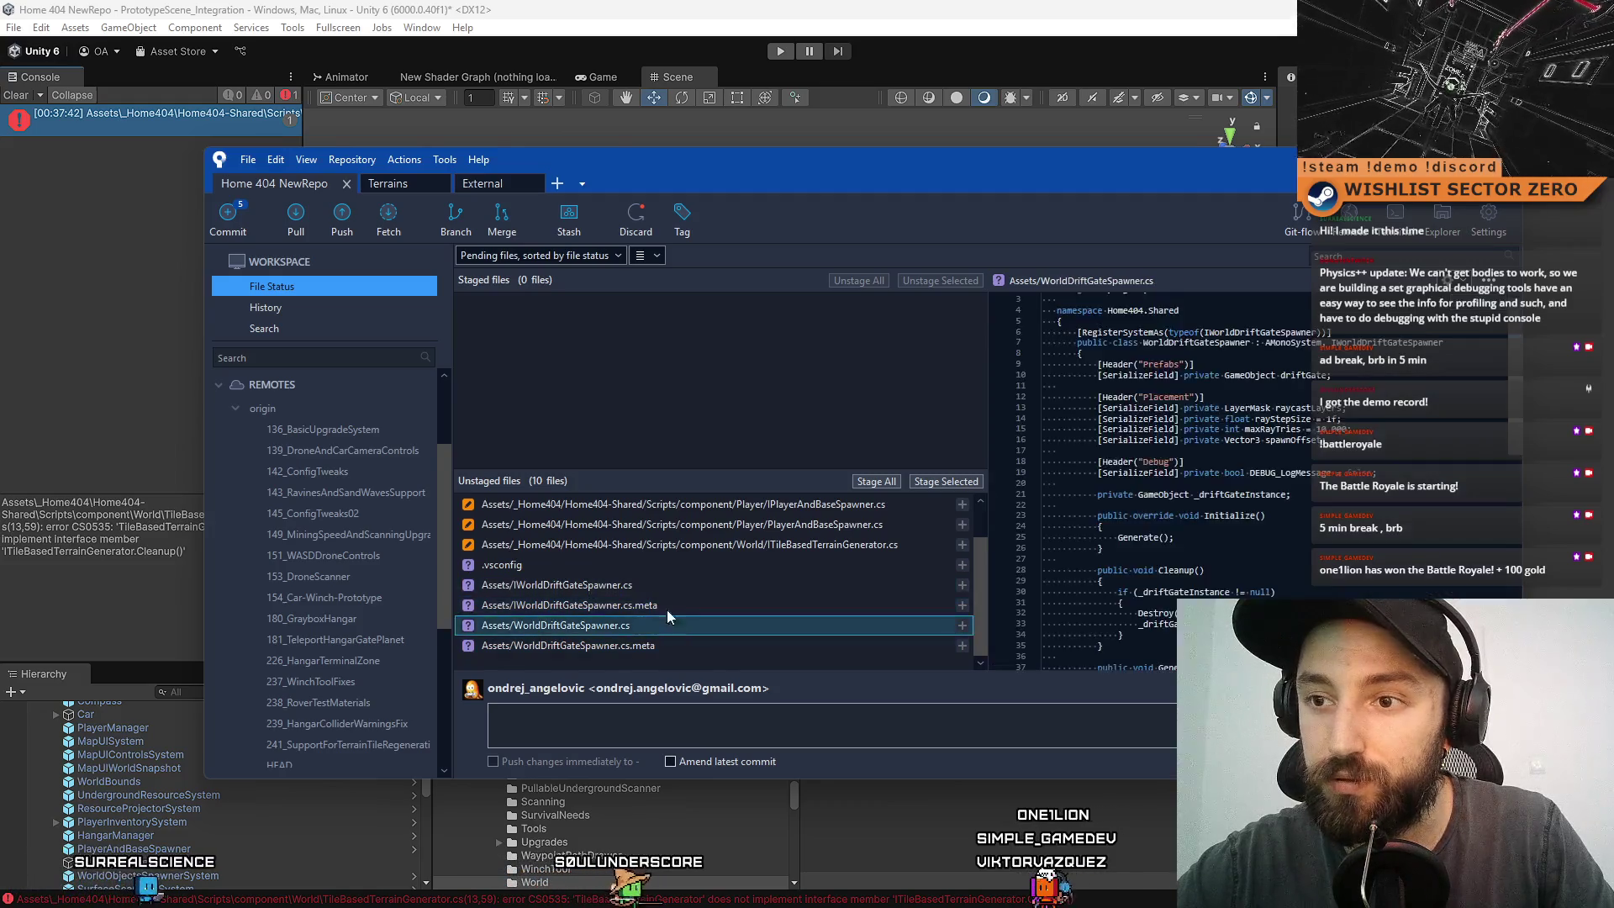
{"action": "left_click", "coordinate": [723, 585]}
{"action": "scroll", "coordinate": [736, 574], "scroll_direction": "up", "scroll_amount": 1}
{"action": "left_click", "coordinate": [761, 587]}
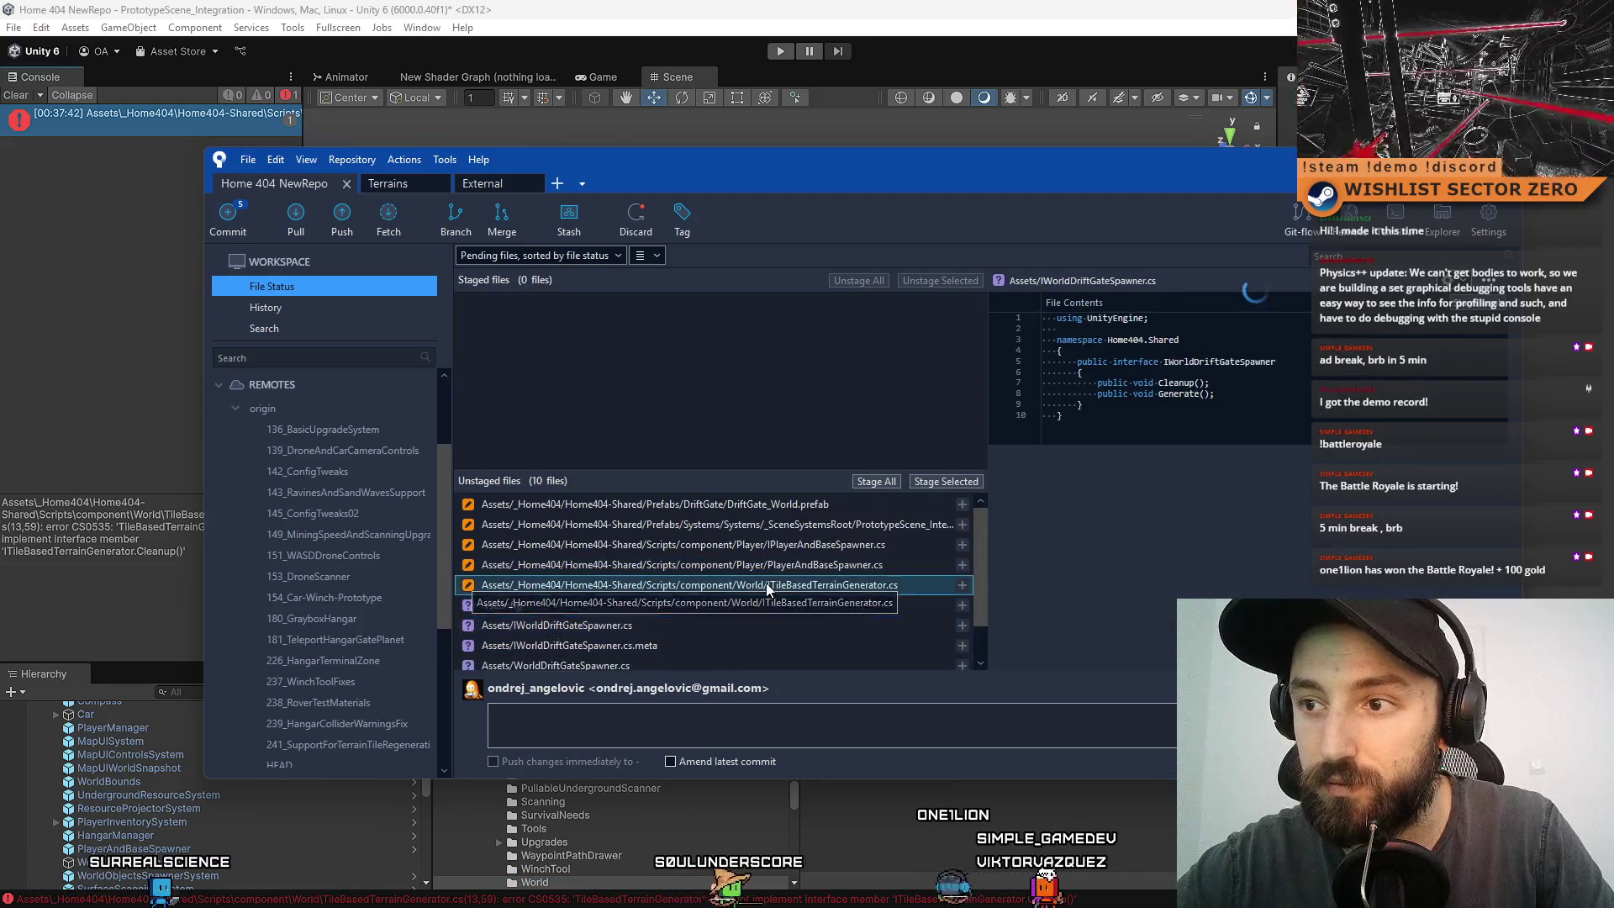
{"action": "left_click", "coordinate": [795, 568]}
{"action": "left_click", "coordinate": [830, 547]}
{"action": "left_click", "coordinate": [827, 526]}
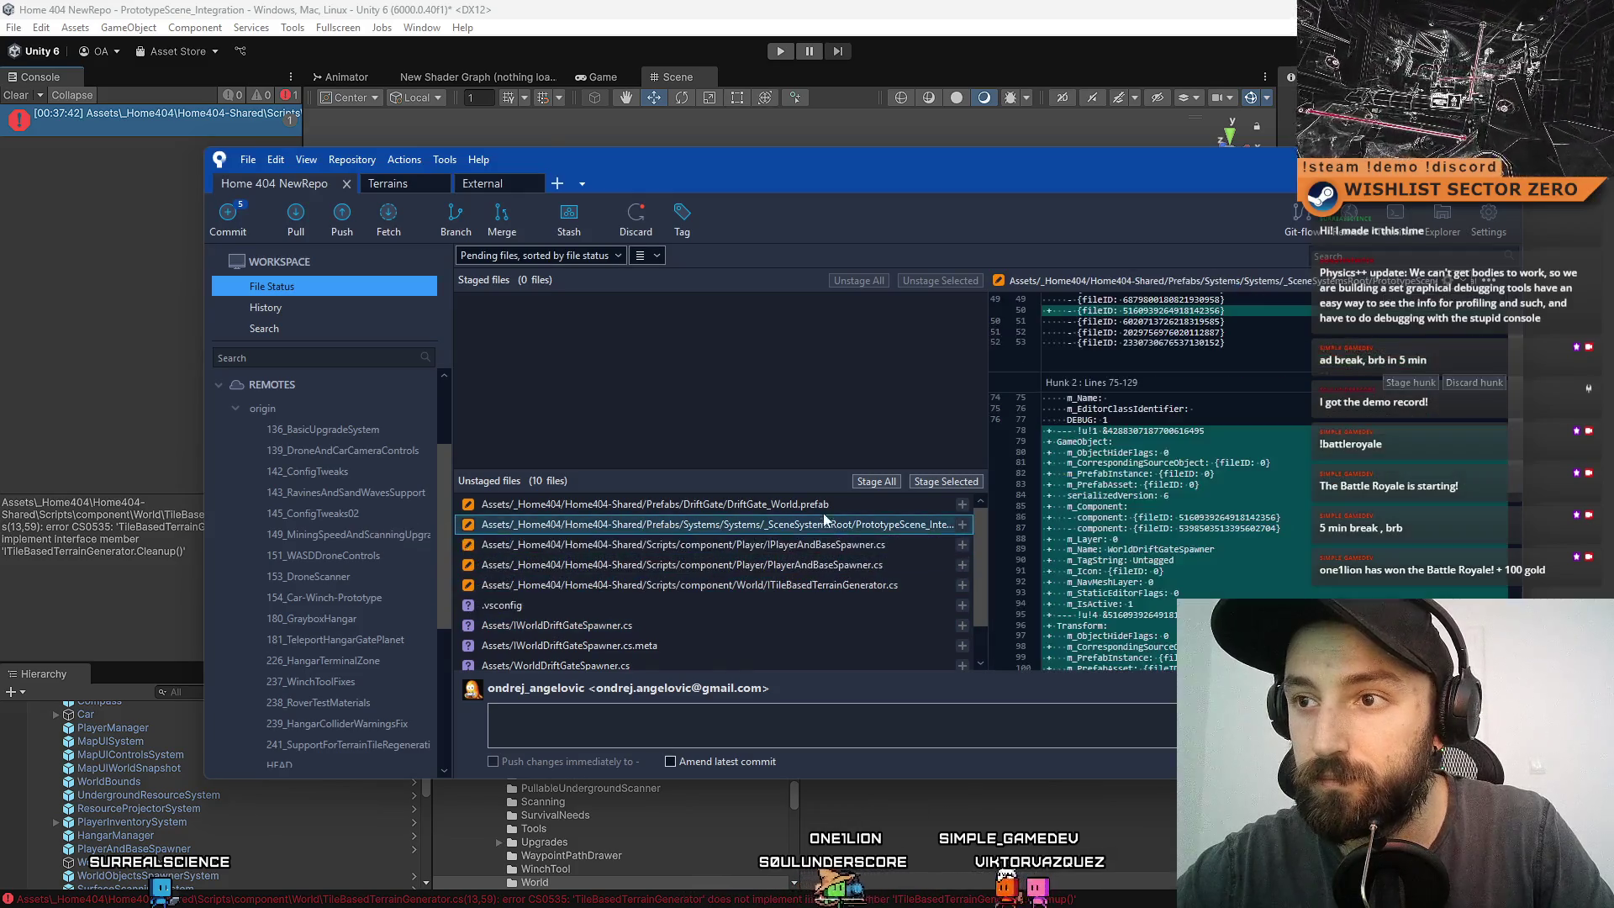
{"action": "left_click", "coordinate": [824, 508]}
- Recheck the drift gate spawner diffs and select the four IWorldDriftGateSpawner/WorldDriftGateSpawner files together
{"action": "left_click", "coordinate": [718, 624]}
{"action": "scroll", "coordinate": [667, 599], "scroll_direction": "down", "scroll_amount": 1}
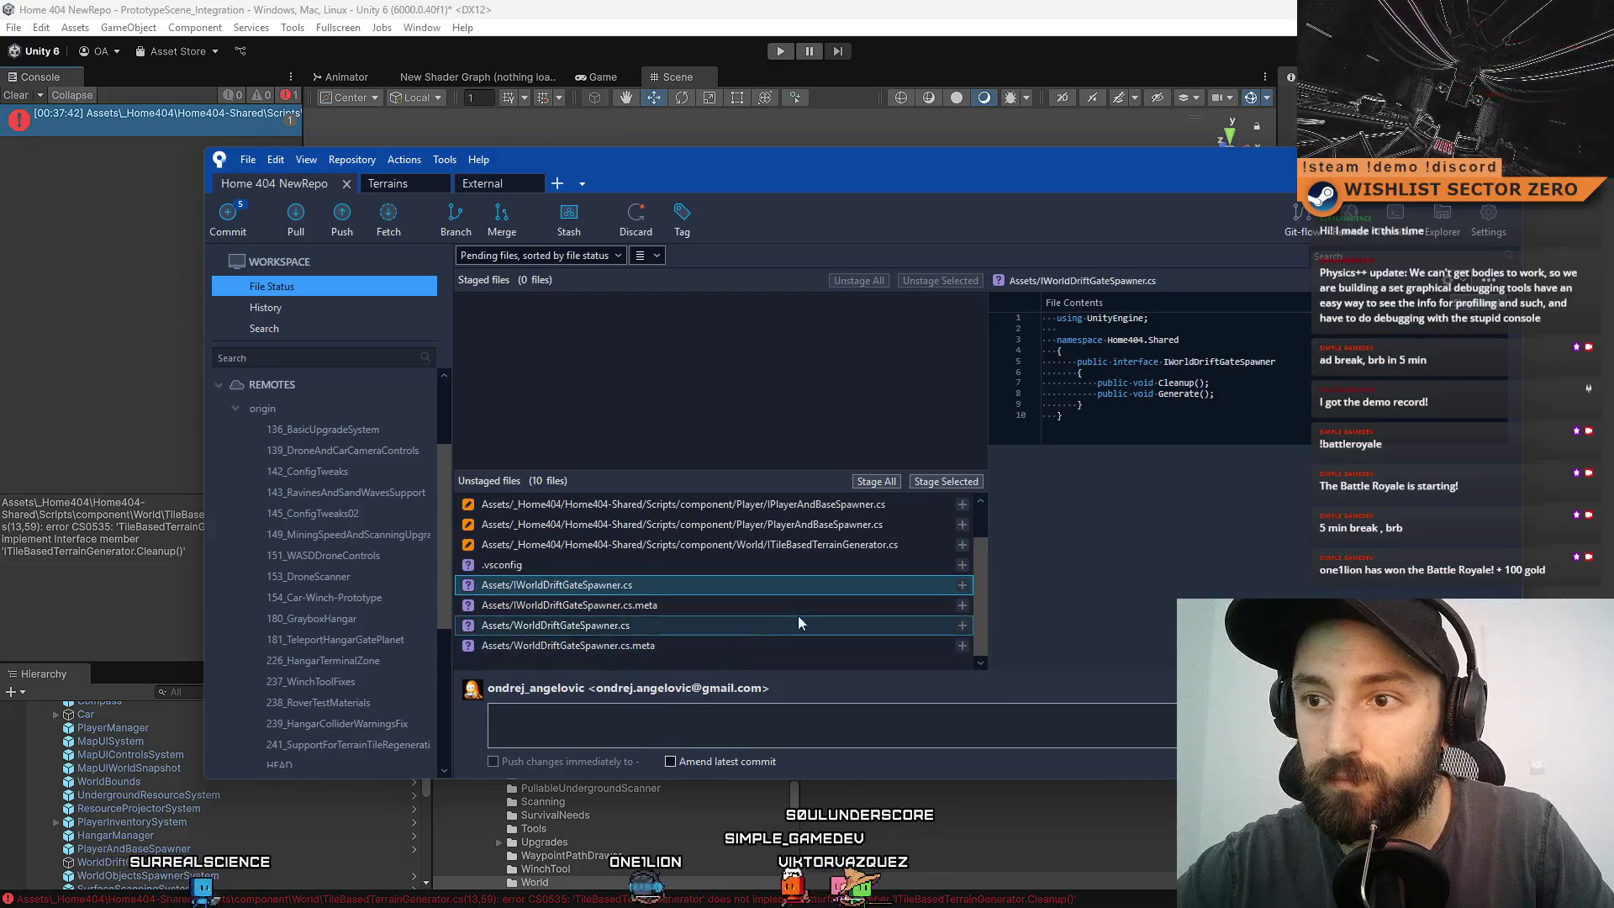
{"action": "left_click", "coordinate": [683, 602]}
{"action": "left_click", "coordinate": [657, 625]}
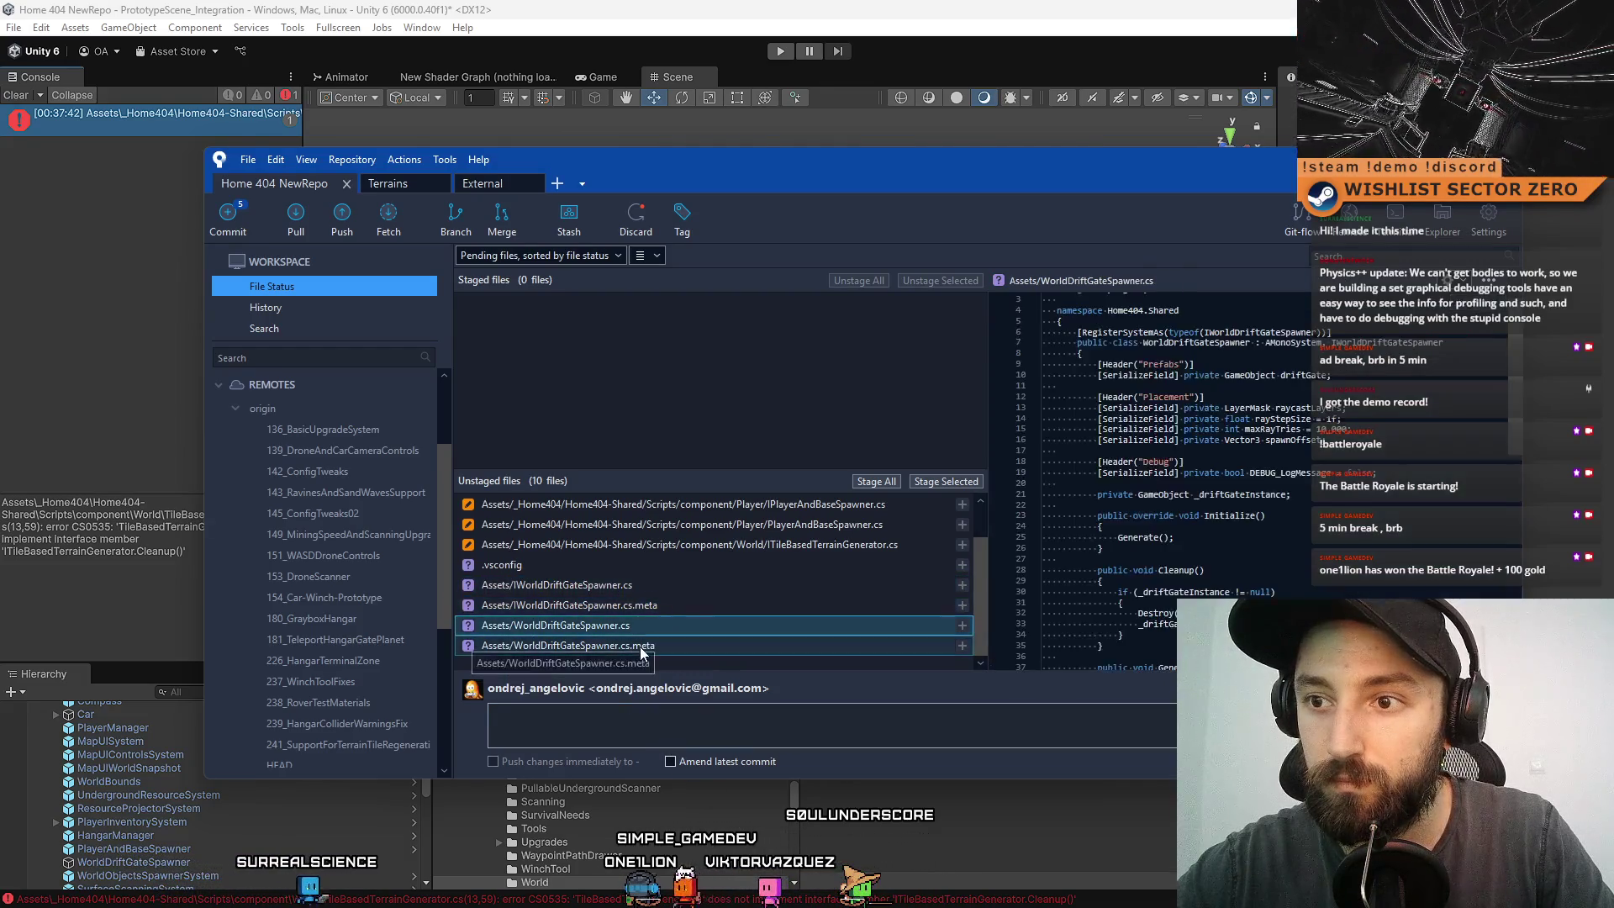
{"action": "left_click", "coordinate": [639, 645]}
{"action": "left_click", "coordinate": [654, 627]}
{"action": "left_click", "coordinate": [657, 586]}
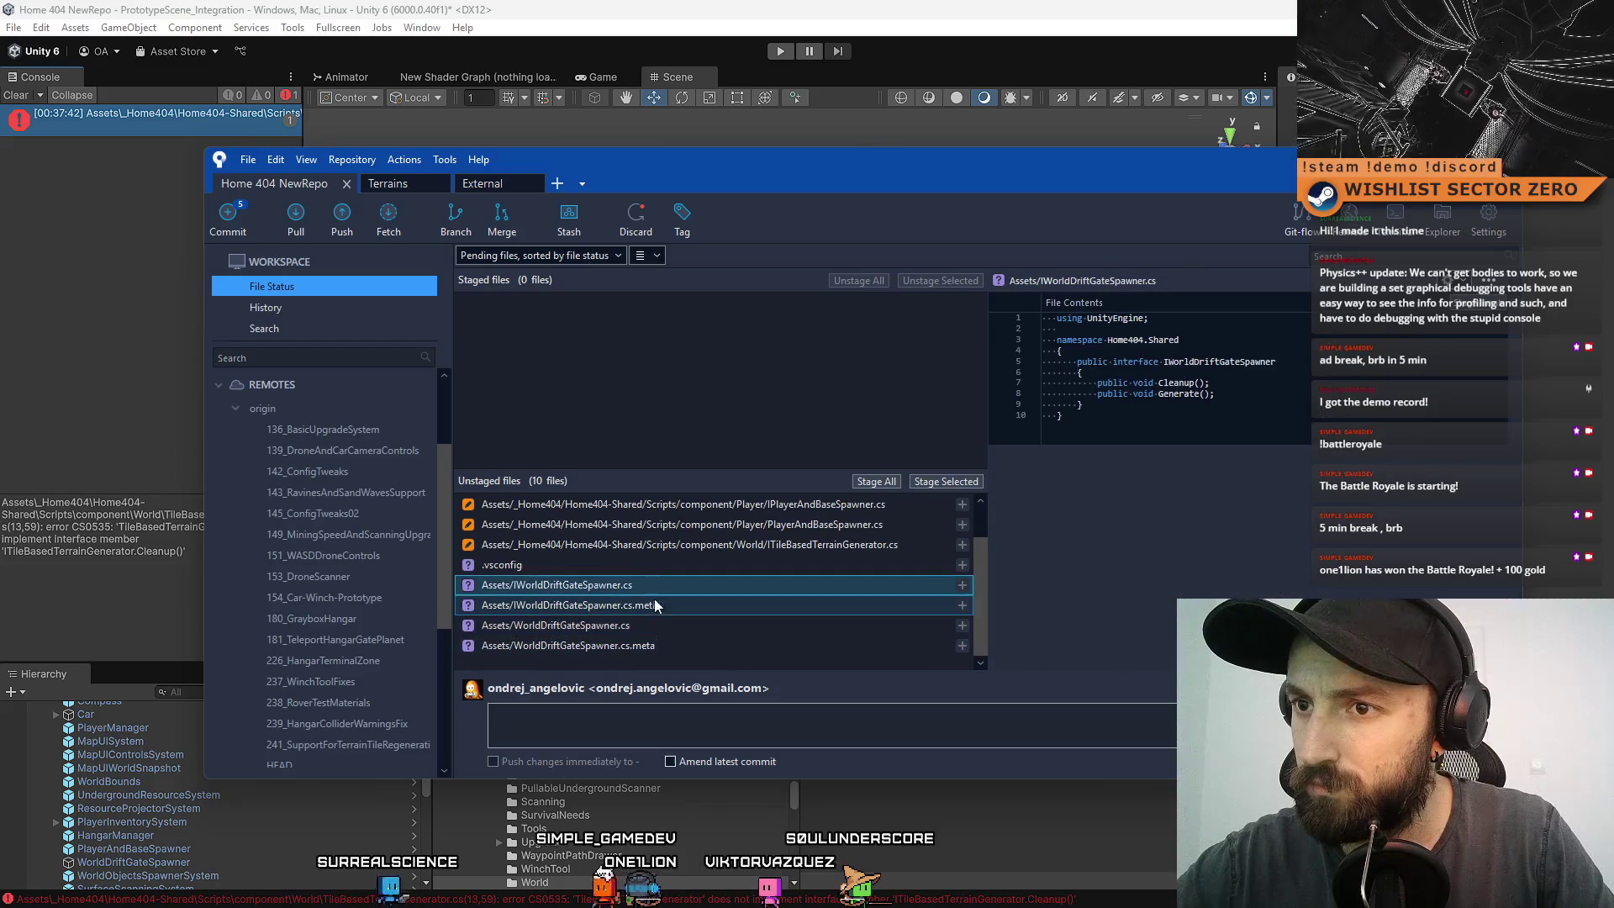
{"action": "left_click", "coordinate": [707, 631]}
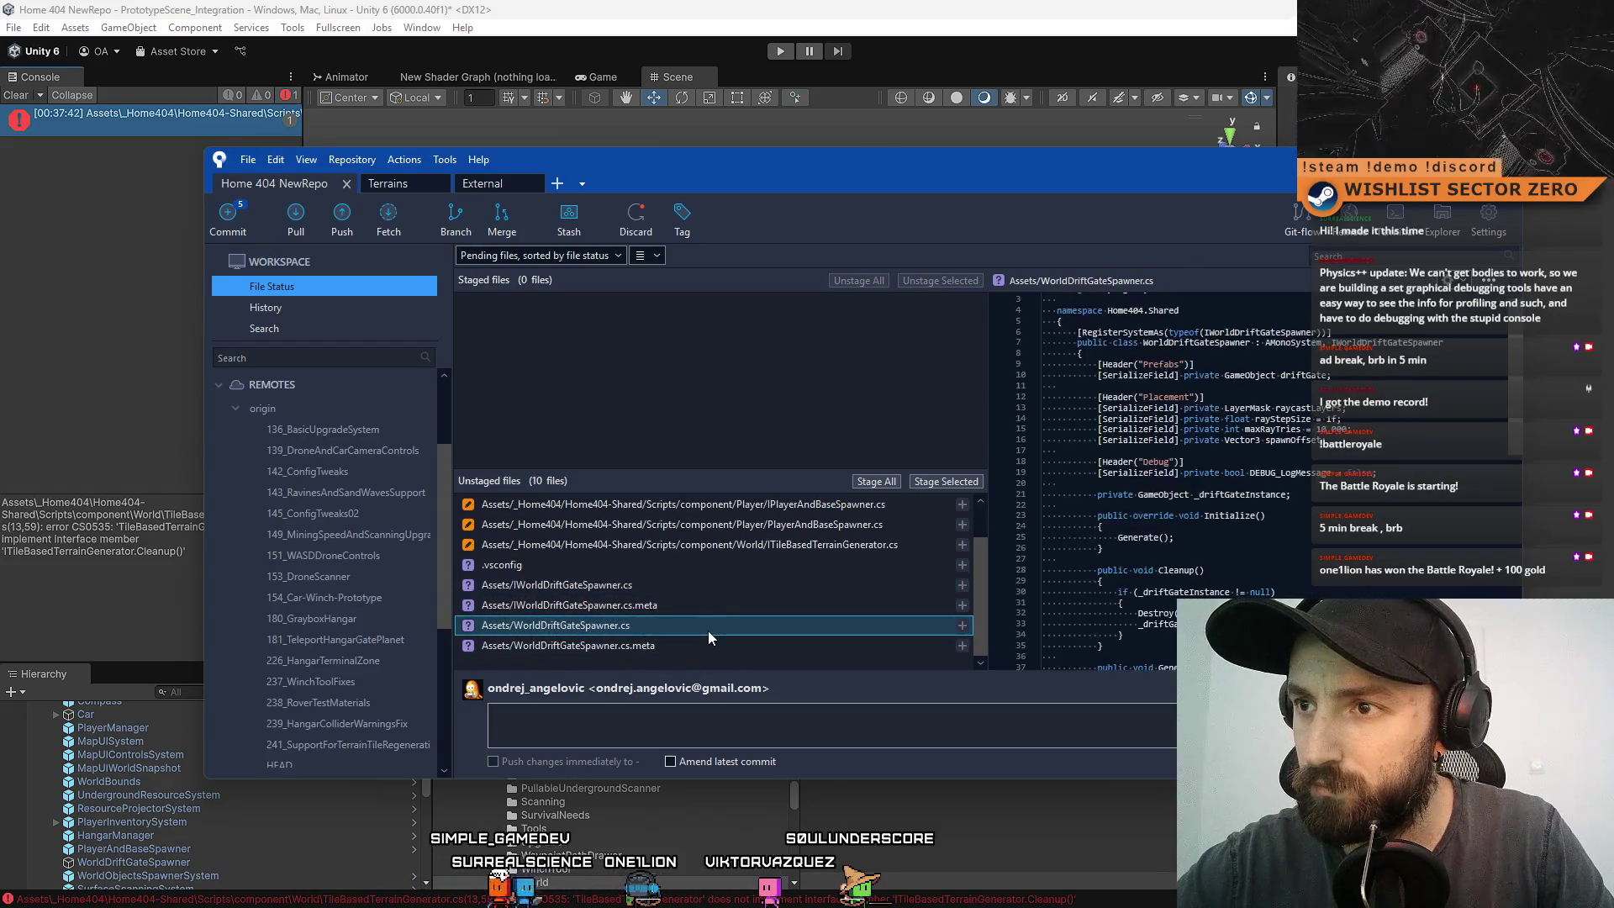
{"action": "left_click", "coordinate": [714, 590]}
{"action": "left_click", "coordinate": [650, 644], "text": "shift"}
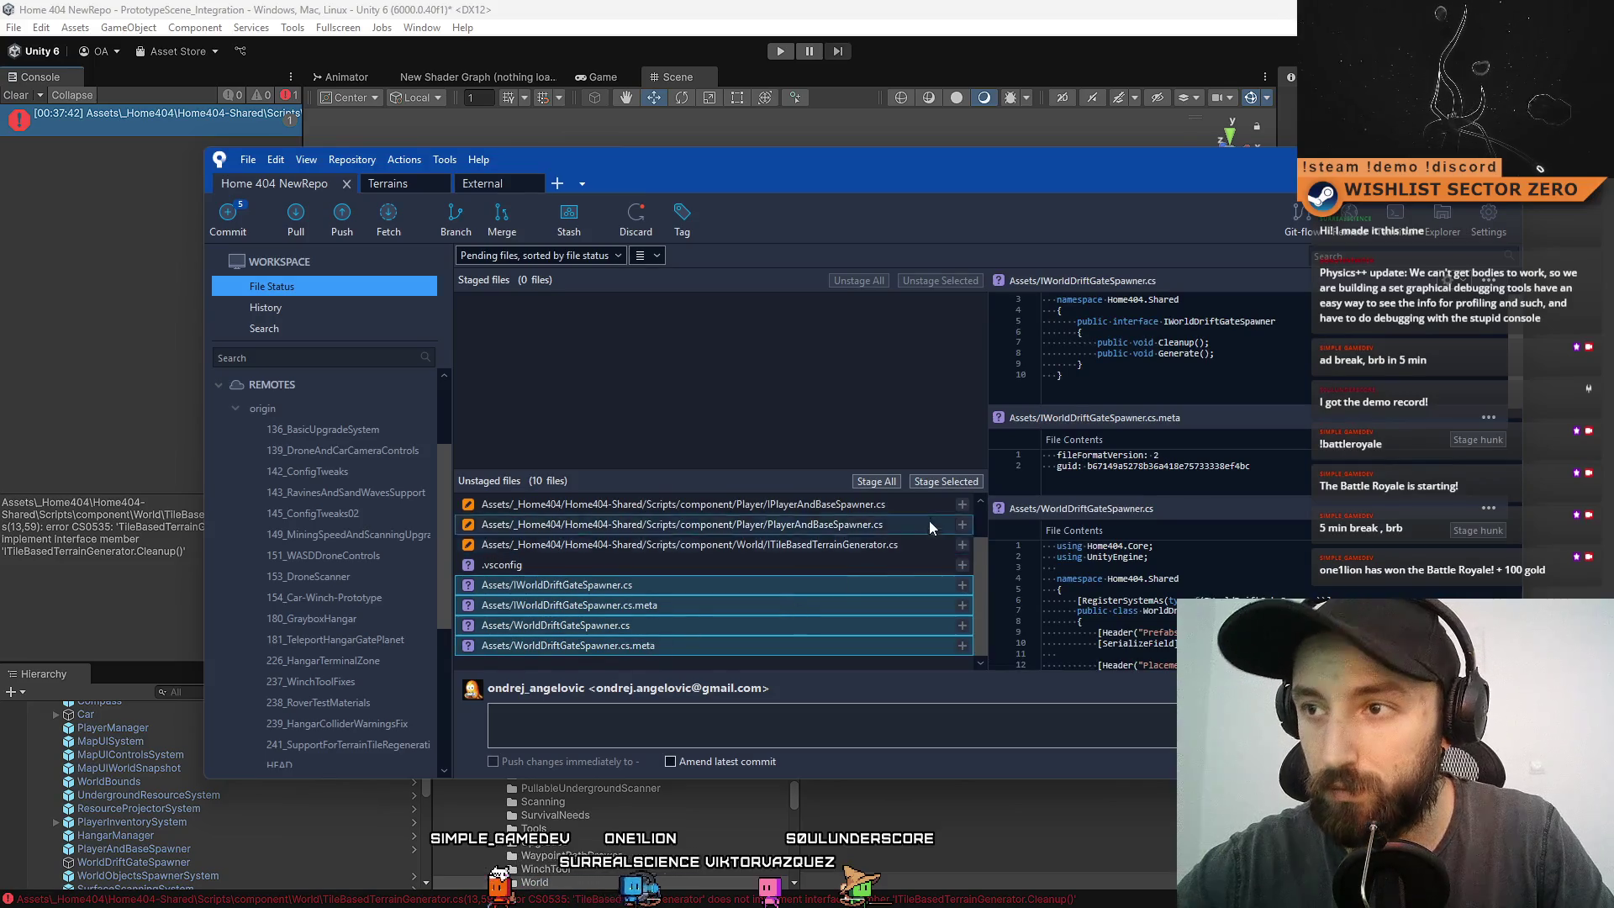
- Commit the four staged spawner files as 'Added Drift Gate Spawner System for placing drift gate on the map'
{"action": "left_click", "coordinate": [672, 723]}
{"action": "type", "text": "Added Drift Gate Spawner Syste"}
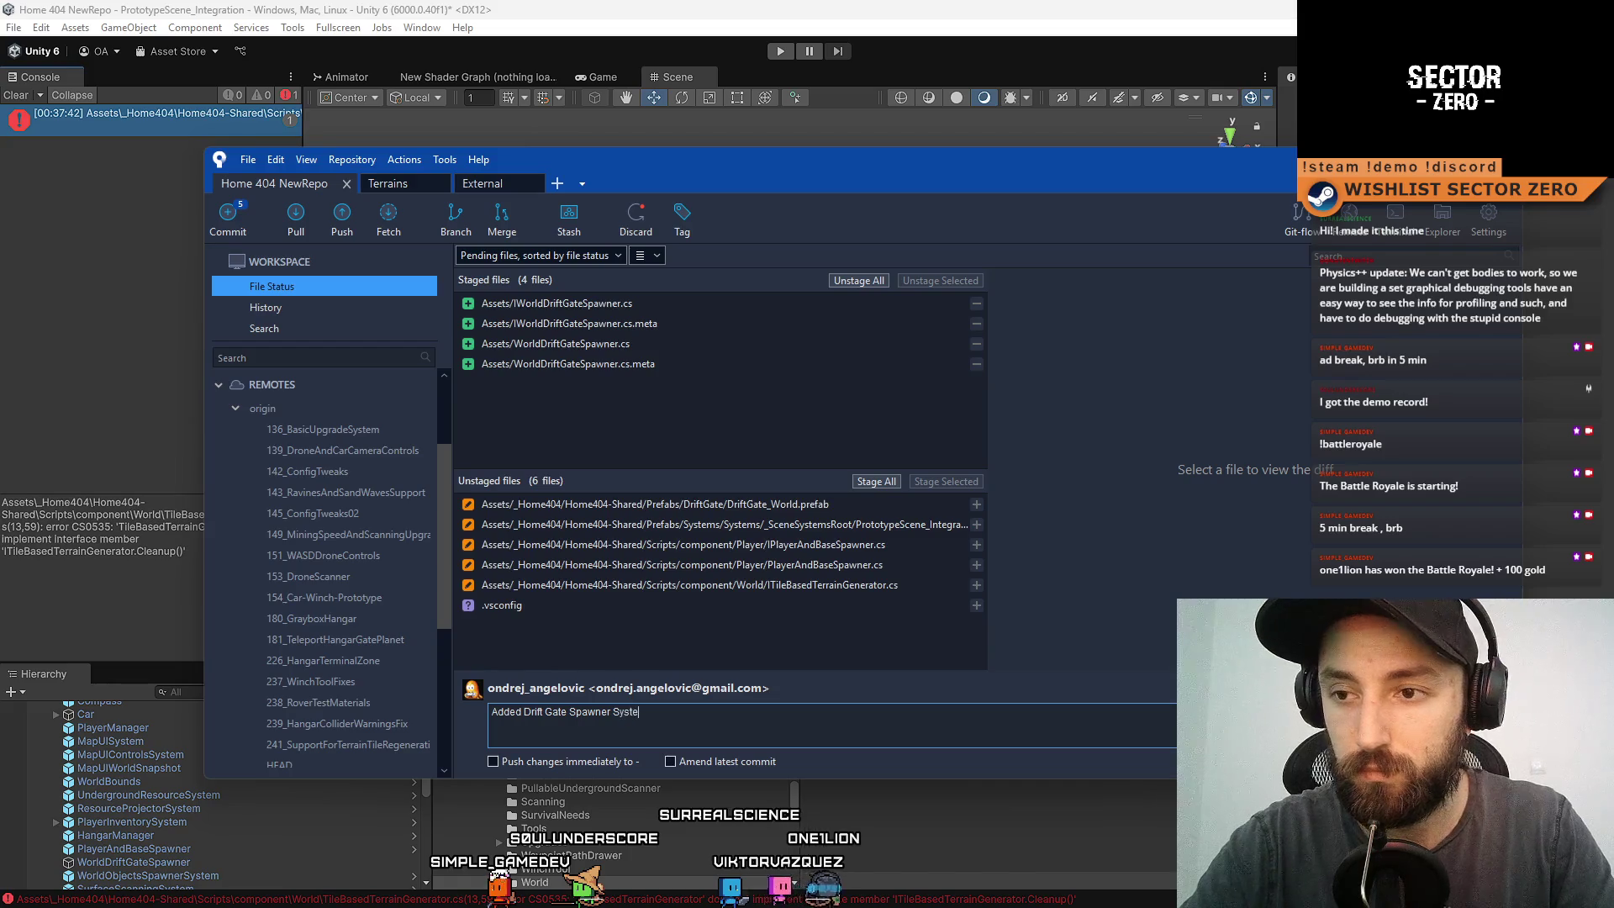
{"action": "type", "text": "m for placing "}
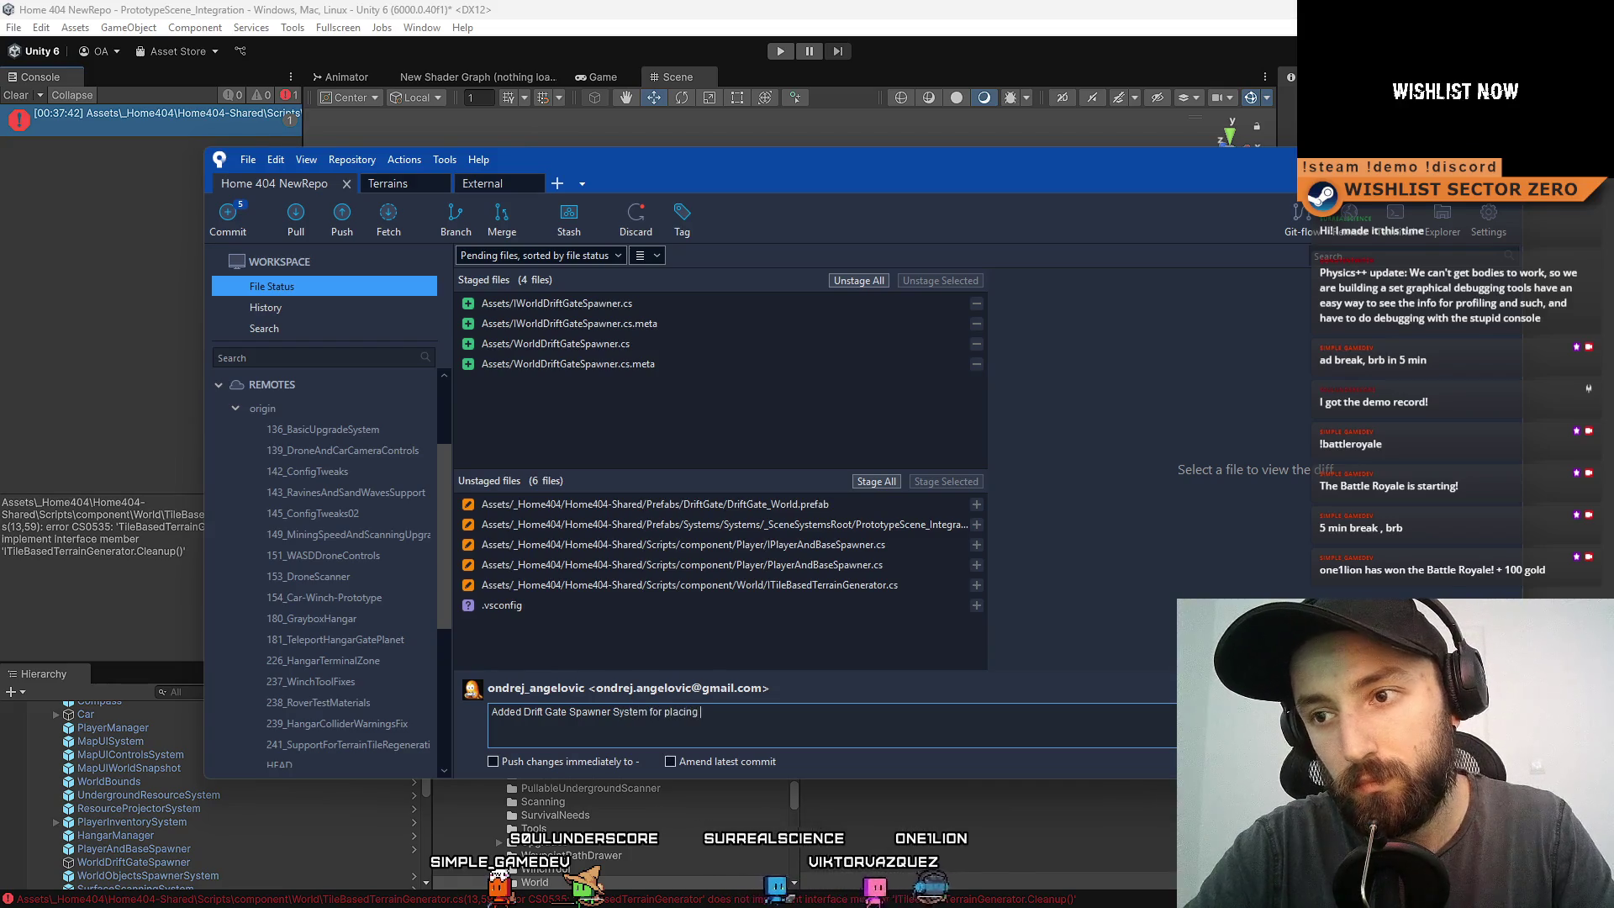
{"action": "type", "text": "drif"}
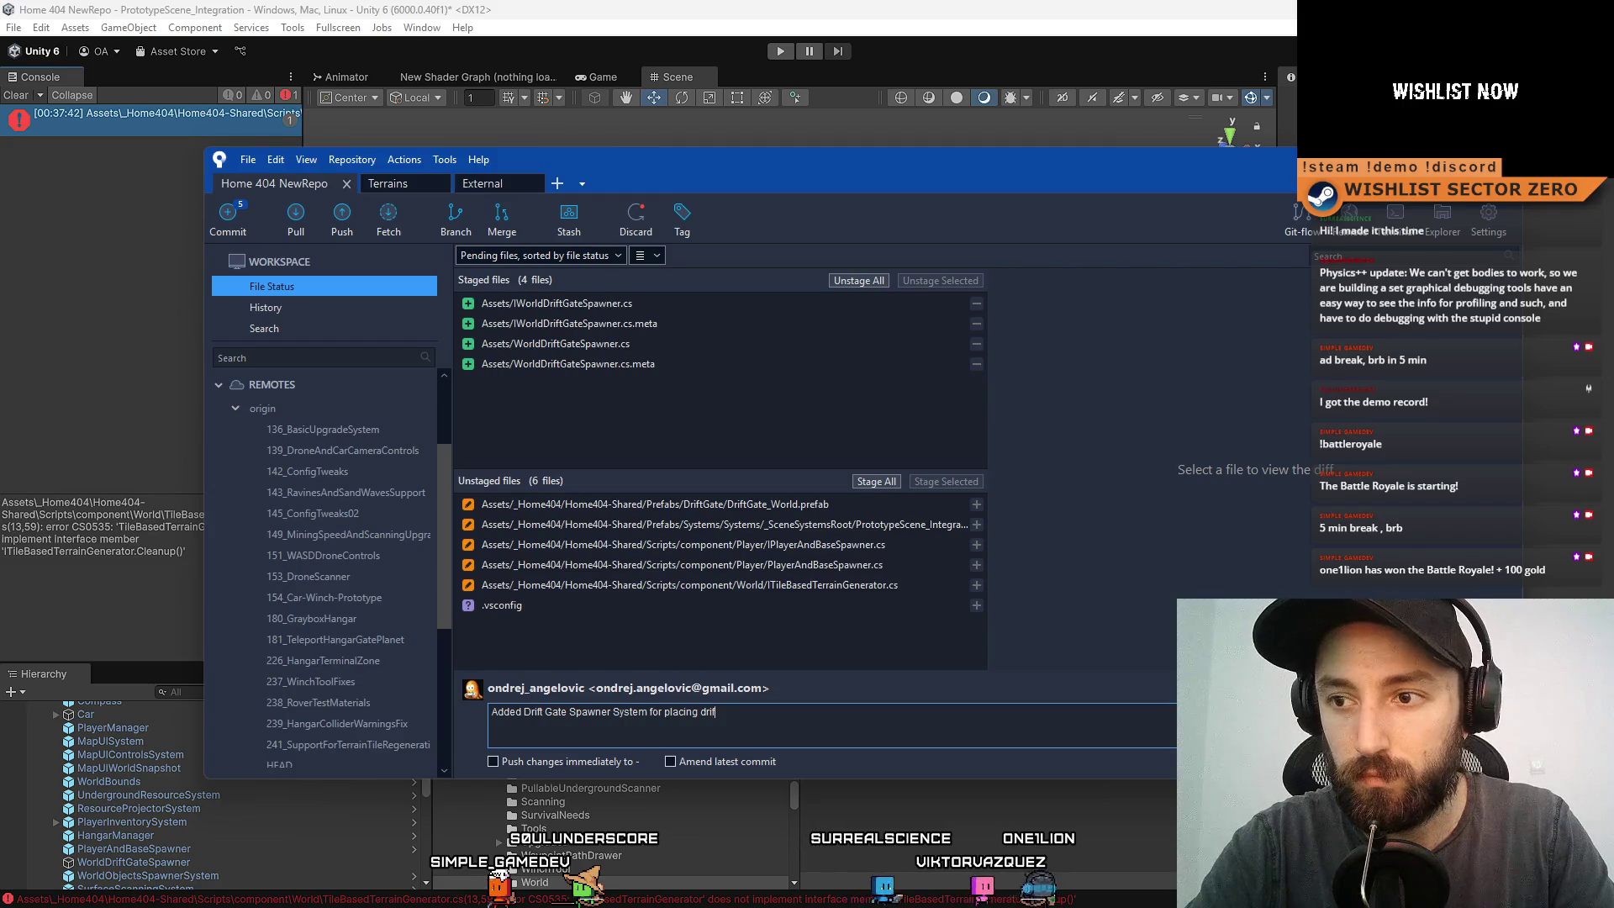
{"action": "type", "text": "t gate in the "}
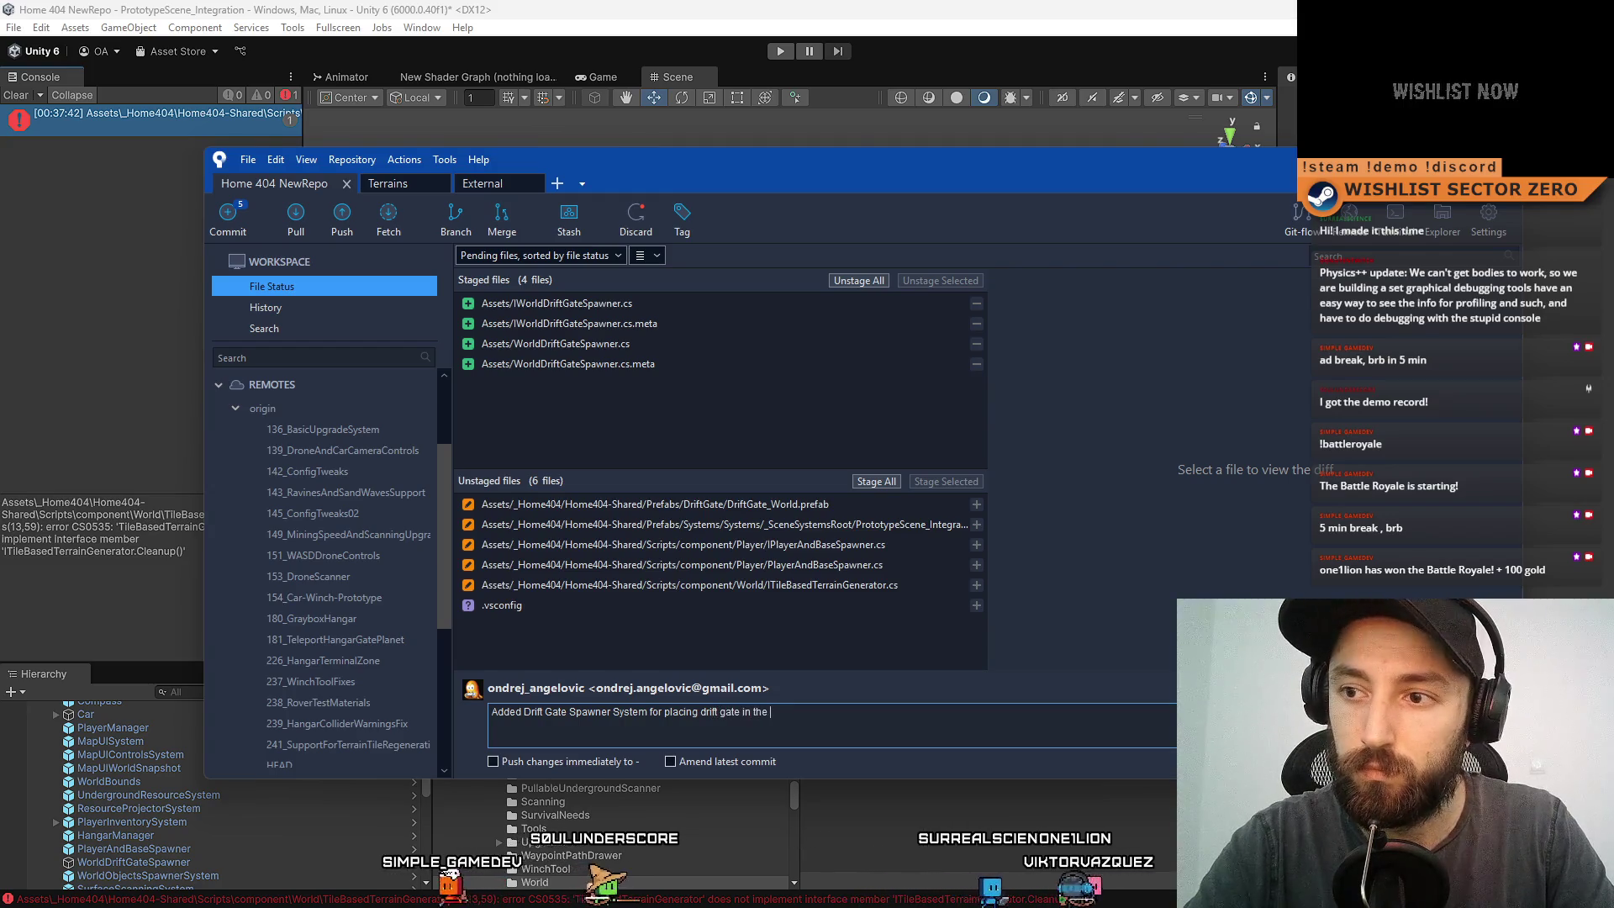
{"action": "type", "text": "o"}
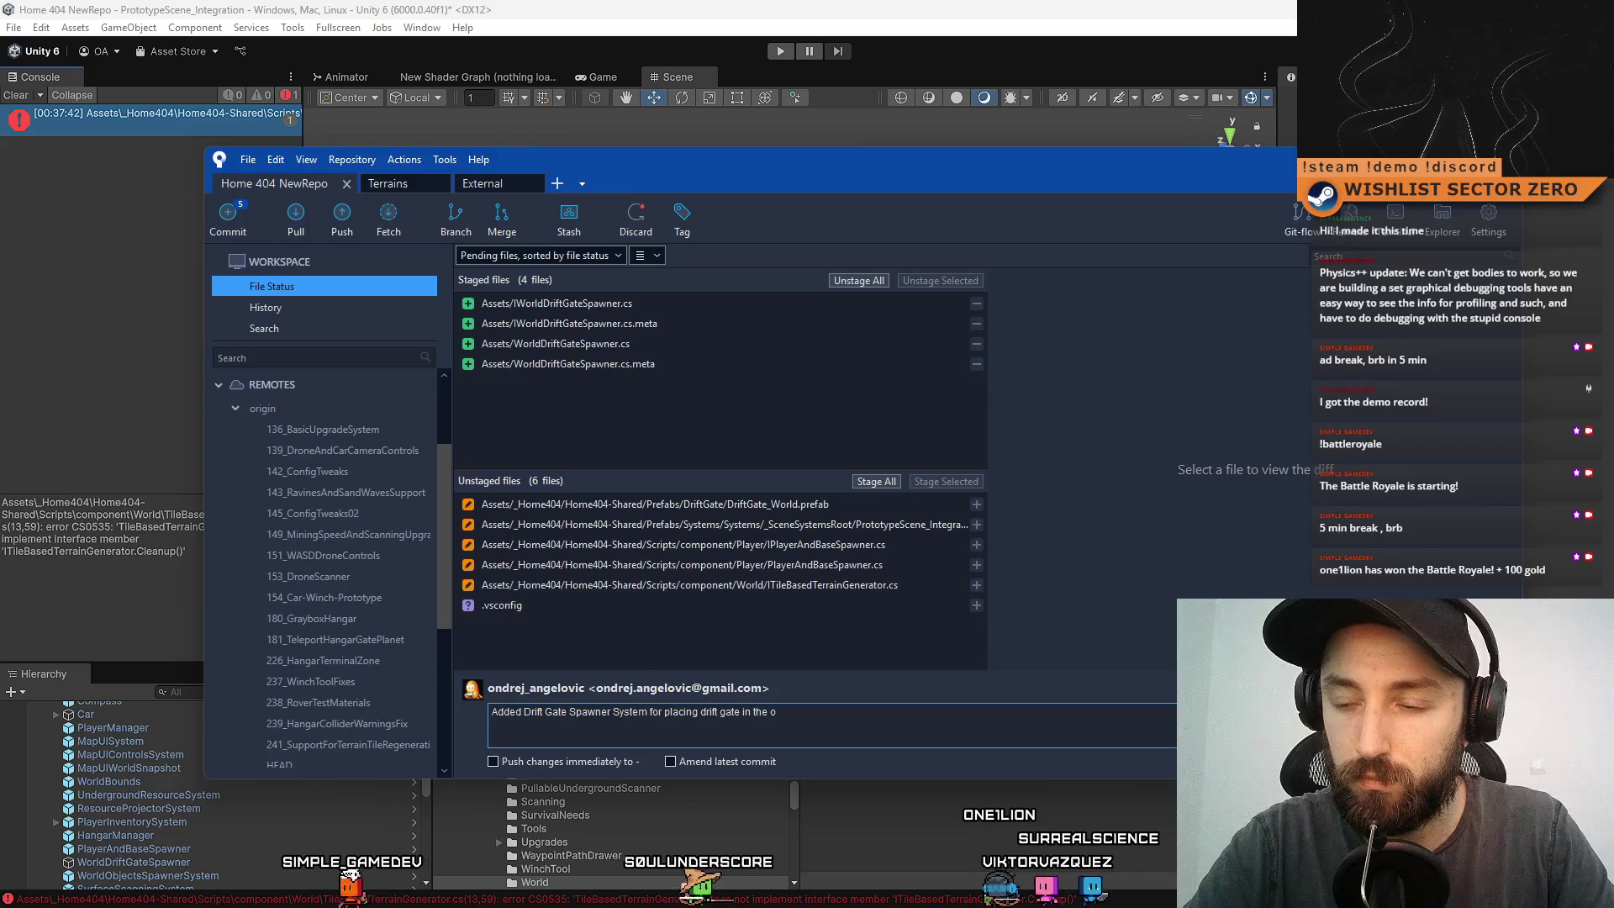
{"action": "key", "text": "BackSpace"}
{"action": "key", "text": "BackSpace"}
{"action": "key", "text": "BackSpace"}
{"action": "key", "text": "BackSpace"}
{"action": "key", "text": "BackSpace"}
{"action": "key", "text": "BackSpace"}
{"action": "key", "text": "BackSpace"}
{"action": "key", "text": "BackSpace"}
{"action": "type", "text": "on the map"}
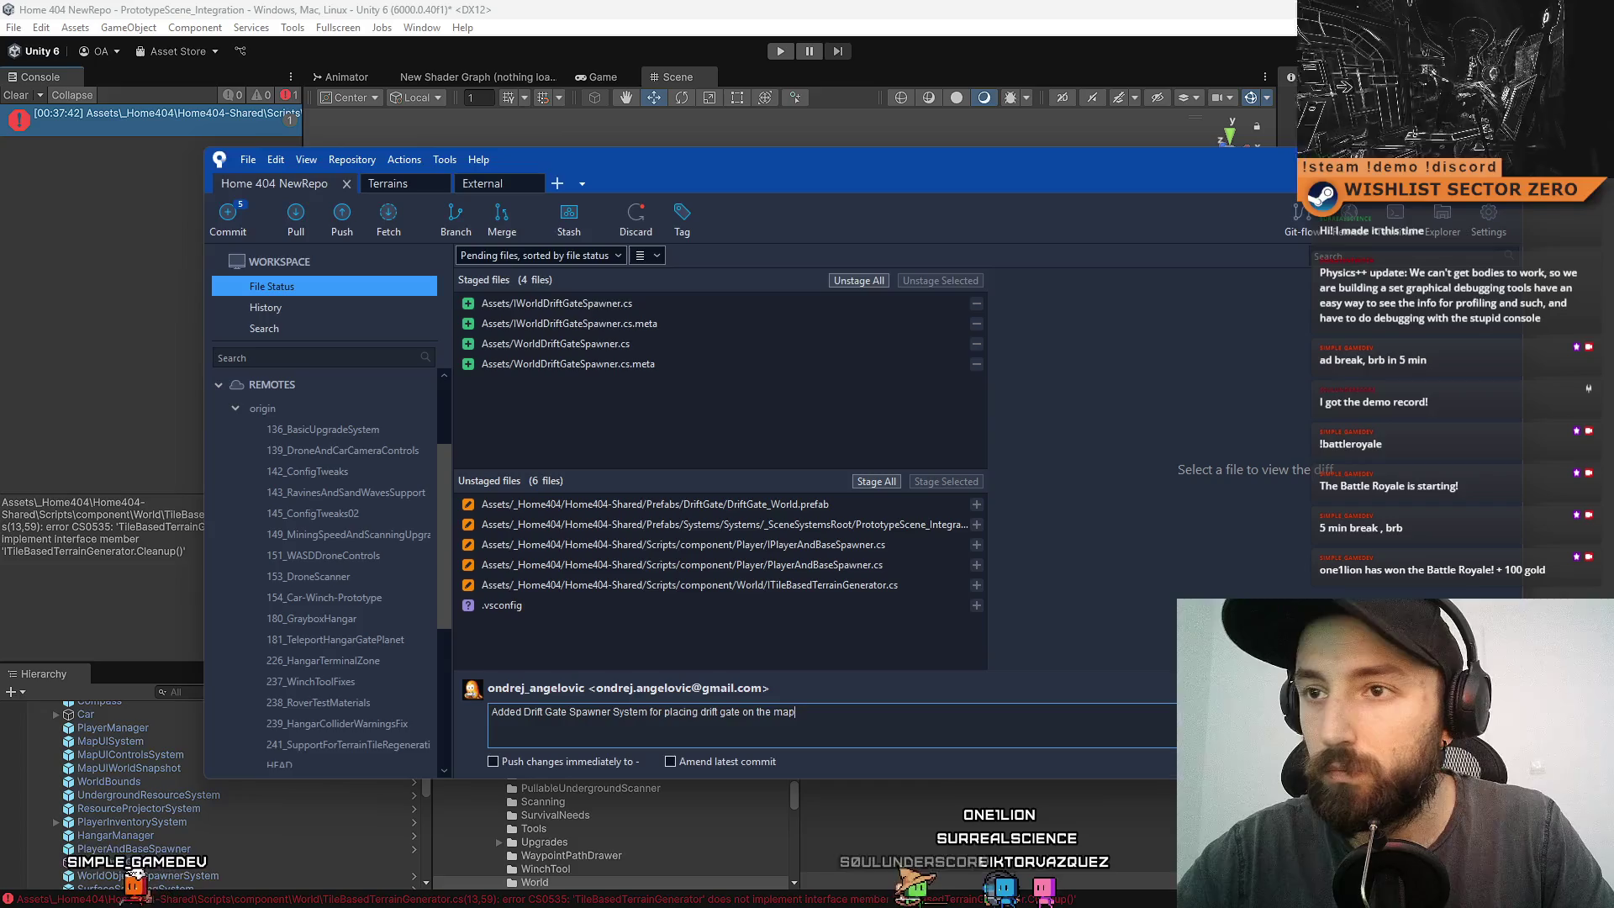
{"action": "key", "text": "ctrl+Return"}
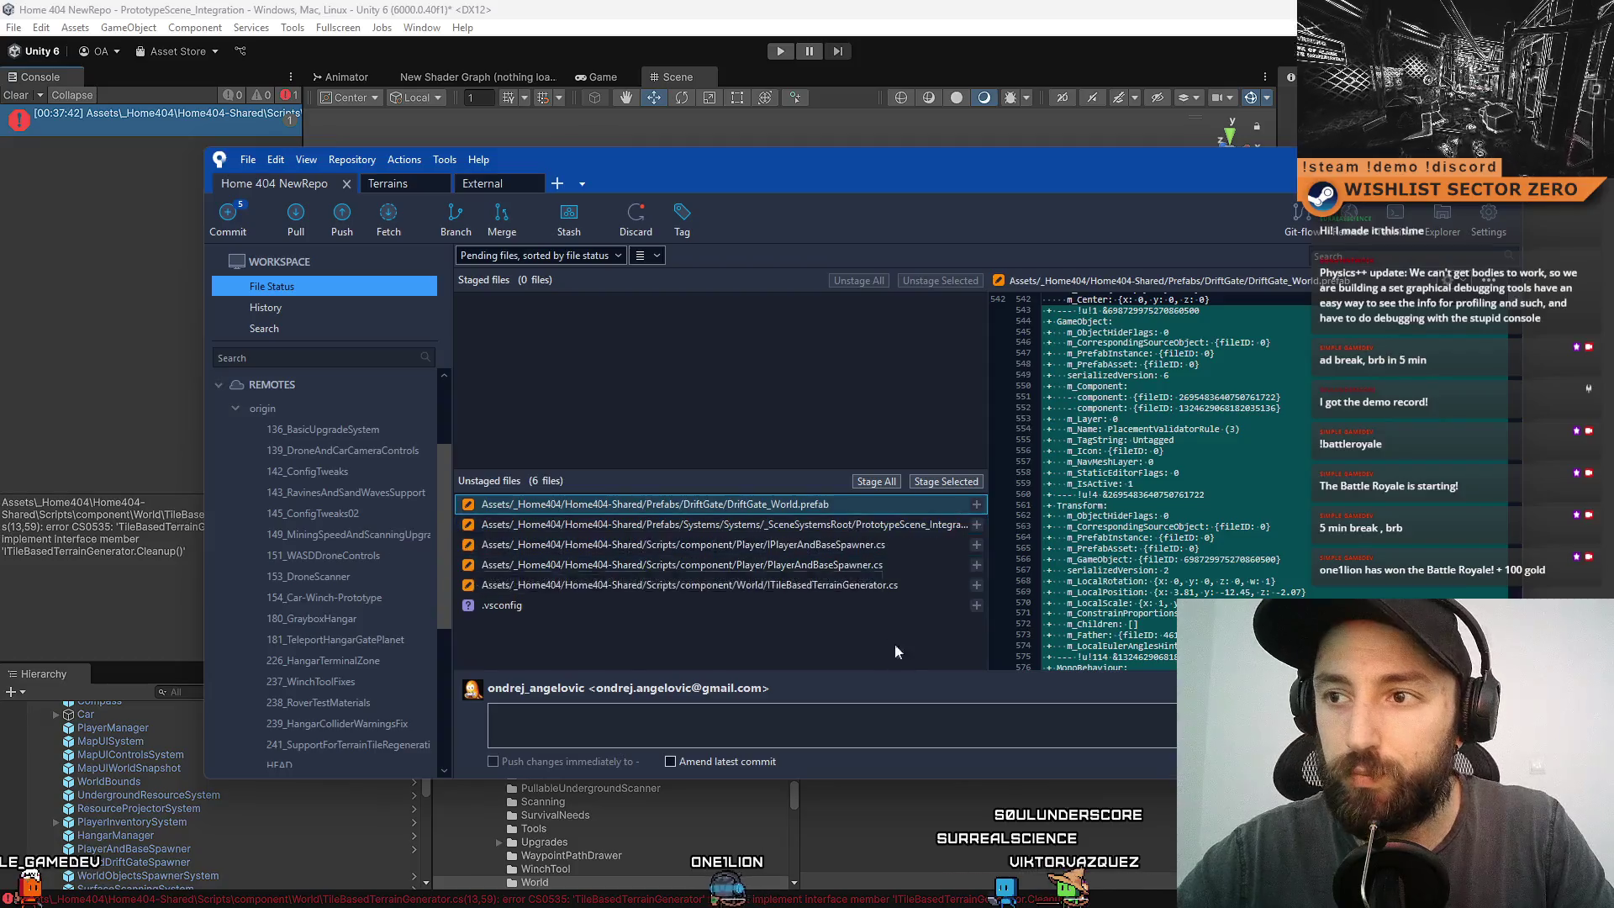
- Discard the ITileBasedTerrainGenerator.cs changes, leaving five unstaged files with PlayerAndBaseSpawner.cs shown
{"action": "left_click", "coordinate": [849, 588]}
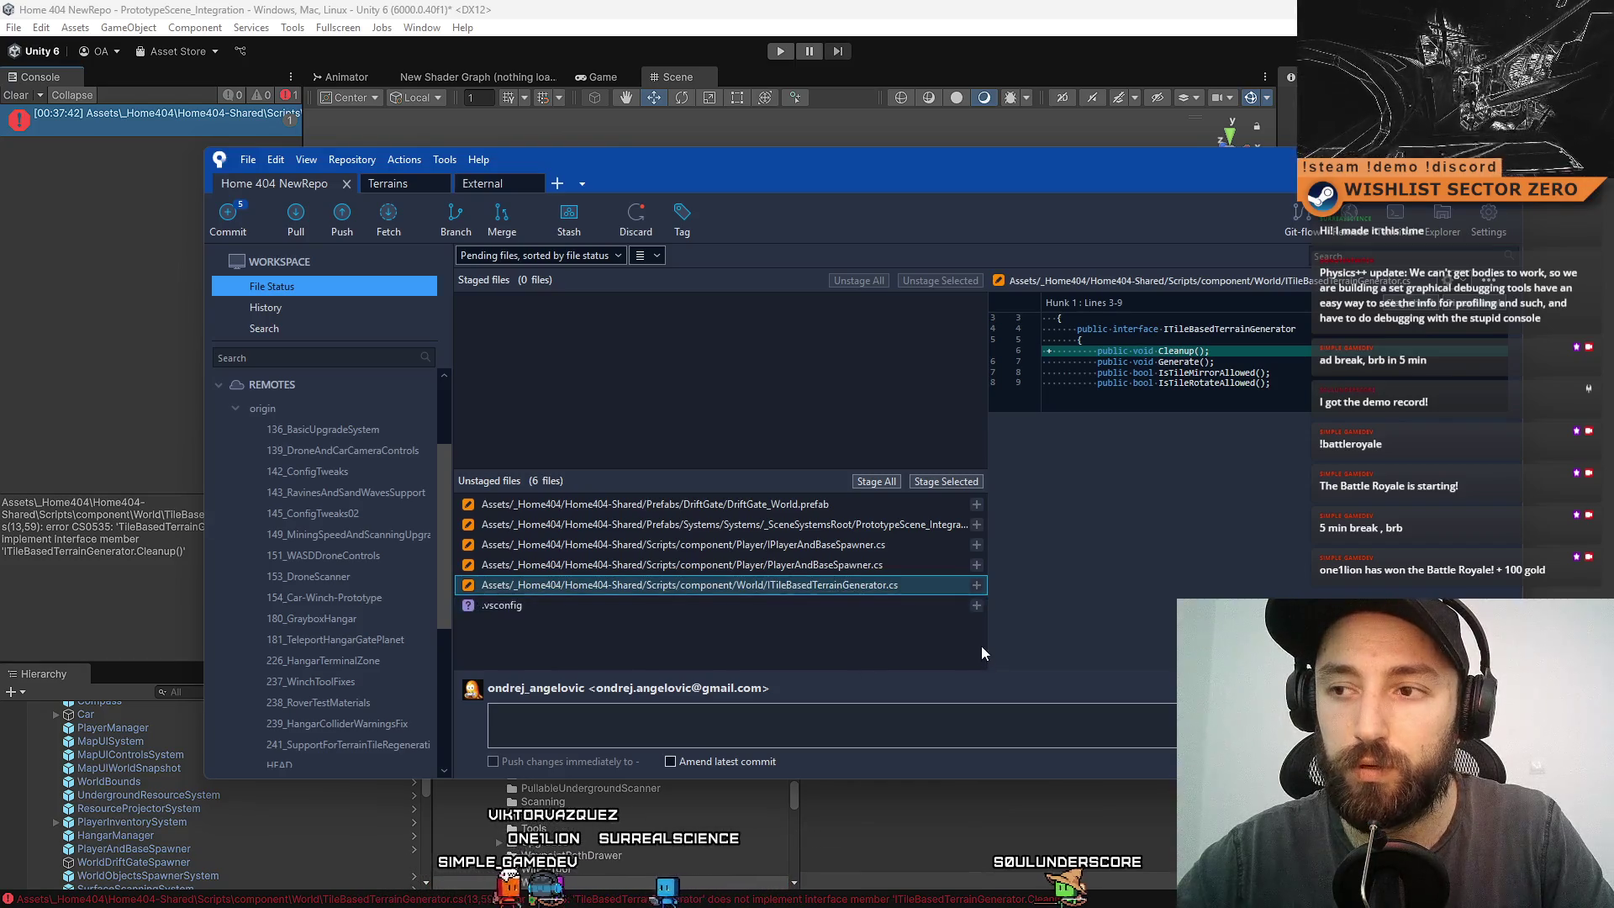
{"action": "right_click", "coordinate": [880, 587]}
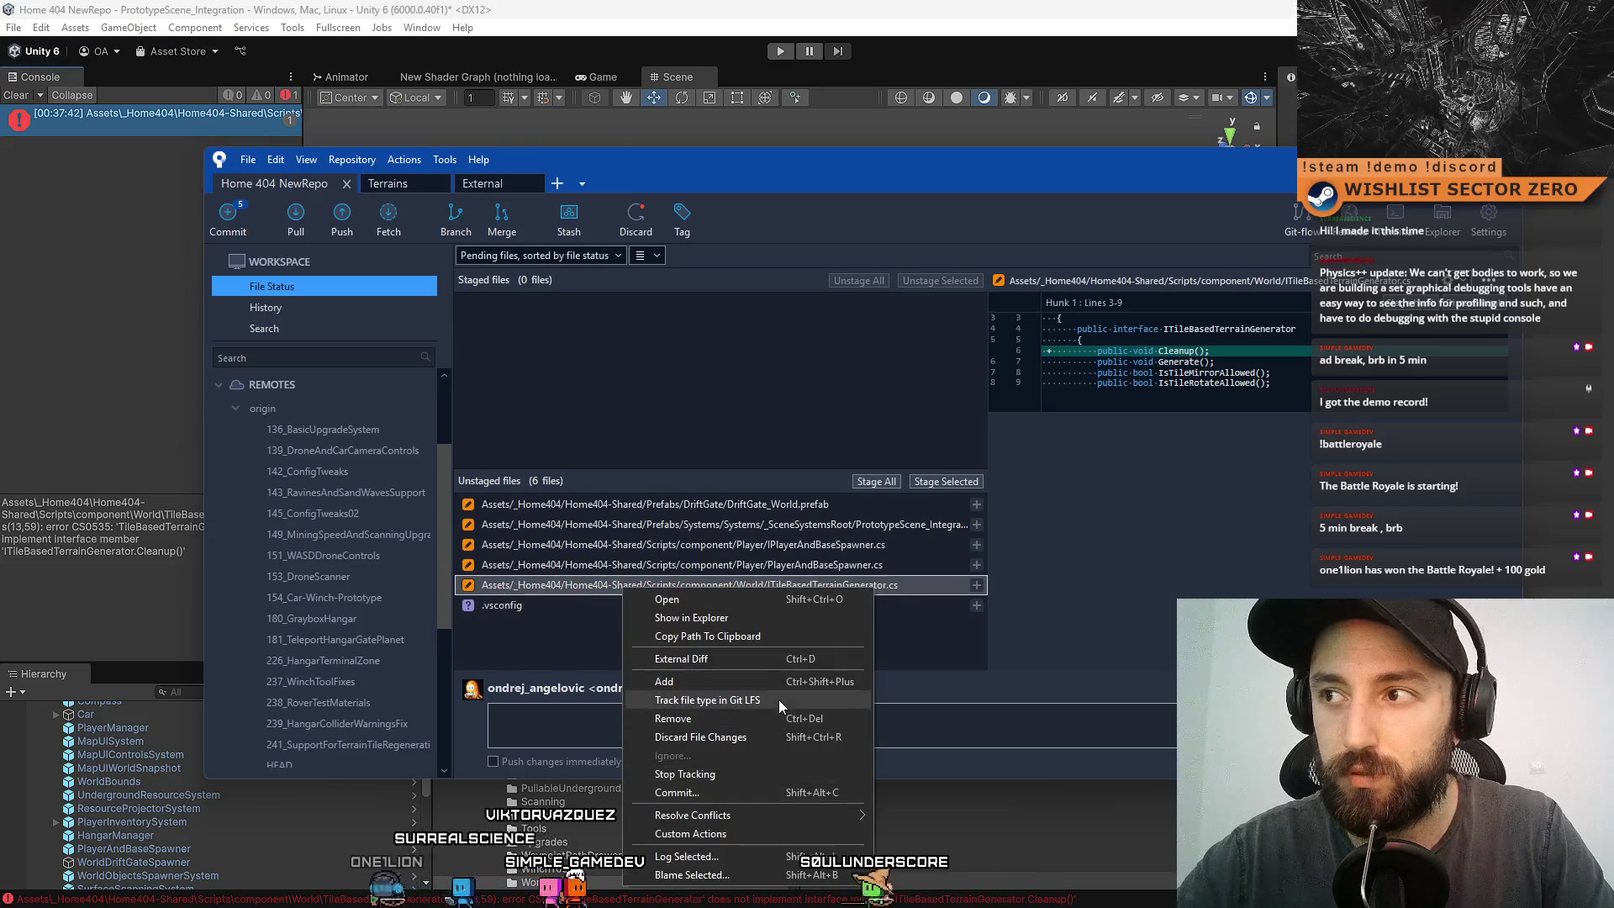
{"action": "left_click", "coordinate": [900, 617]}
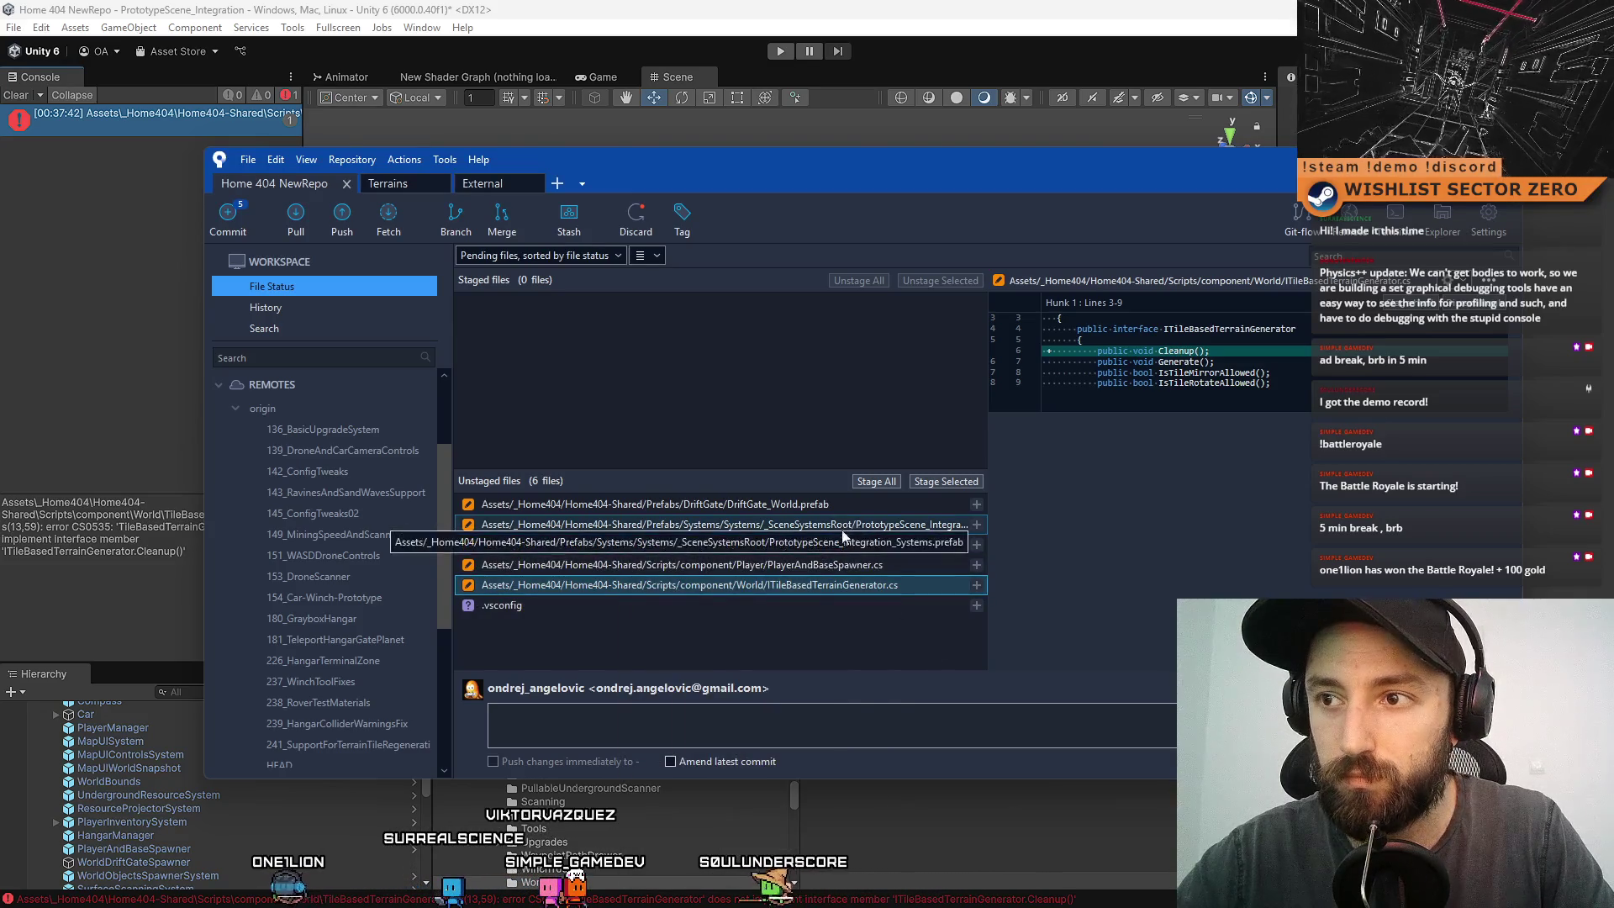
{"action": "left_click", "coordinate": [879, 567]}
{"action": "left_click", "coordinate": [835, 587]}
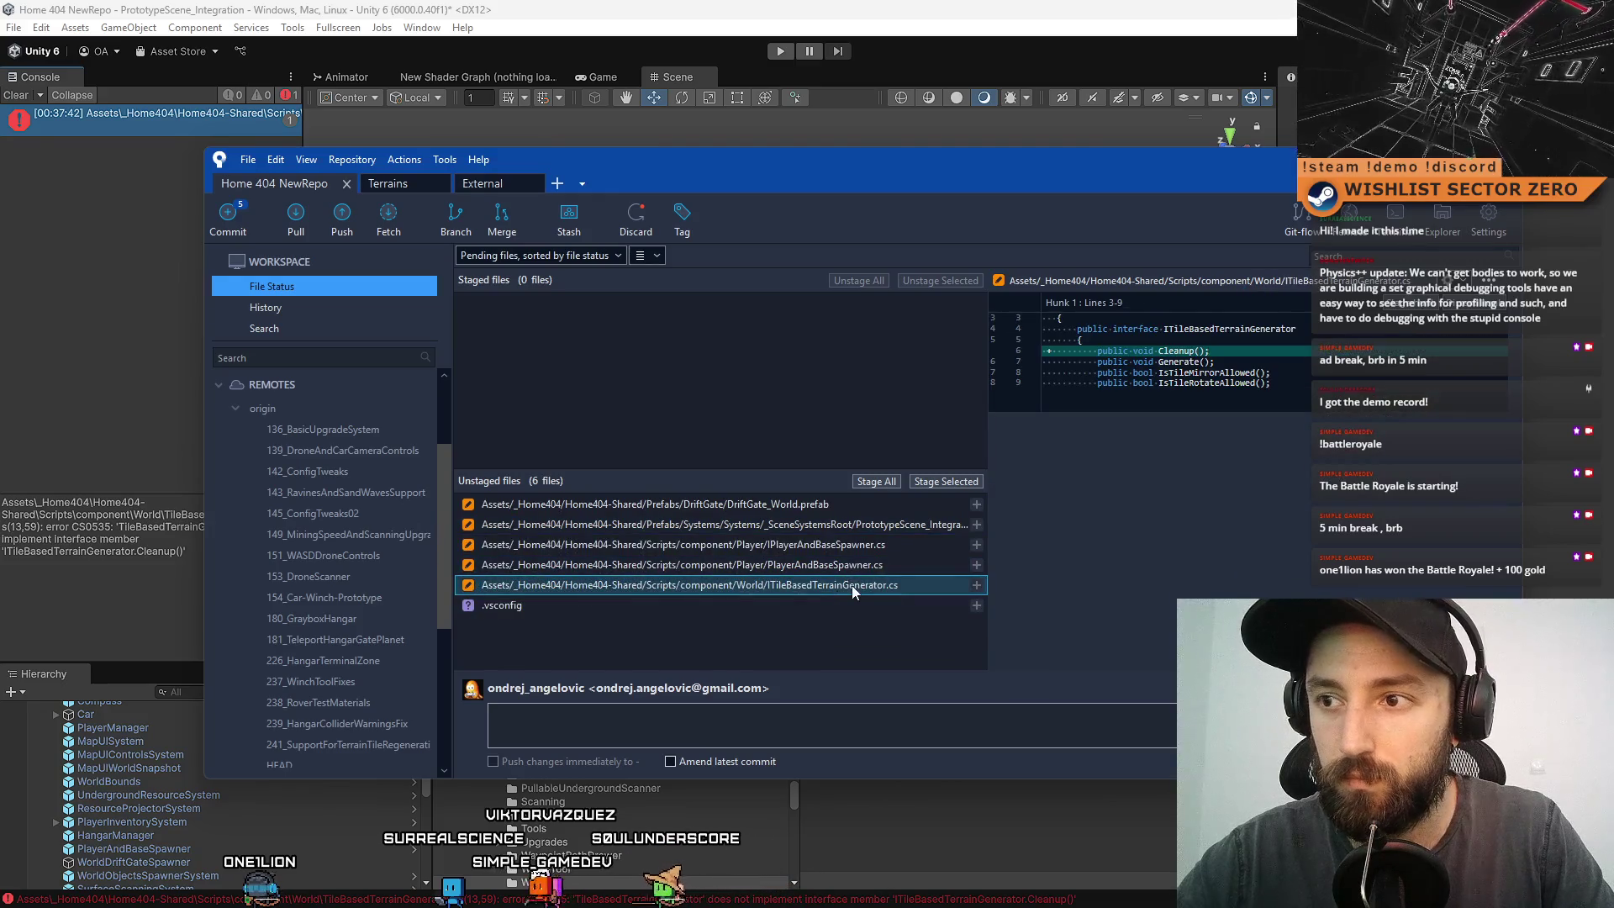
{"action": "right_click", "coordinate": [850, 585]}
{"action": "left_click", "coordinate": [719, 734]}
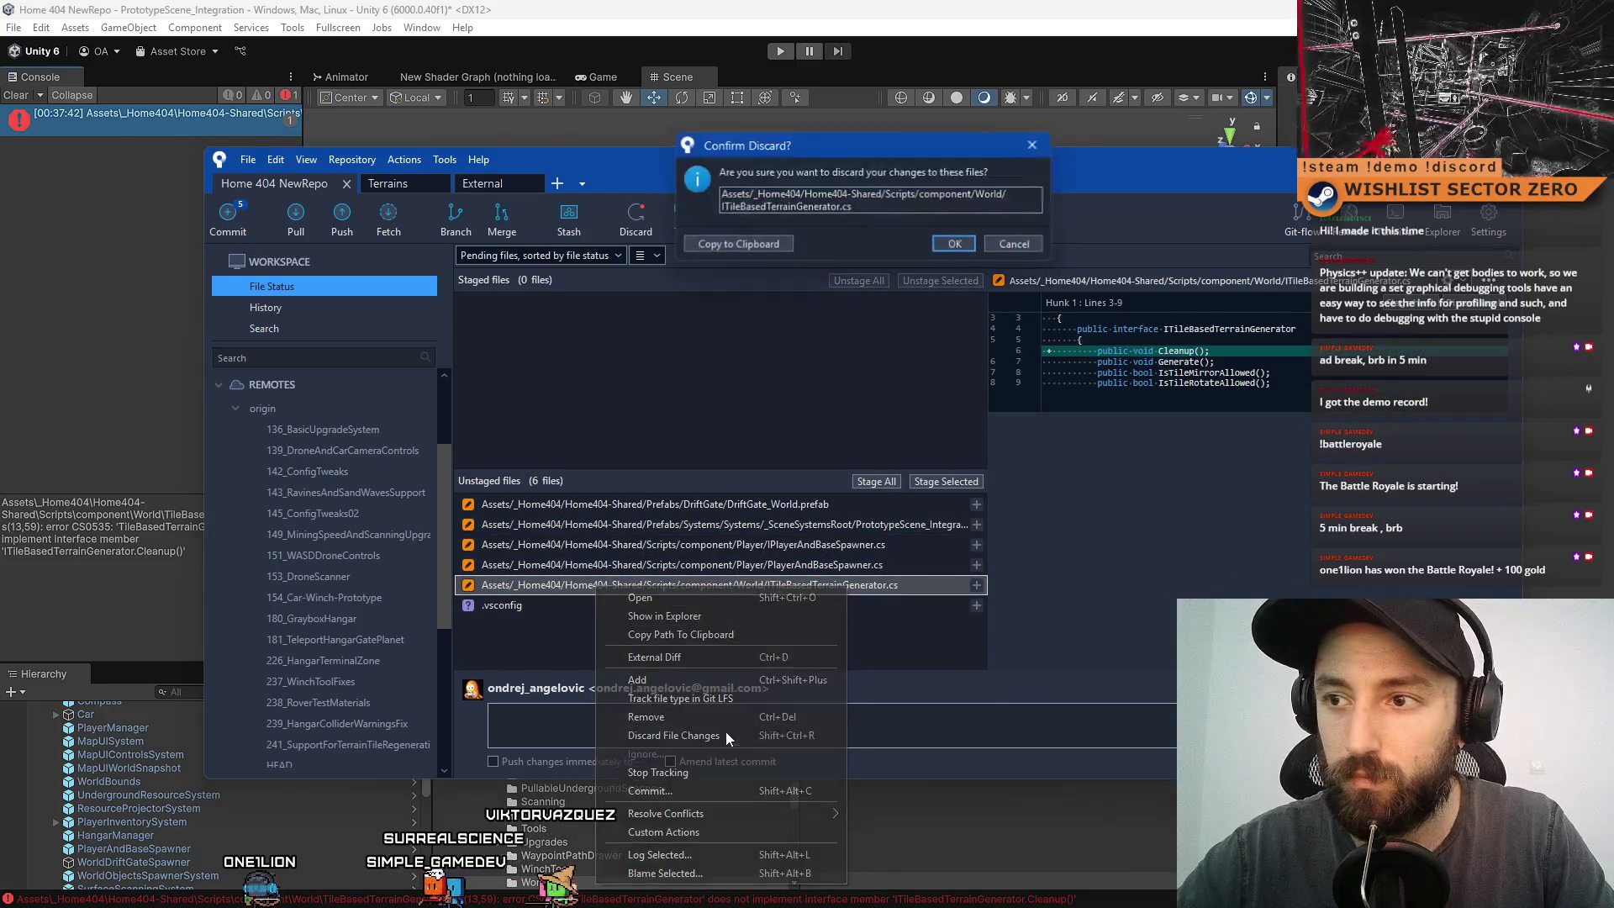
{"action": "left_click", "coordinate": [955, 253]}
{"action": "left_click", "coordinate": [910, 563]}
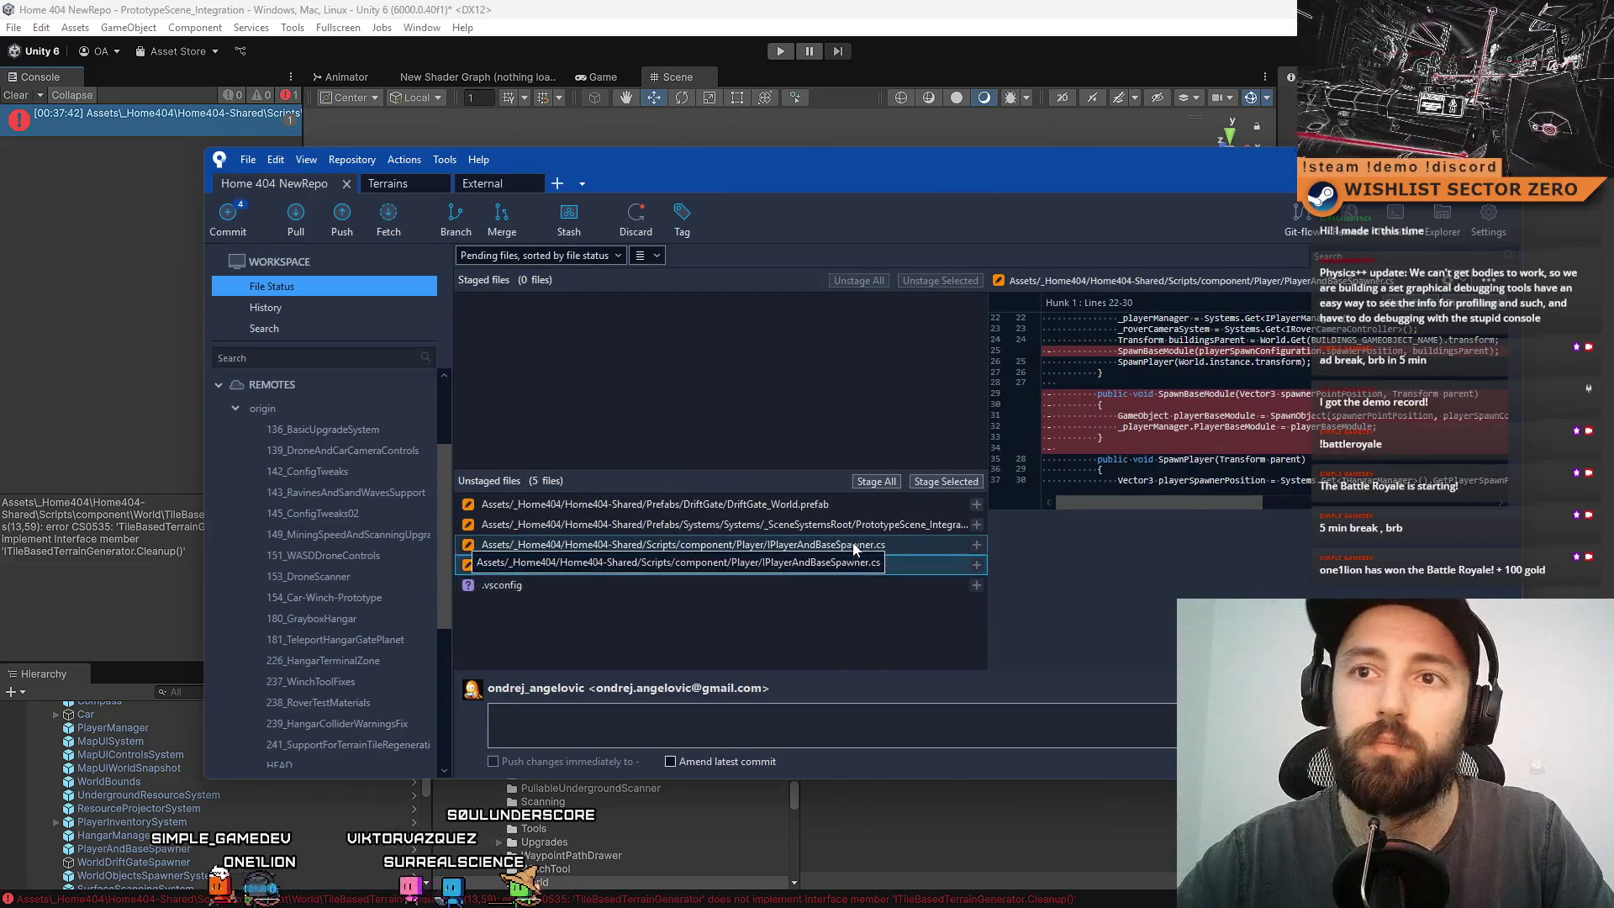
- Compare the IPlayerAndBaseSpawner.cs and PlayerAndBaseSpawner.cs diffs
{"action": "left_click", "coordinate": [852, 545]}
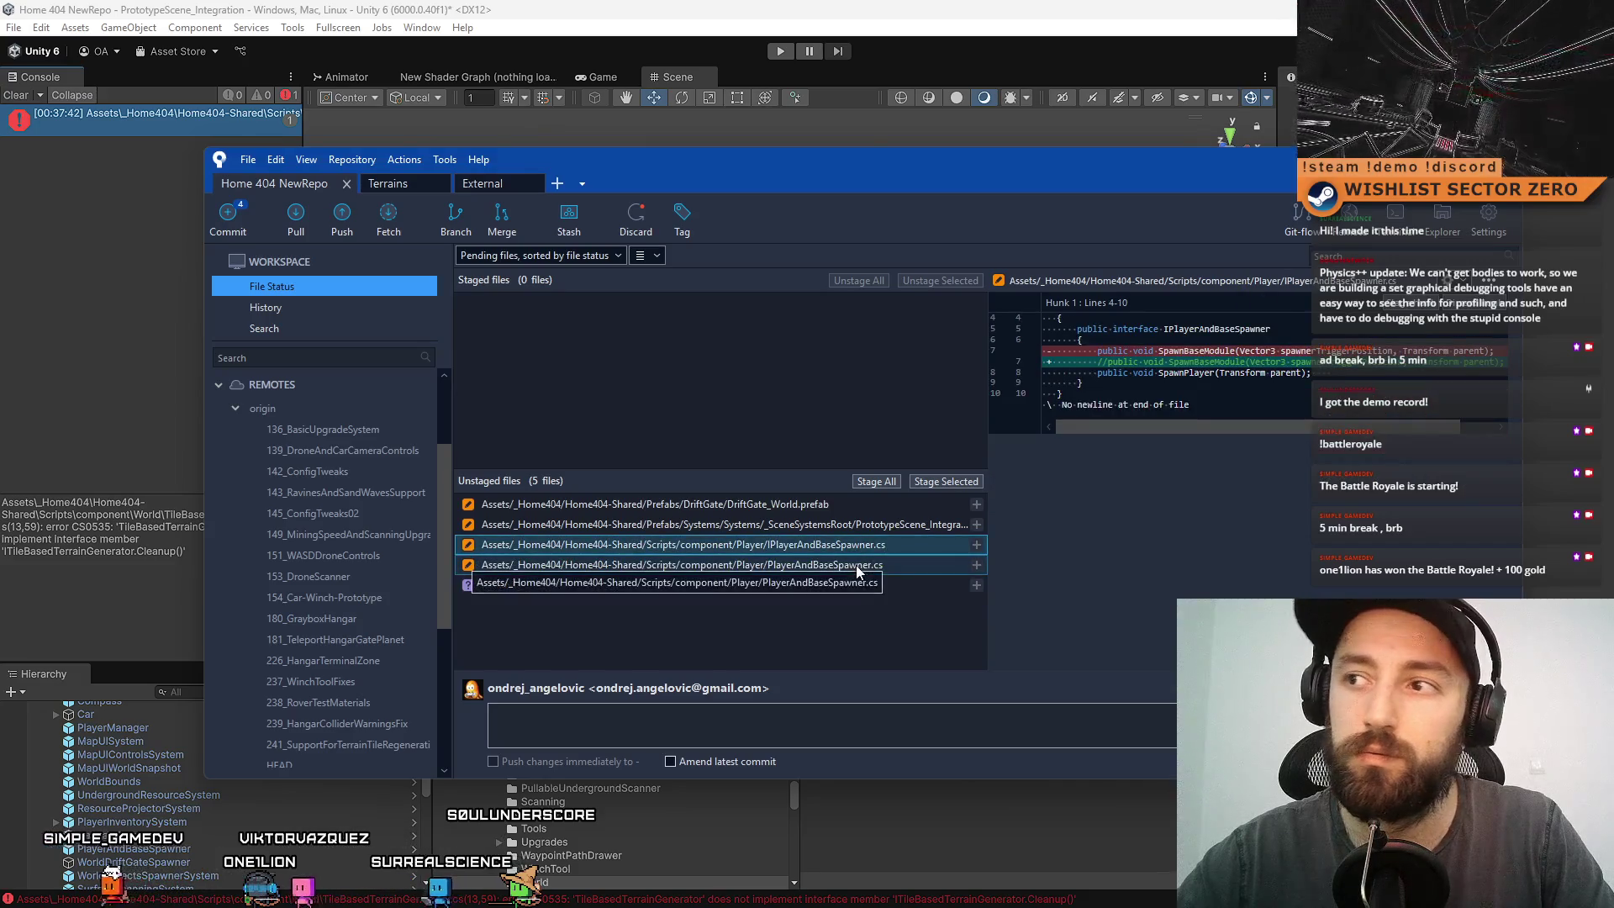
{"action": "left_click", "coordinate": [856, 565]}
{"action": "left_click", "coordinate": [846, 546]}
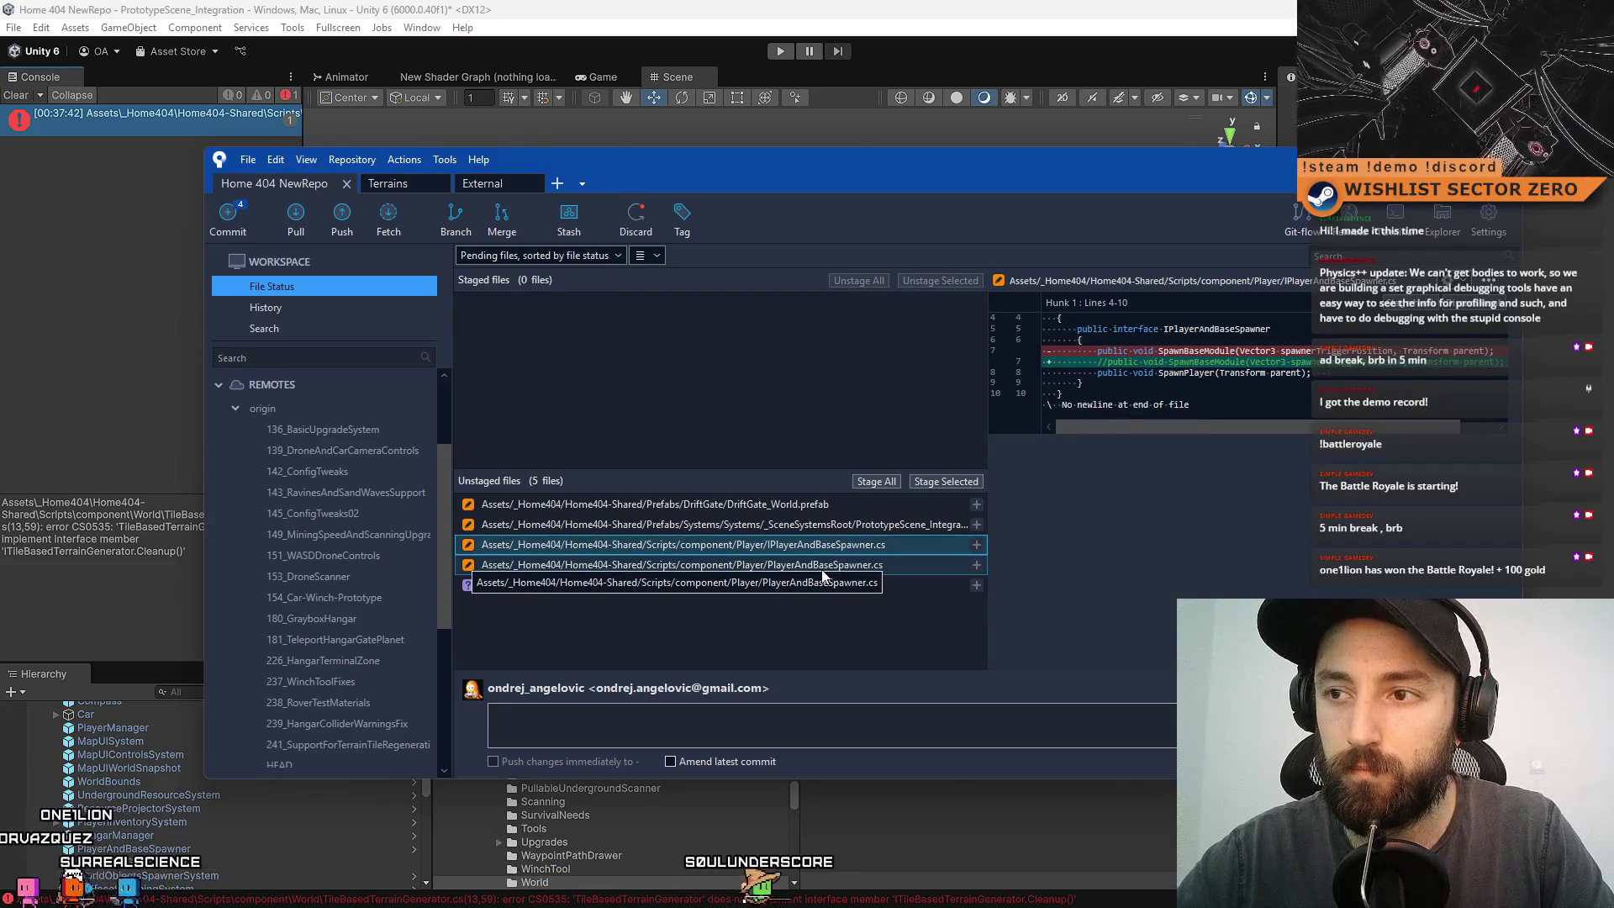
{"action": "left_click", "coordinate": [822, 565]}
{"action": "left_click", "coordinate": [797, 545]}
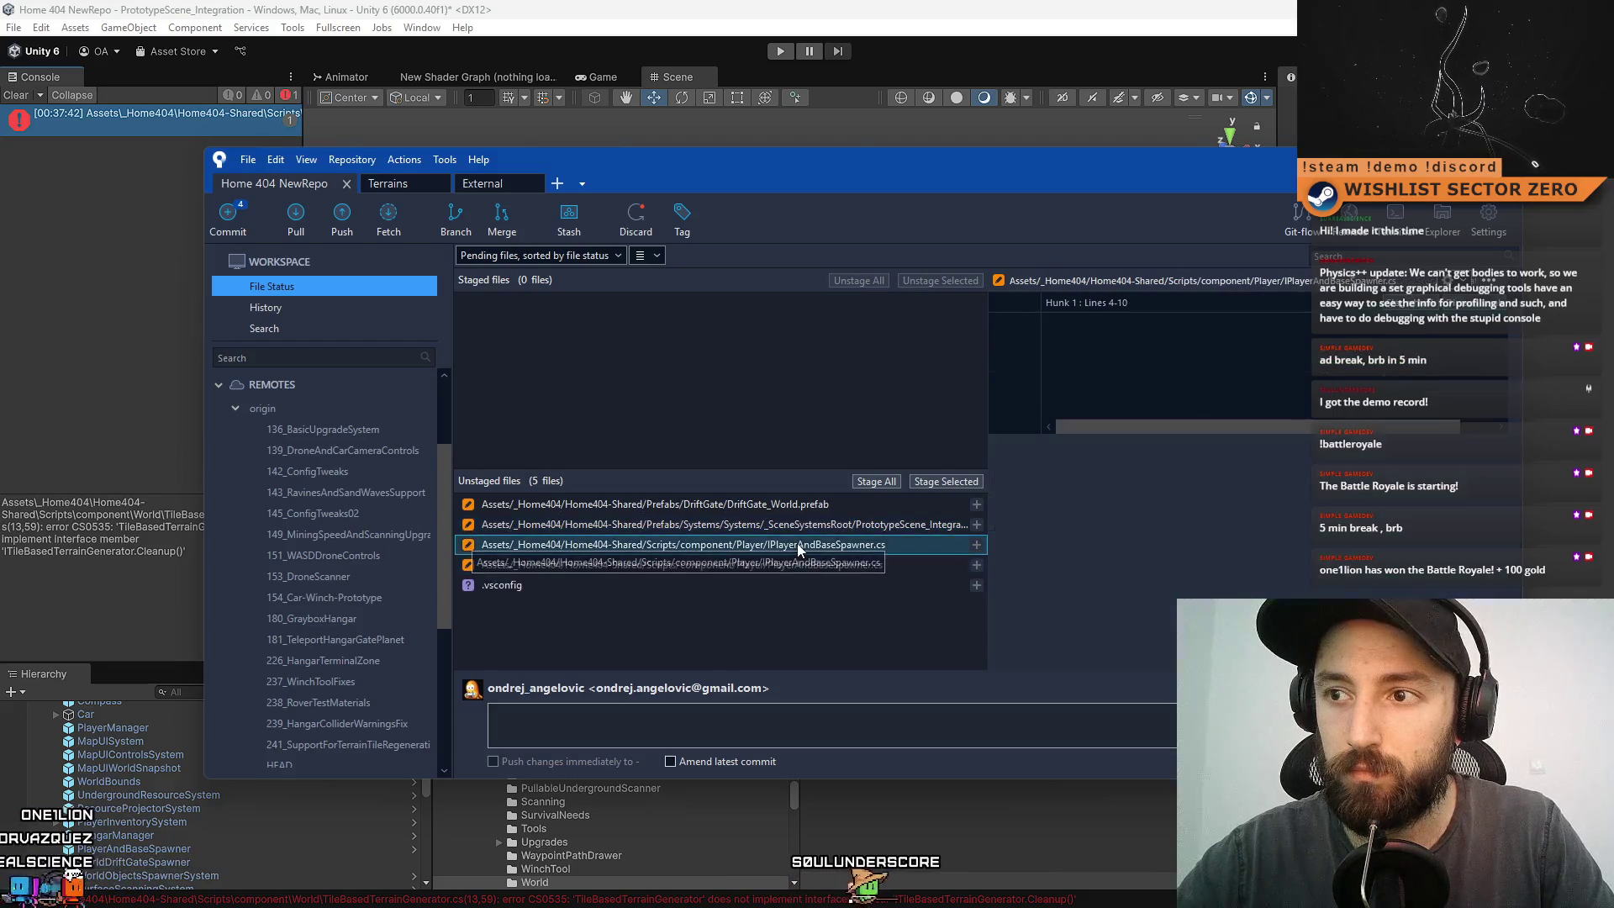
- Inspect the PrototypeScene systems prefab diff, ending on the DriftGate_World.prefab diff
{"action": "left_click", "coordinate": [814, 523]}
{"action": "left_click", "coordinate": [820, 564], "text": "ctrl"}
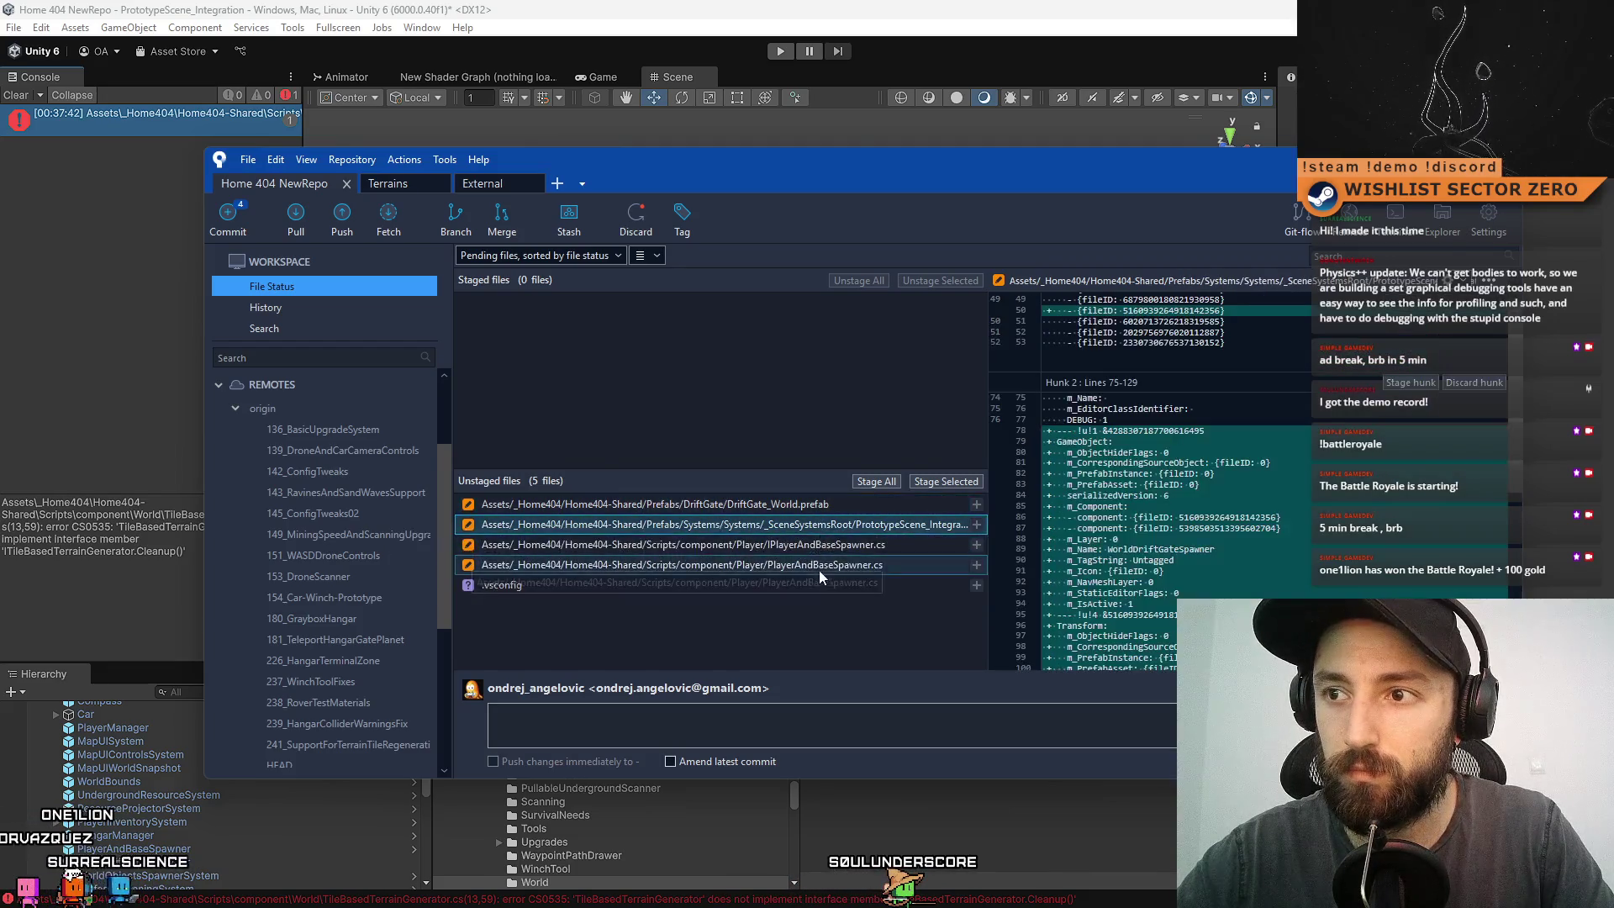
{"action": "left_click", "coordinate": [820, 506]}
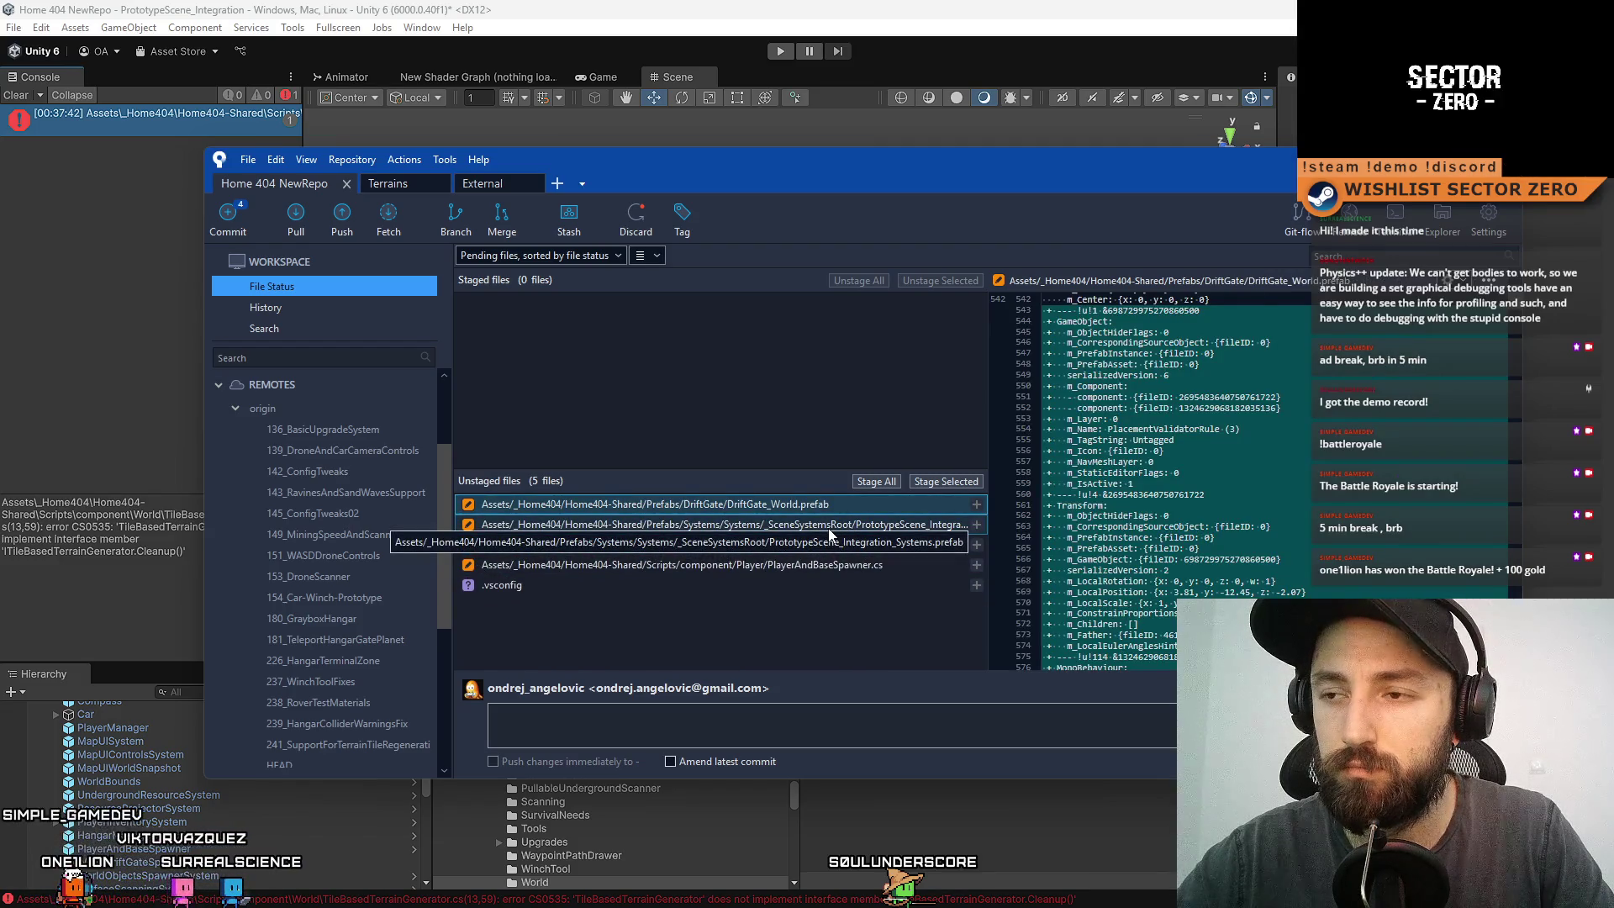
- Stage only DriftGate_World.prefab and commit it as 'Setup placement validation for DriftGate_World prefab'
{"action": "left_click", "coordinate": [926, 482]}
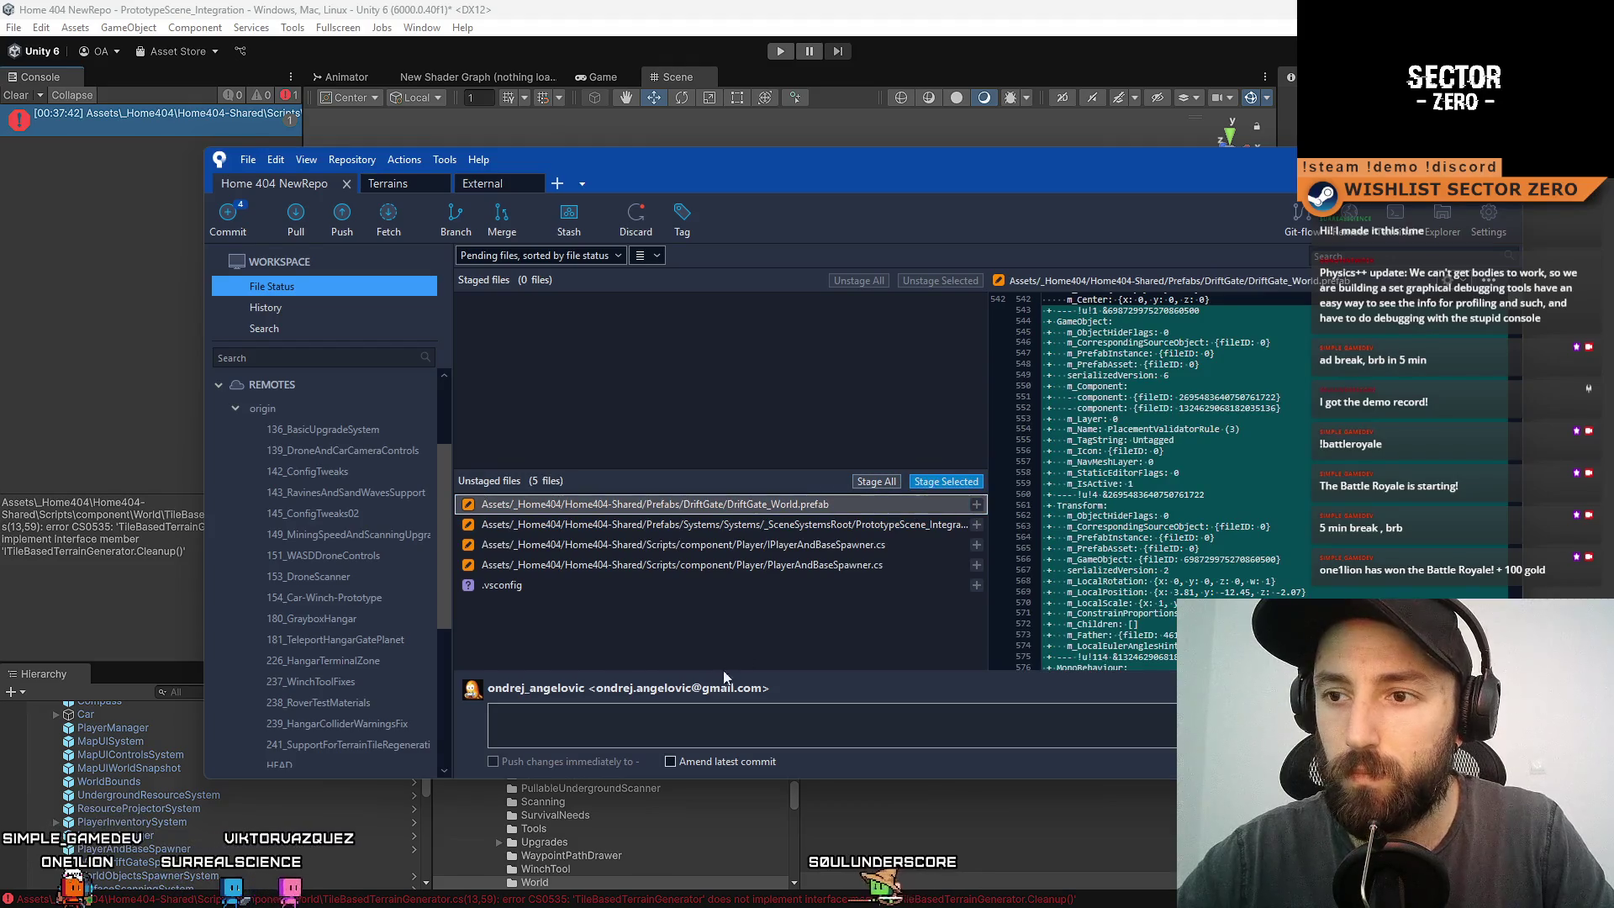
{"action": "left_click", "coordinate": [705, 720]}
{"action": "type", "text": "dded placement"}
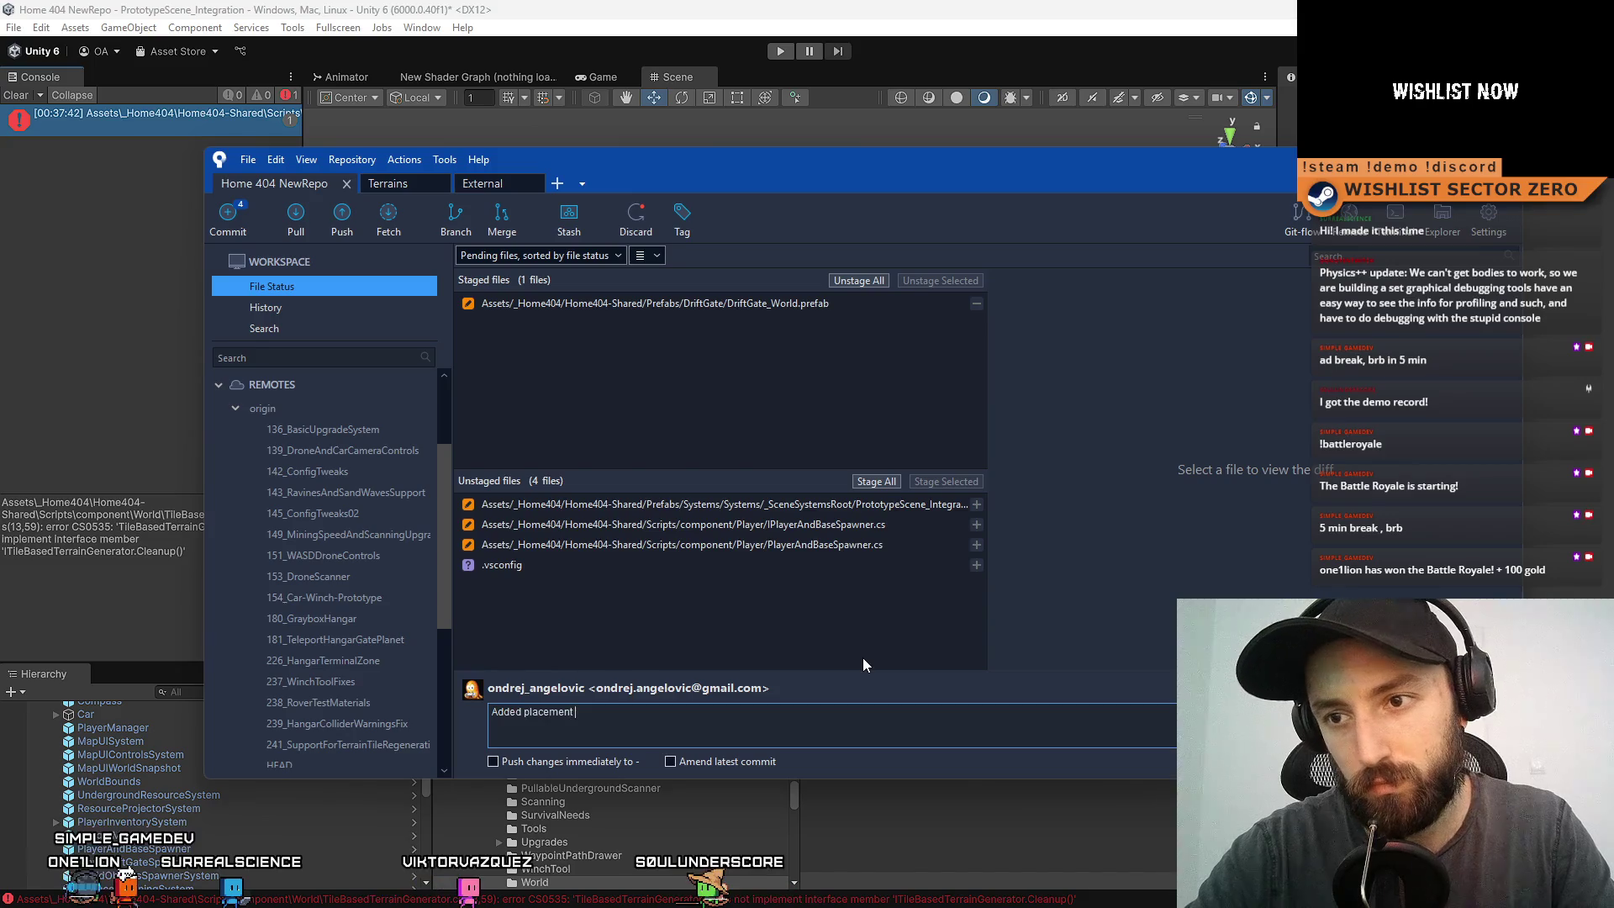
{"action": "key", "text": "ctrl+a"}
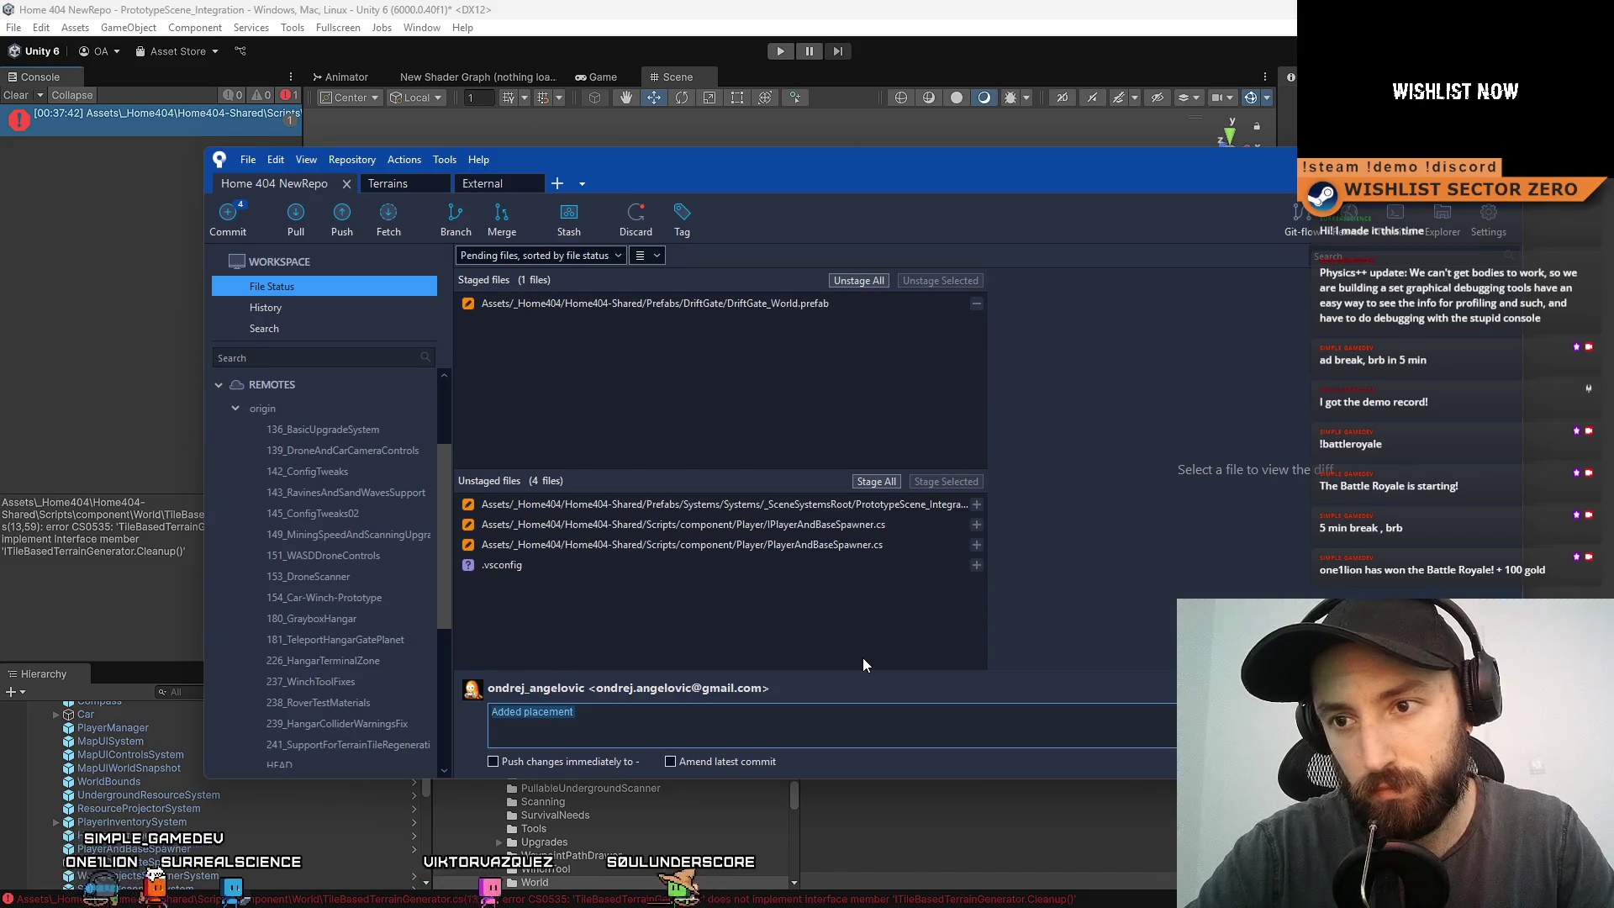
{"action": "type", "text": "Setup placement va"}
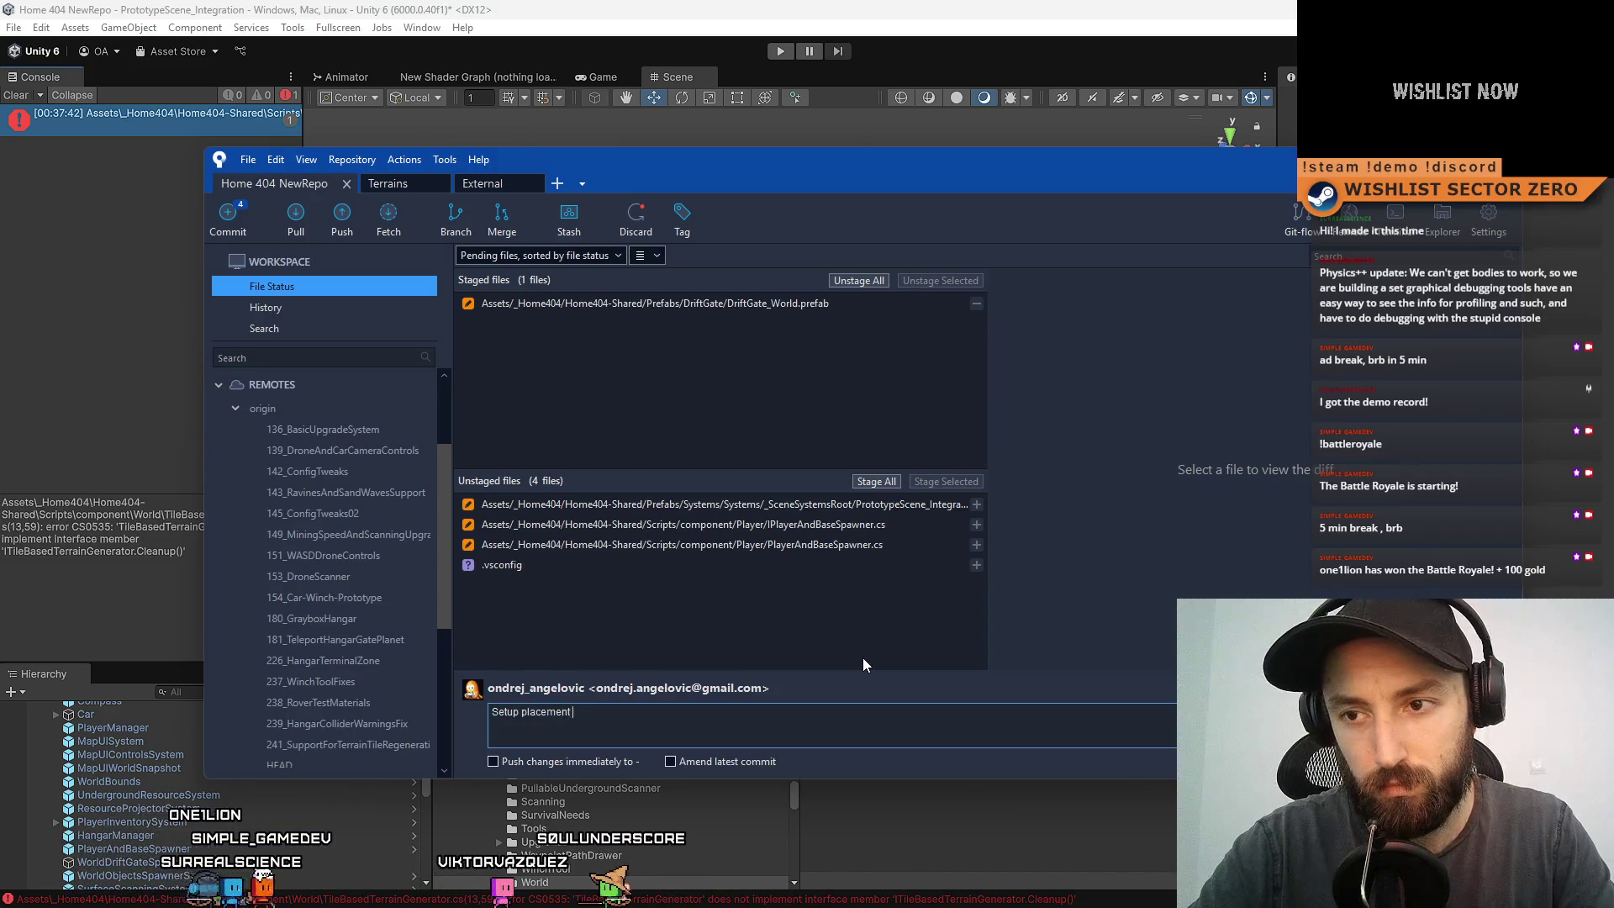
{"action": "type", "text": "lidation f"}
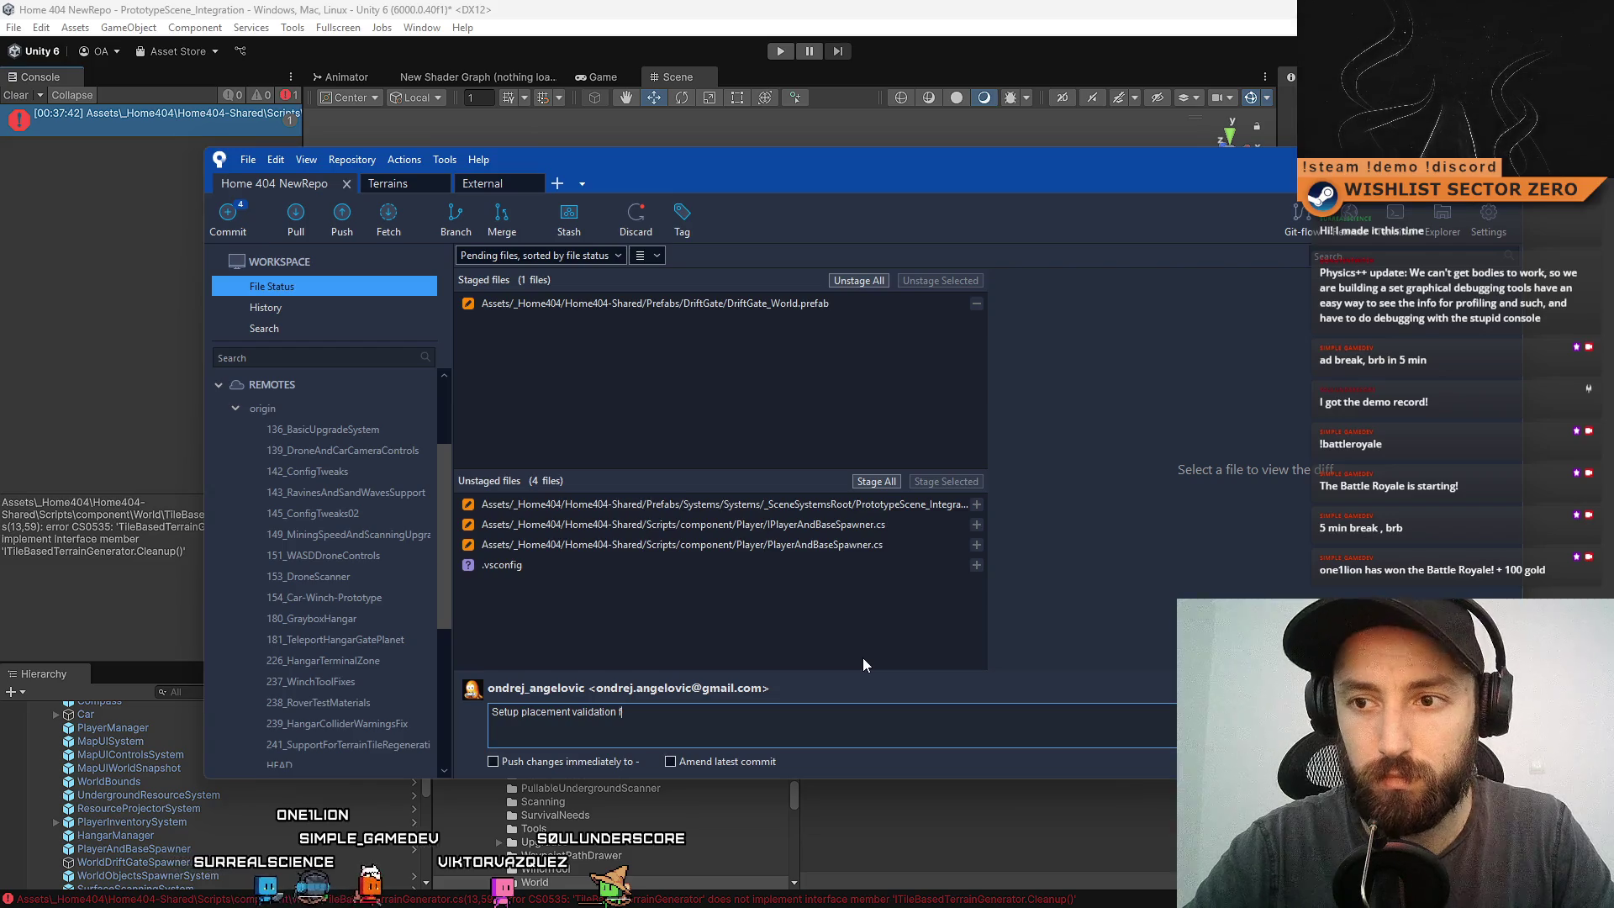
{"action": "type", "text": "or Dri"}
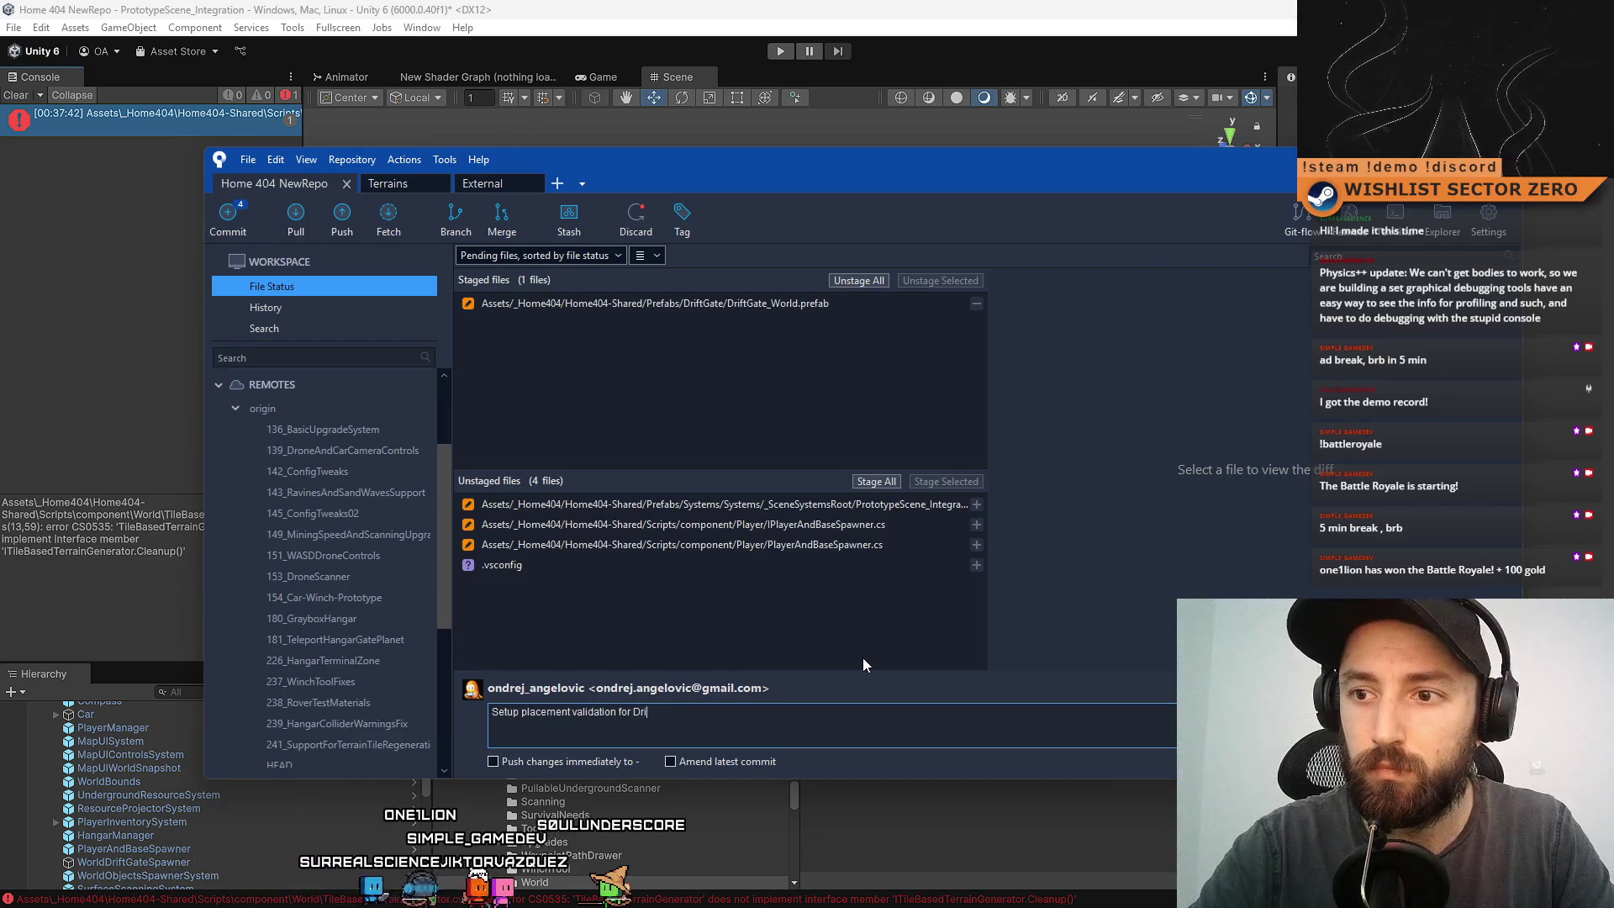
{"action": "type", "text": "ftGate_World prefab"}
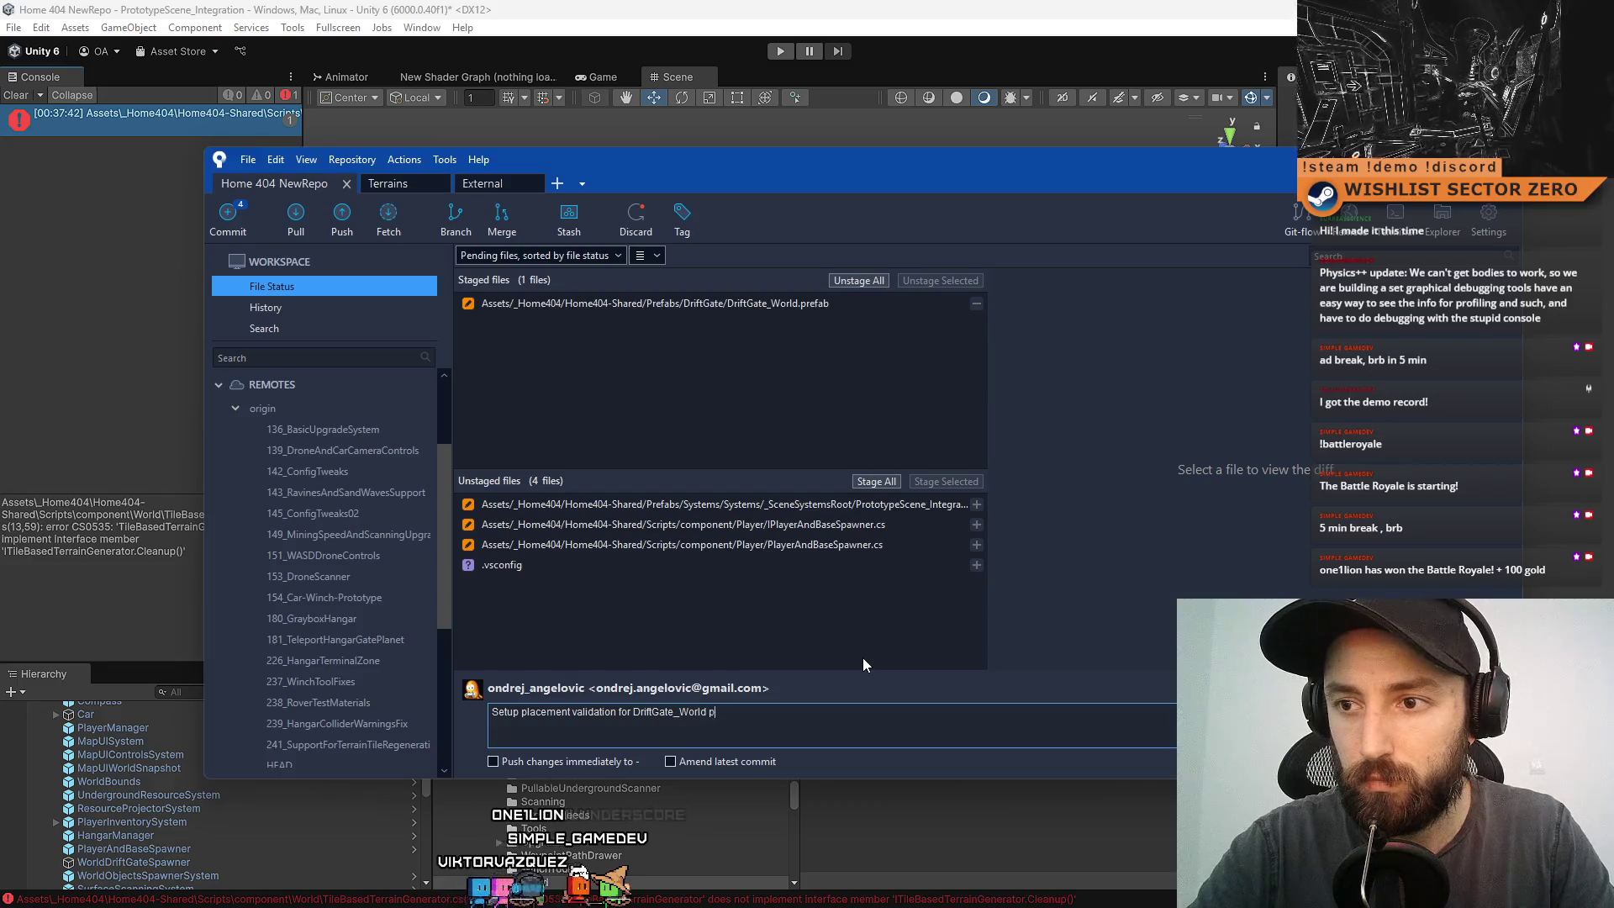
{"action": "key", "text": "ctrl+Return"}
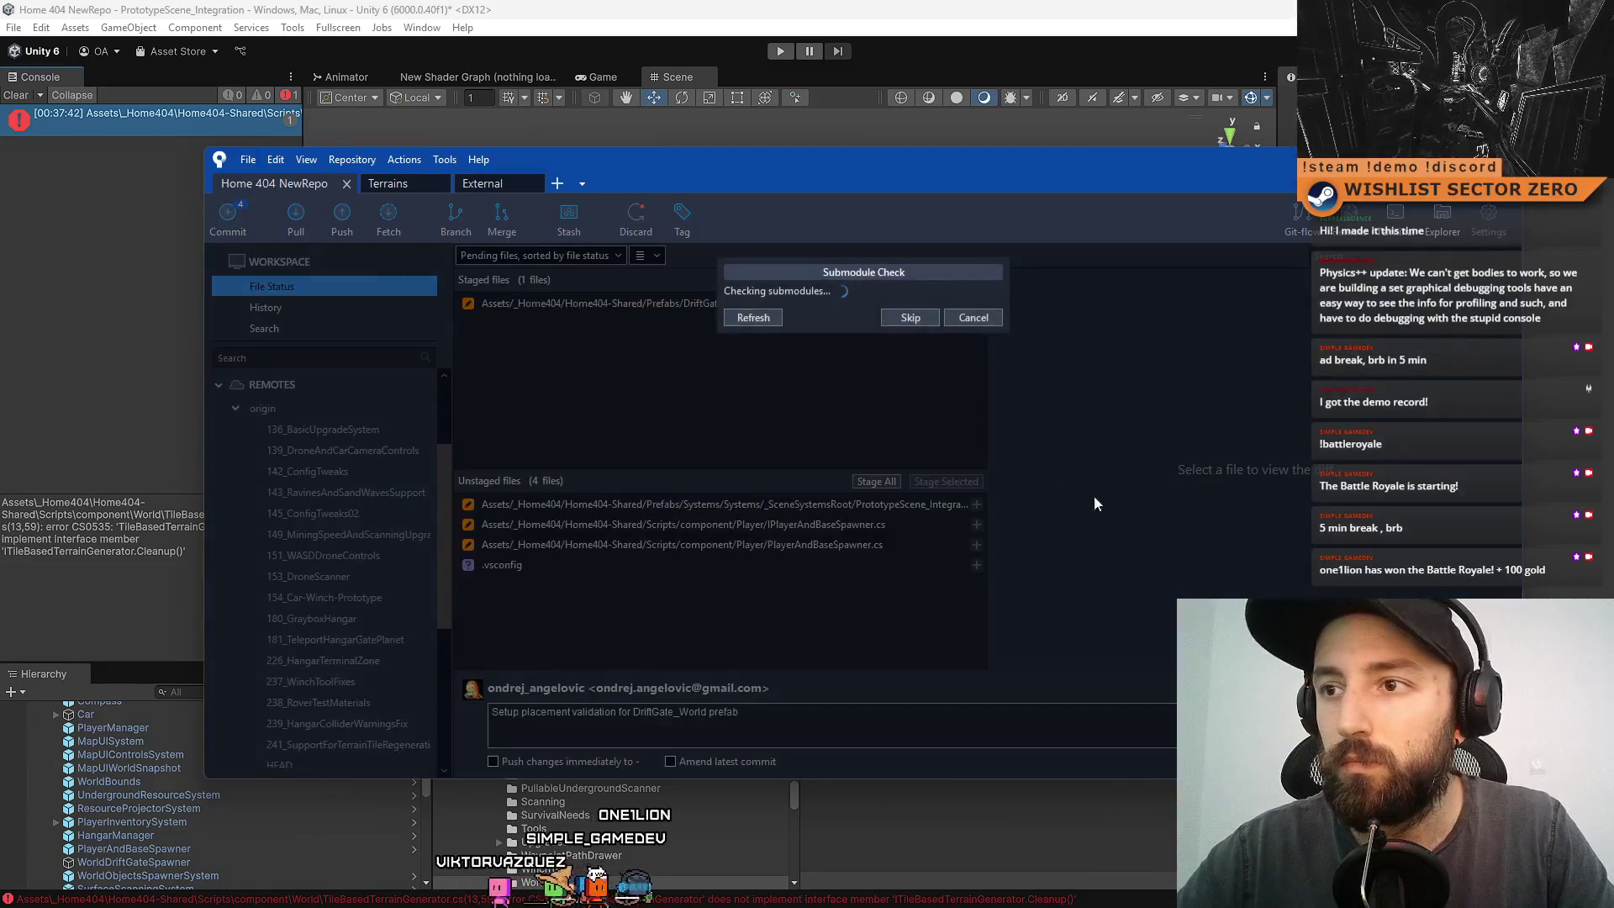
- Skip the submodule check to finish the commit, then inspect stash 0's debug control changes
{"action": "left_click", "coordinate": [929, 423]}
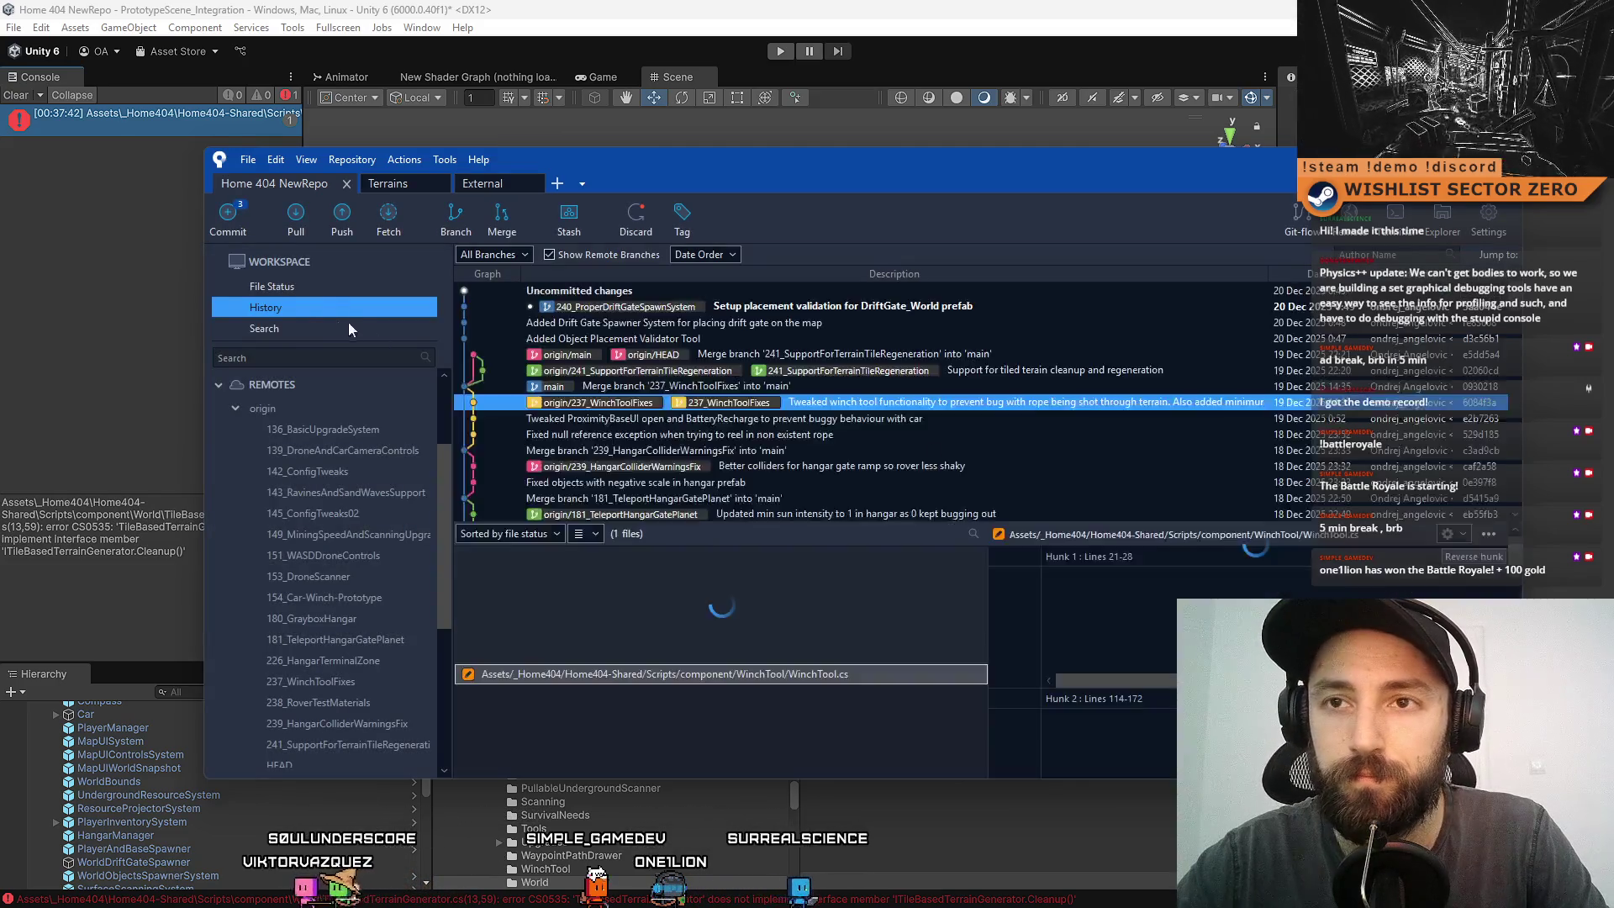
{"action": "scroll", "coordinate": [378, 512], "scroll_direction": "down", "scroll_amount": 4}
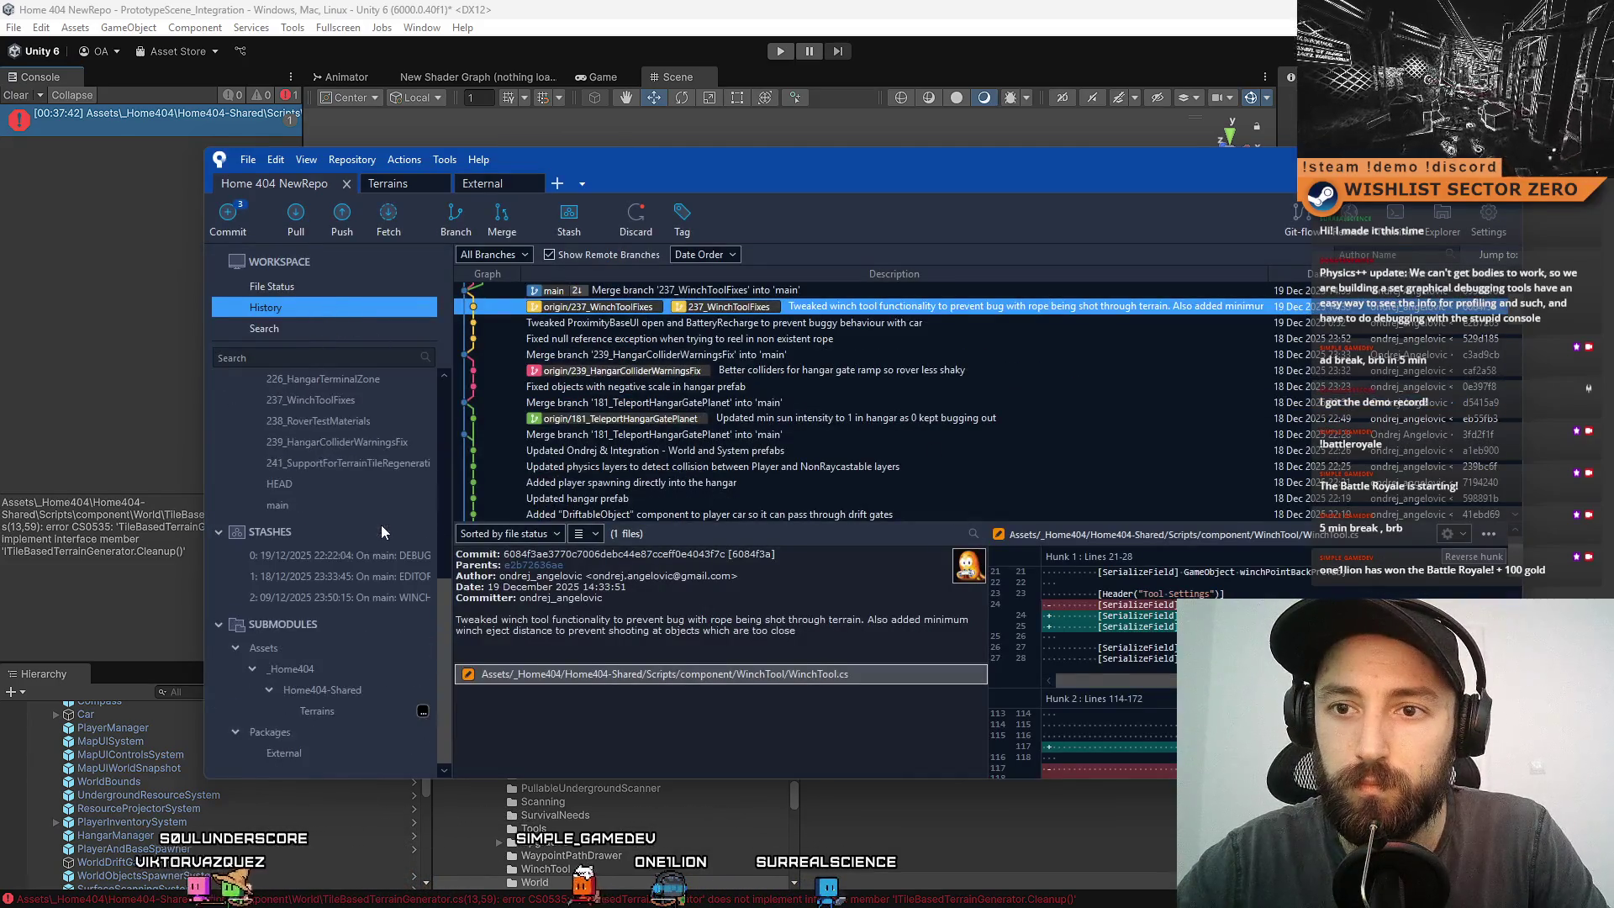
{"action": "left_click", "coordinate": [355, 555]}
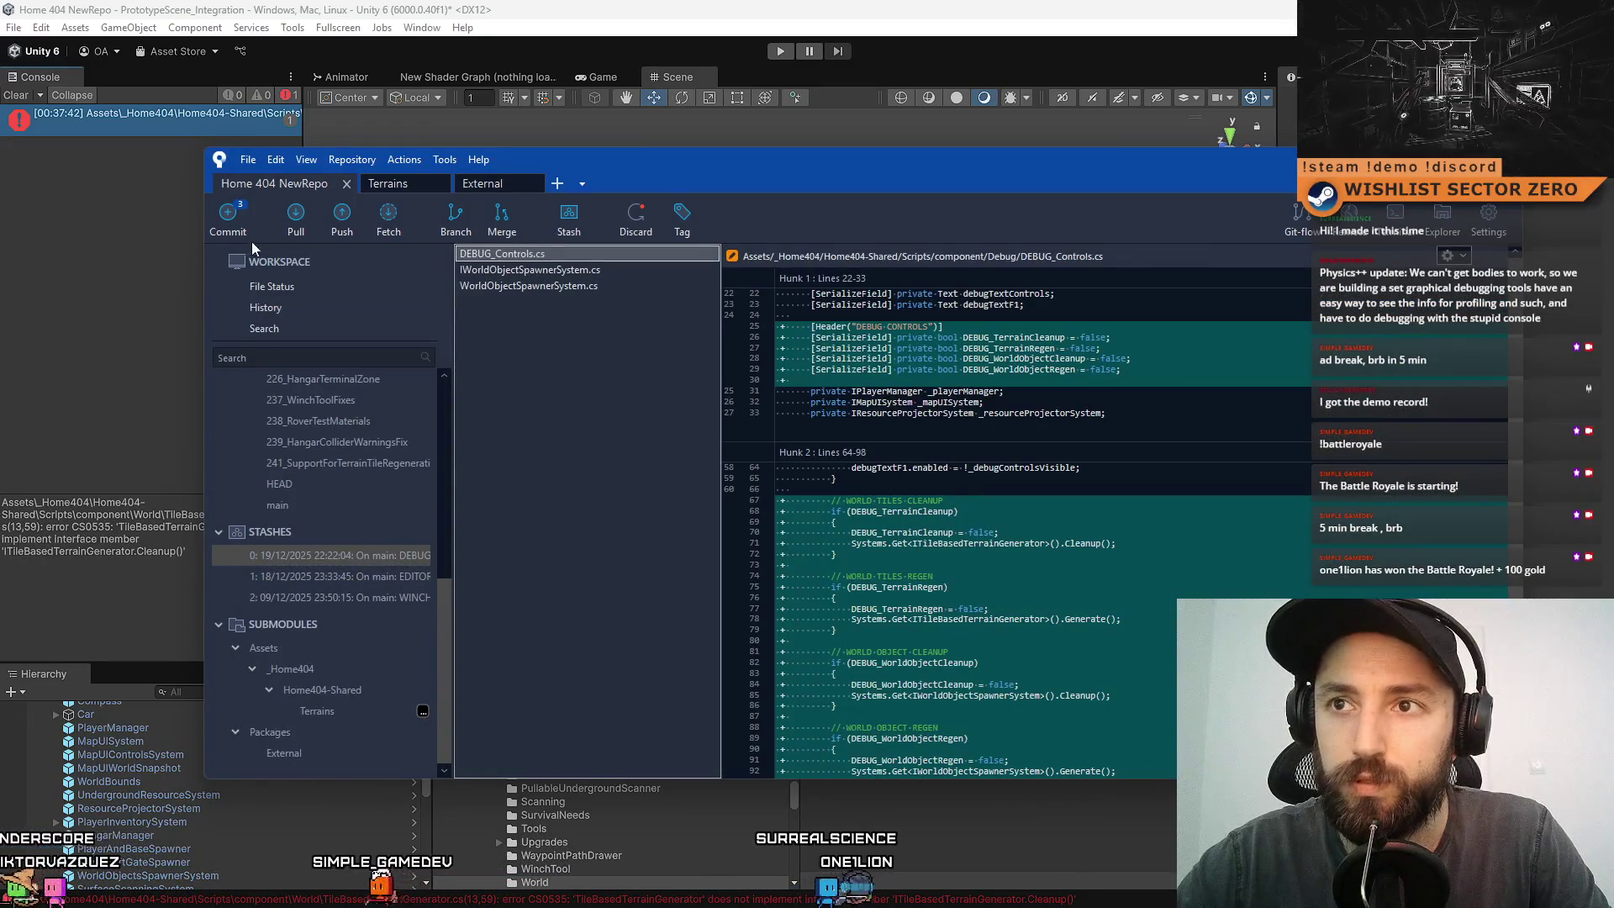
- Back in File Status, compare the IPlayerAndBaseSpawner.cs and PlayerAndBaseSpawner.cs diffs
{"action": "left_click", "coordinate": [295, 287]}
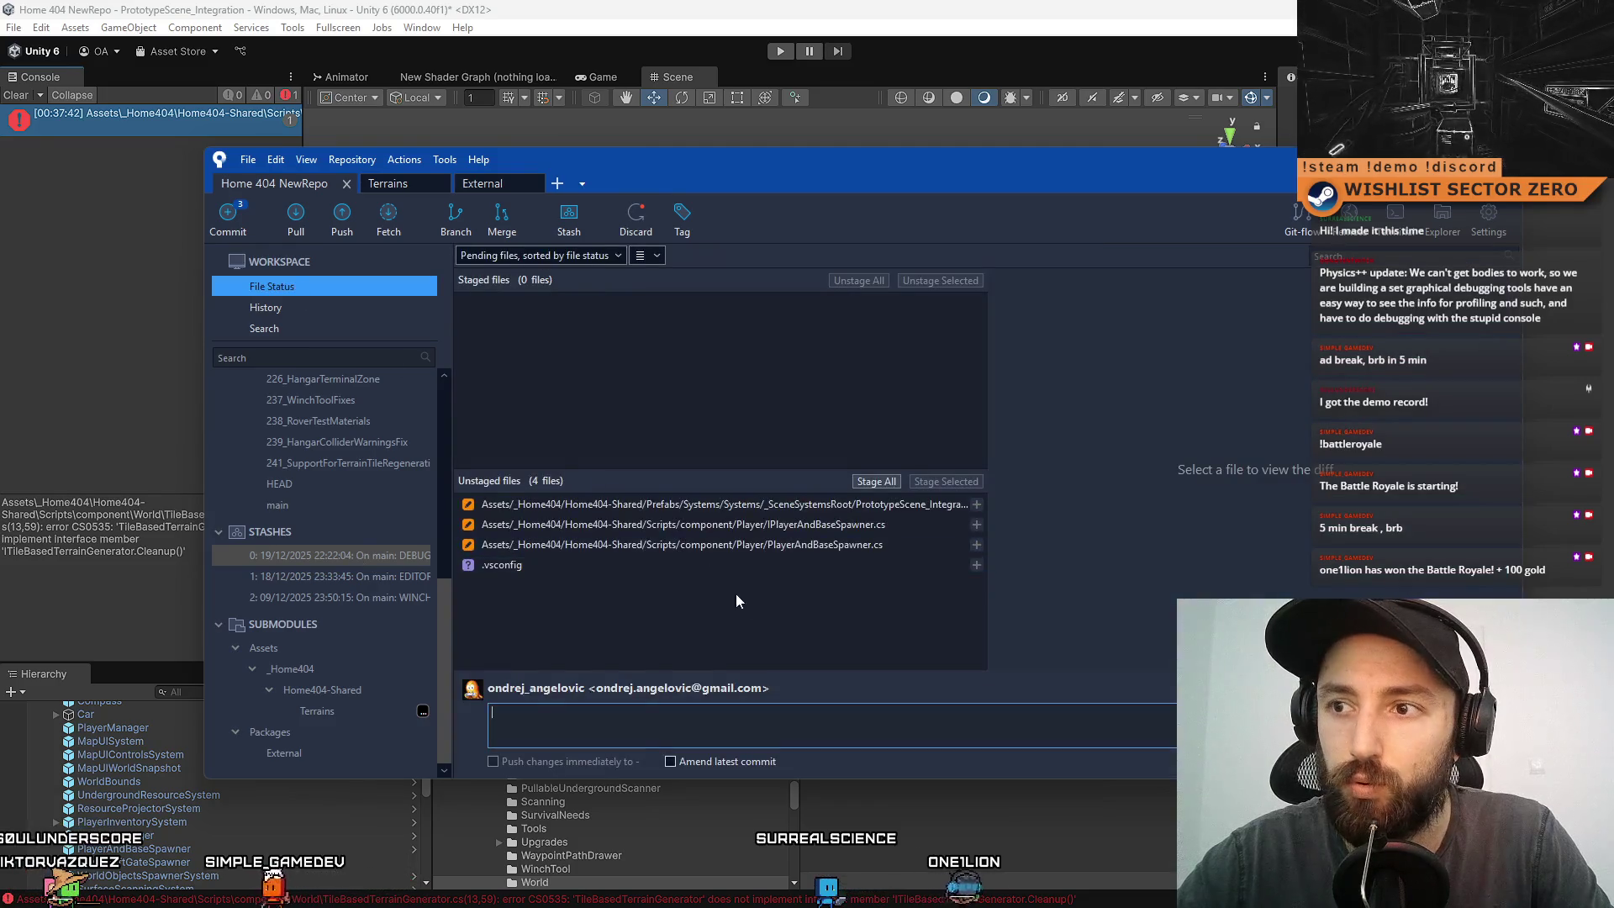
{"action": "left_click", "coordinate": [850, 525]}
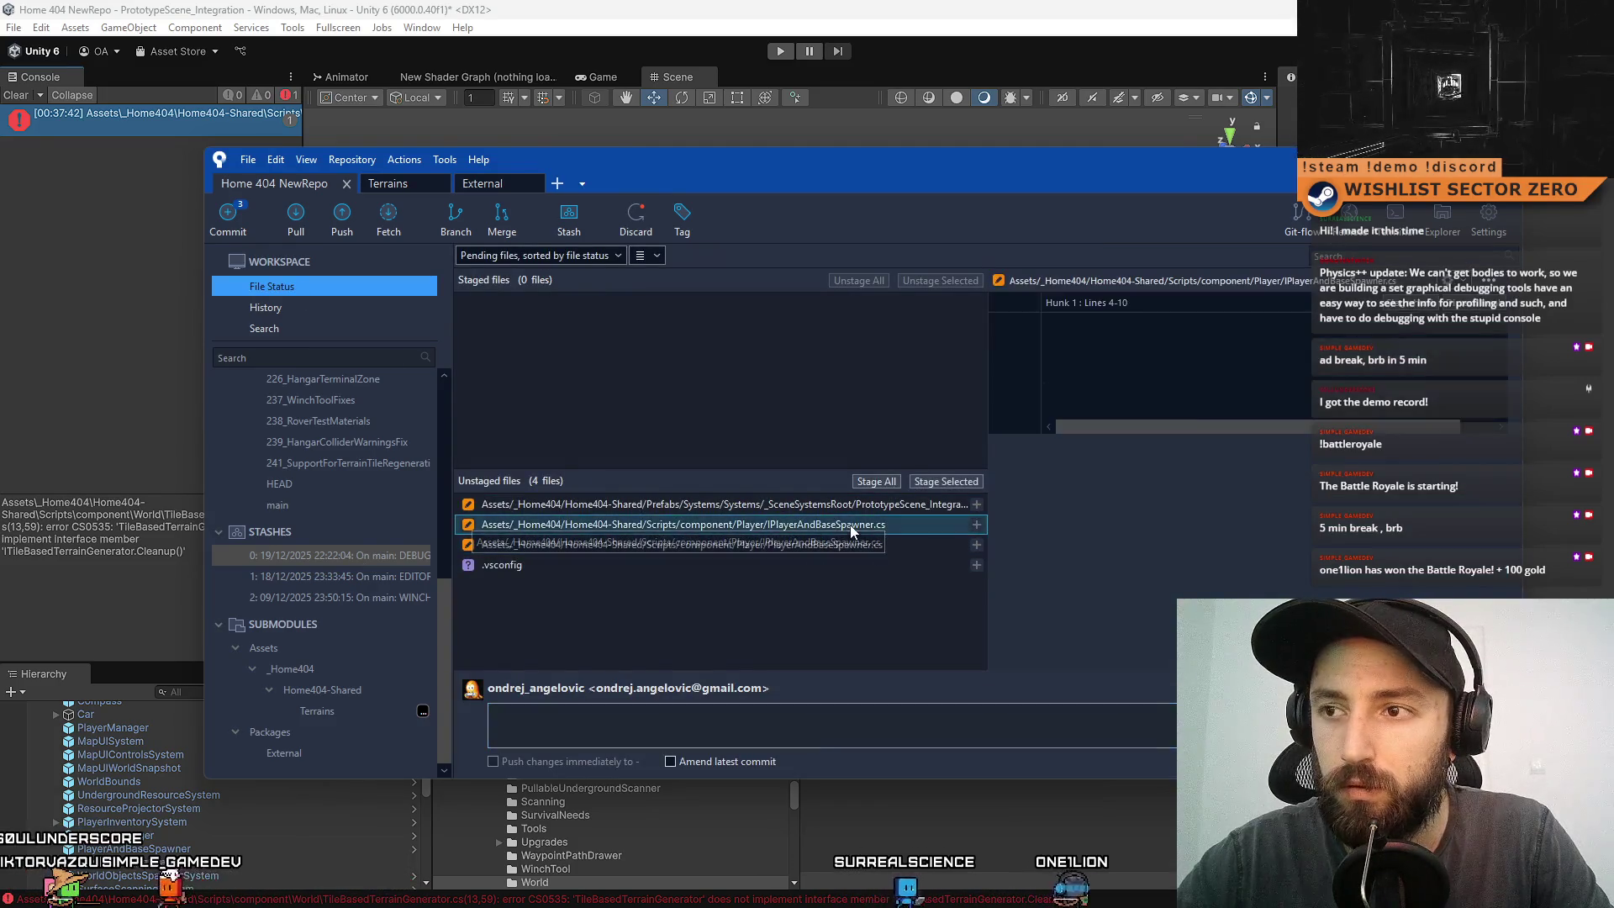
{"action": "left_click", "coordinate": [832, 543]}
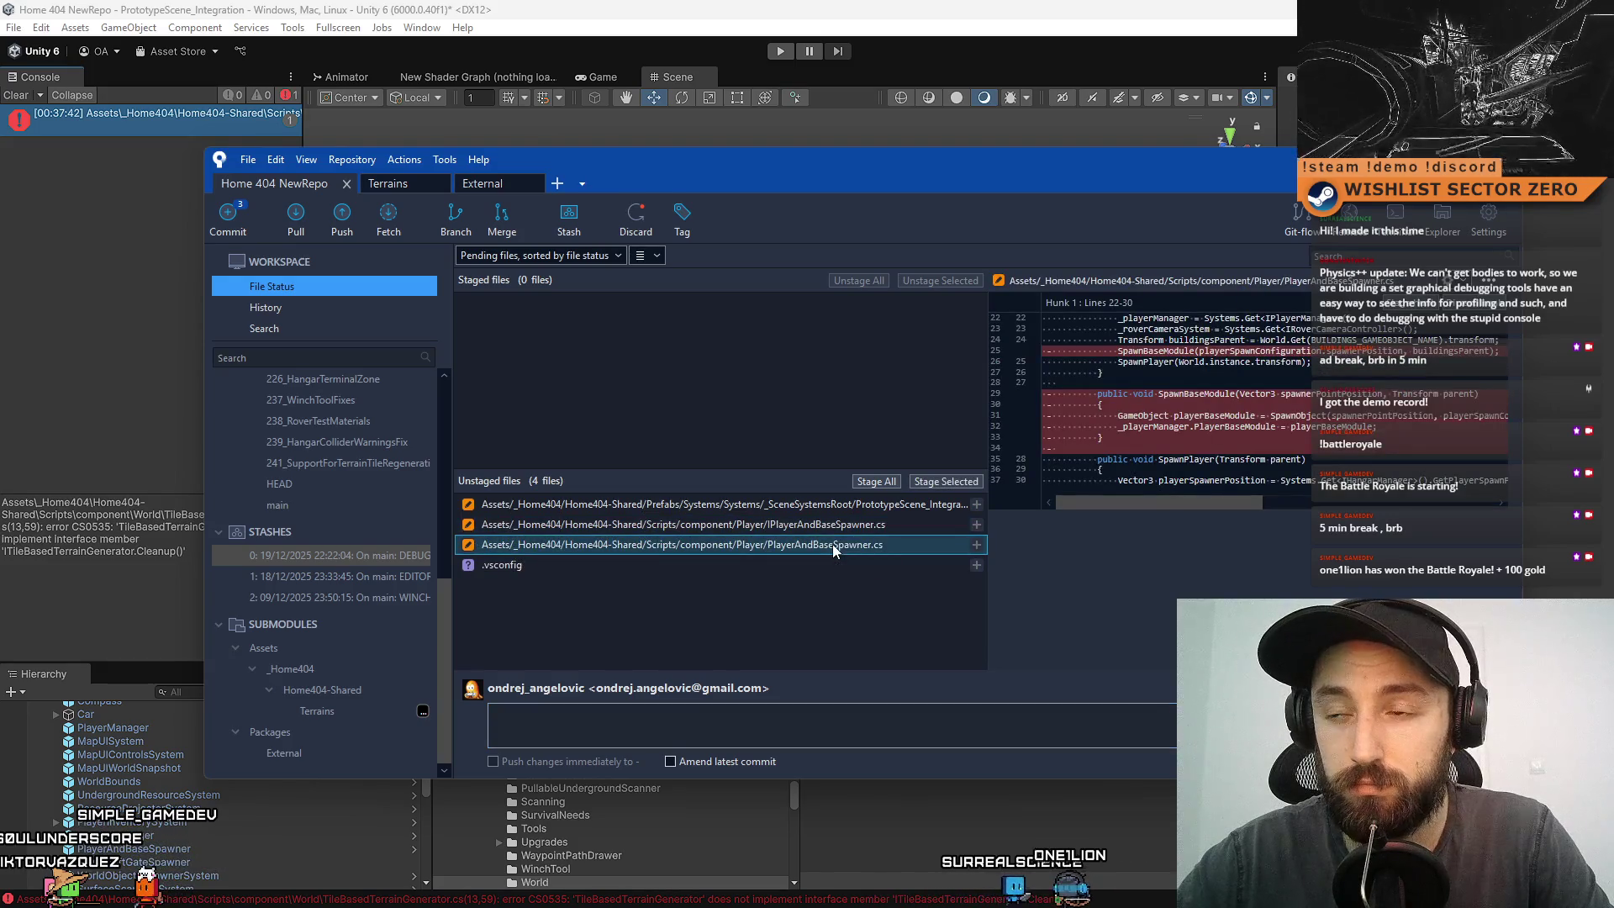
{"action": "left_click", "coordinate": [830, 524]}
{"action": "left_click", "coordinate": [810, 543]}
{"action": "left_click", "coordinate": [839, 523]}
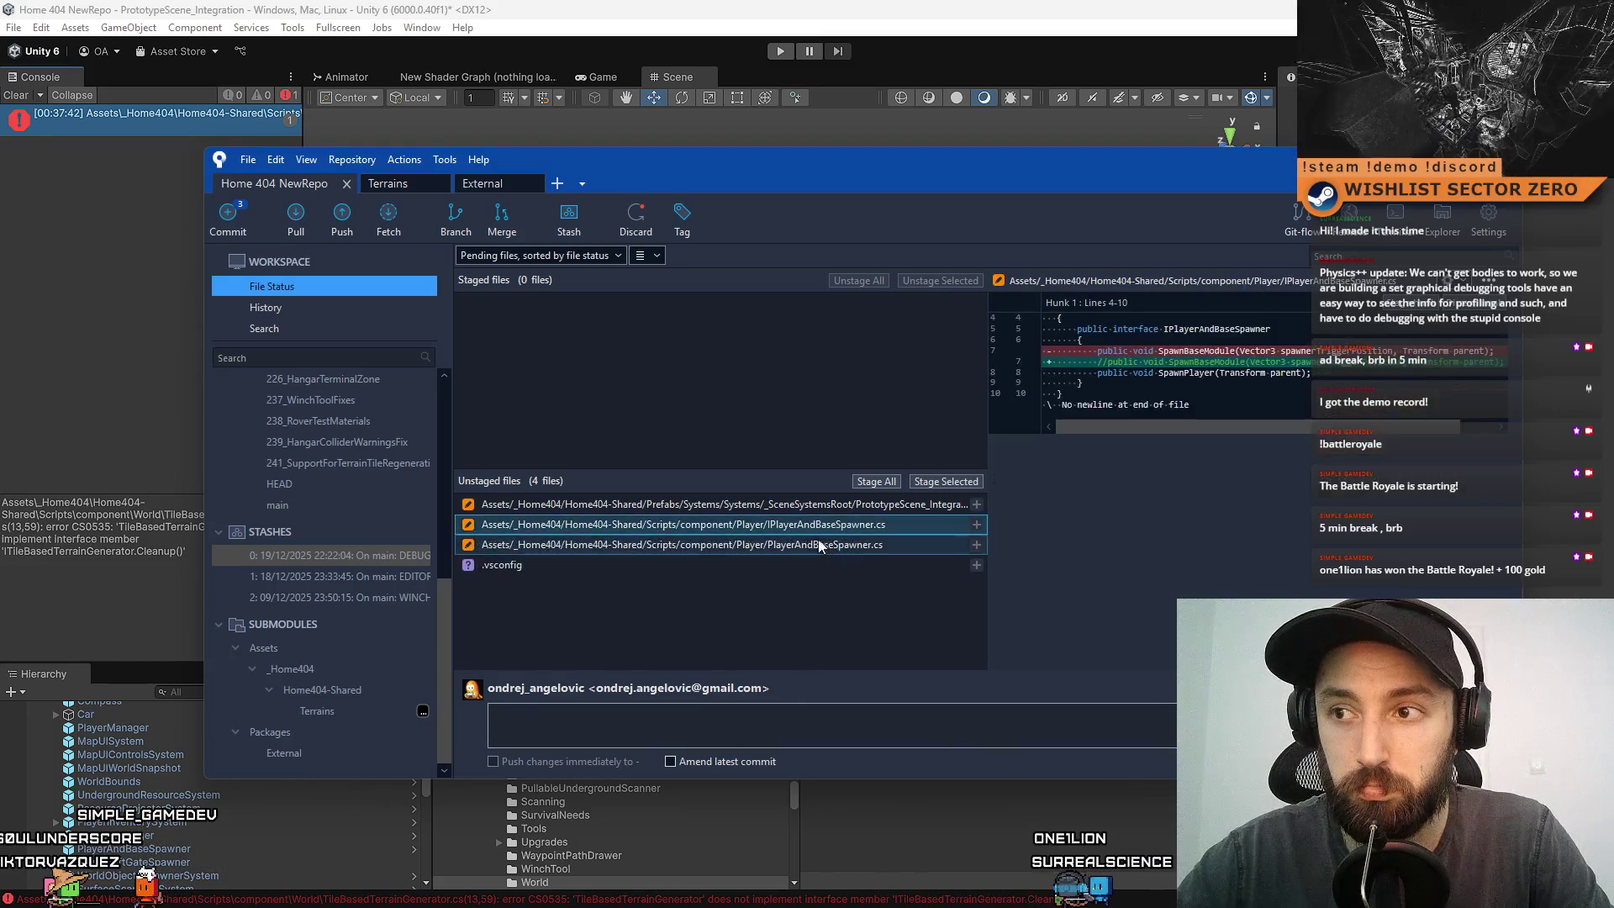
{"action": "left_click", "coordinate": [828, 543]}
{"action": "left_click", "coordinate": [829, 526]}
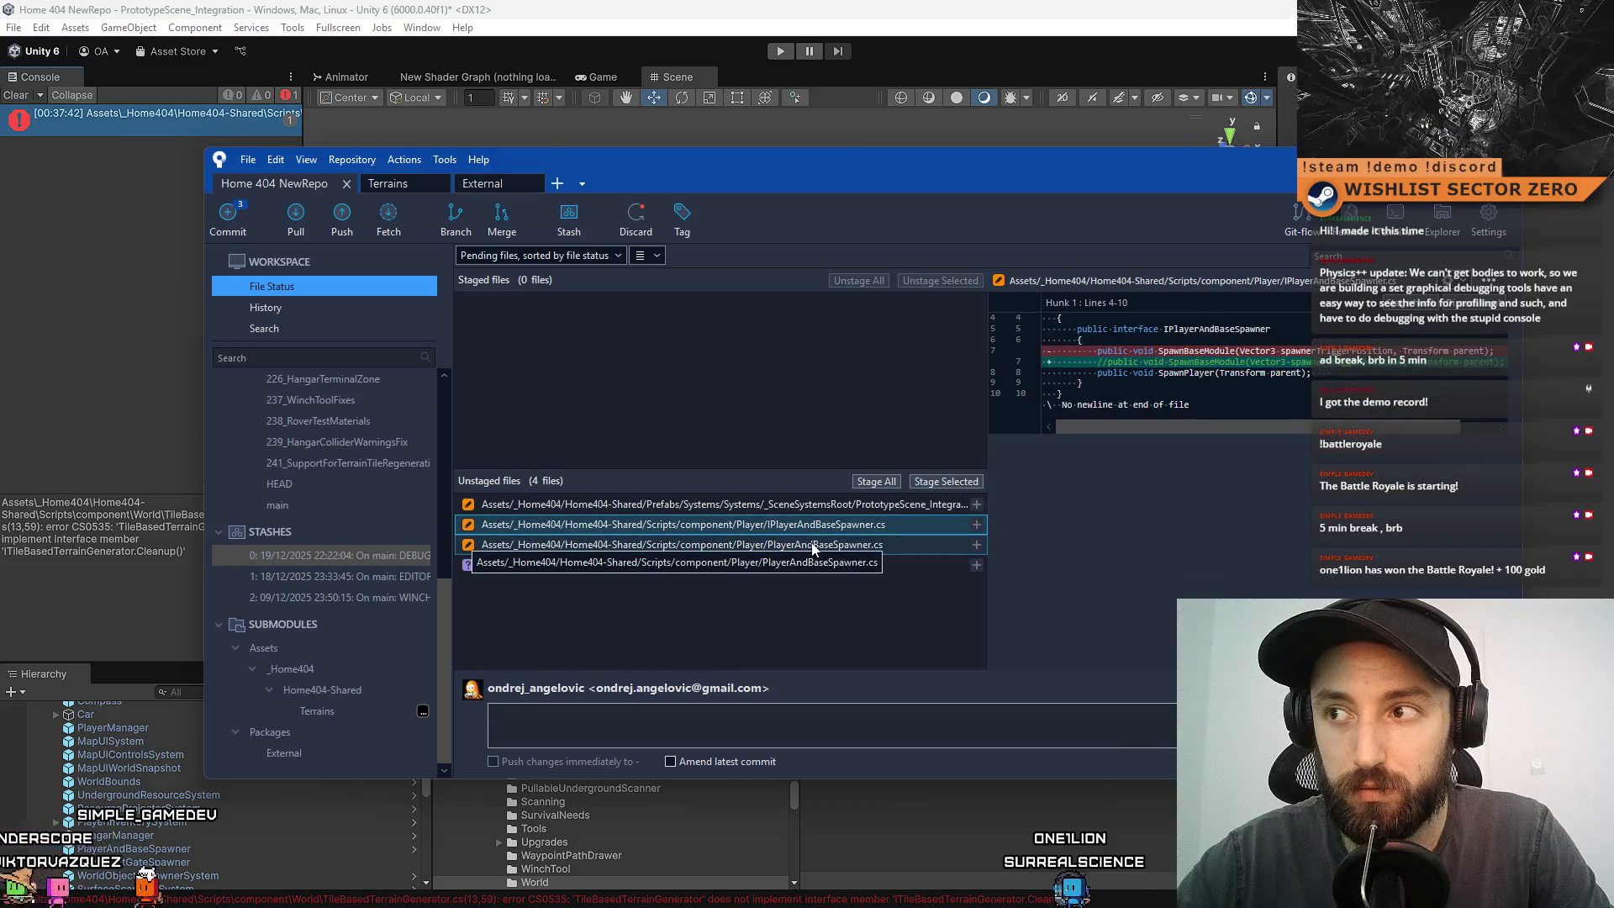
{"action": "left_click", "coordinate": [813, 546]}
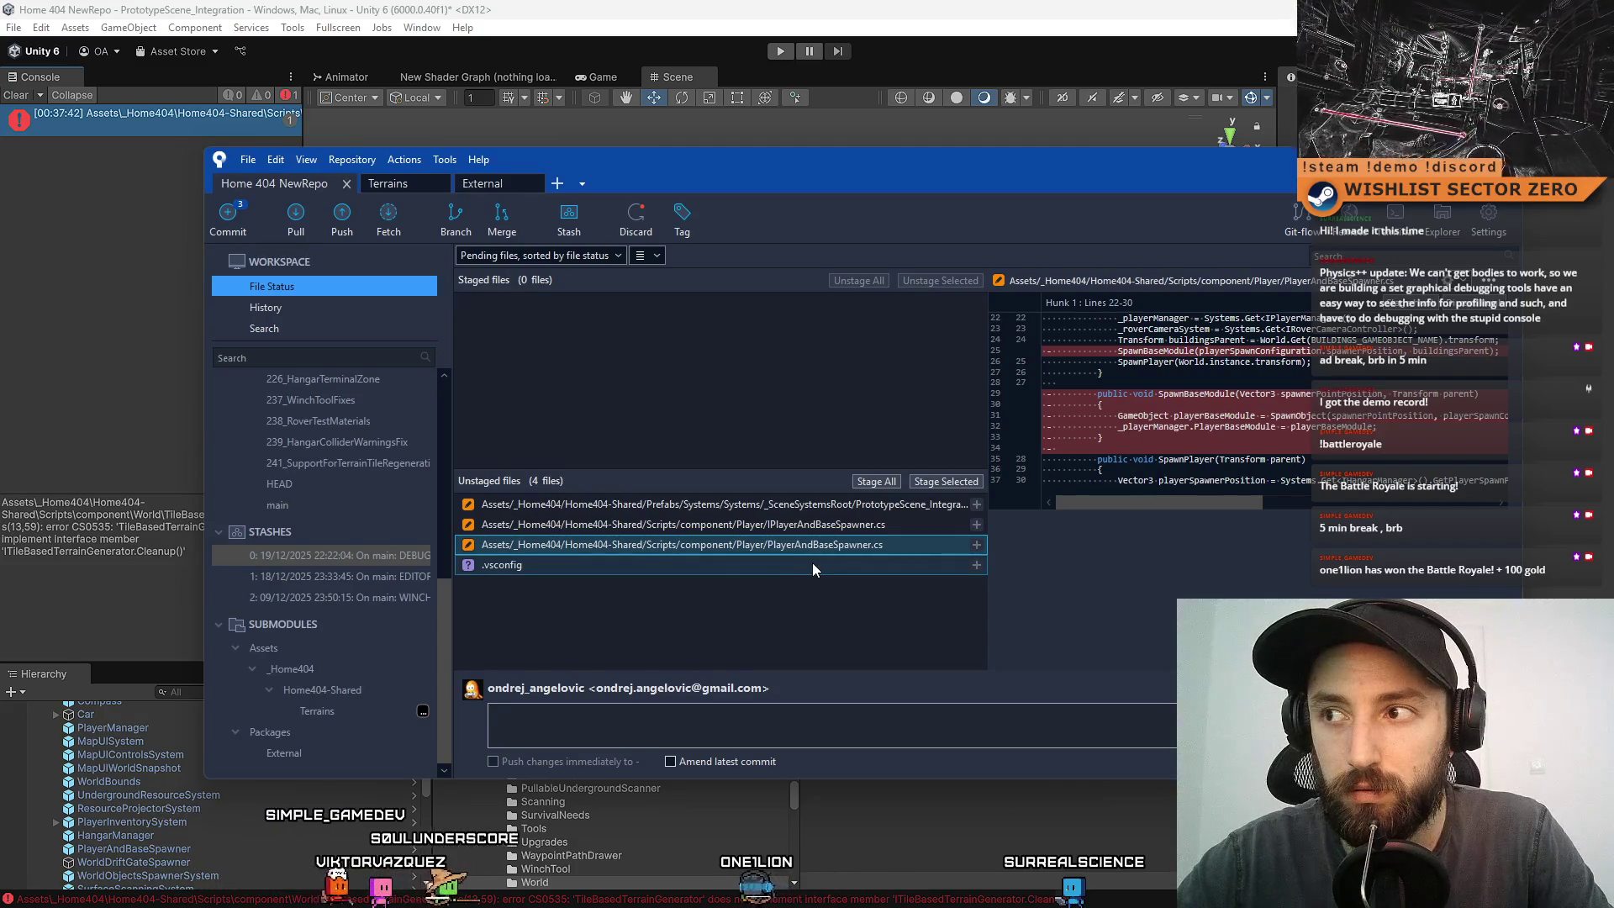
- Review and stage IPlayerAndBaseSpawner.cs and PlayerAndBaseSpawner.cs together
{"action": "left_click", "coordinate": [812, 525]}
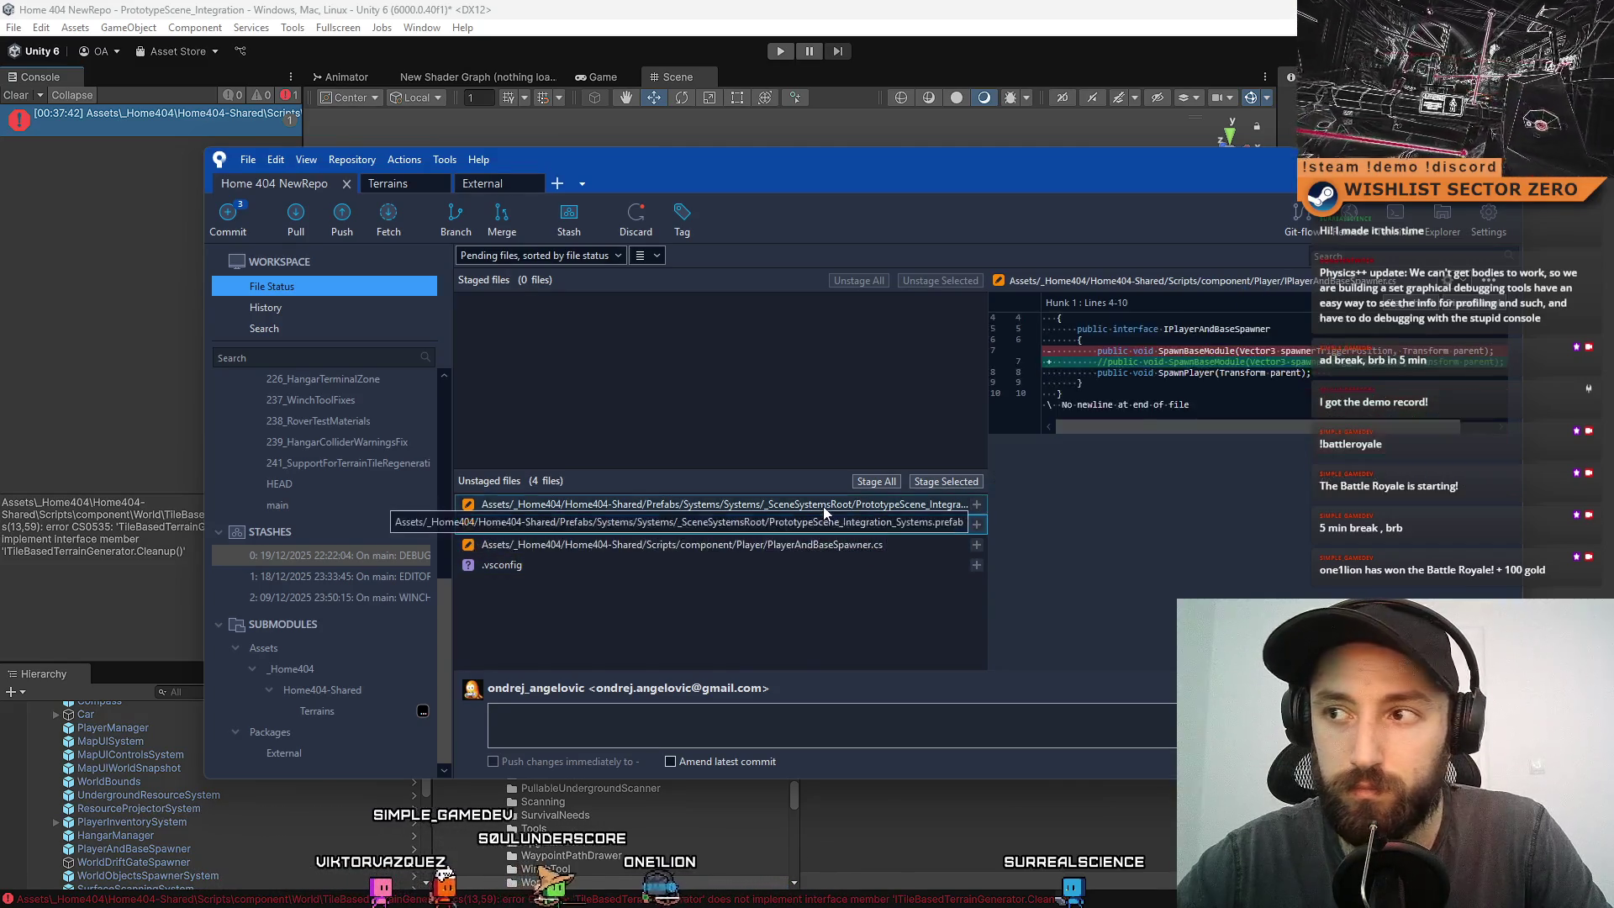
{"action": "left_click", "coordinate": [817, 538]}
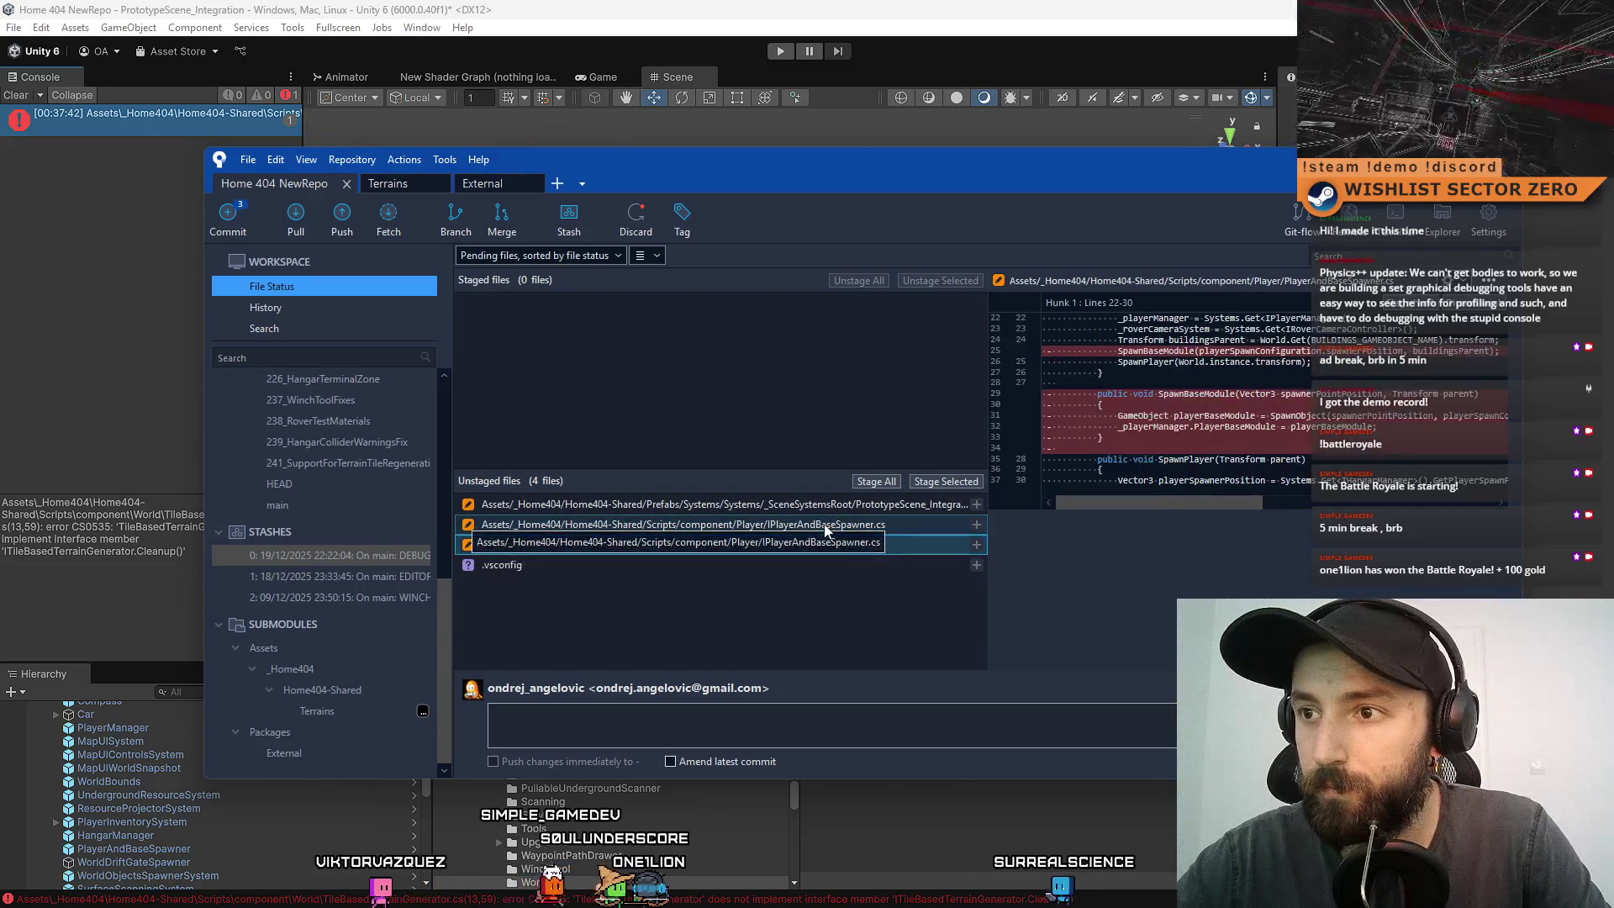
{"action": "left_click", "coordinate": [817, 524]}
{"action": "left_click", "coordinate": [822, 544]}
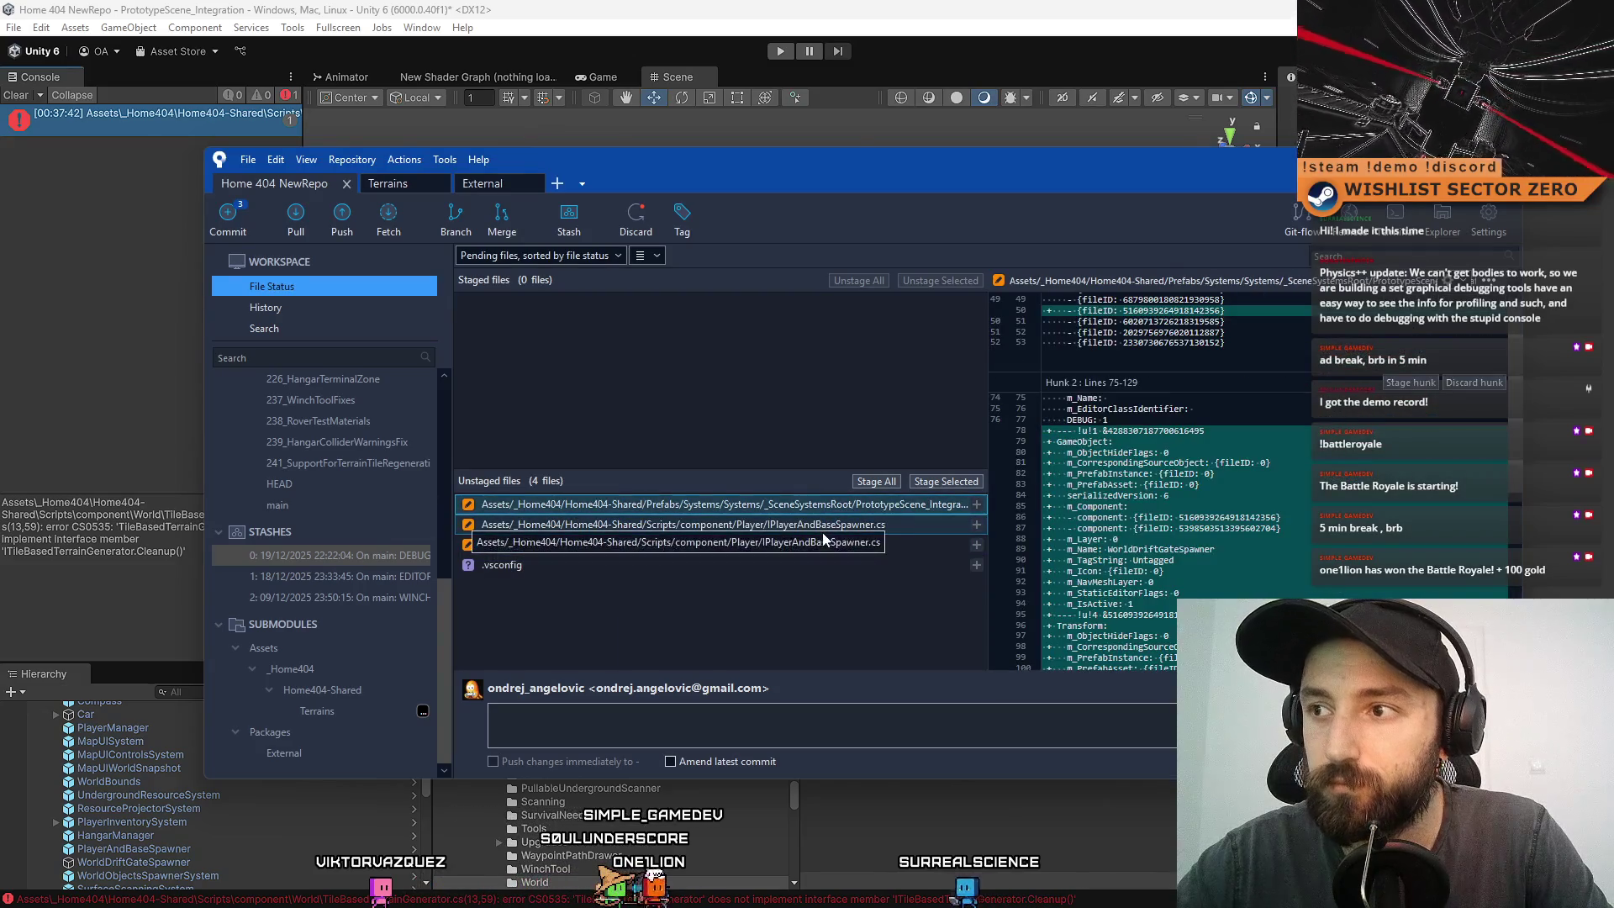
{"action": "left_click", "coordinate": [824, 524]}
{"action": "left_click", "coordinate": [814, 544], "text": "shift"}
{"action": "left_click", "coordinate": [827, 524]}
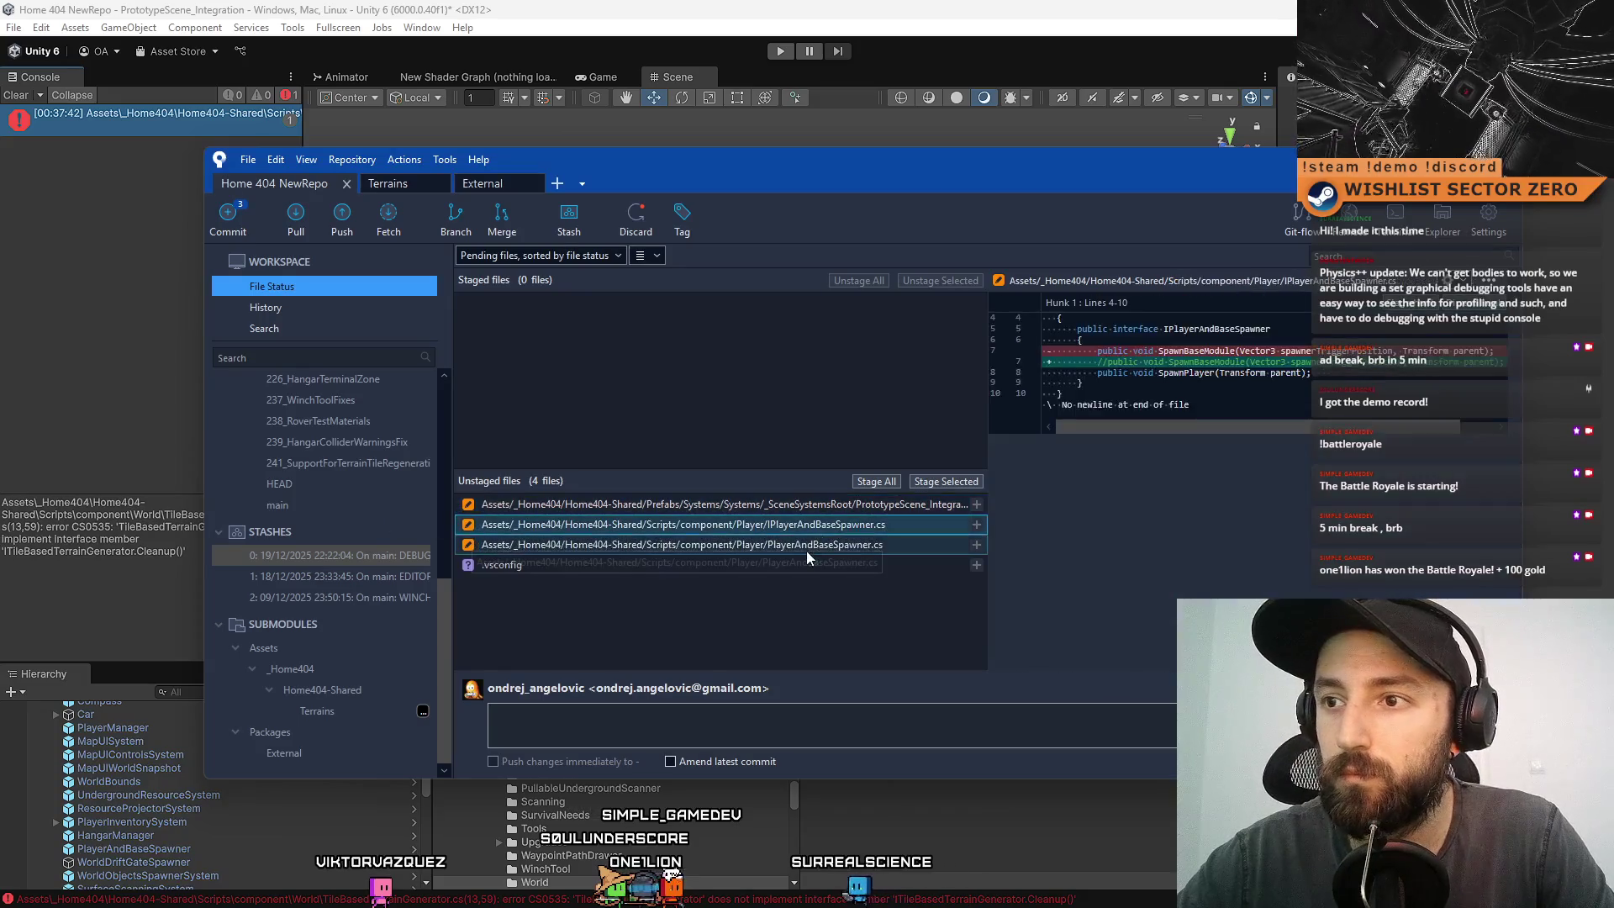
{"action": "left_click", "coordinate": [805, 546], "text": "shift"}
{"action": "left_click", "coordinate": [938, 483]}
- Commit them as 'Removed world drift gate spawning from PlayerAndBaseSpawner.cs', skipping the submodule check
{"action": "left_click", "coordinate": [752, 721]}
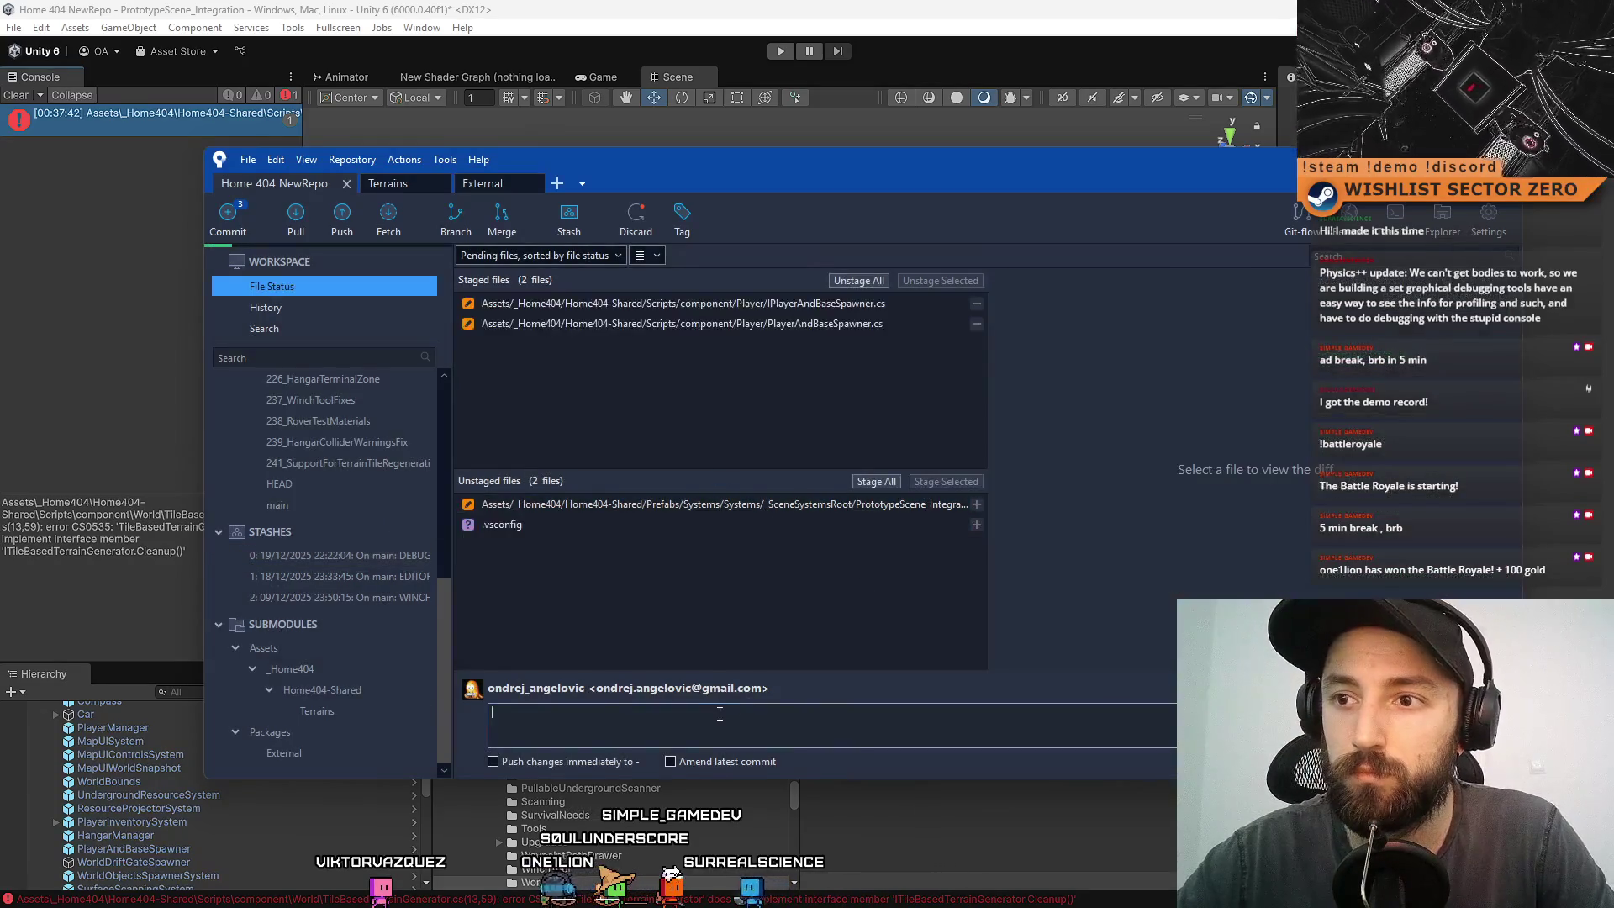
{"action": "type", "text": "Removed"}
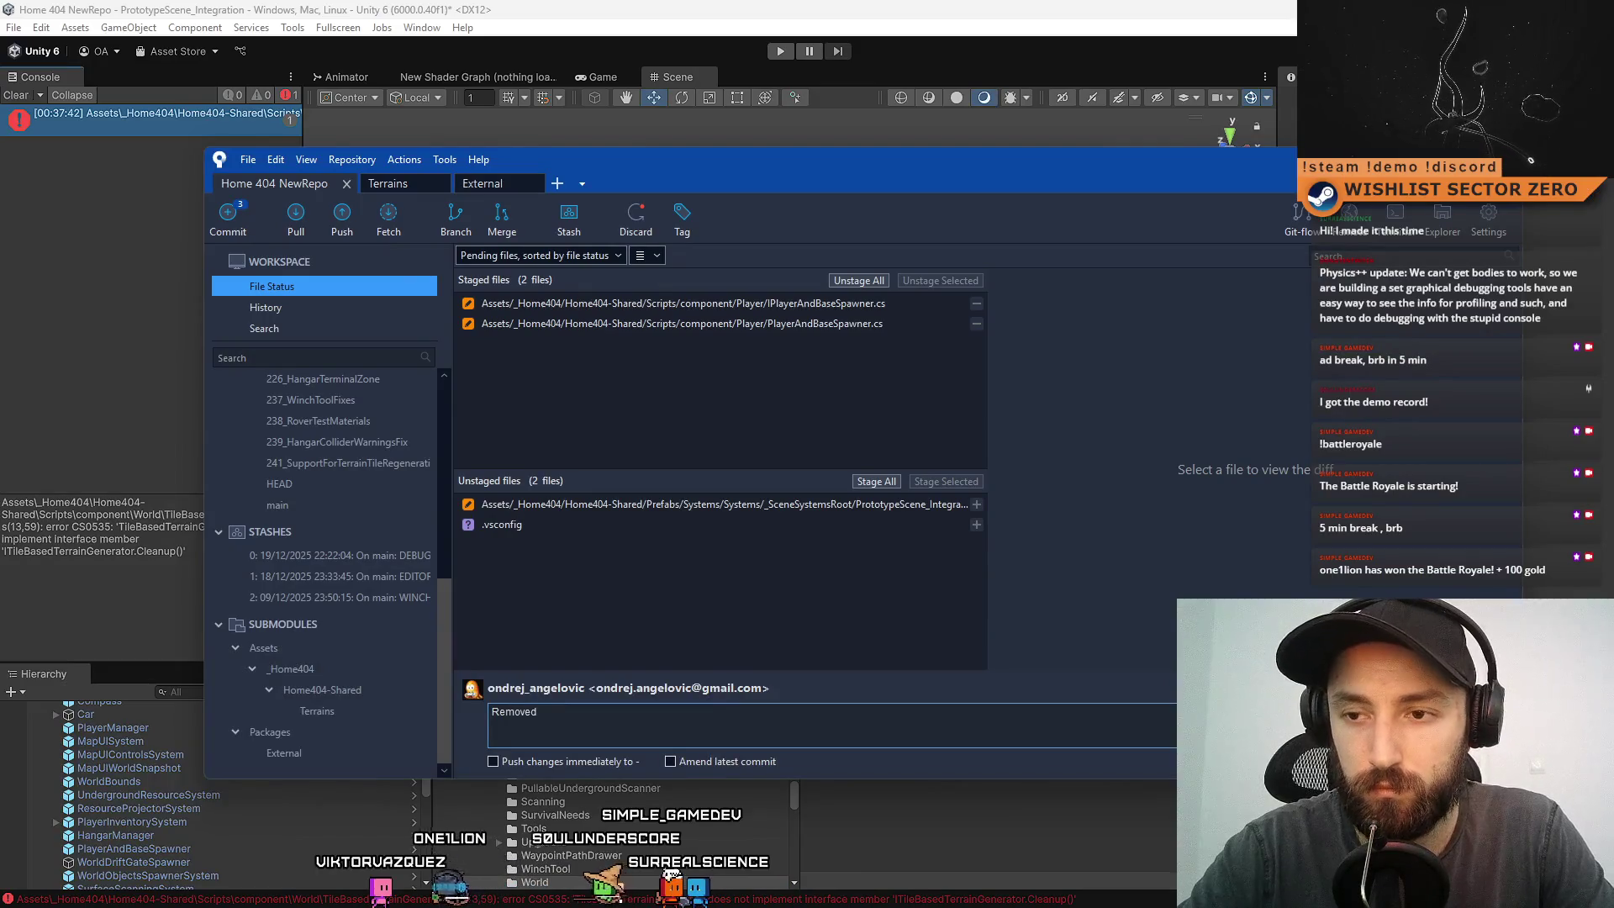
{"action": "type", "text": " gate spawning"}
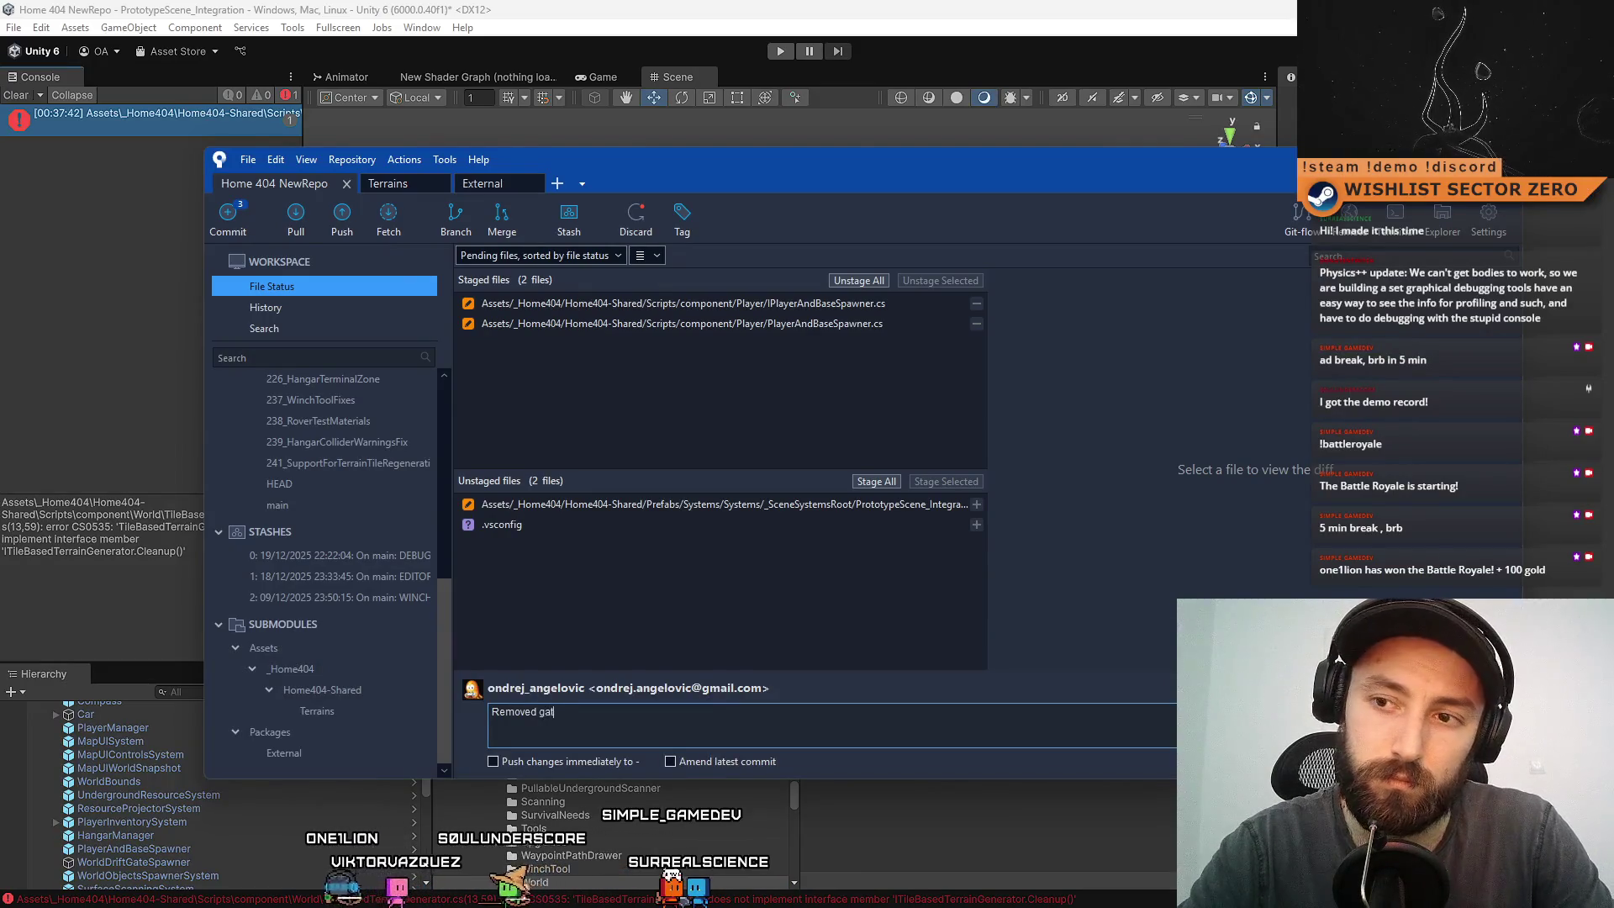
{"action": "key", "text": "BackSpace"}
{"action": "key", "text": "BackSpace"}
{"action": "key", "text": "BackSpace"}
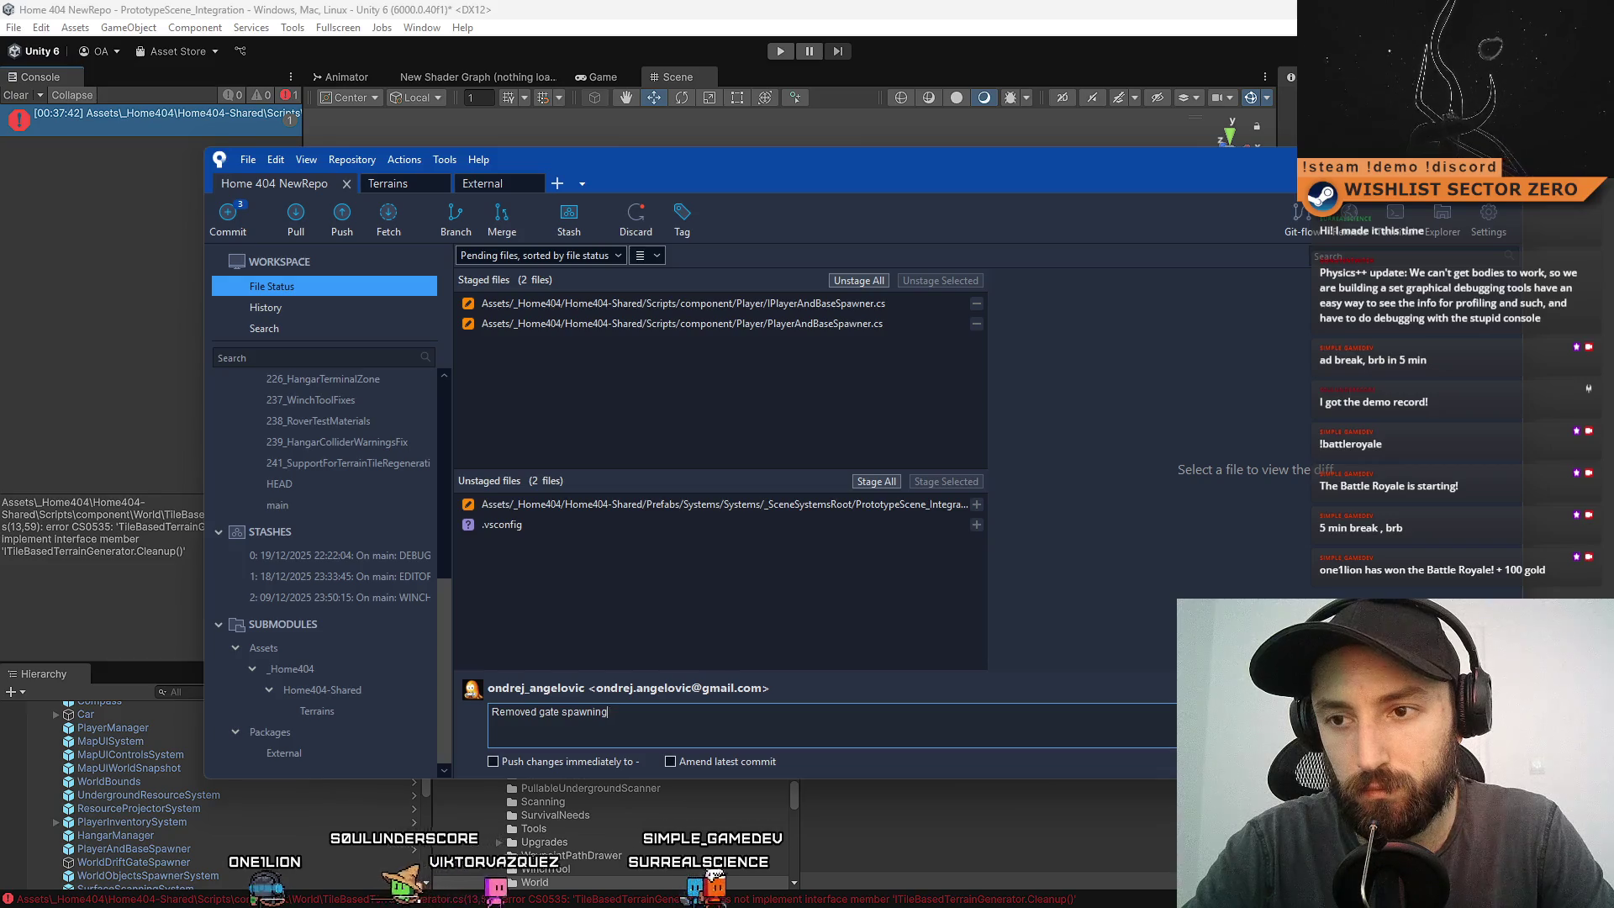
{"action": "type", "text": "world drift g"}
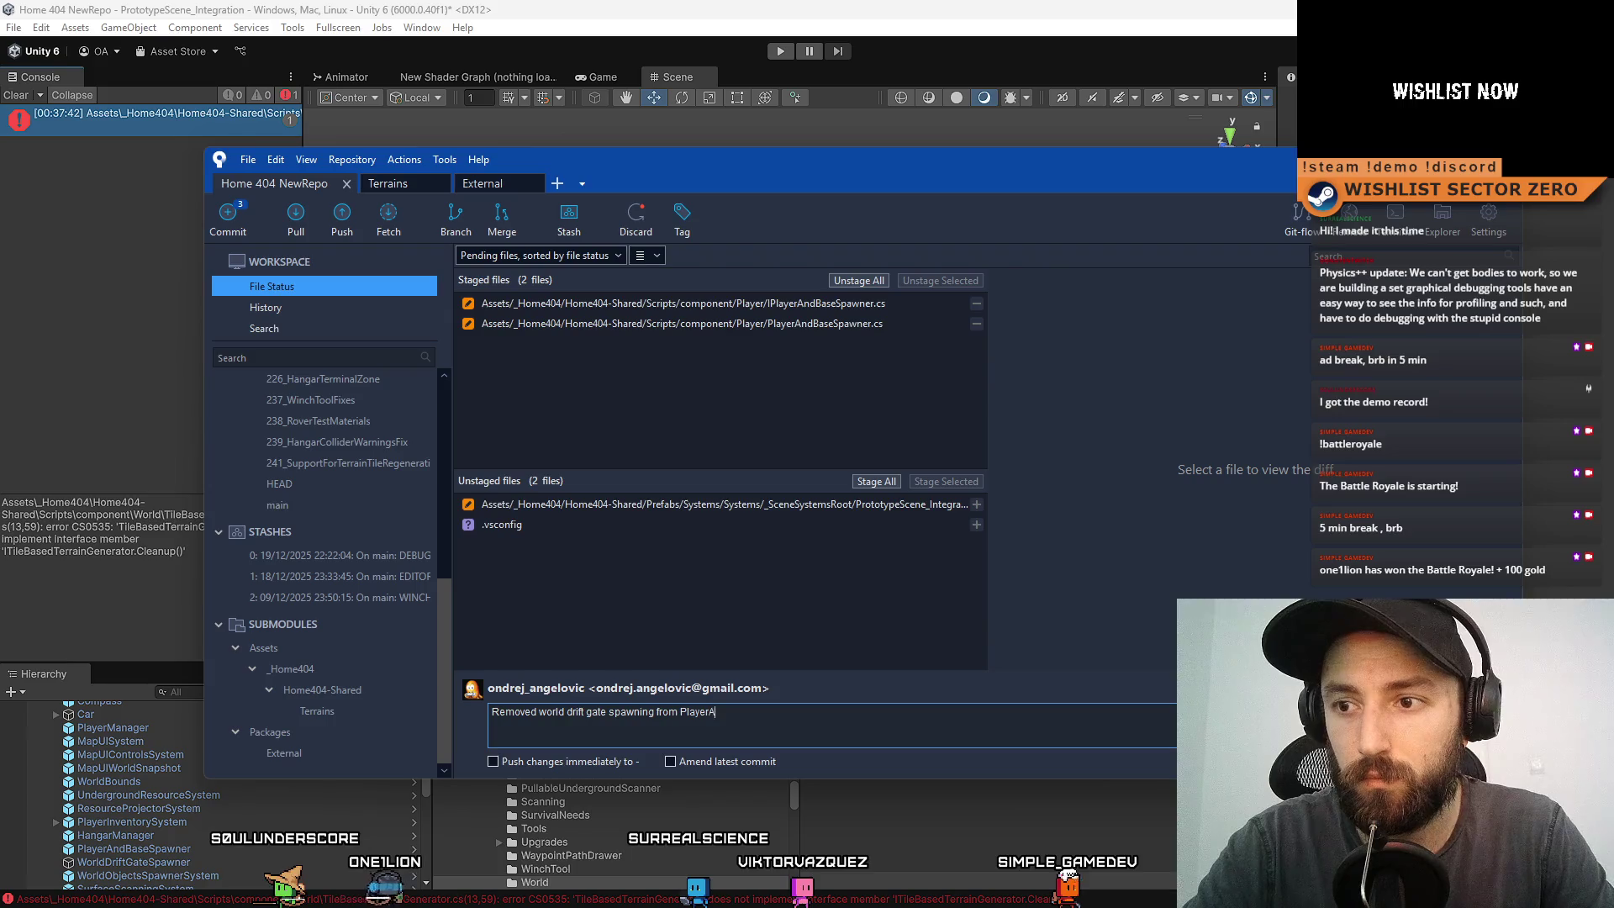
{"action": "type", "text": "aseSpawn"}
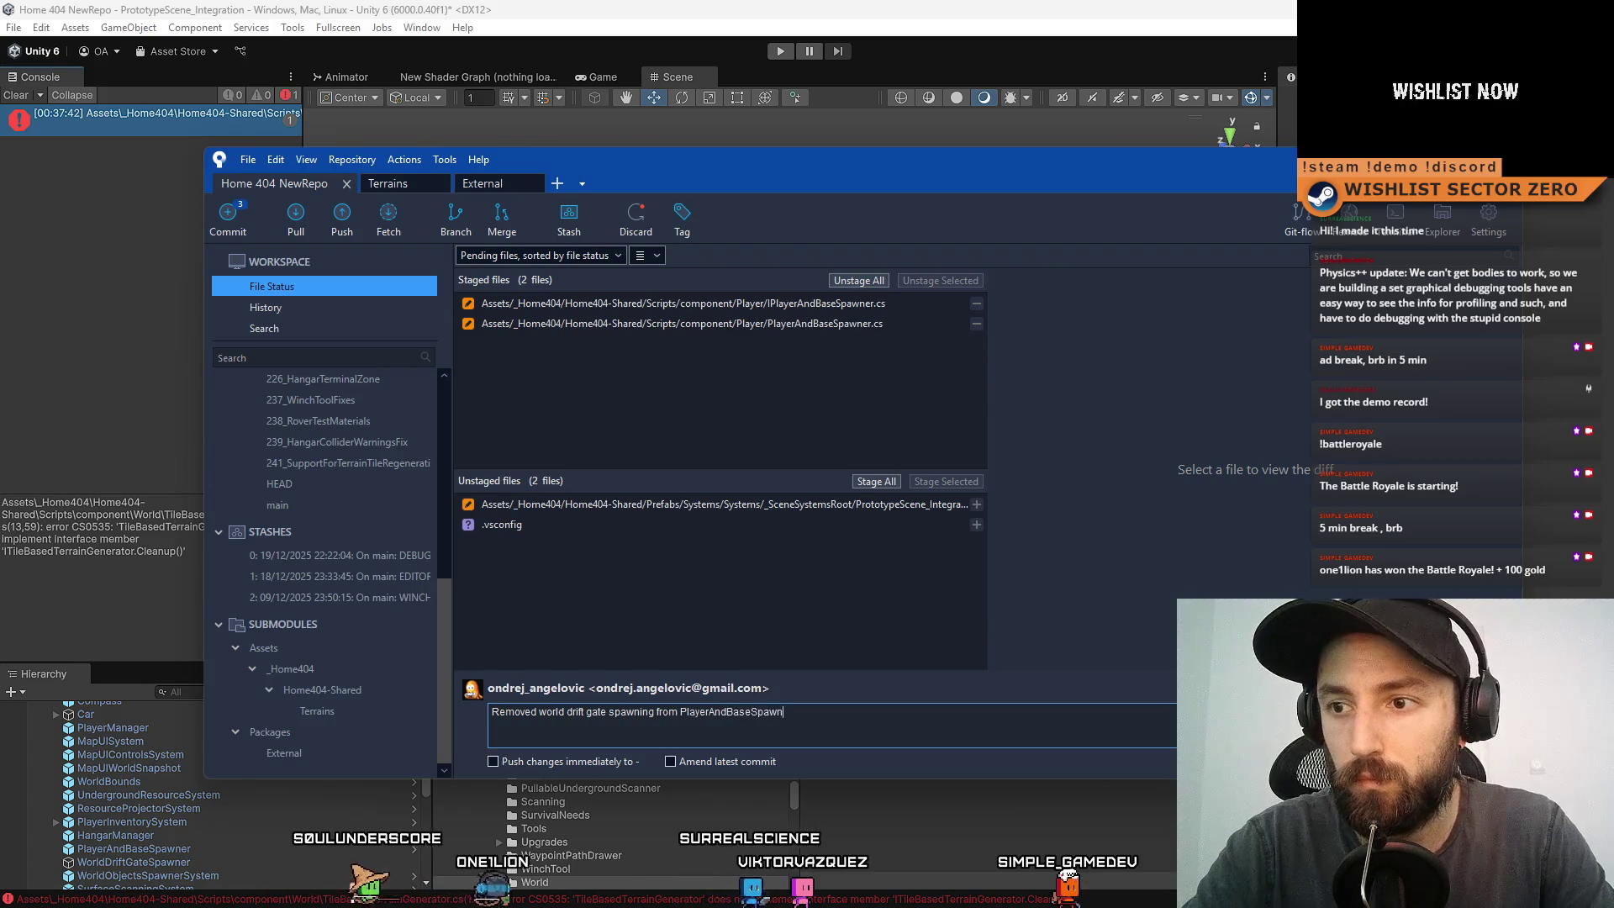
{"action": "type", "text": "er.cs"}
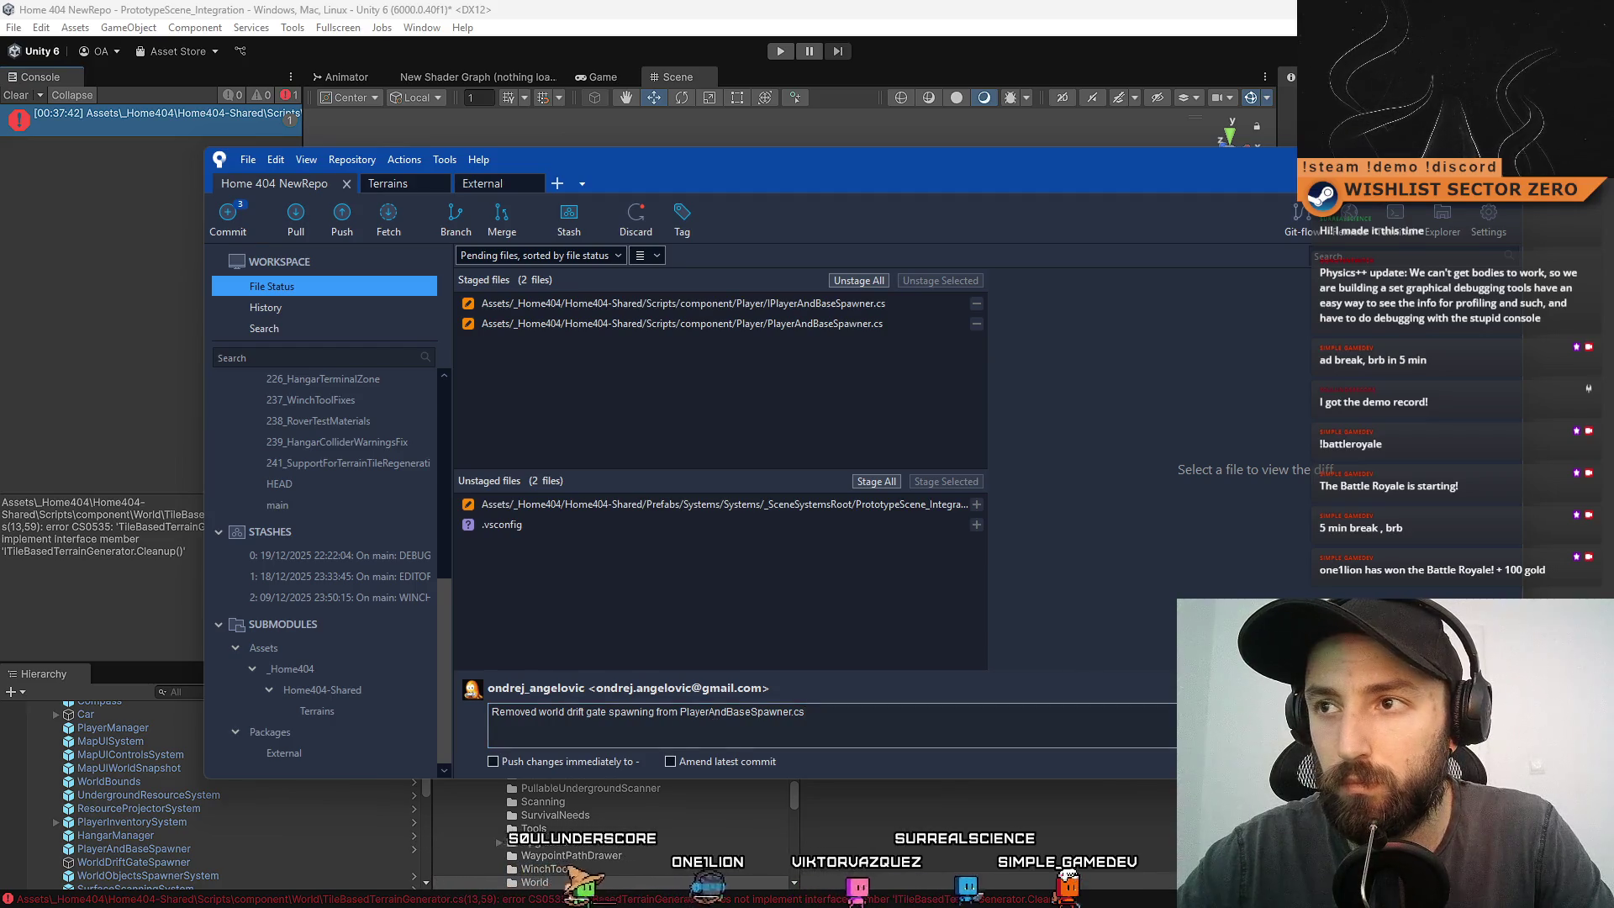
{"action": "key", "text": "ctrl+Return"}
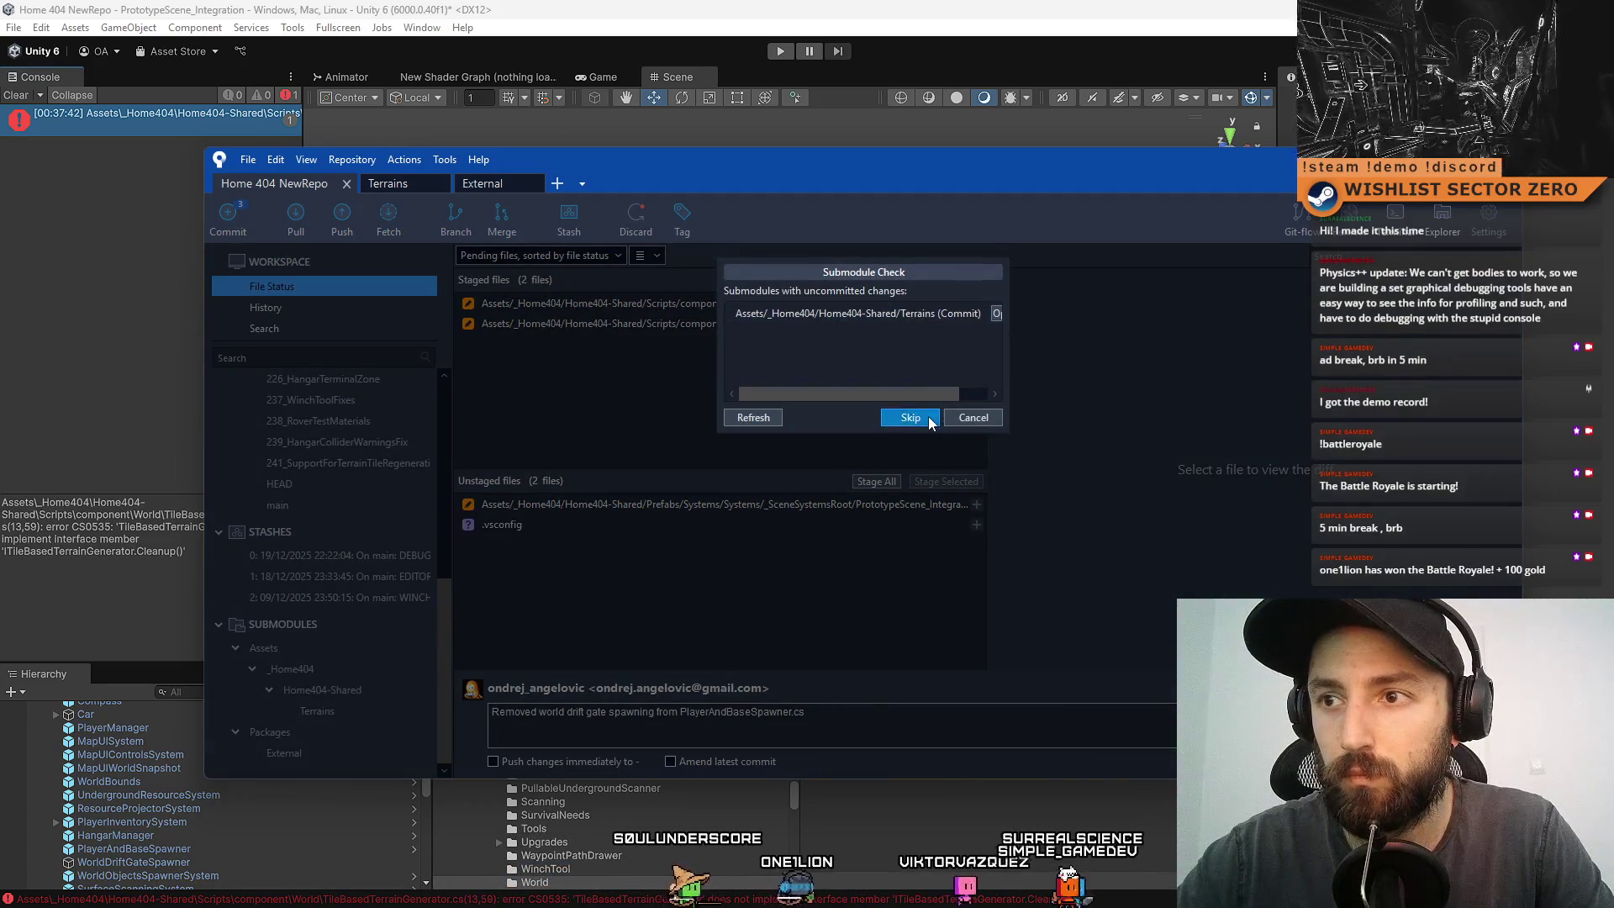
{"action": "left_click", "coordinate": [928, 416]}
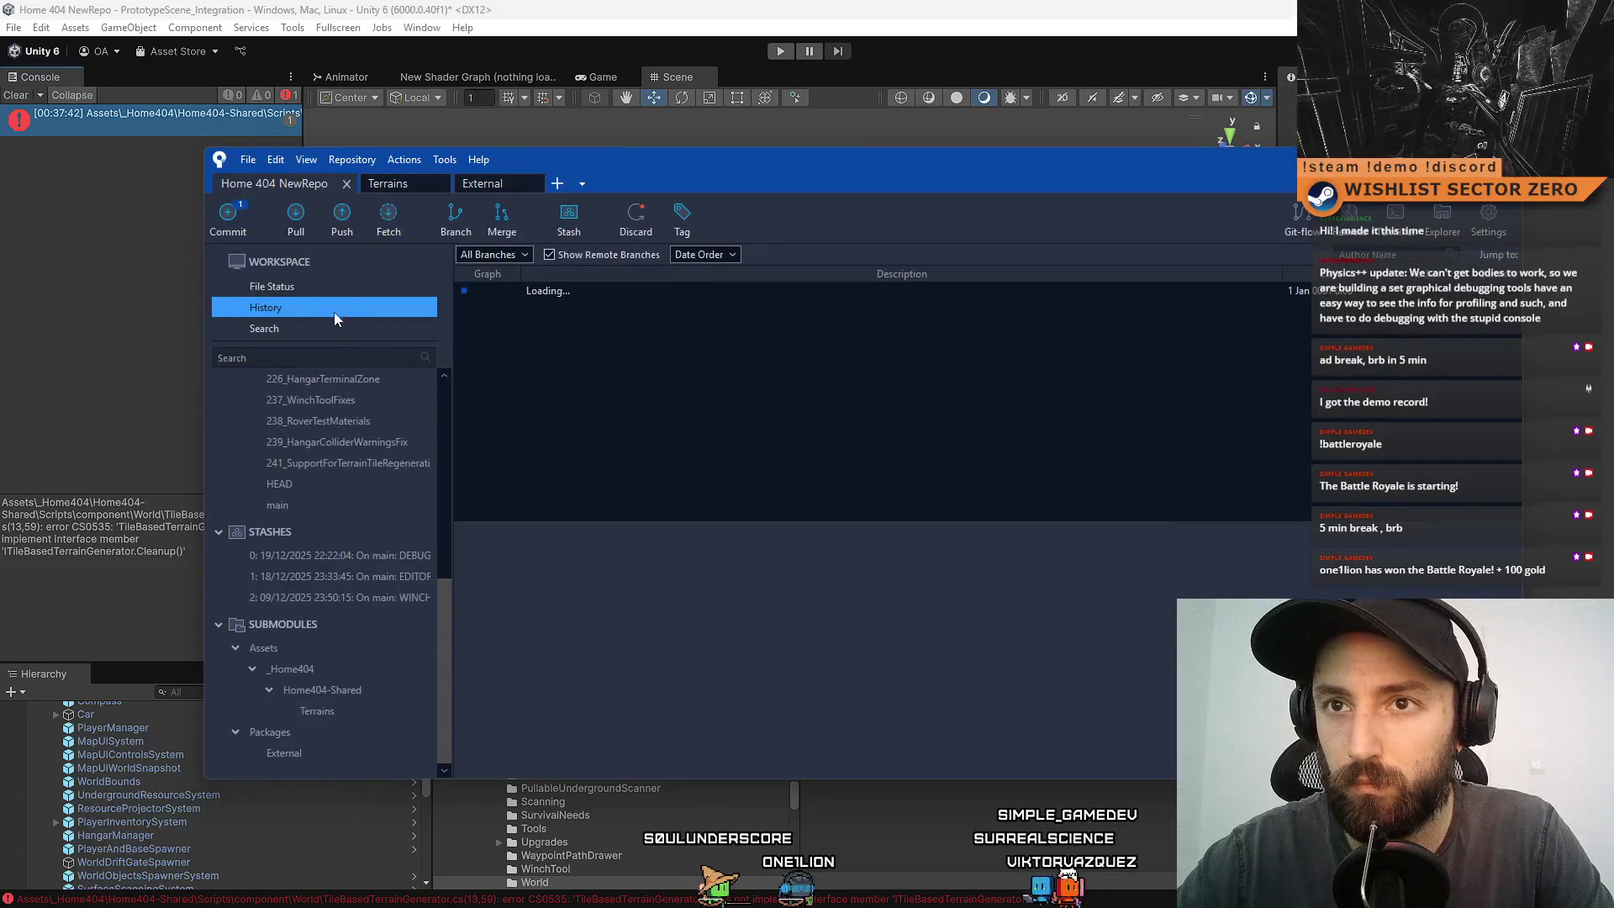
{"action": "left_click", "coordinate": [326, 286]}
- Stage the PrototypeScene_Integration_Systems prefab and widen the file list to read its path
{"action": "left_click", "coordinate": [784, 511]}
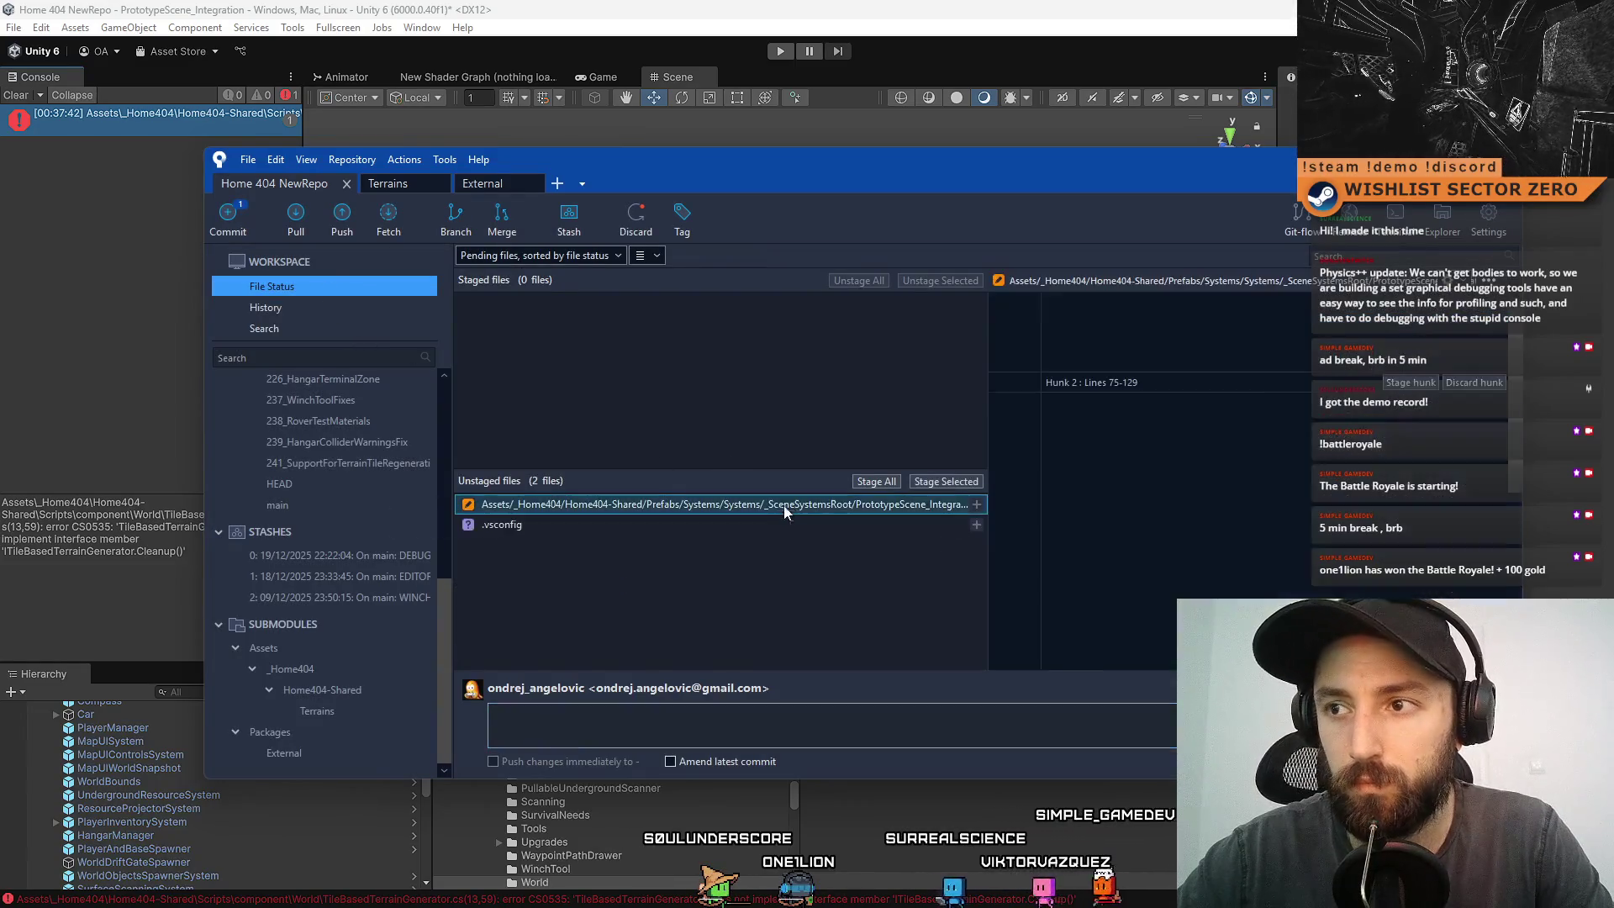
{"action": "left_click", "coordinate": [947, 481]}
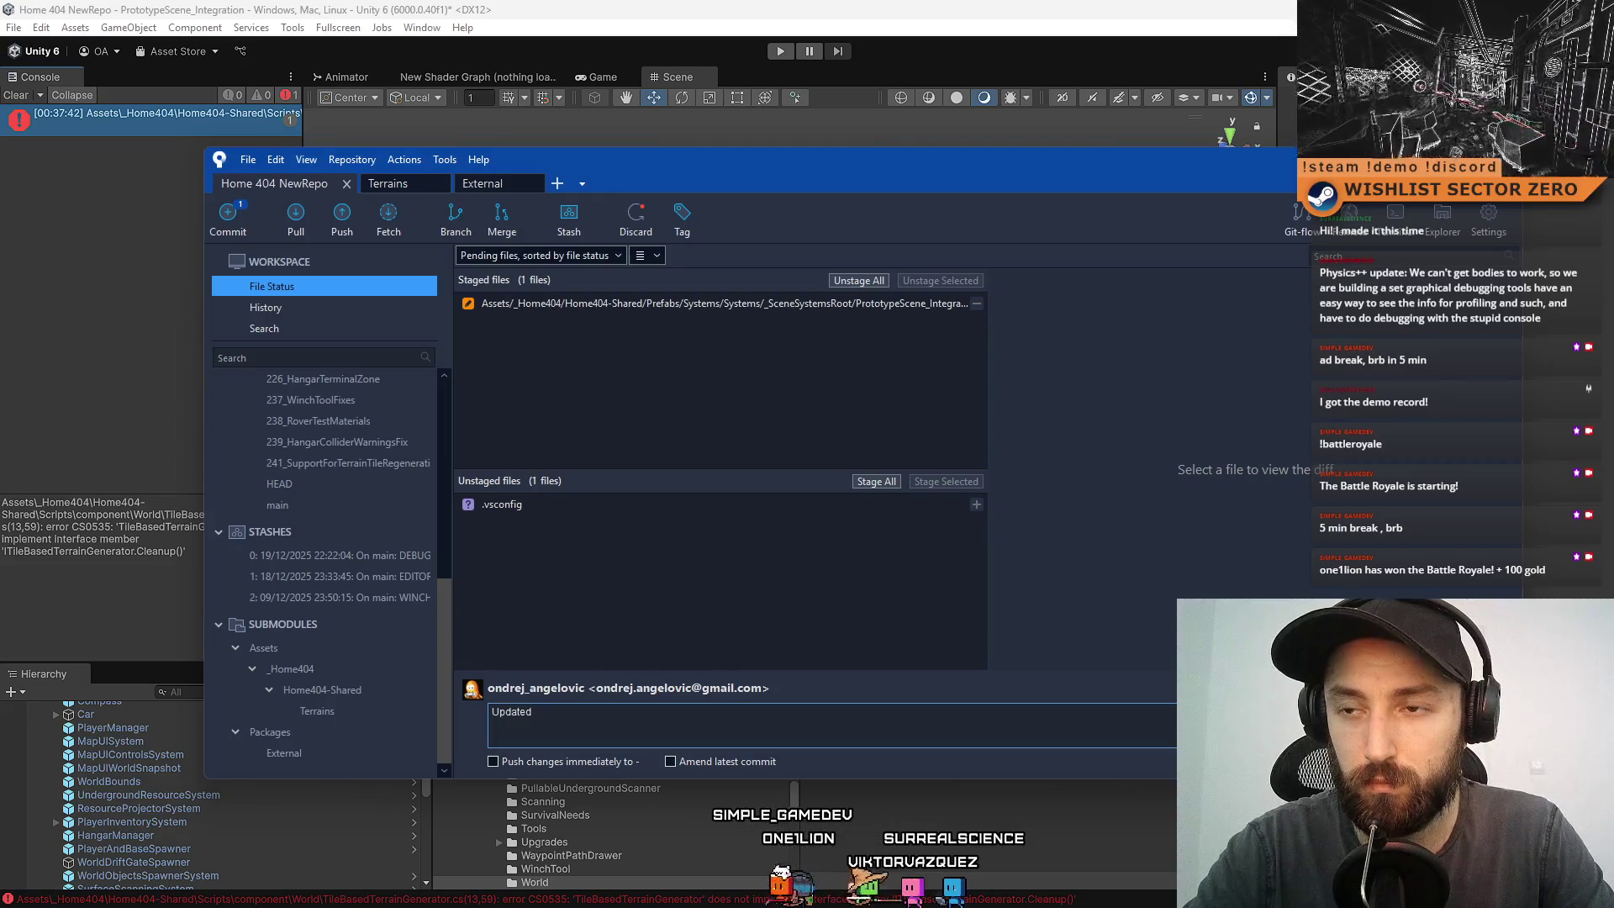
{"action": "left_click", "coordinate": [880, 313]}
{"action": "mouse_move", "coordinate": [991, 350]}
{"action": "left_mouse_down"}
{"action": "mouse_move", "coordinate": [1148, 369]}
{"action": "mouse_move", "coordinate": [1056, 370]}
{"action": "left_mouse_up"}
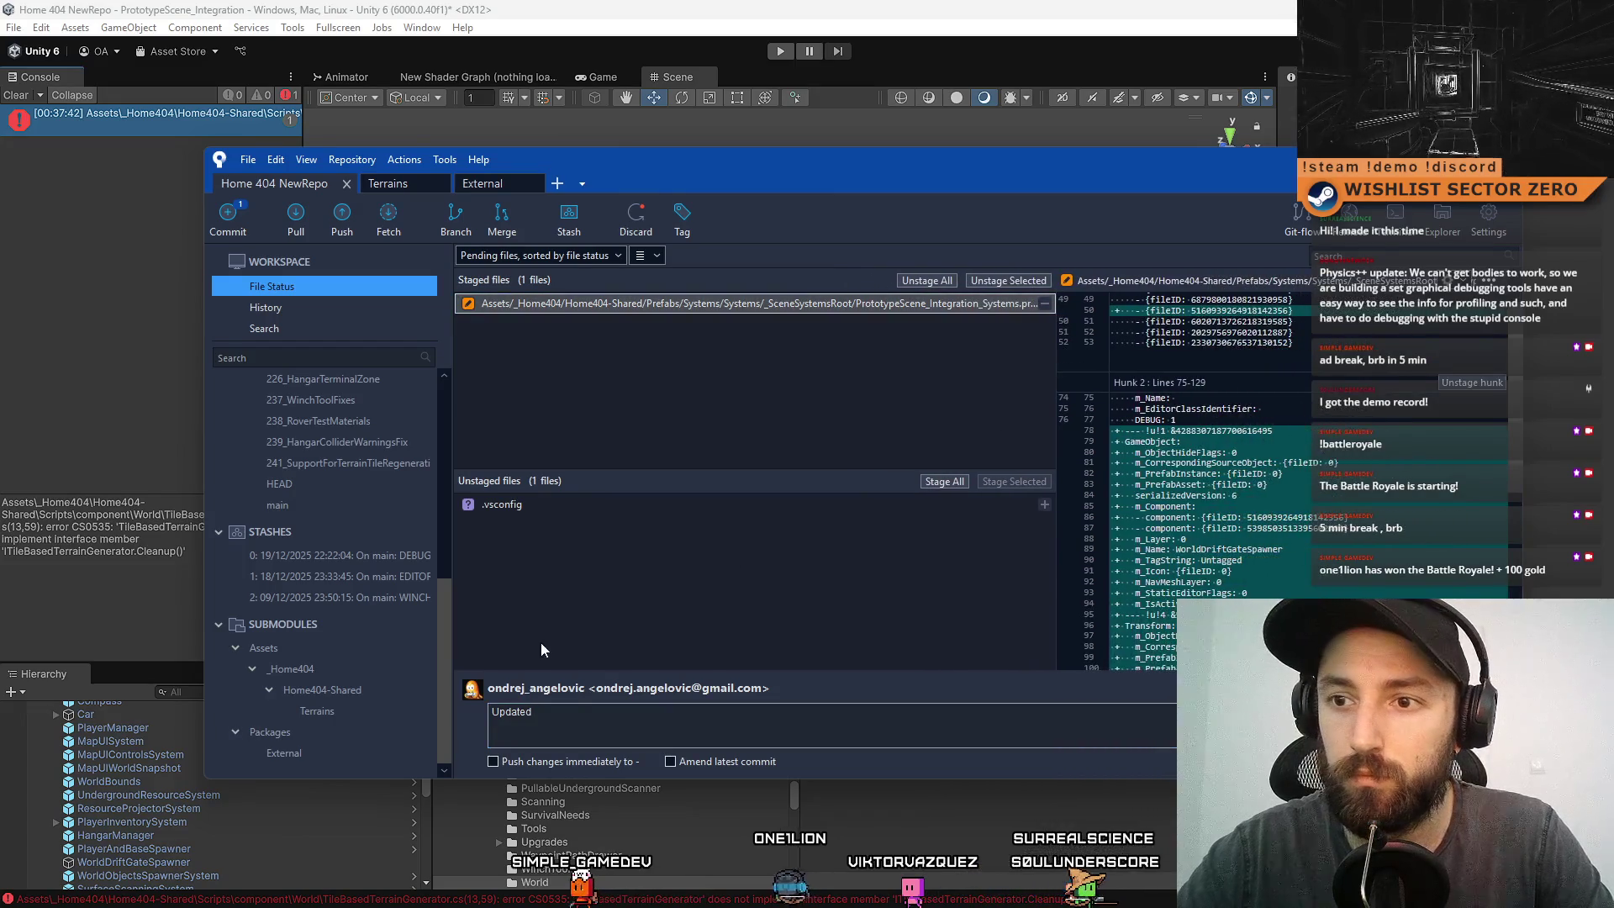
- Draft the commit message 'Updated Integration_Systems with the new Drift'
{"action": "left_click", "coordinate": [589, 717]}
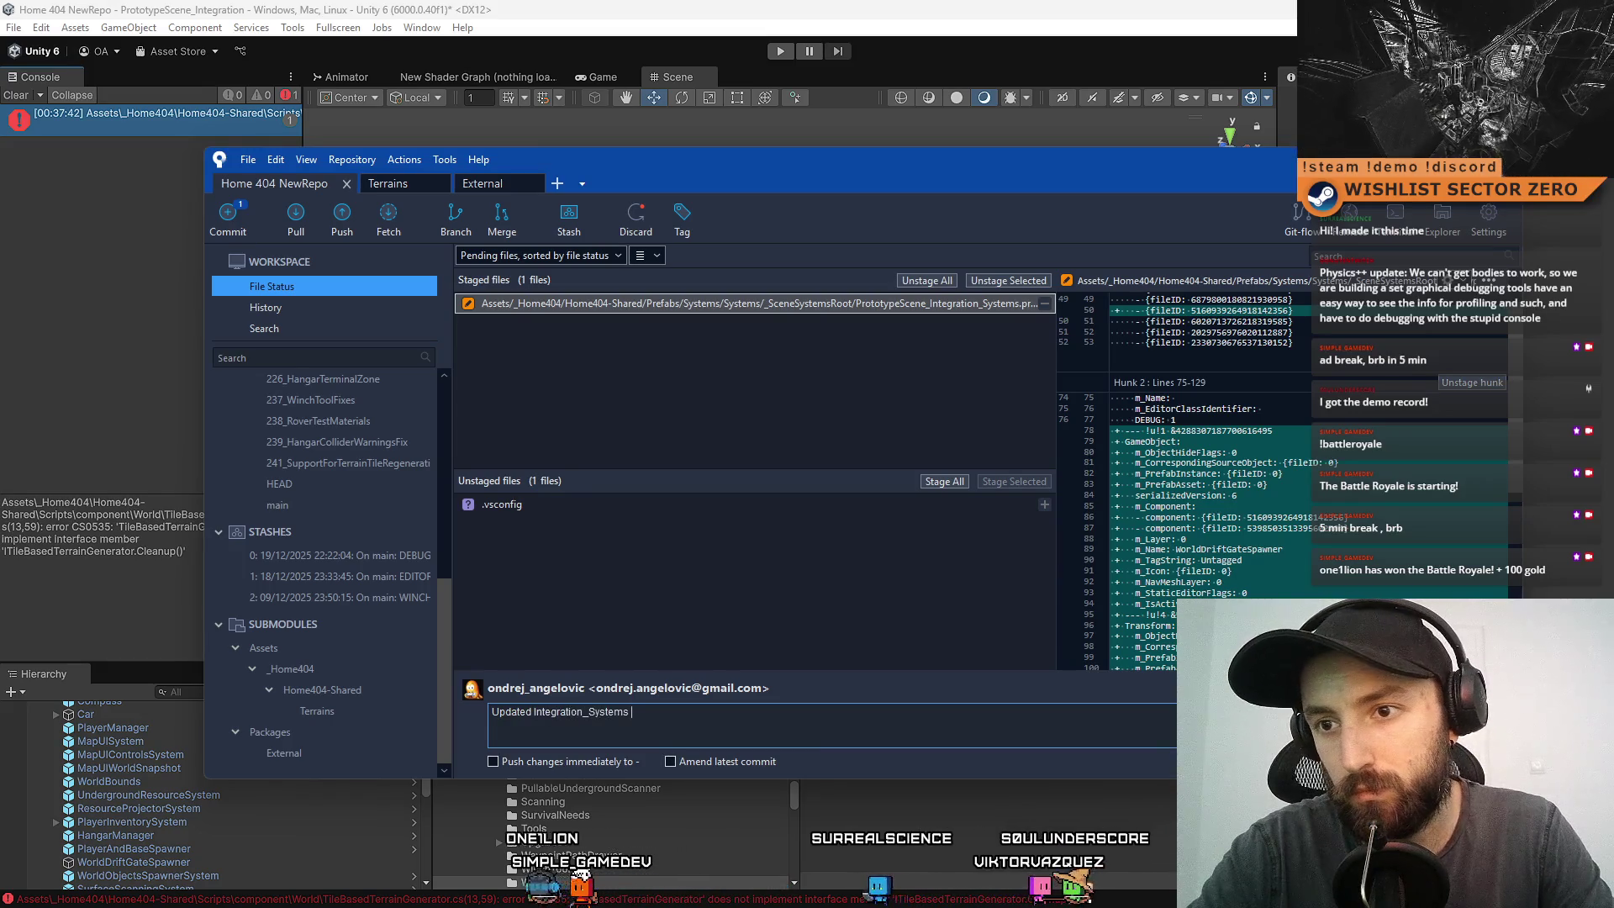
{"action": "type", "text": "with the new"}
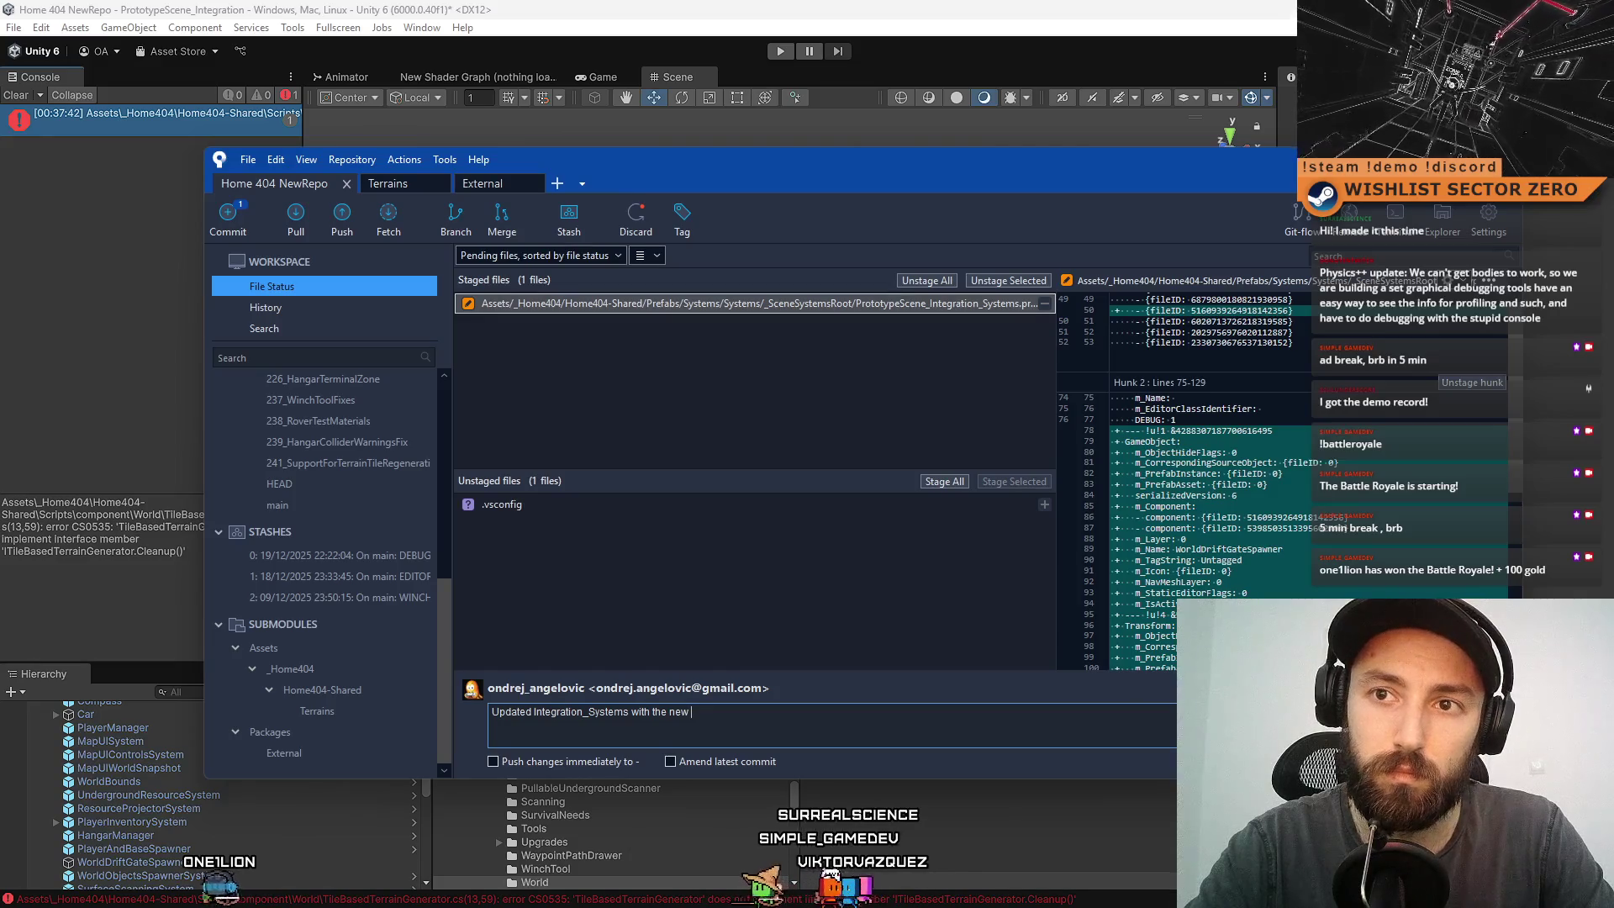
{"action": "type", "text": " rift"}
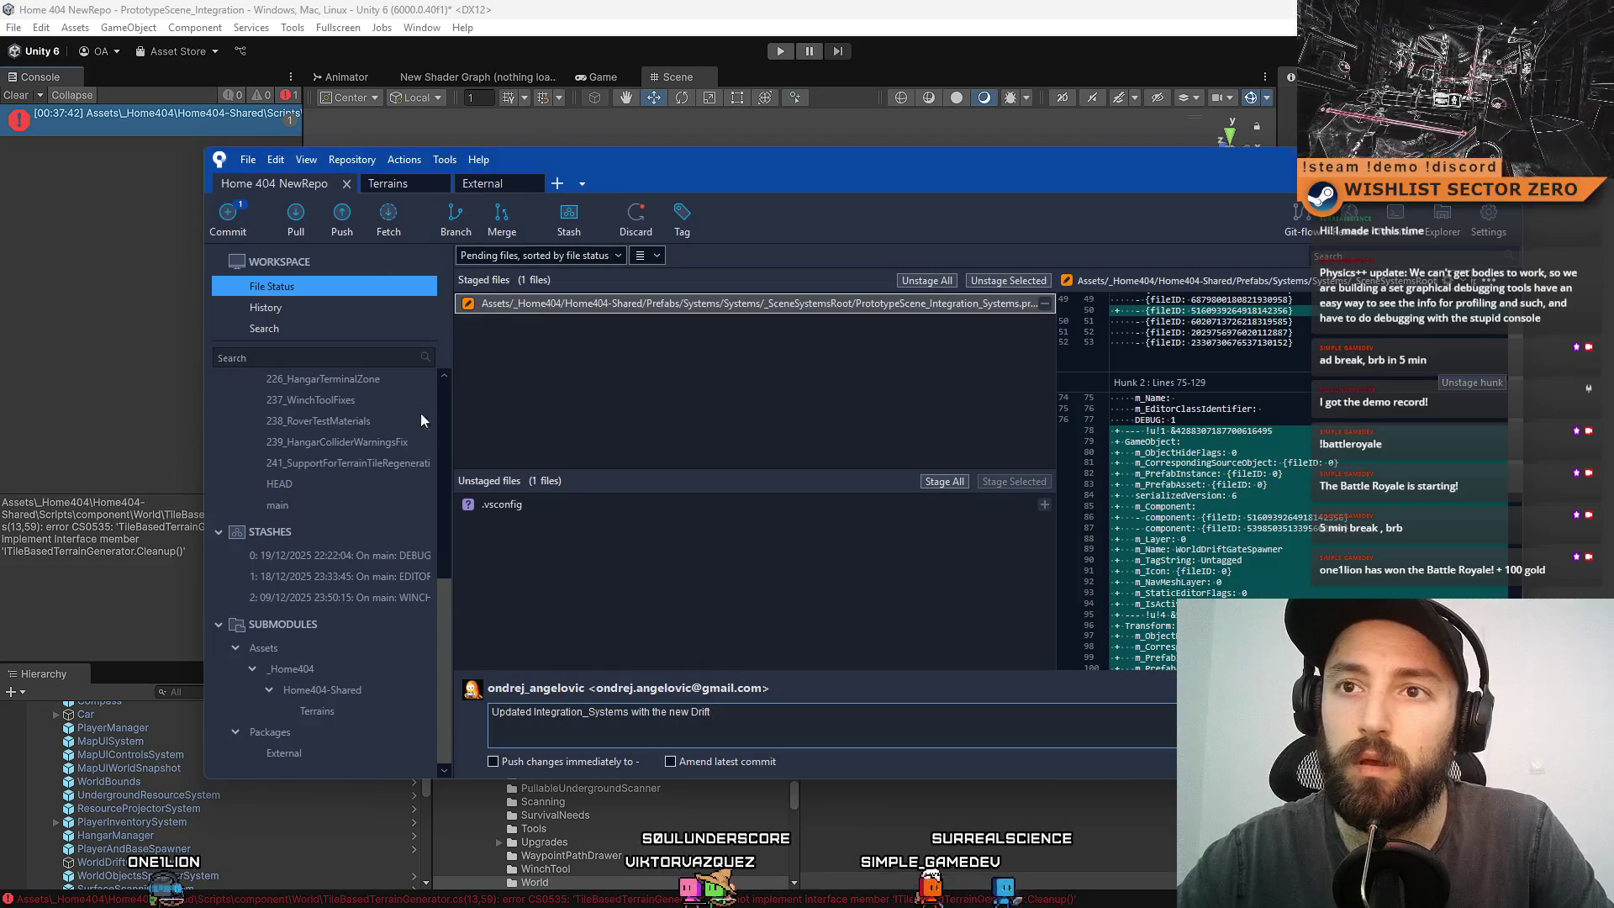
{"action": "left_click", "coordinate": [198, 274]}
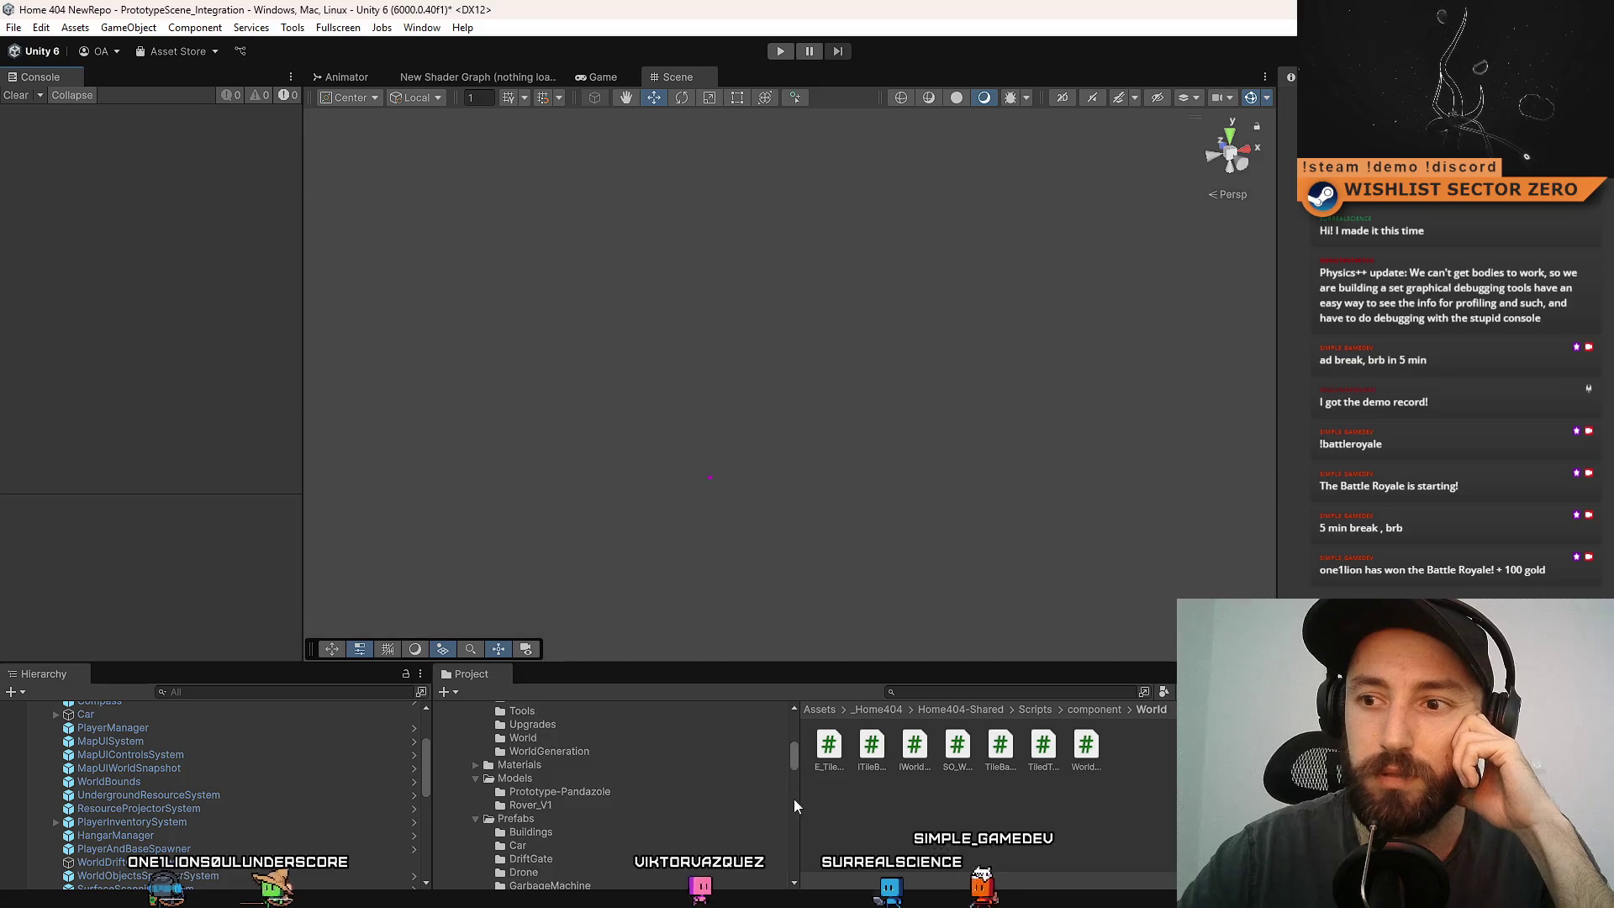
- In Unity's Project window, list the top-level Assets folder contents, including the drift gate spawner scripts
{"action": "scroll", "coordinate": [688, 776], "scroll_direction": "up", "scroll_amount": 5}
{"action": "left_click", "coordinate": [546, 788]}
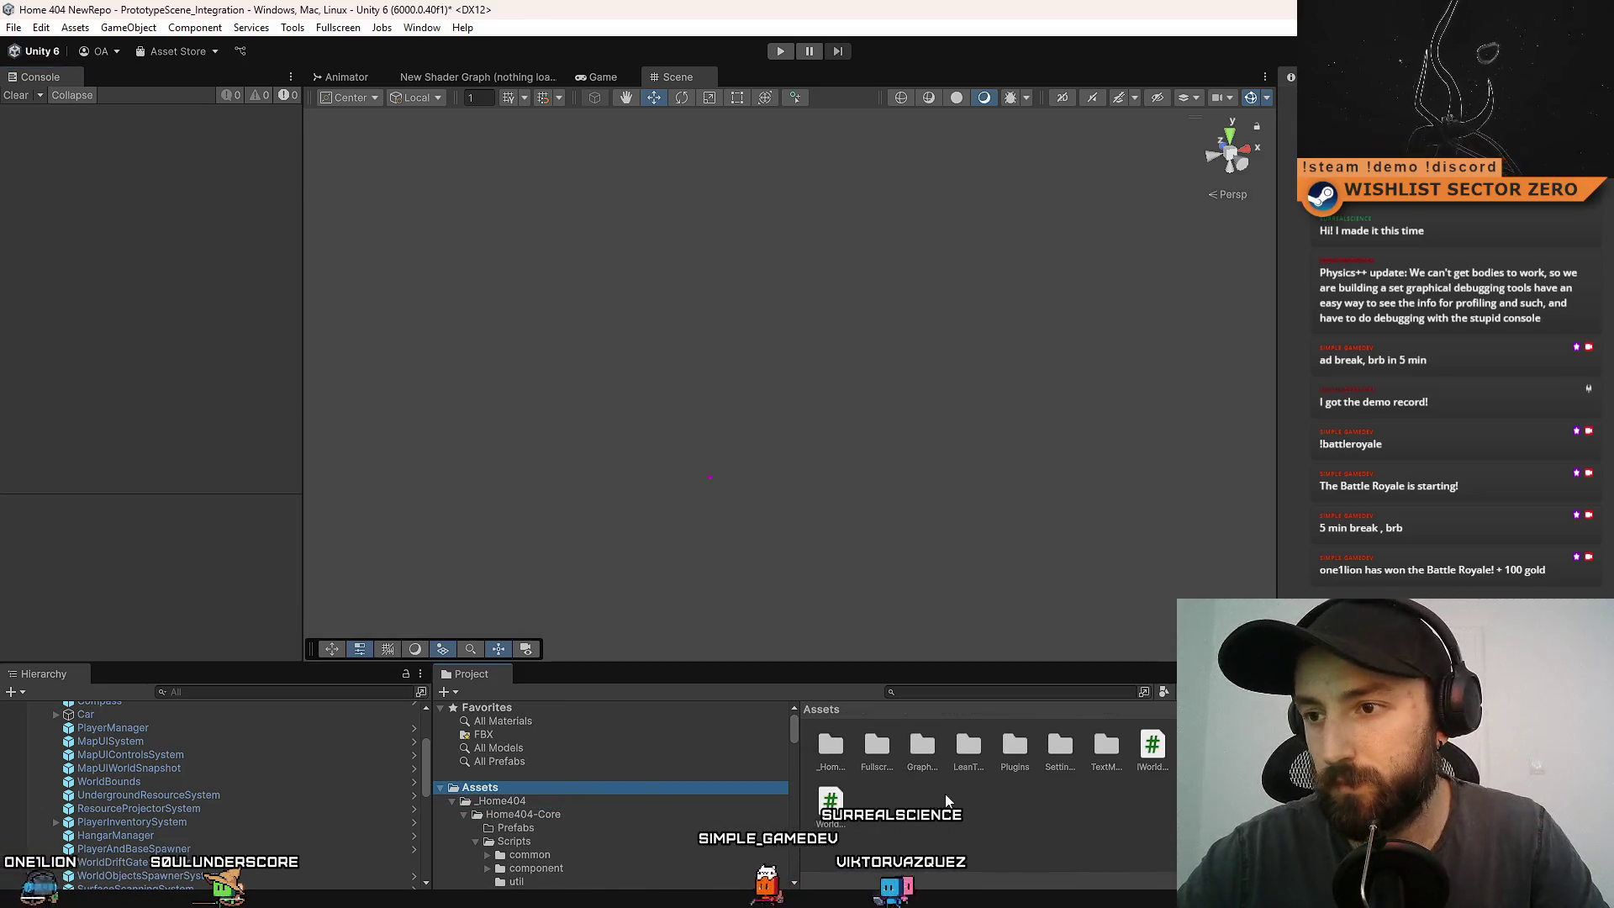
{"action": "scroll", "coordinate": [945, 793], "scroll_direction": "down", "scroll_amount": 3}
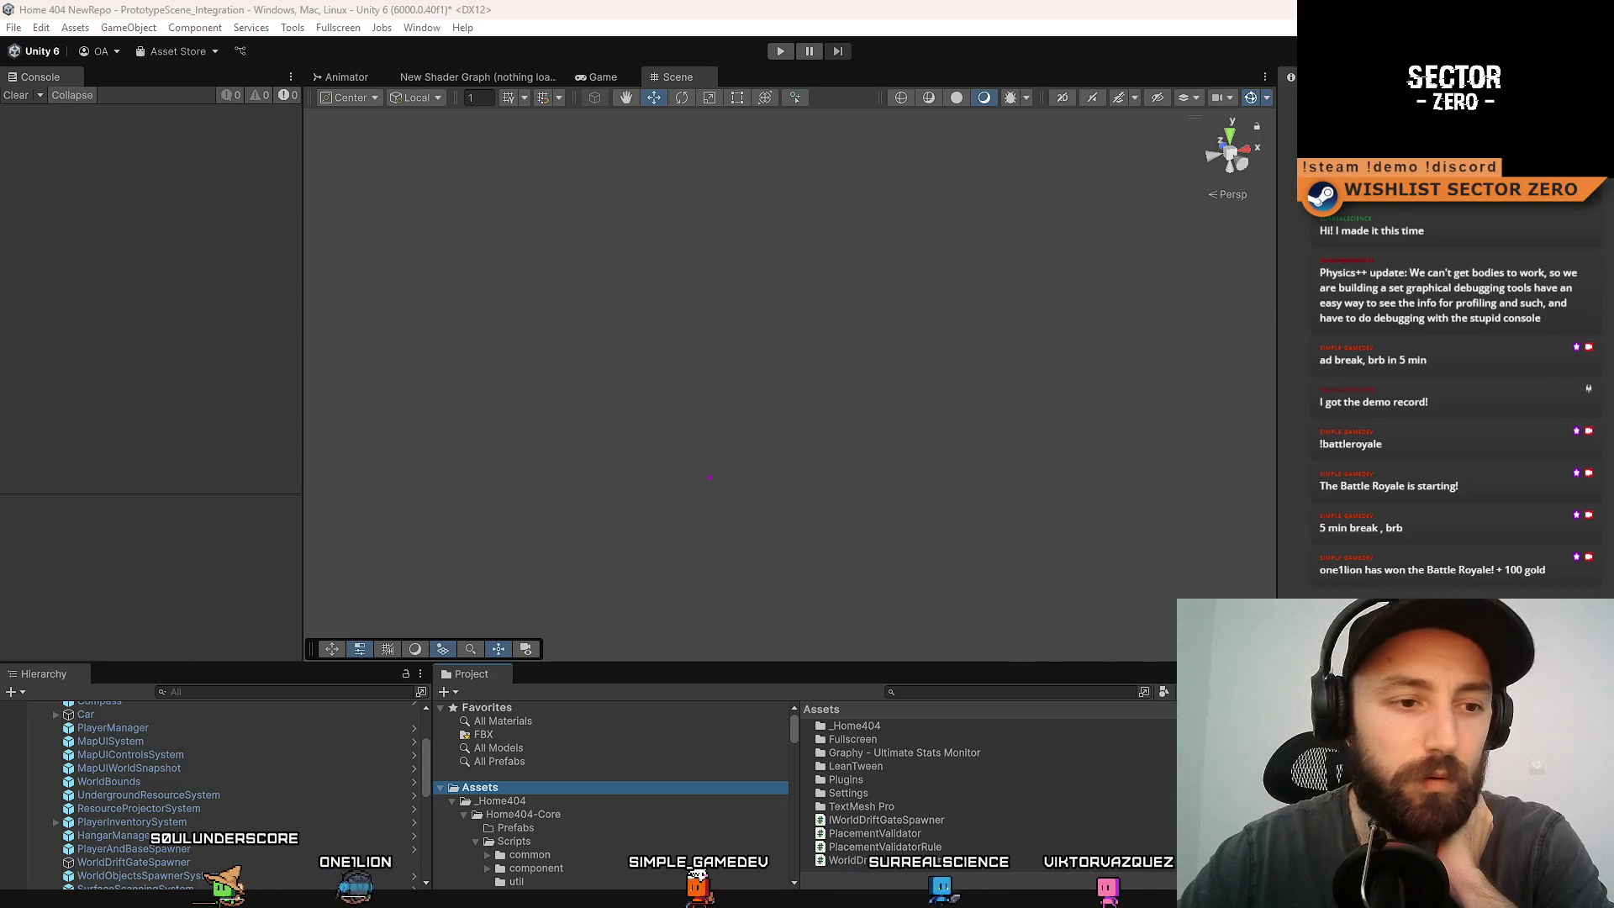
{"action": "key", "text": "alt+Tab"}
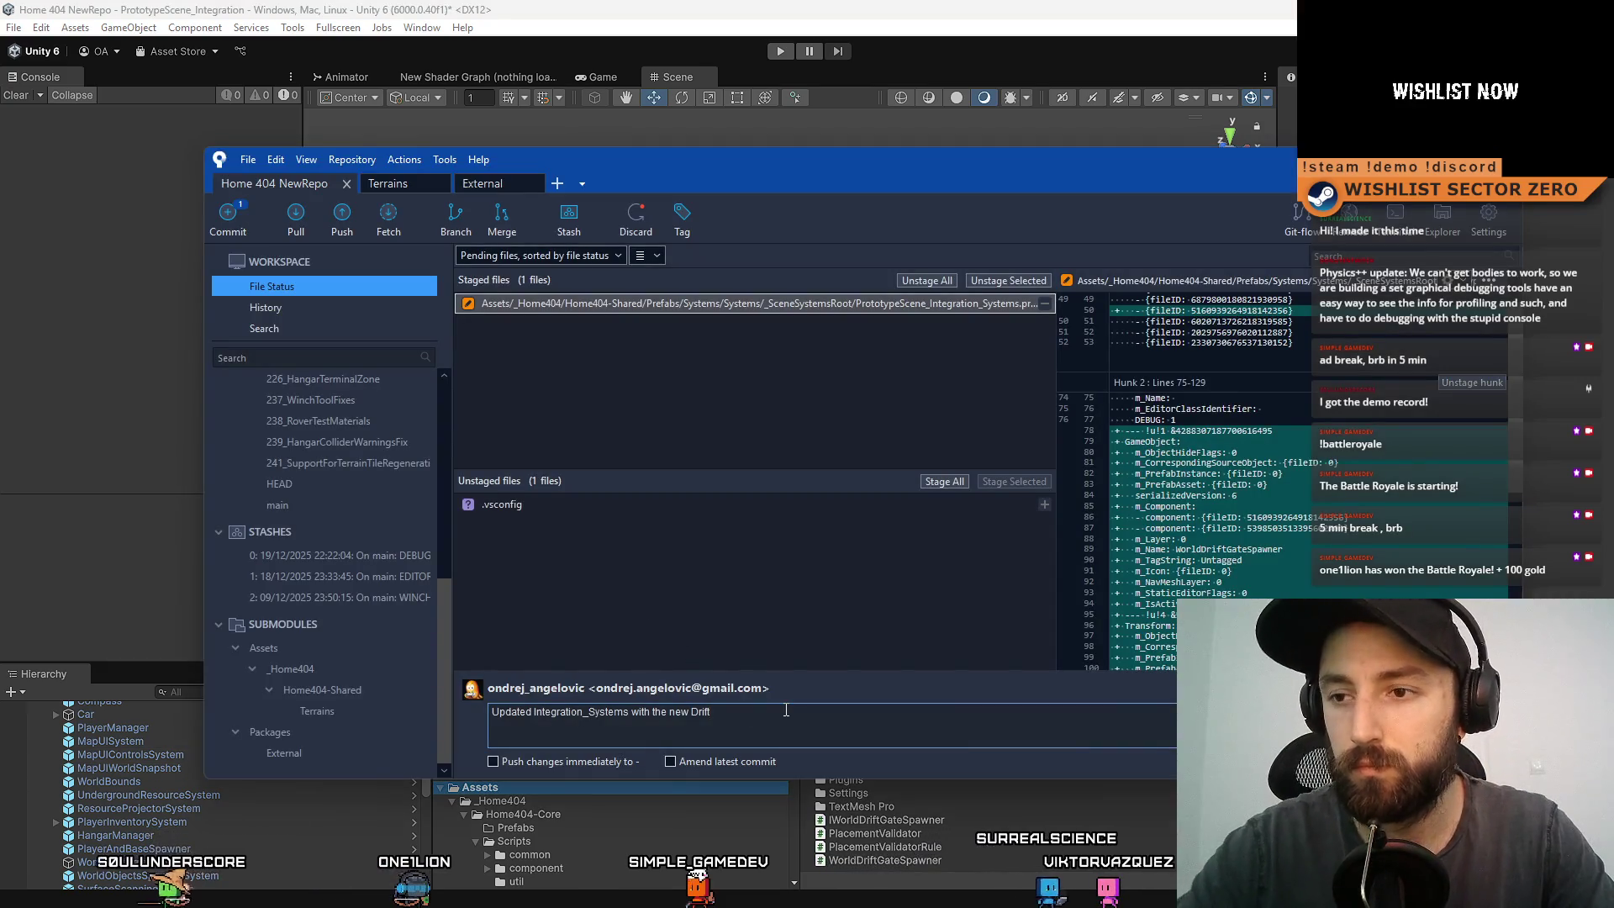
- Commit the prefab as 'Updated Integration_Systems with the new WorldDriftGateSpawner', skipping the submodule check
{"action": "key", "text": "BackSpace"}
{"action": "key", "text": "BackSpace"}
{"action": "type", "text": "Worl"}
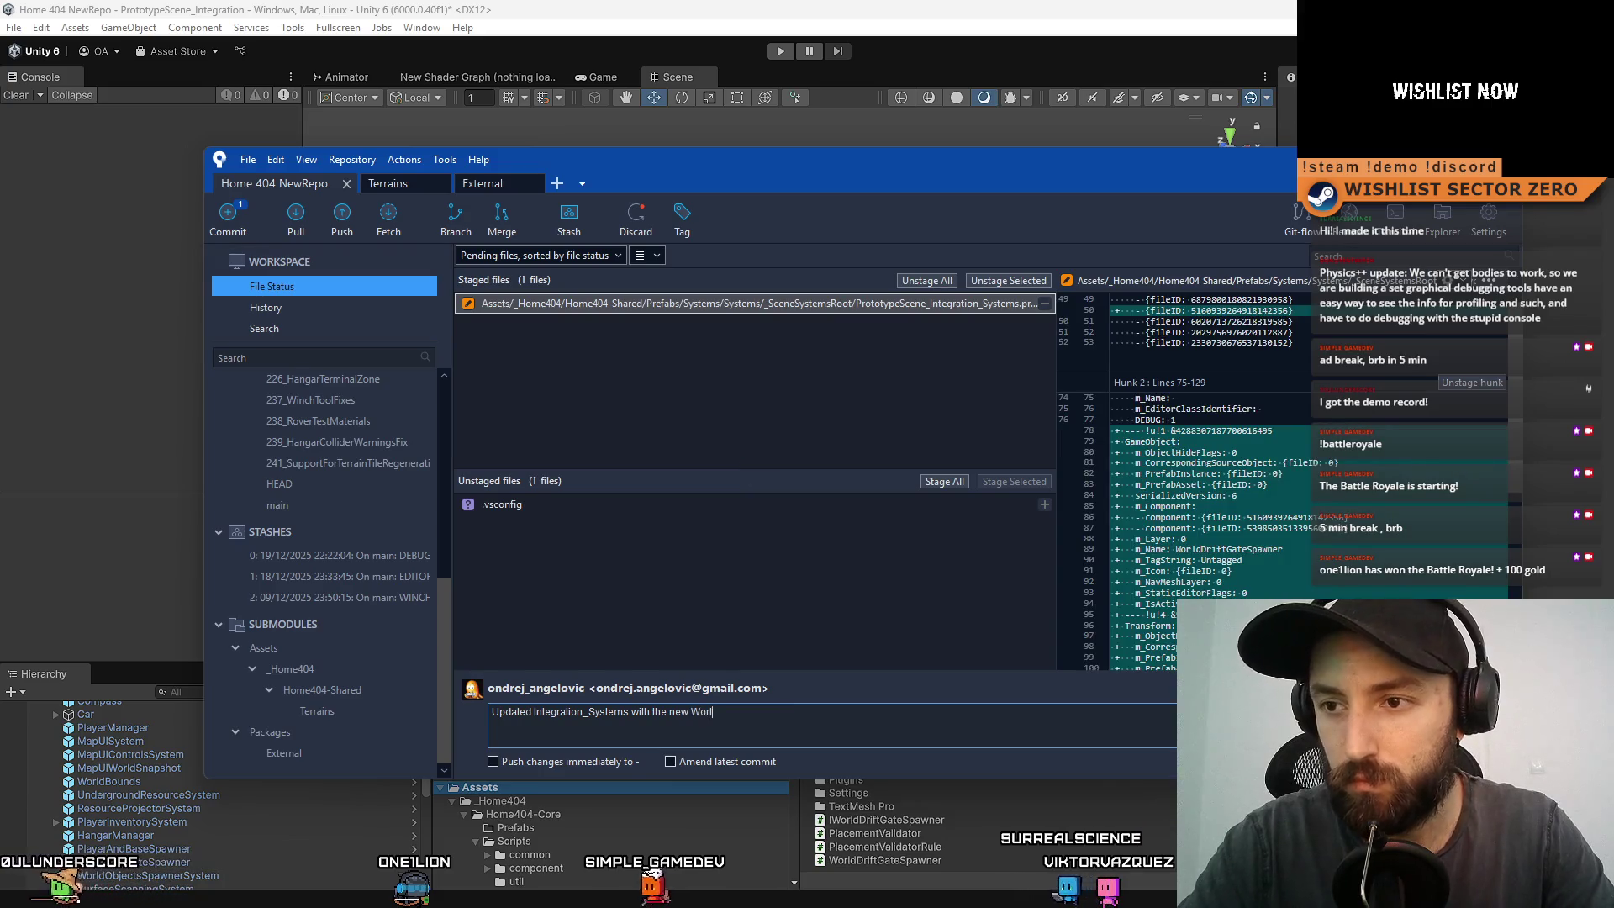
{"action": "type", "text": "dDriftGateSpawner"}
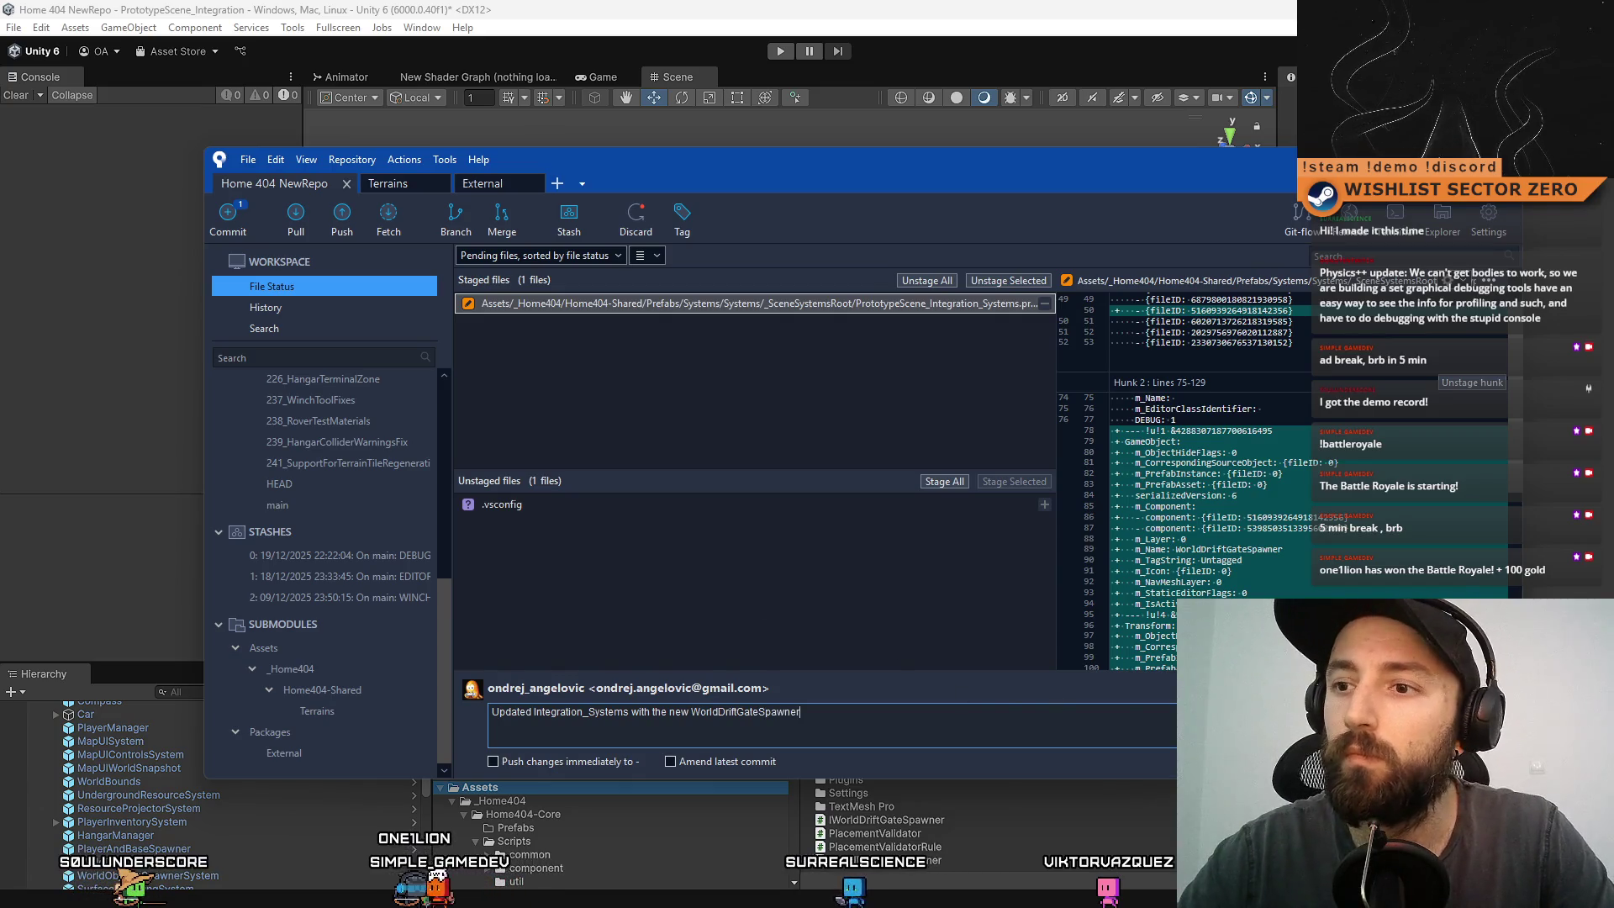
{"action": "key", "text": "ctrl+Return"}
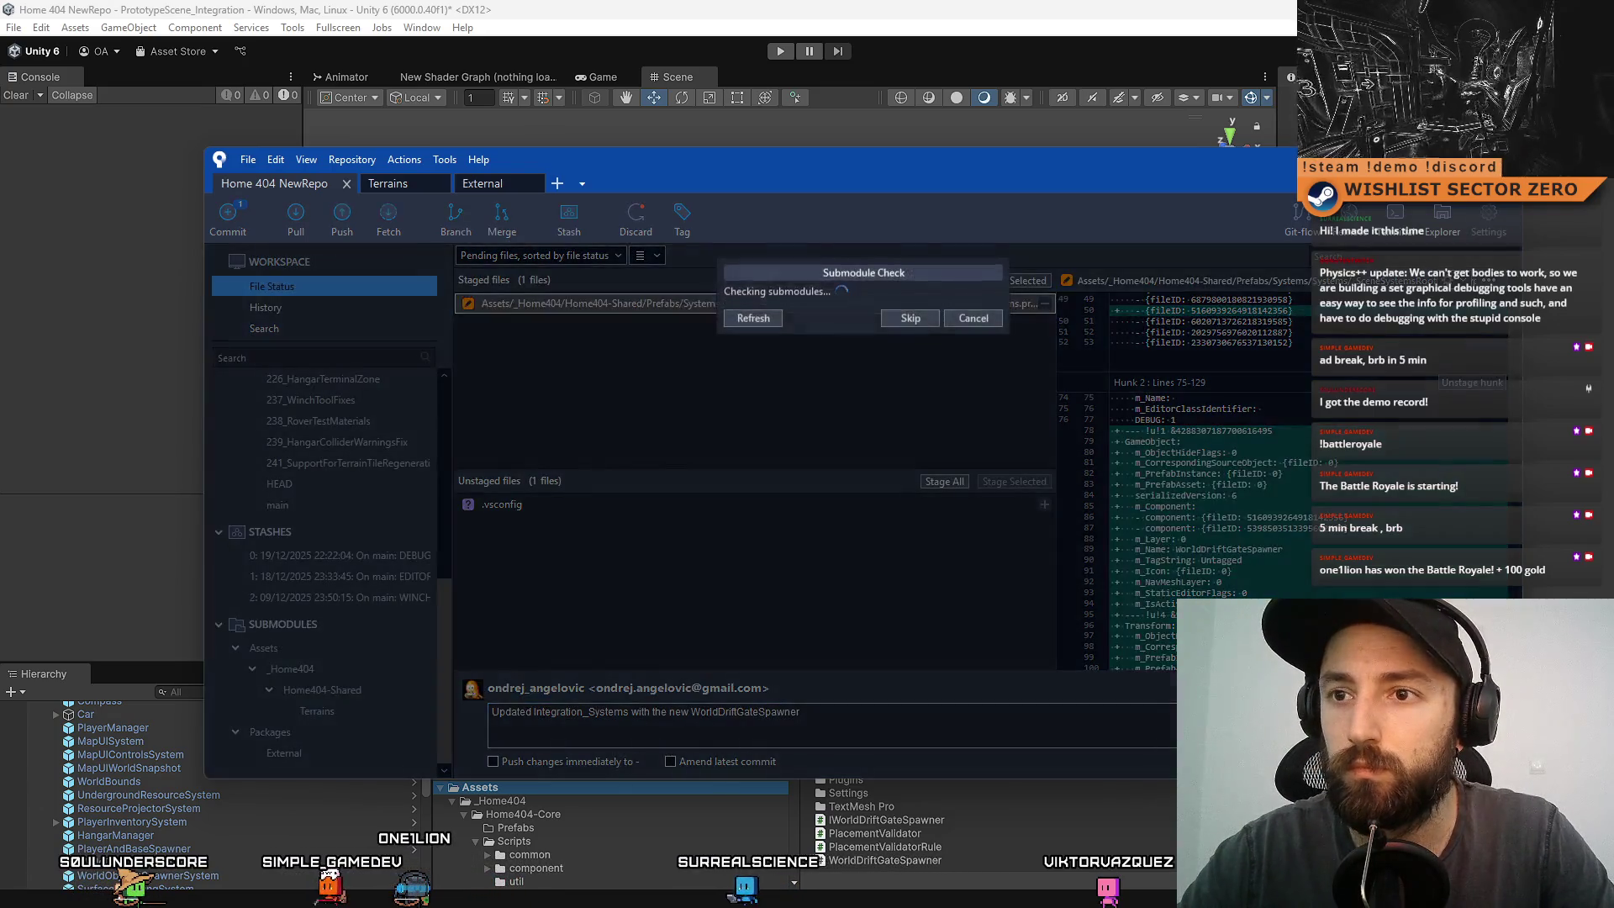
{"action": "left_click", "coordinate": [918, 416]}
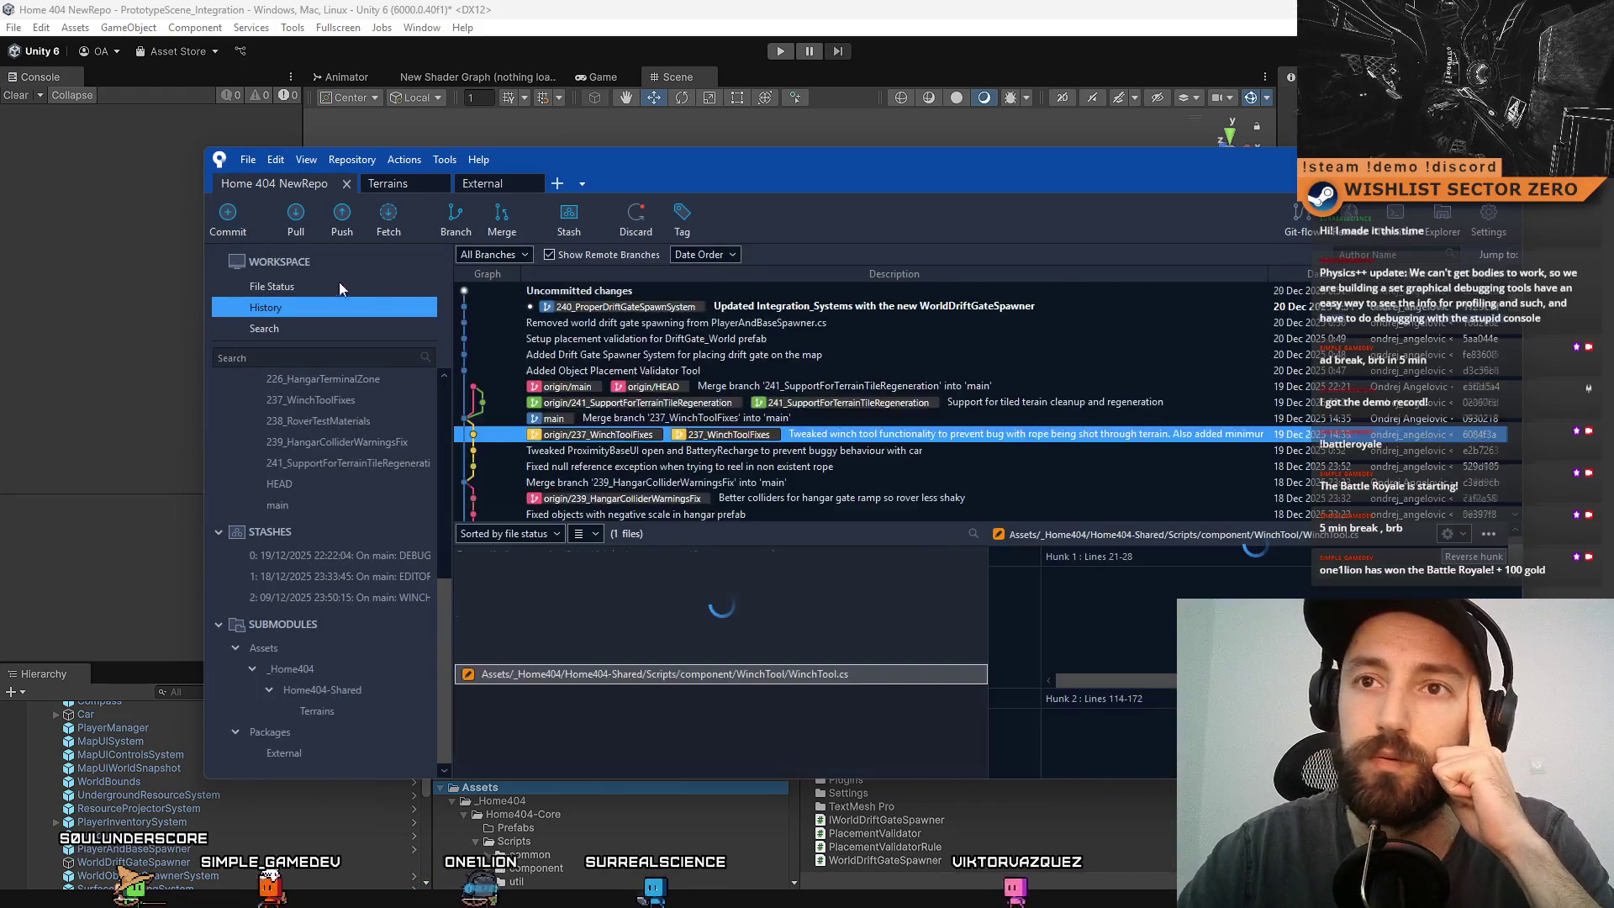
- Remove the untracked .vsconfig file so nothing remains to commit
{"action": "left_click", "coordinate": [328, 288]}
{"action": "left_click", "coordinate": [567, 504]}
{"action": "right_click", "coordinate": [555, 504]}
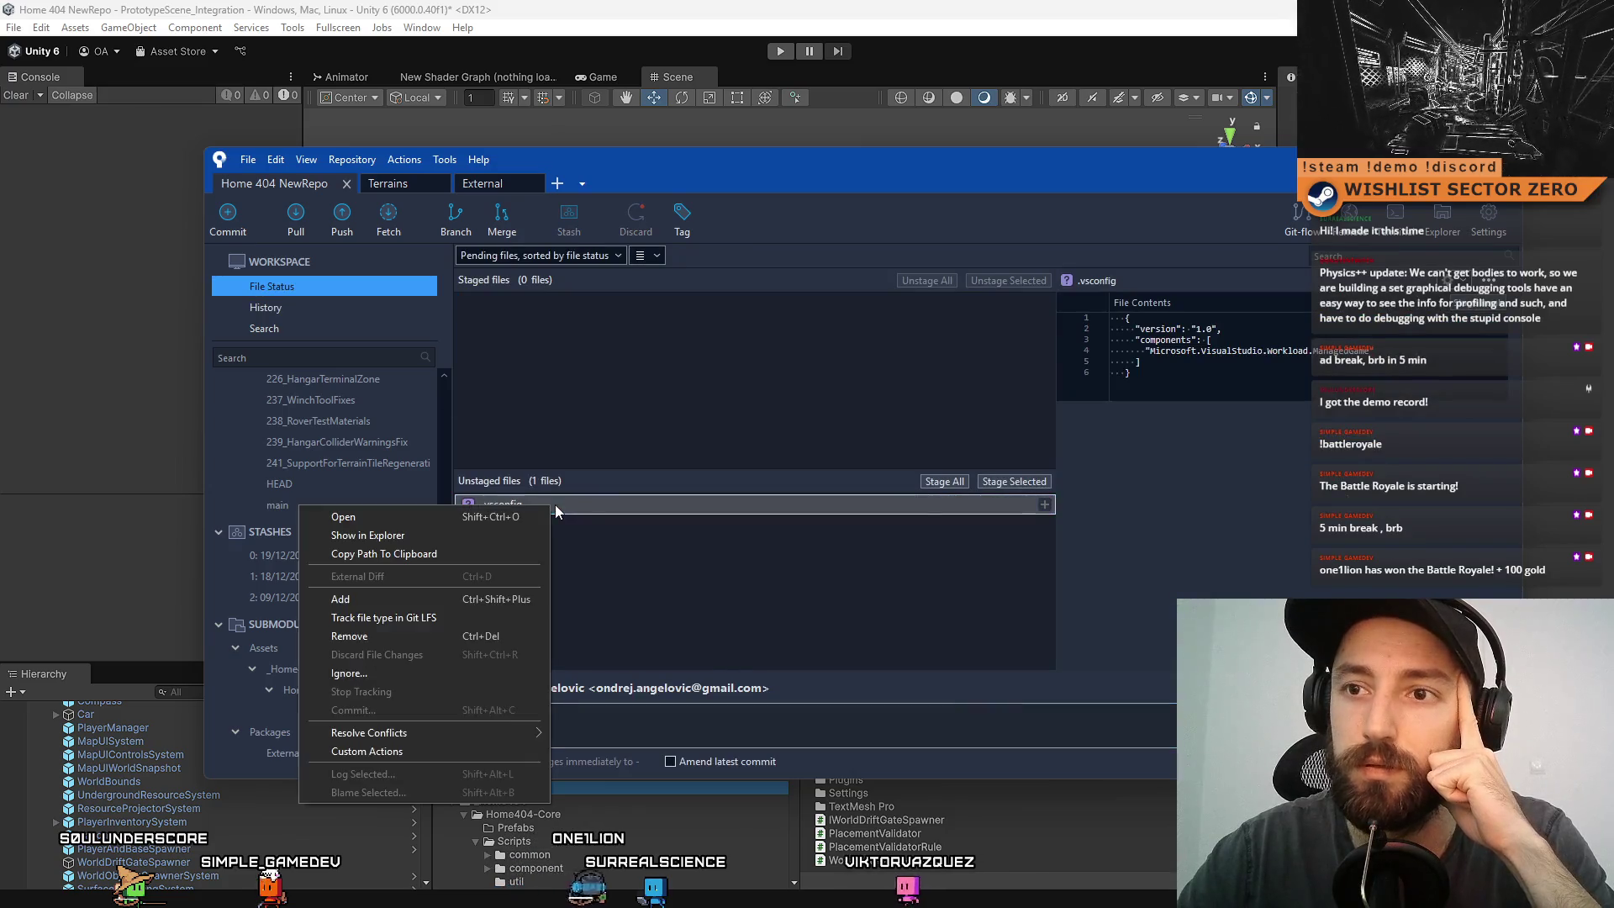
{"action": "left_click", "coordinate": [377, 633]}
{"action": "left_click", "coordinate": [954, 242]}
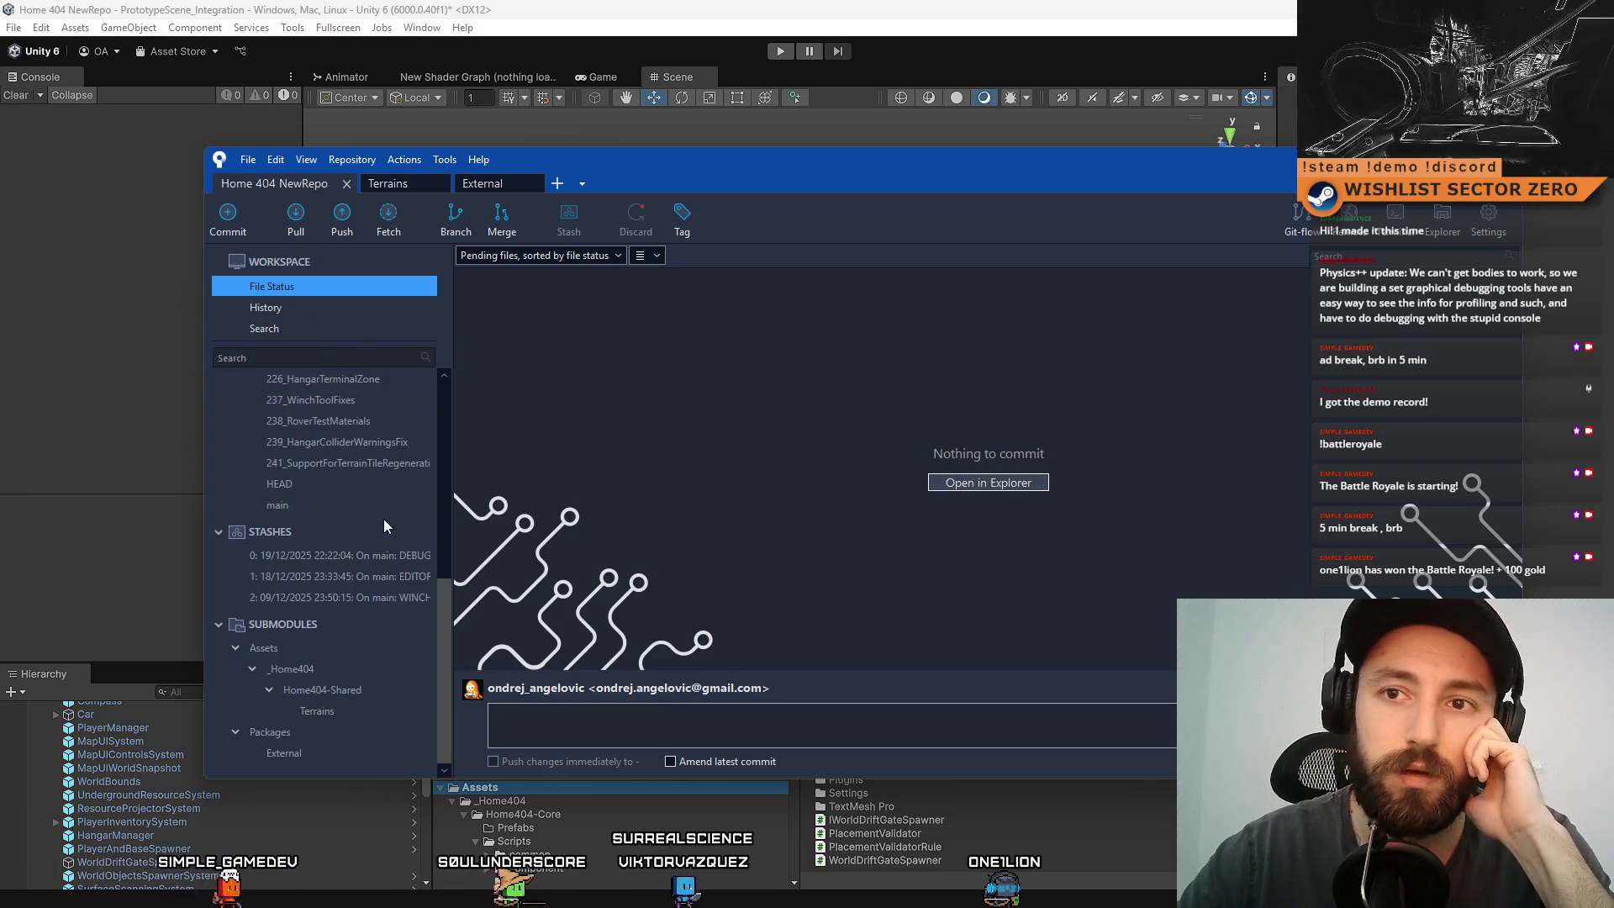
{"action": "scroll", "coordinate": [383, 526], "scroll_direction": "up", "scroll_amount": 10}
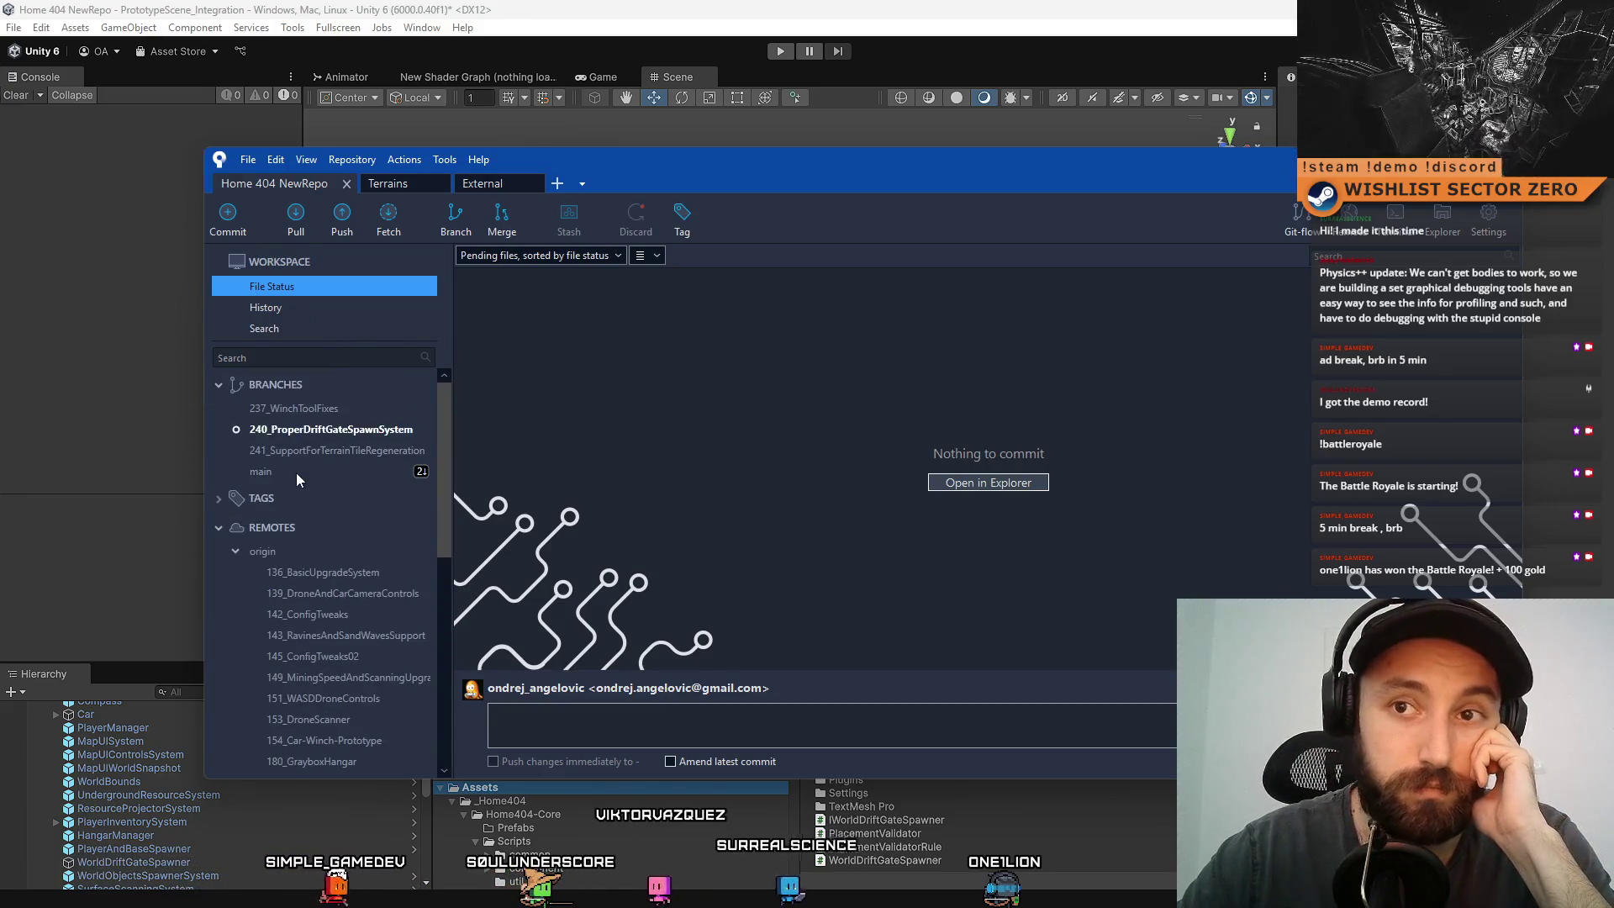
- Merge main into 240_ProperDriftGateSpawnSystem and view that branch's latest commits in History
{"action": "left_click", "coordinate": [285, 471]}
{"action": "right_click", "coordinate": [296, 470]}
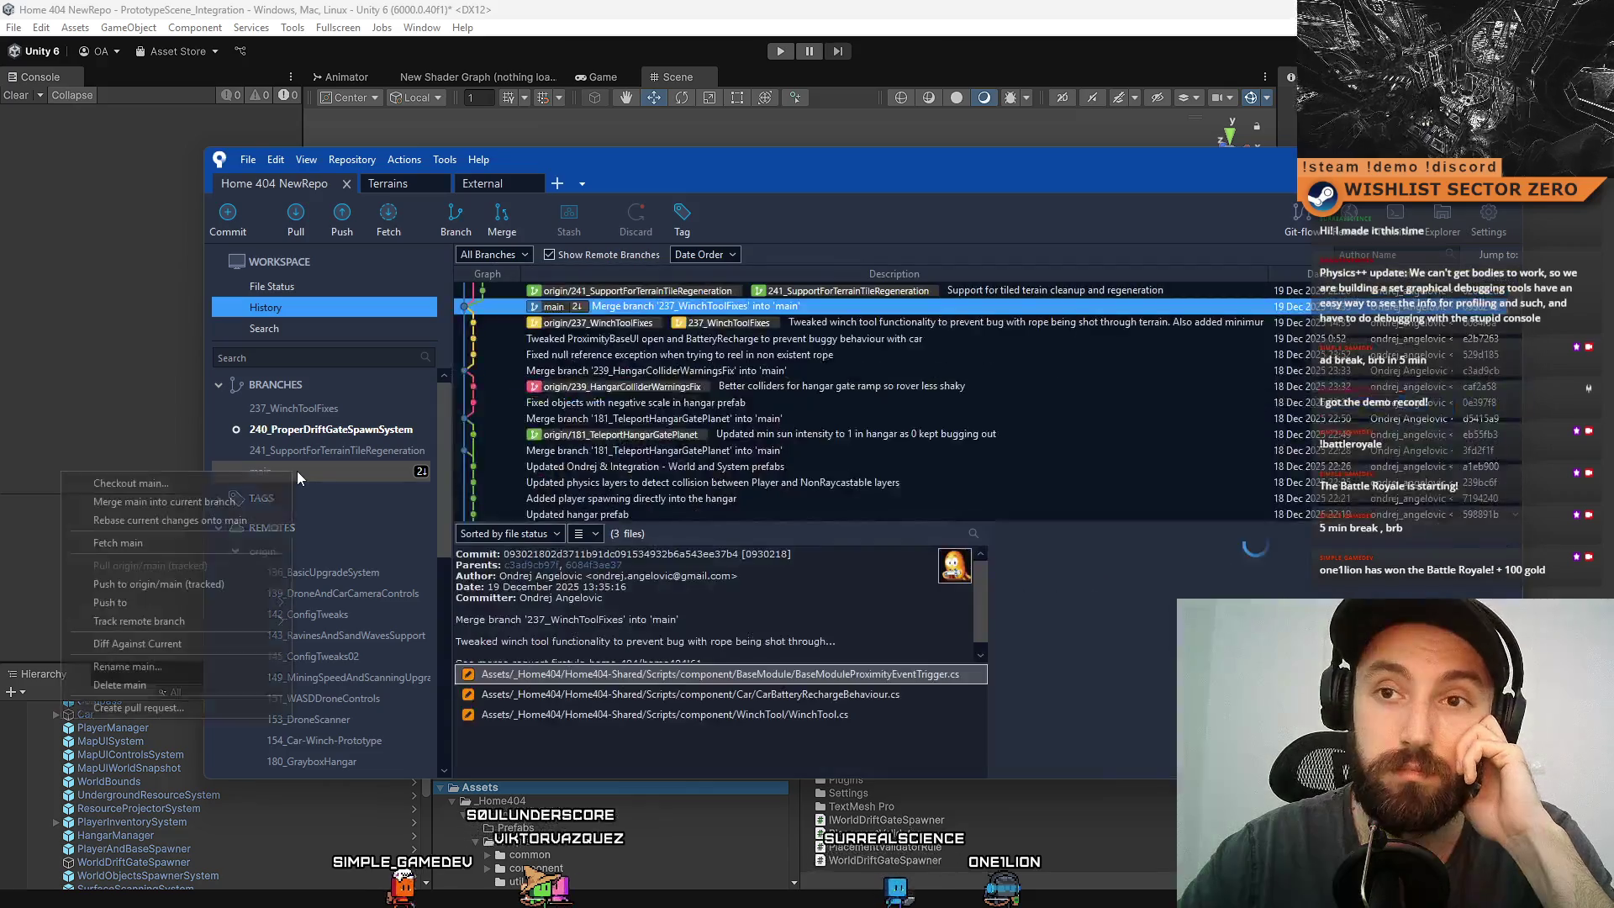
{"action": "left_click", "coordinate": [235, 501]}
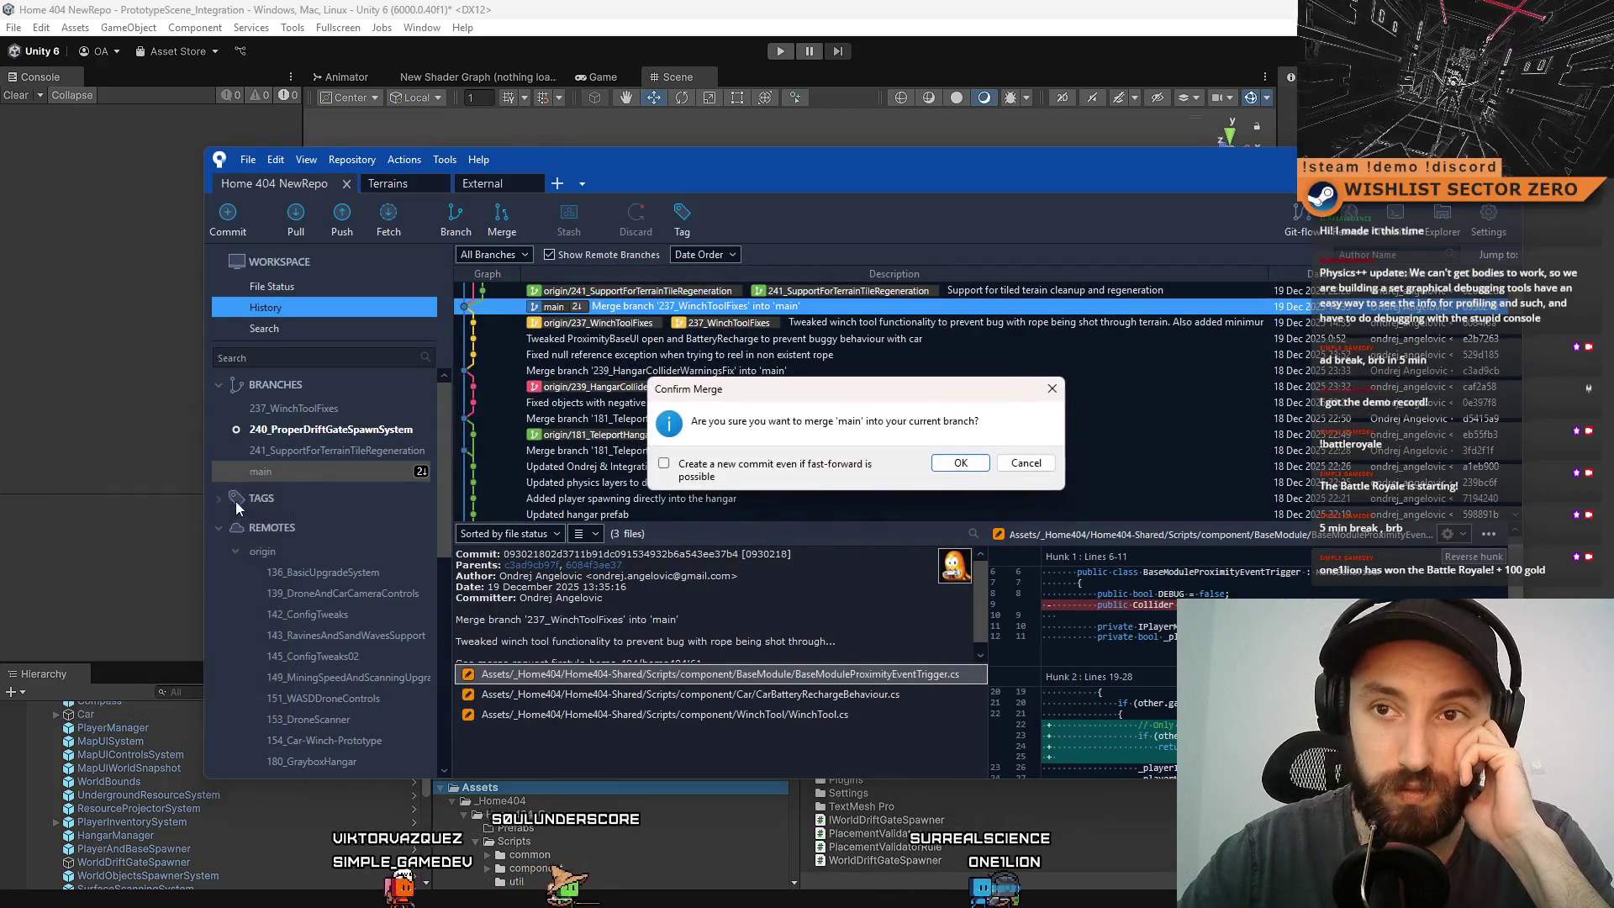
{"action": "left_click", "coordinate": [960, 463]}
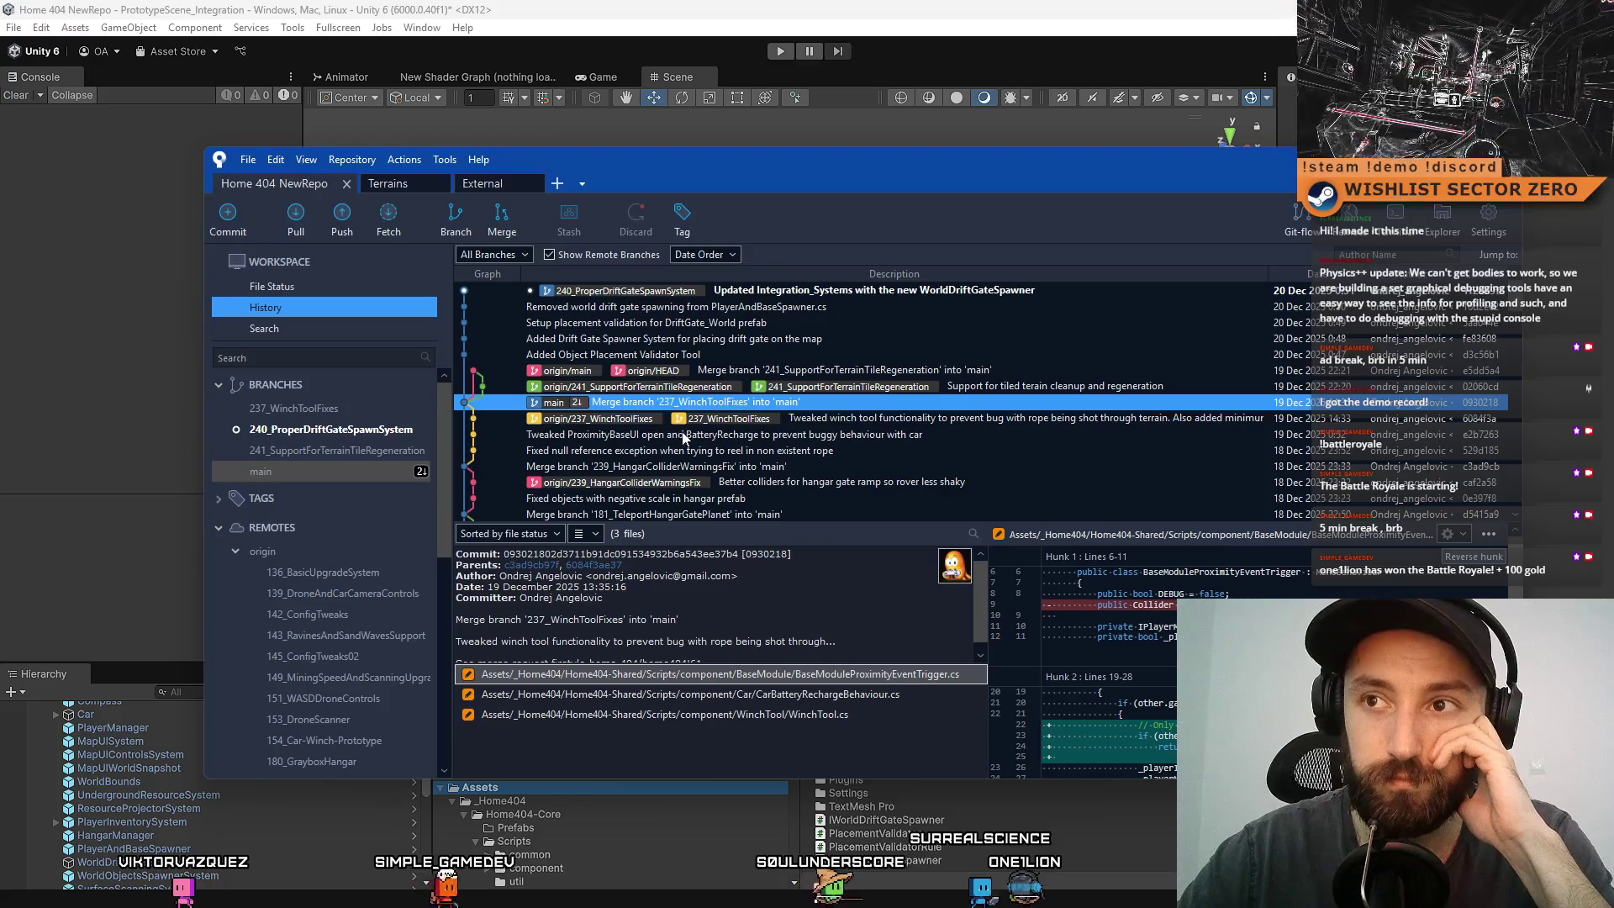
{"action": "left_click", "coordinate": [346, 432]}
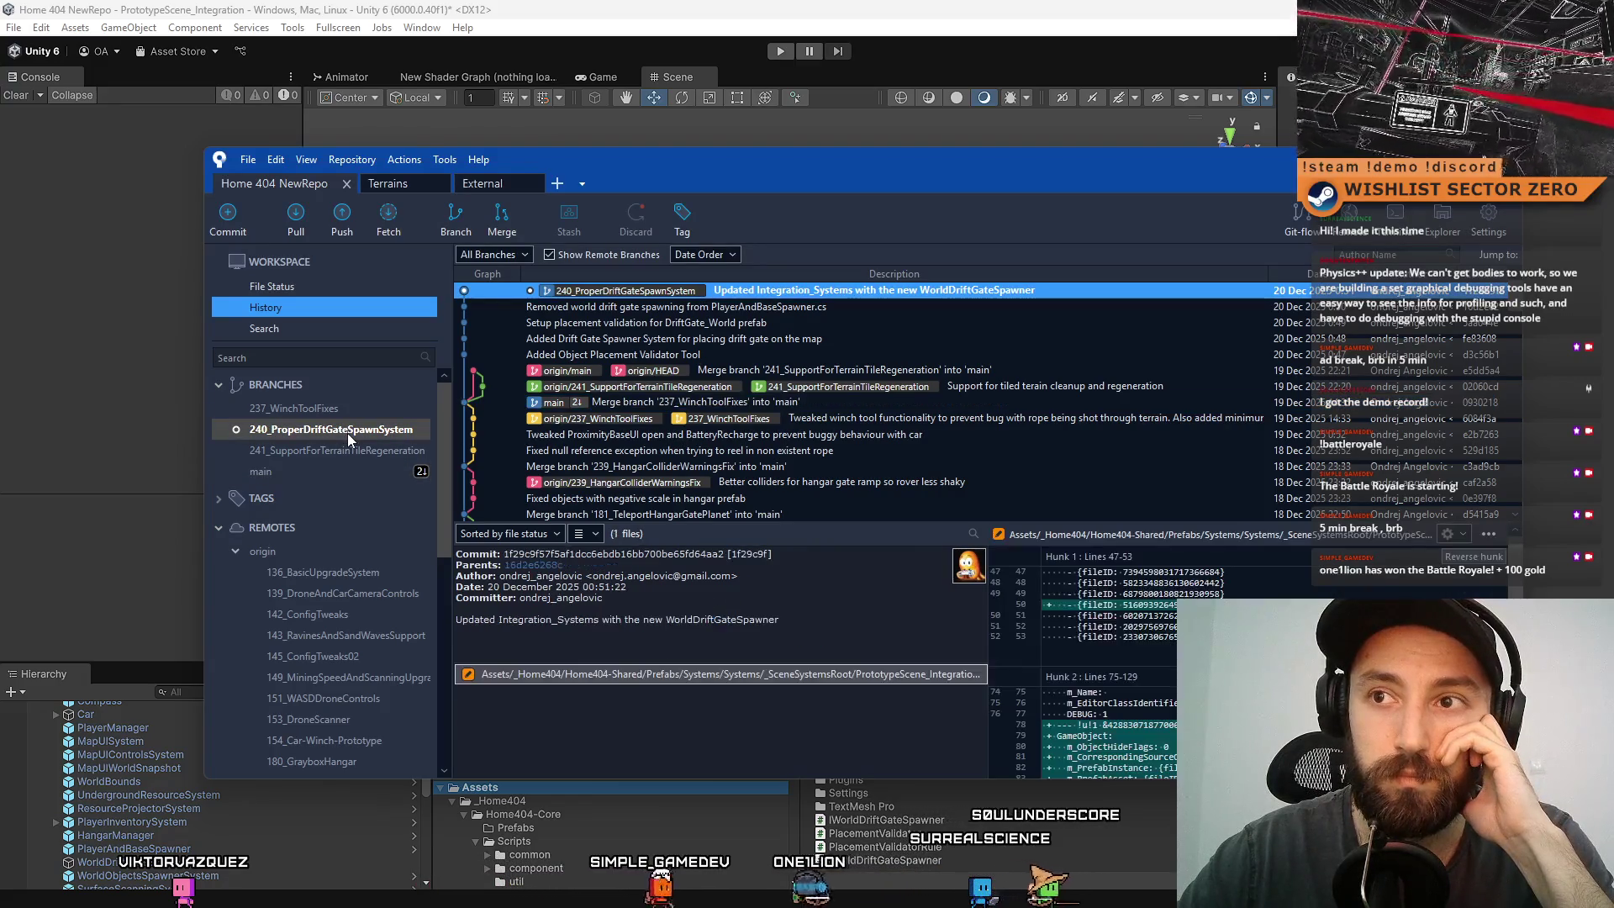
- Push the 240_ProperDriftGateSpawnSystem branch to origin, creating origin/240_ProperDriftGateSpawnSystem
{"action": "left_click", "coordinate": [342, 221]}
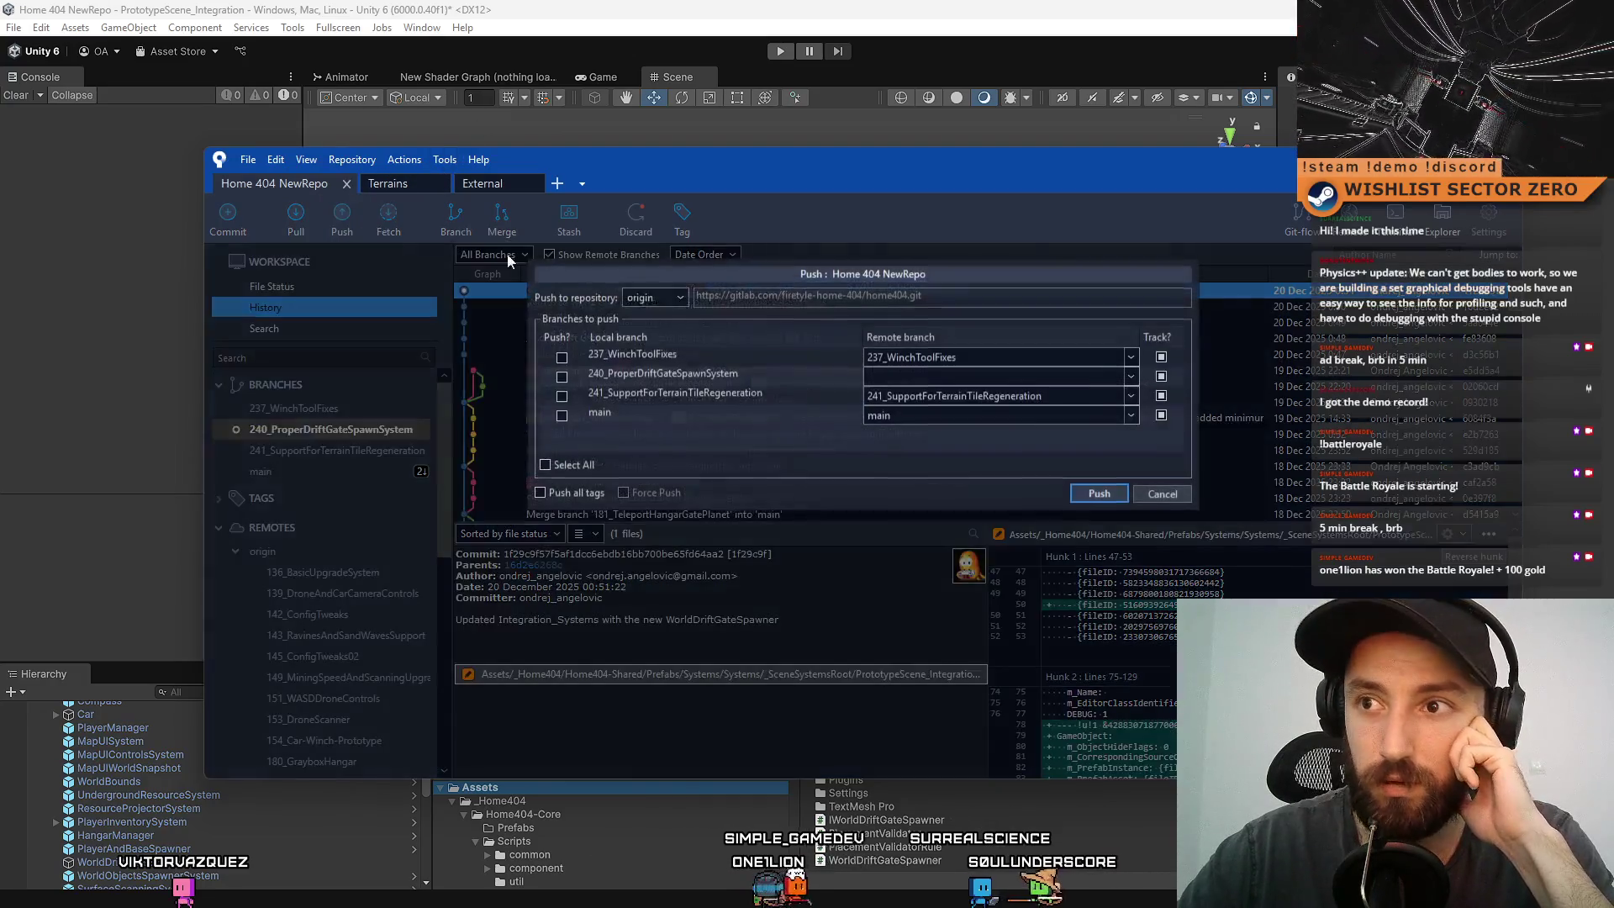
{"action": "left_click", "coordinate": [561, 375]}
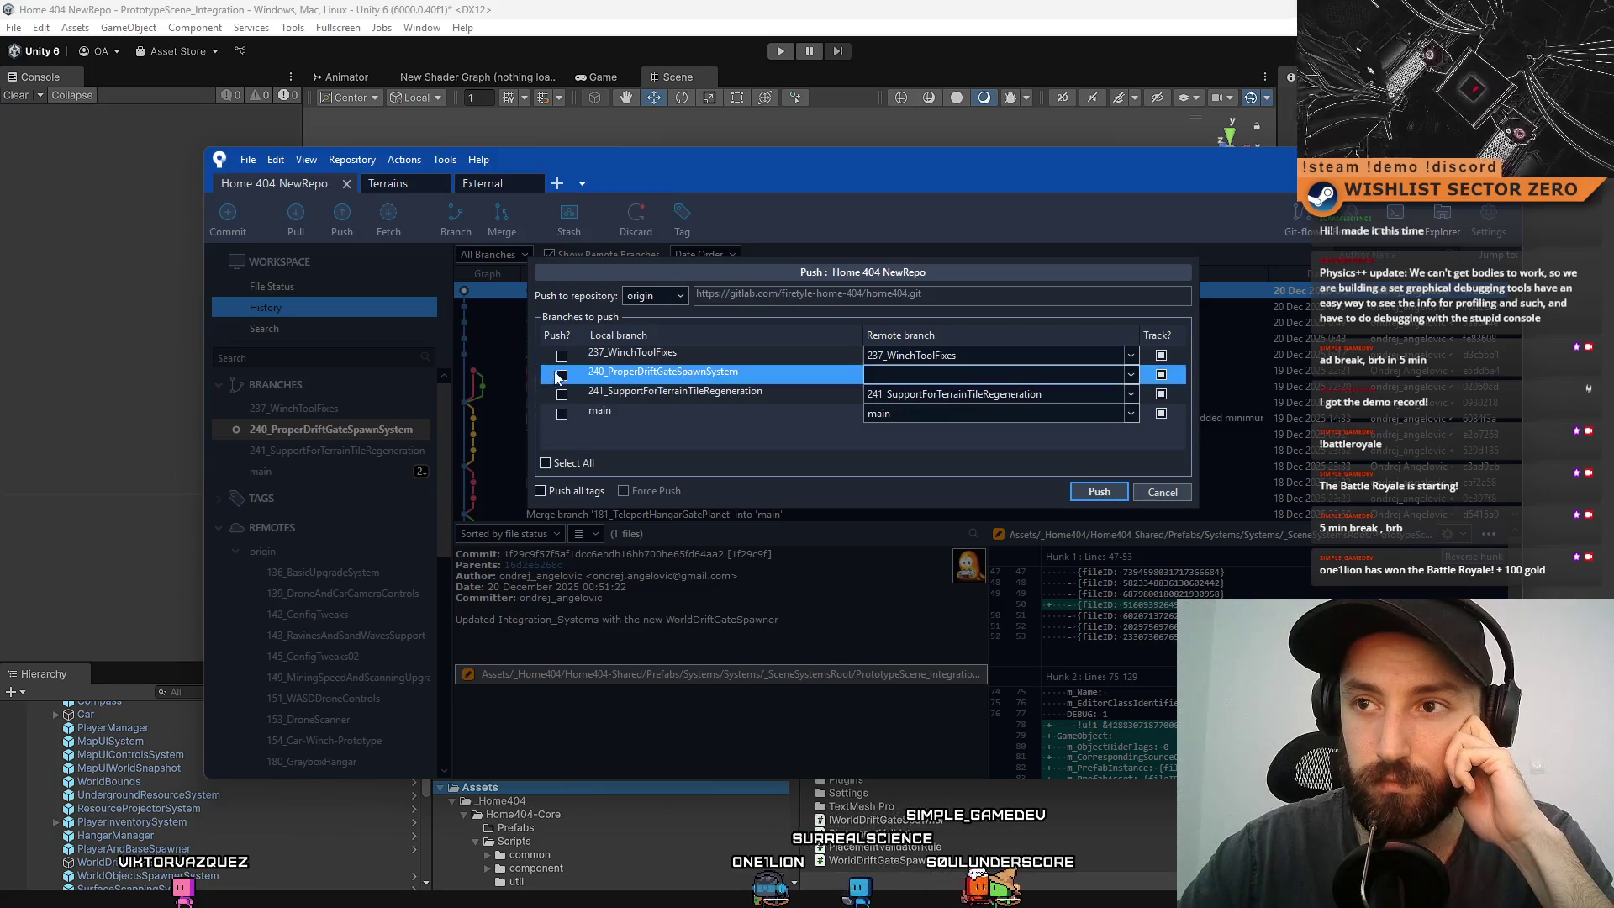
{"action": "left_click", "coordinate": [1108, 494]}
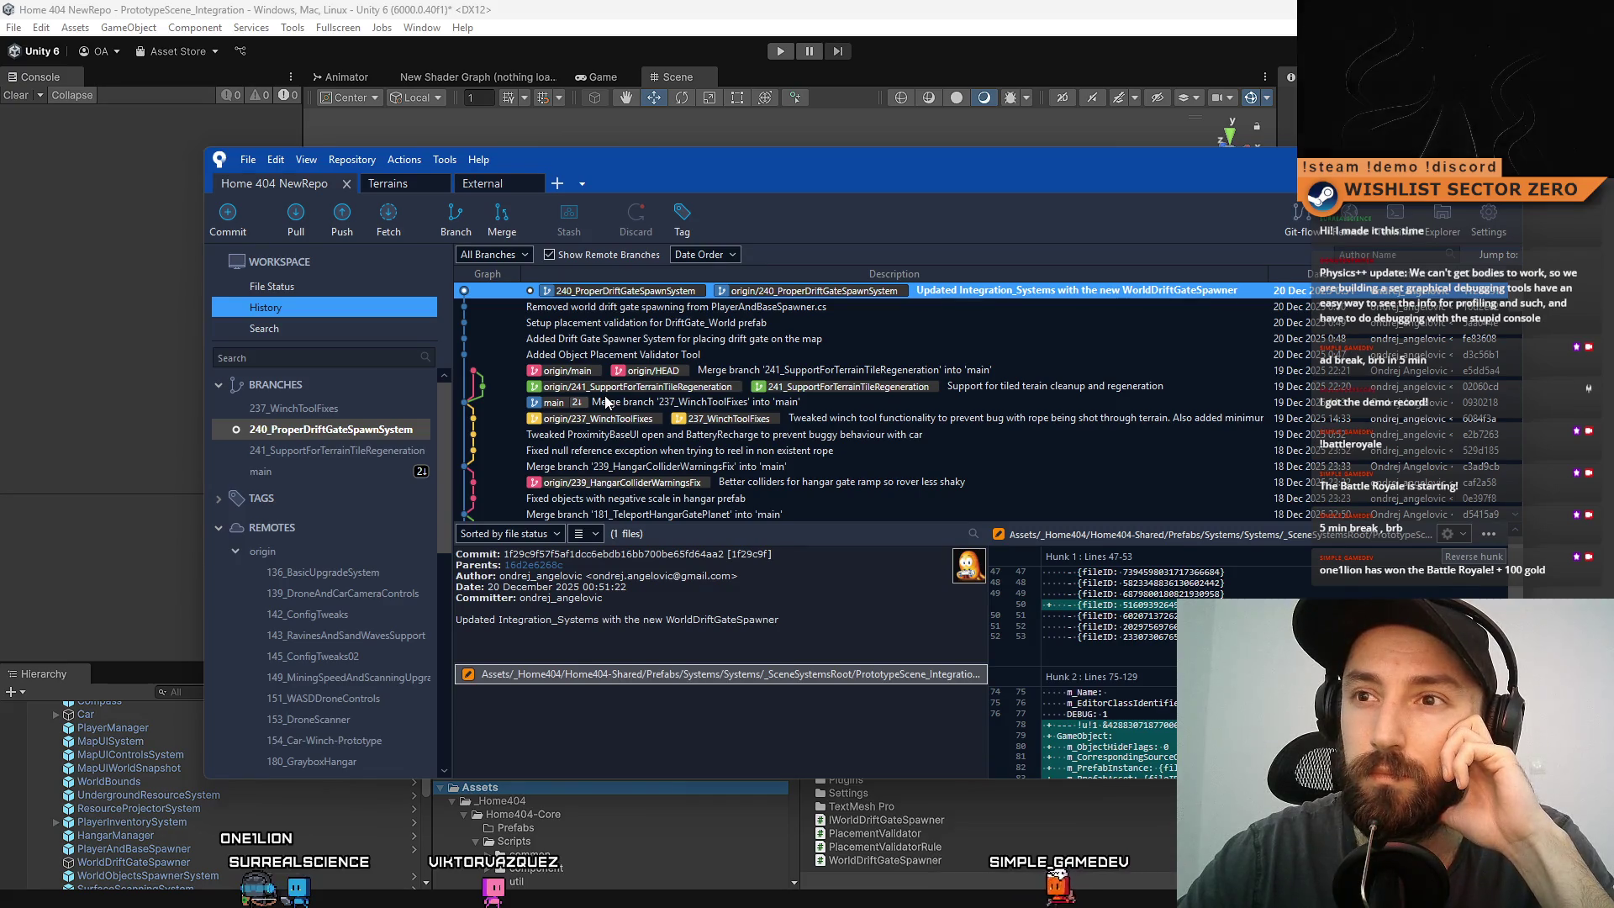
- Check out main and pull origin's main into it
{"action": "double_click", "coordinate": [289, 473]}
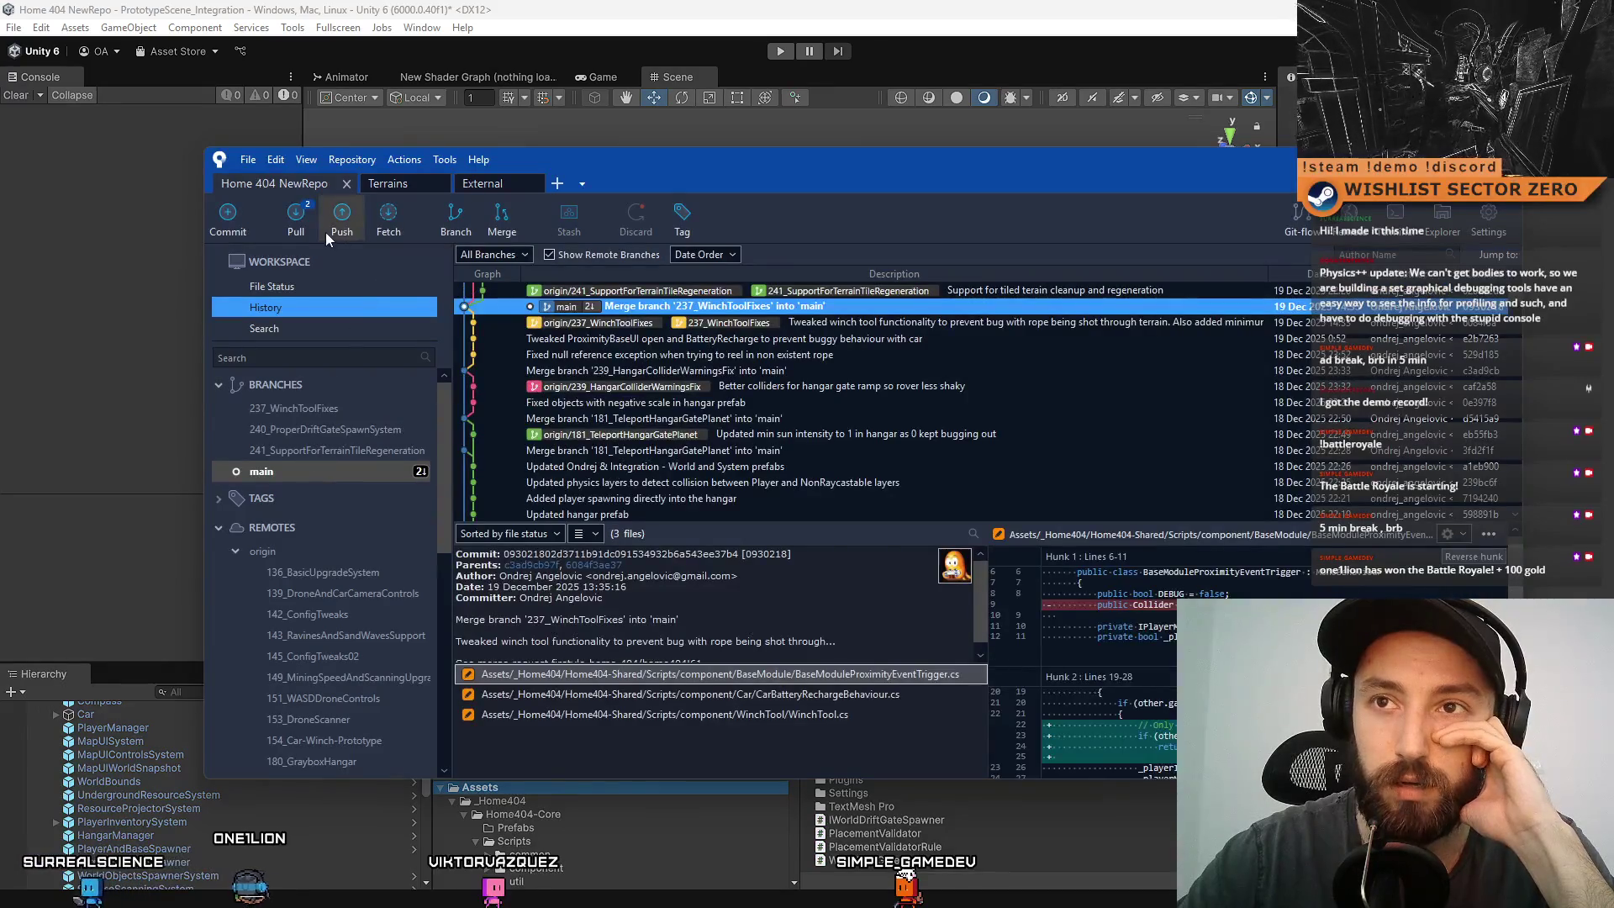
{"action": "left_click", "coordinate": [296, 220]}
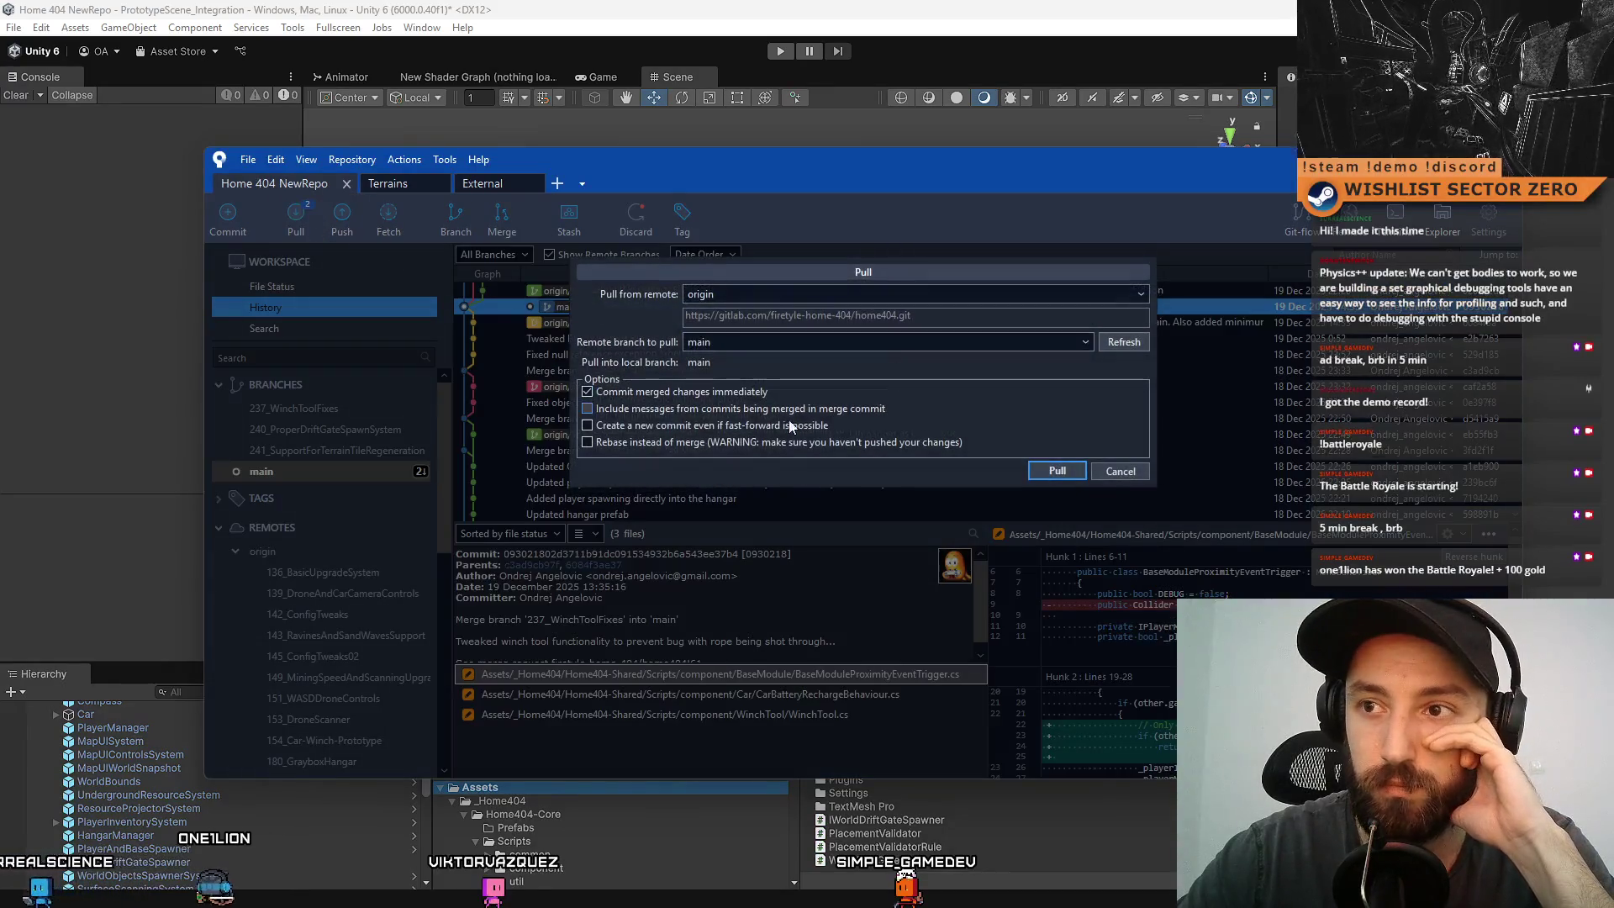
{"action": "left_click", "coordinate": [1069, 471]}
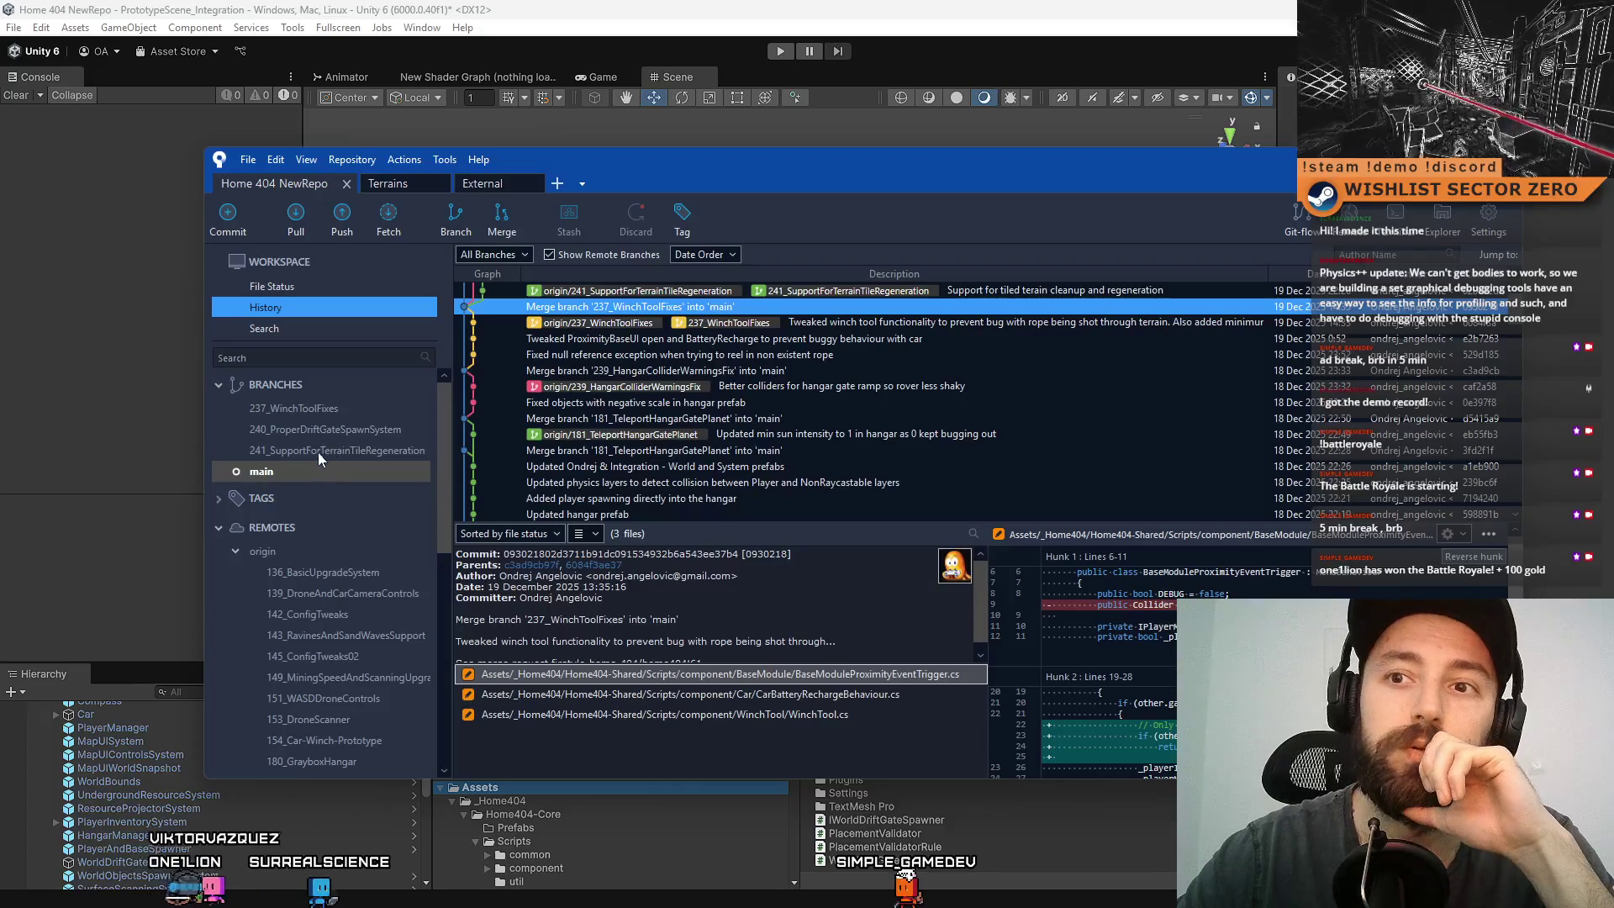
- Check out 240_ProperDriftGateSpawnSystem again and merge main into it as a new commit
{"action": "double_click", "coordinate": [355, 431]}
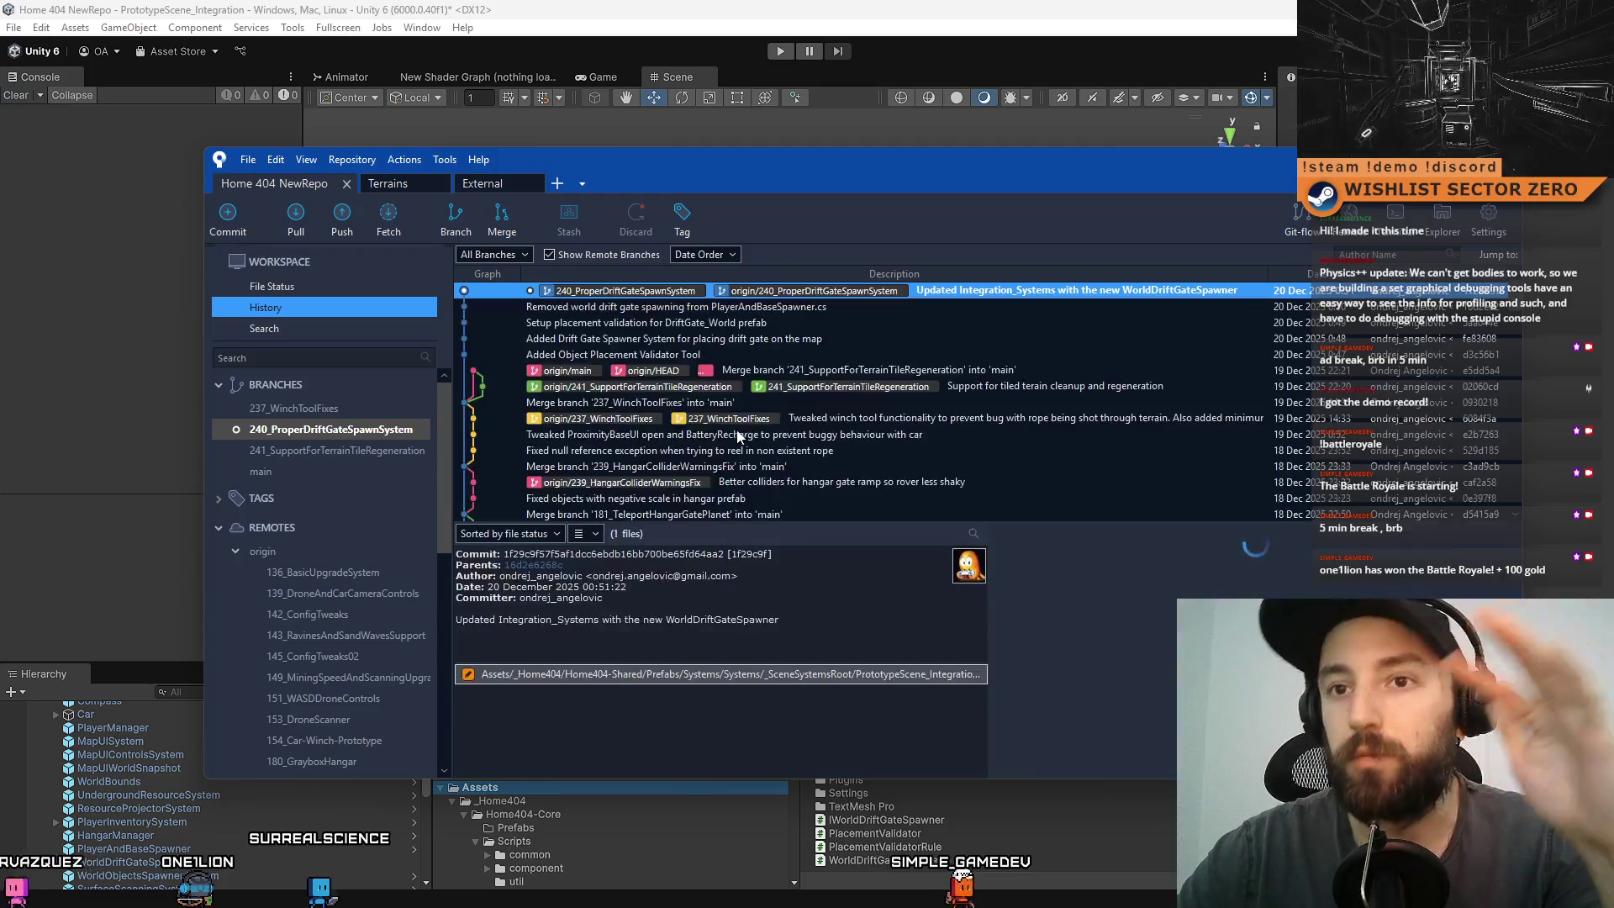
{"action": "right_click", "coordinate": [274, 471]}
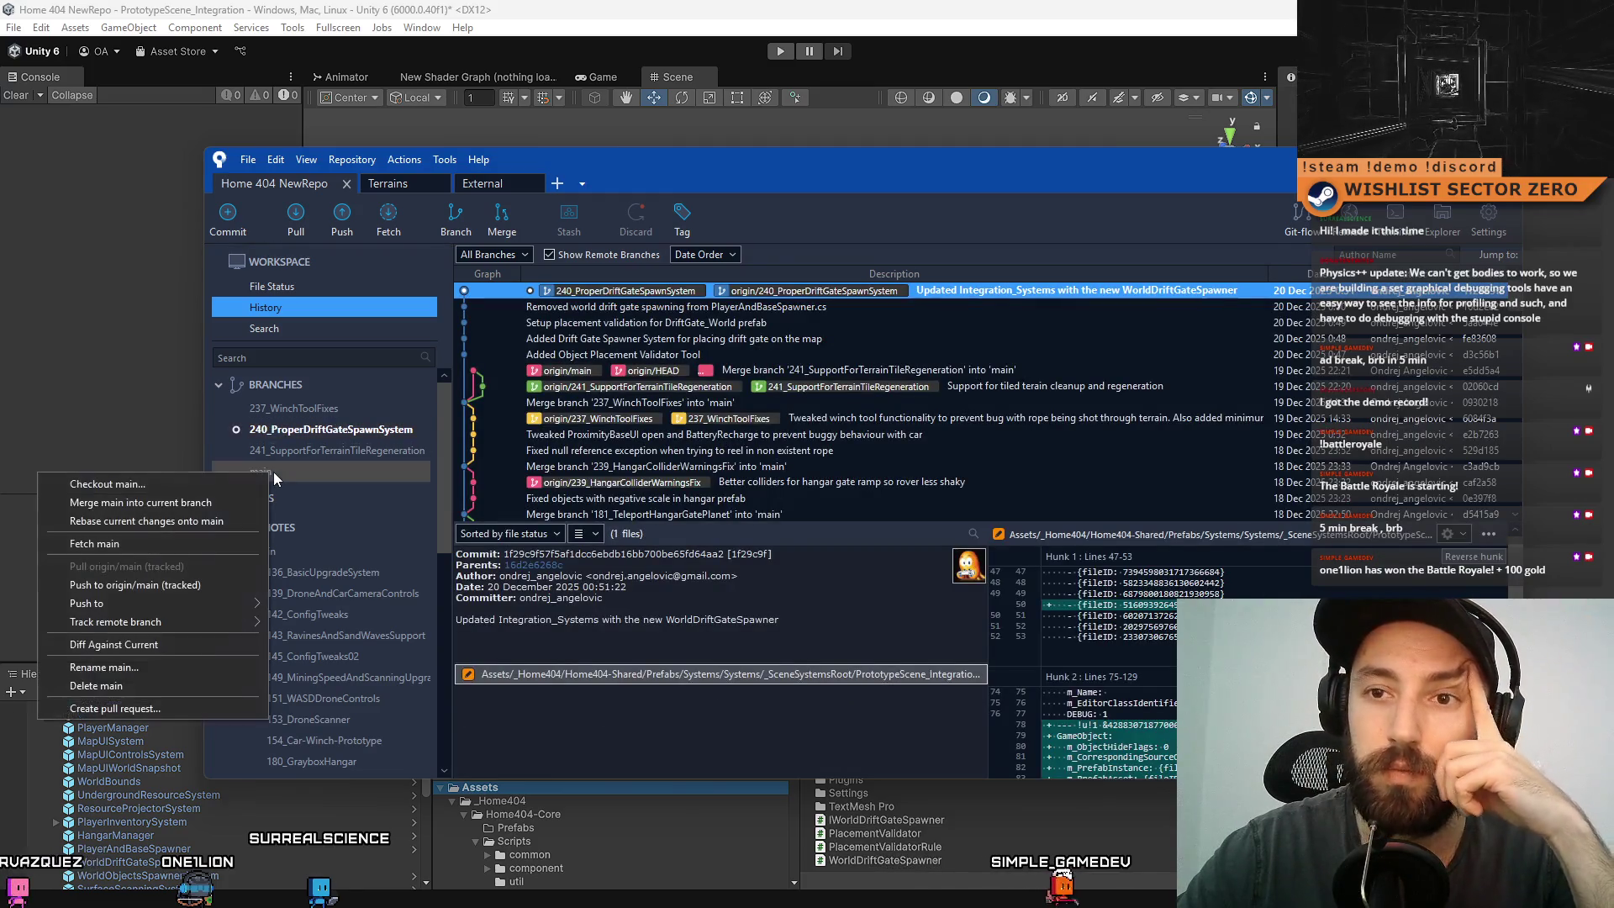
{"action": "left_click", "coordinate": [187, 503]}
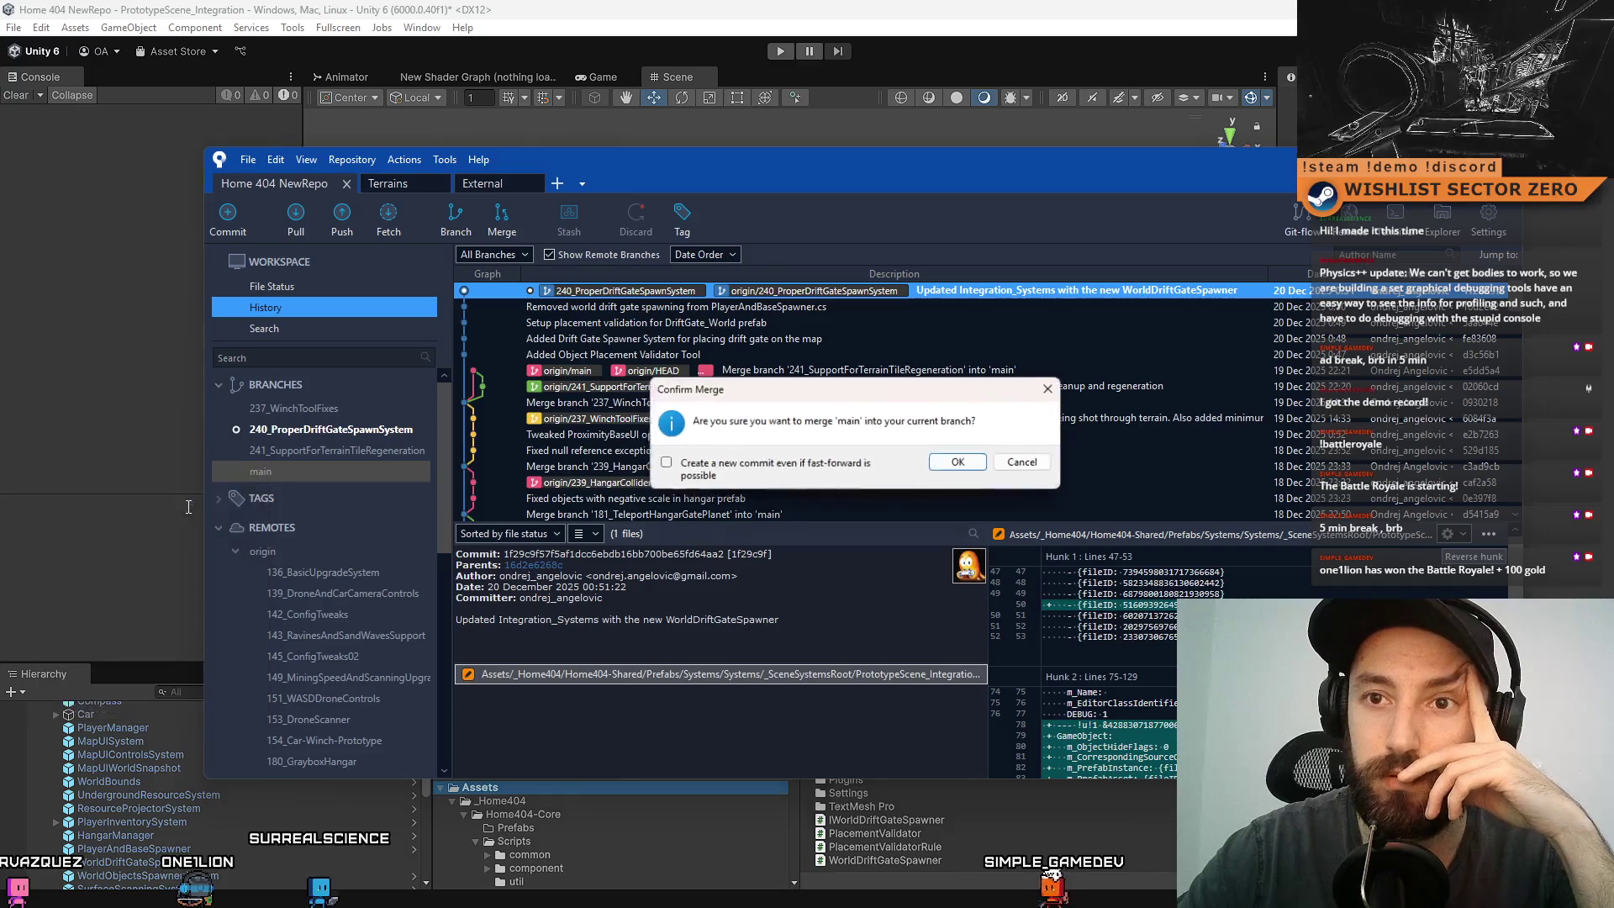
{"action": "left_click", "coordinate": [959, 463]}
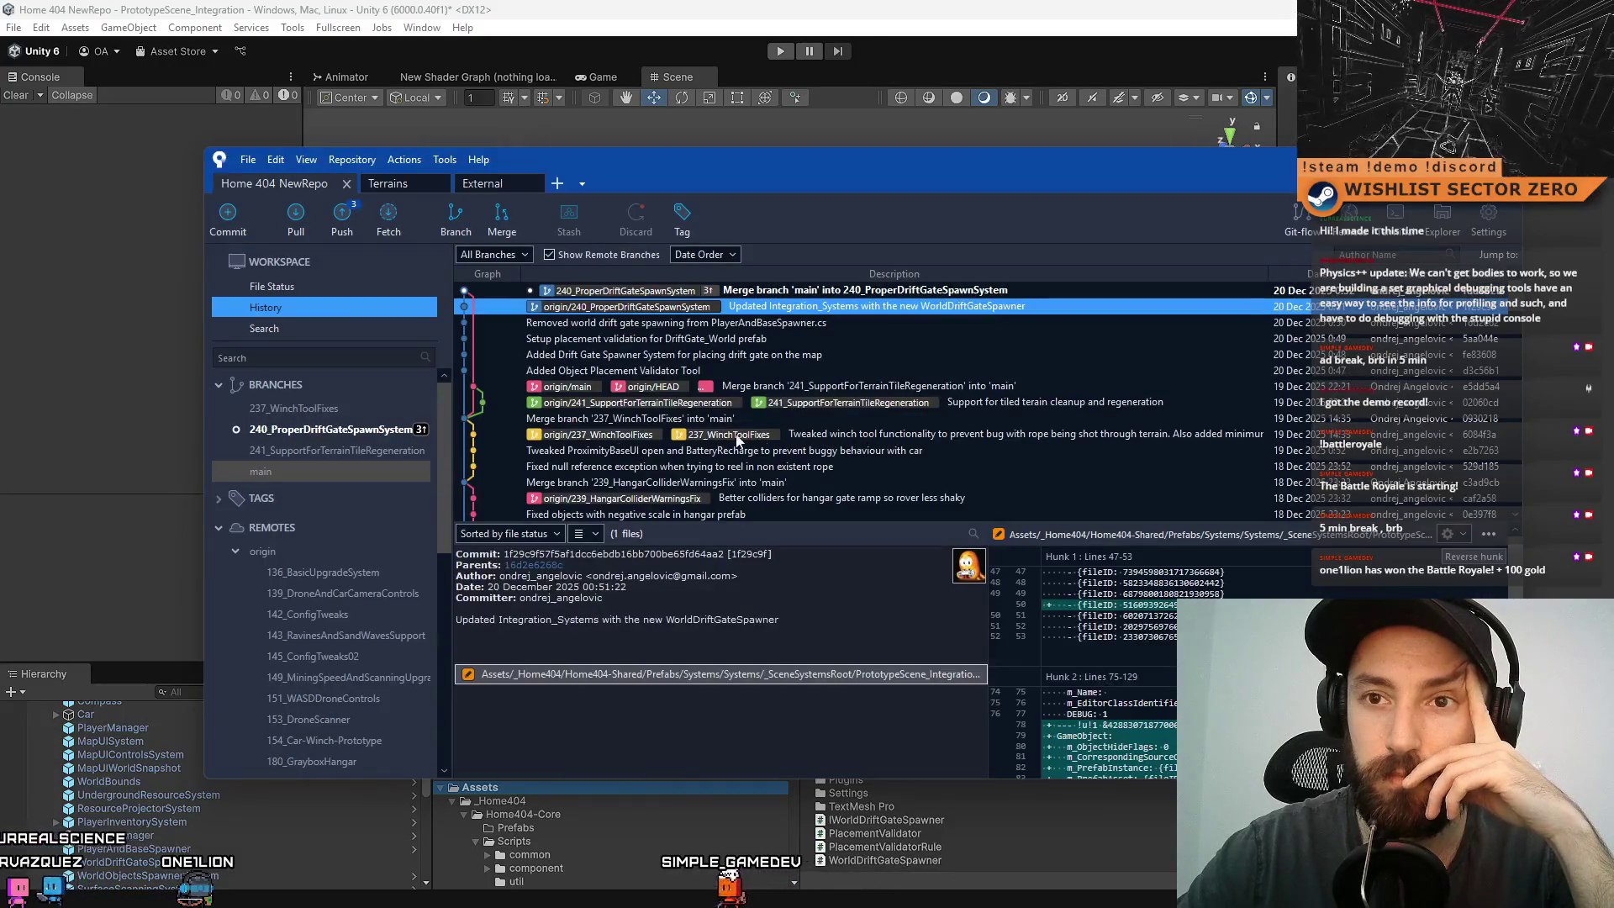
{"action": "left_click", "coordinate": [341, 220]}
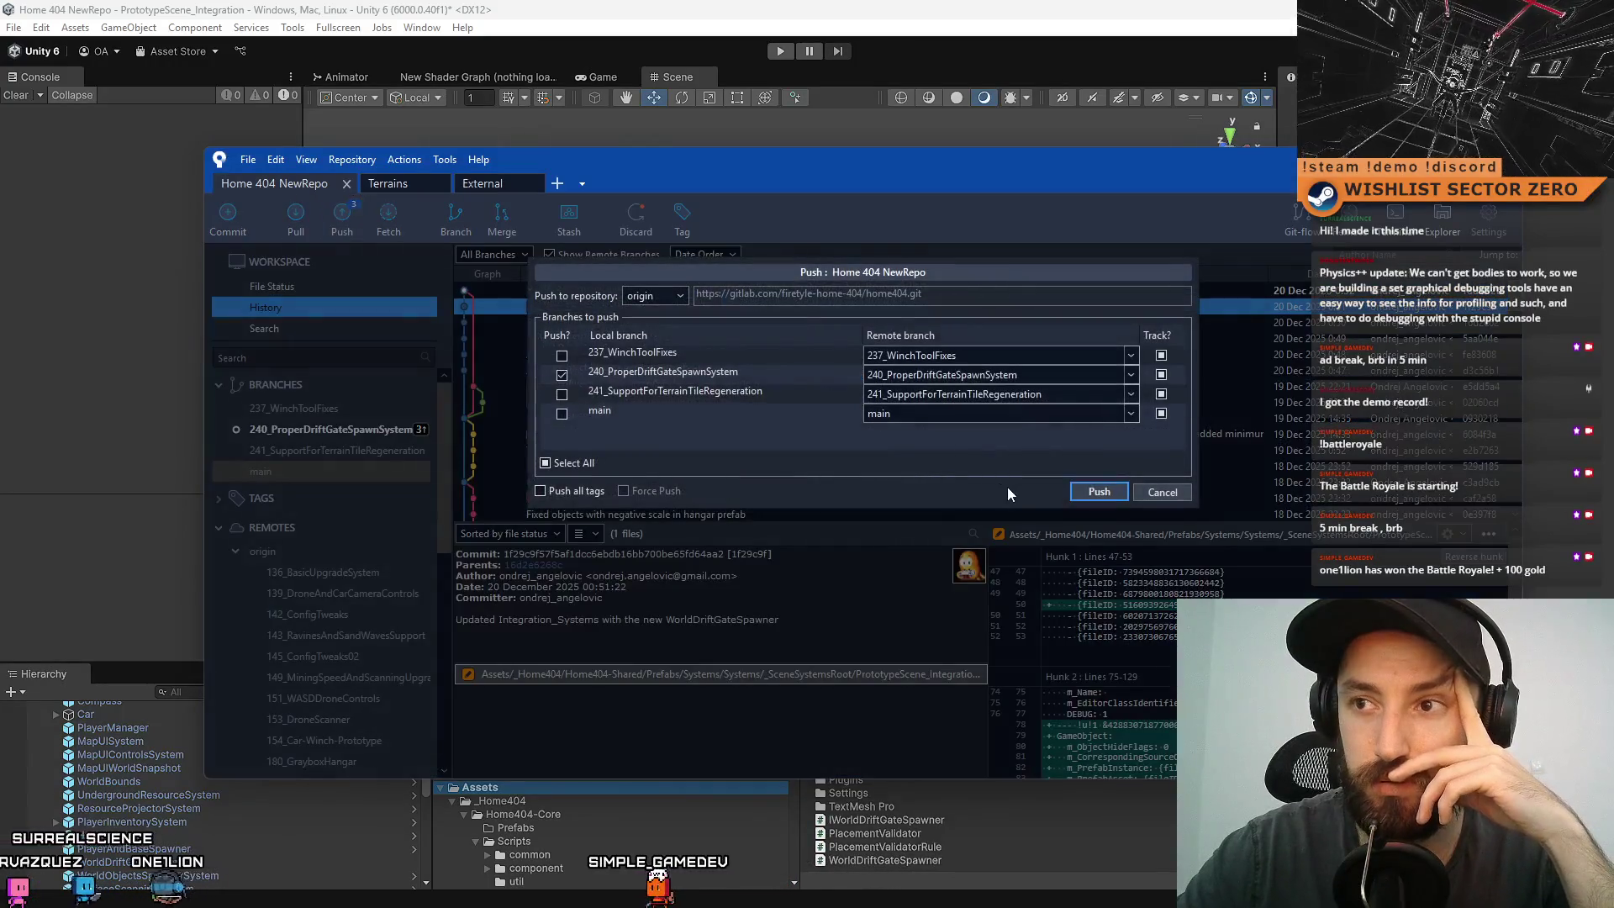
- Push the 'Merge branch main' commit so origin/240_ProperDriftGateSpawnSystem matches local
{"action": "left_click", "coordinate": [1108, 491]}
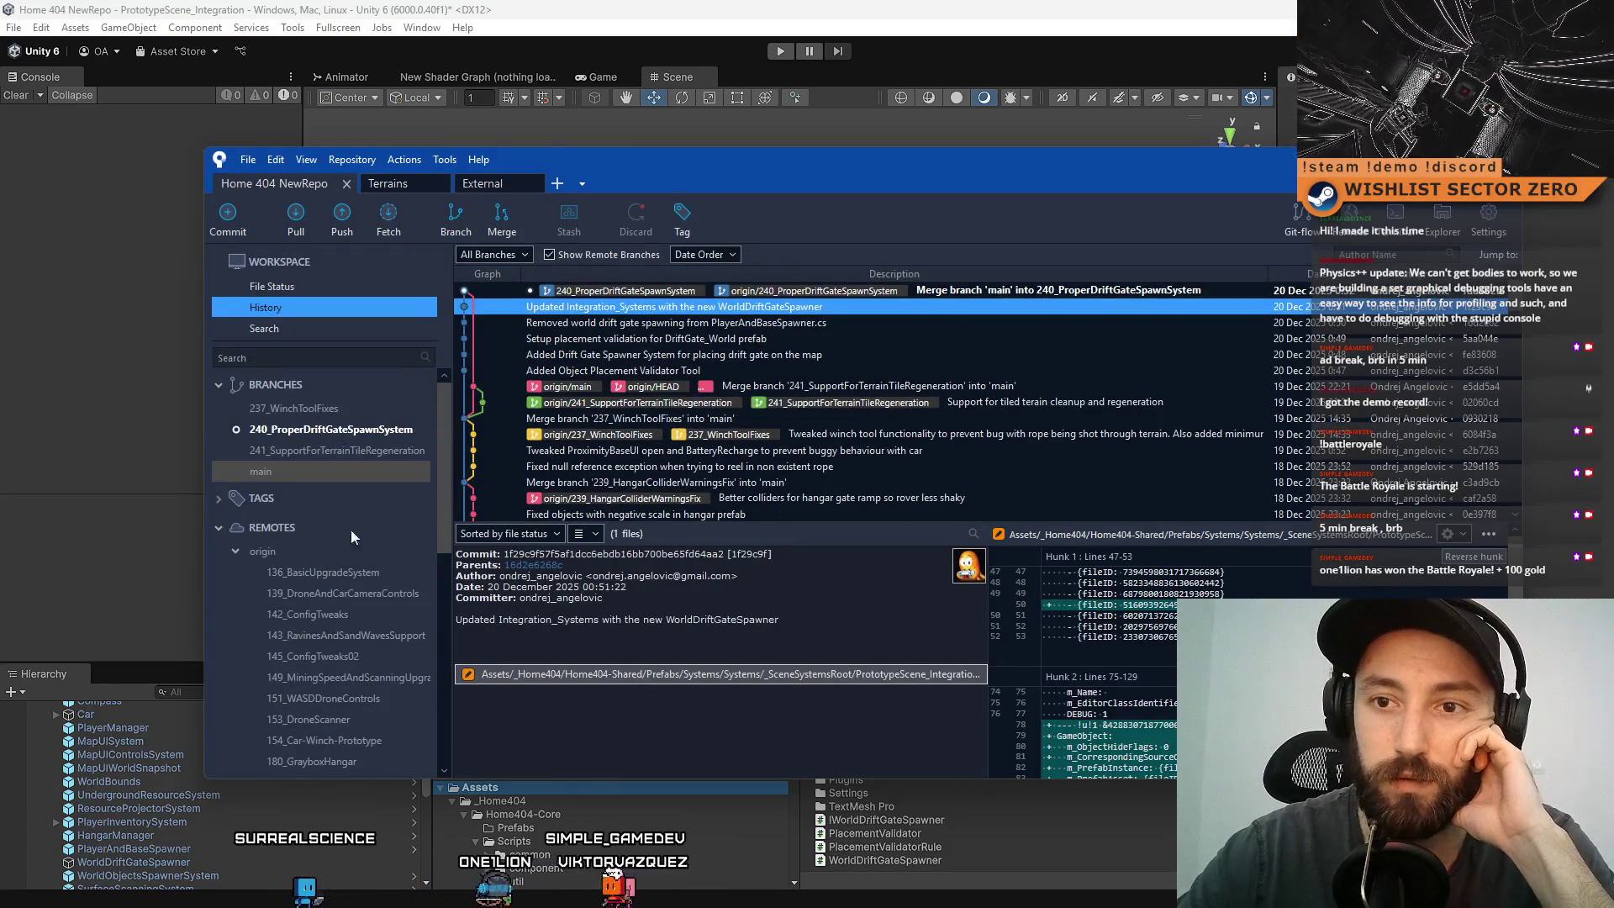
- Apply stash 0, the DEBUG + OBJECT SPAWNER stash, to the working copy
{"action": "scroll", "coordinate": [366, 608], "scroll_direction": "down", "scroll_amount": 6}
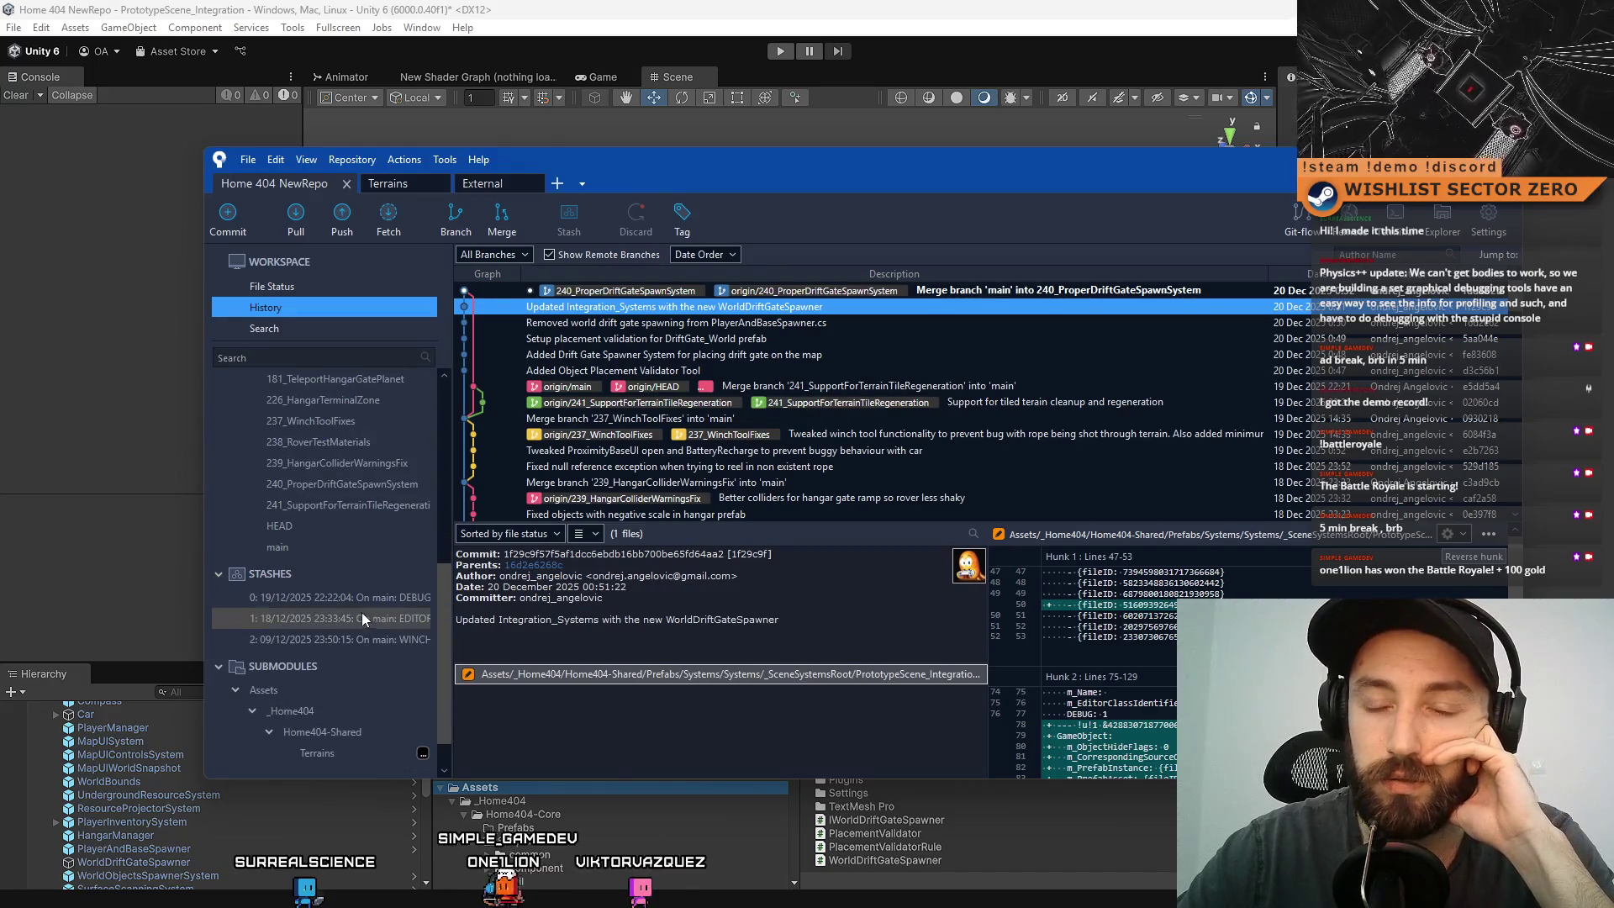
{"action": "left_click", "coordinate": [380, 599]}
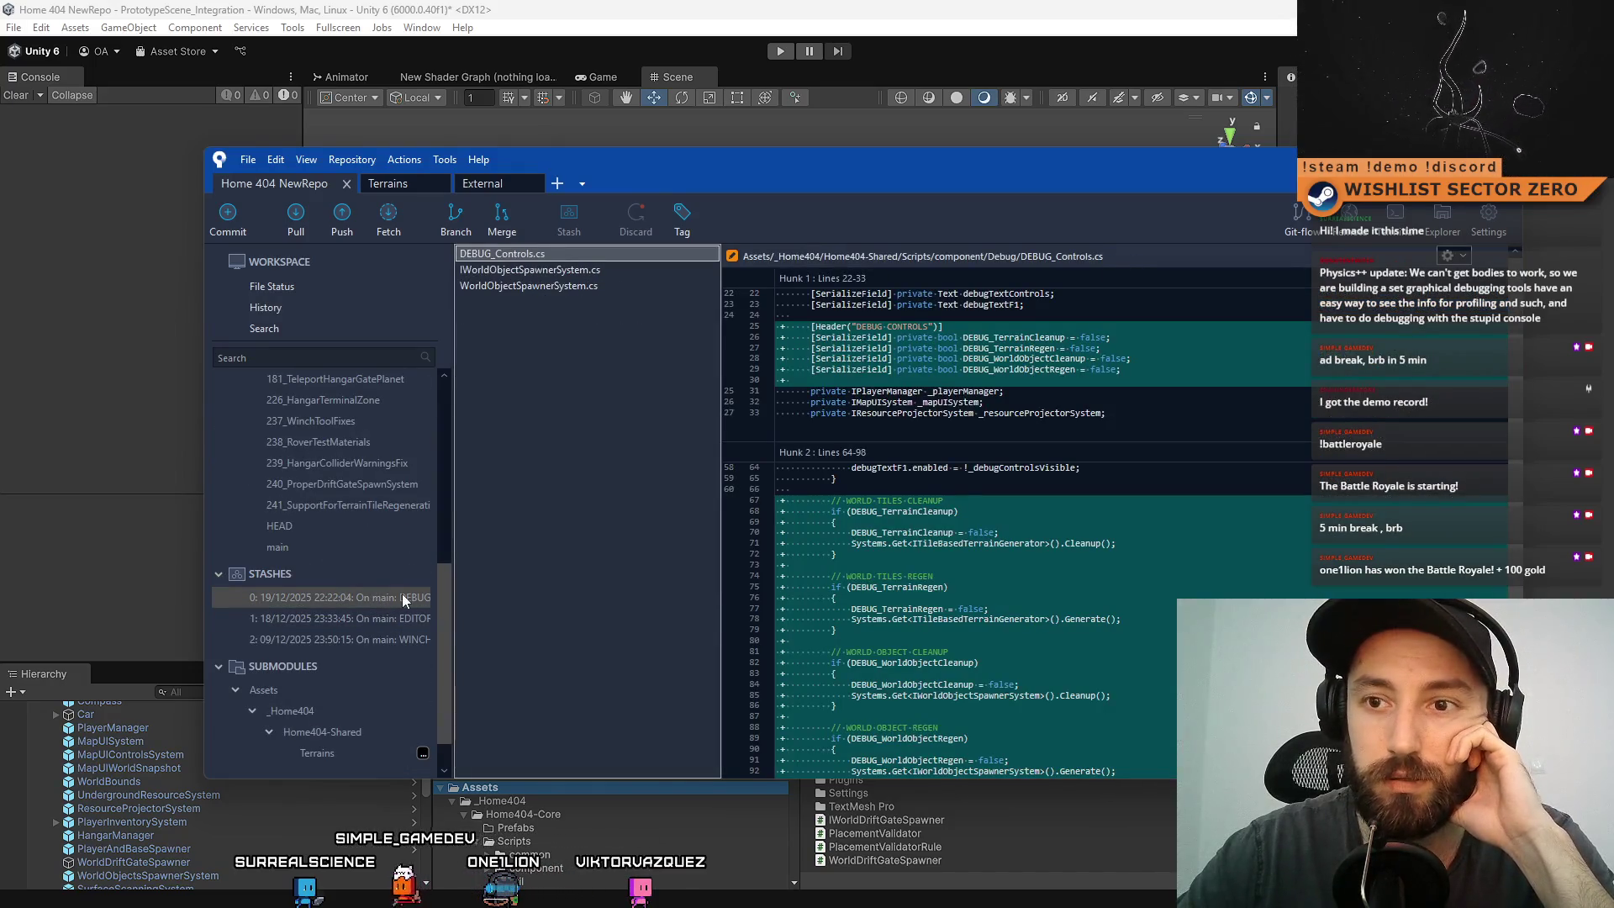
{"action": "right_click", "coordinate": [403, 599]}
{"action": "left_click", "coordinate": [486, 604]}
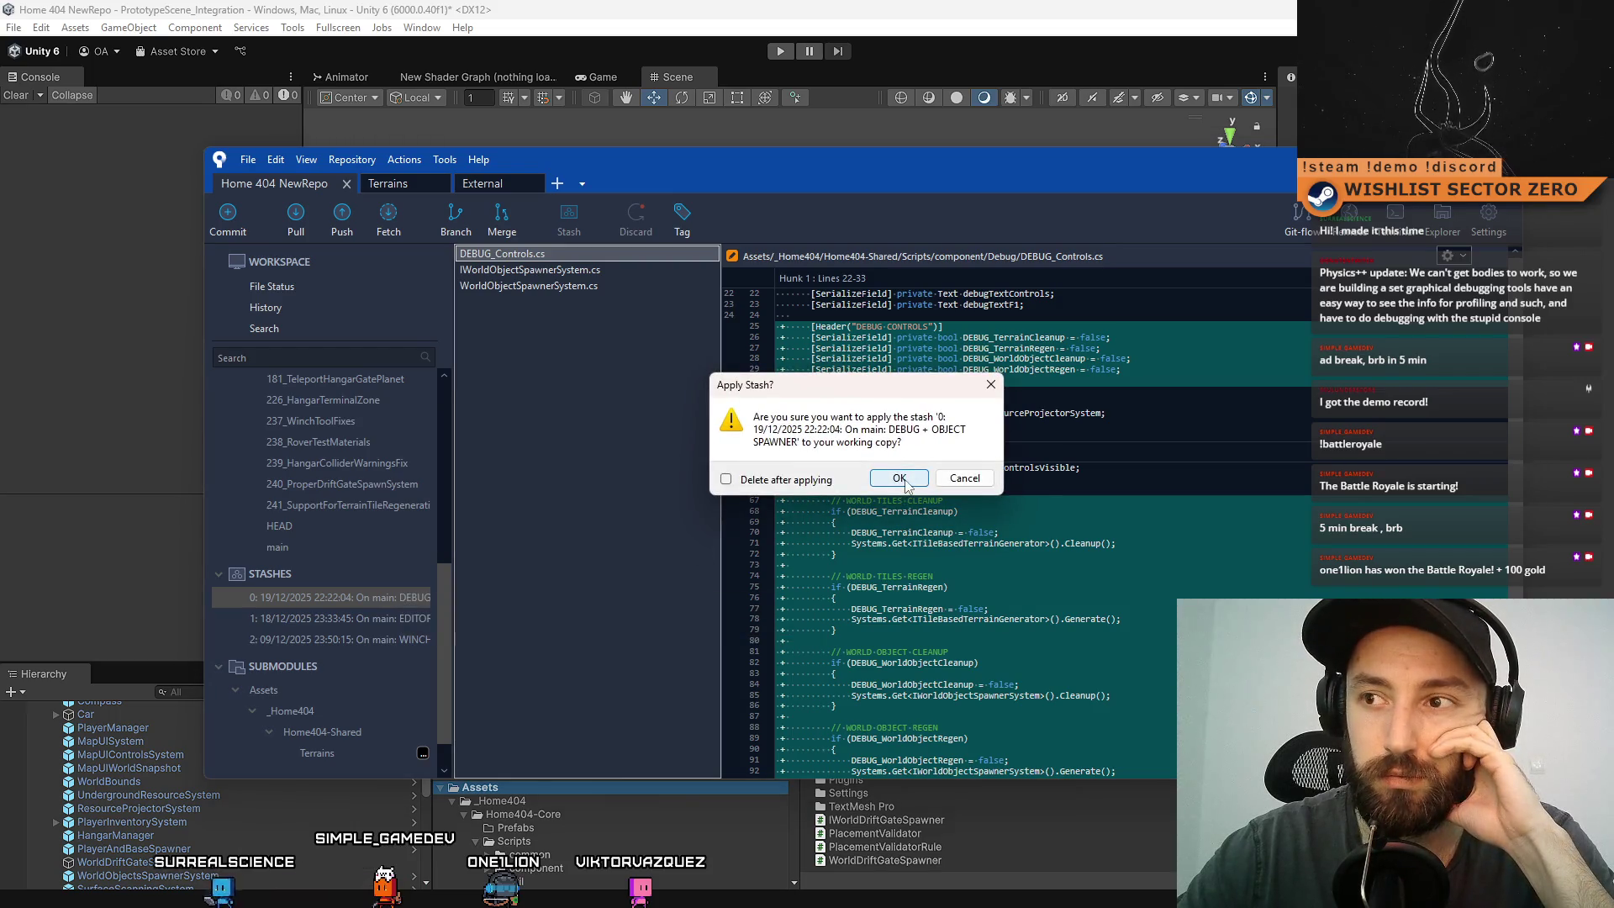
{"action": "left_click", "coordinate": [898, 478]}
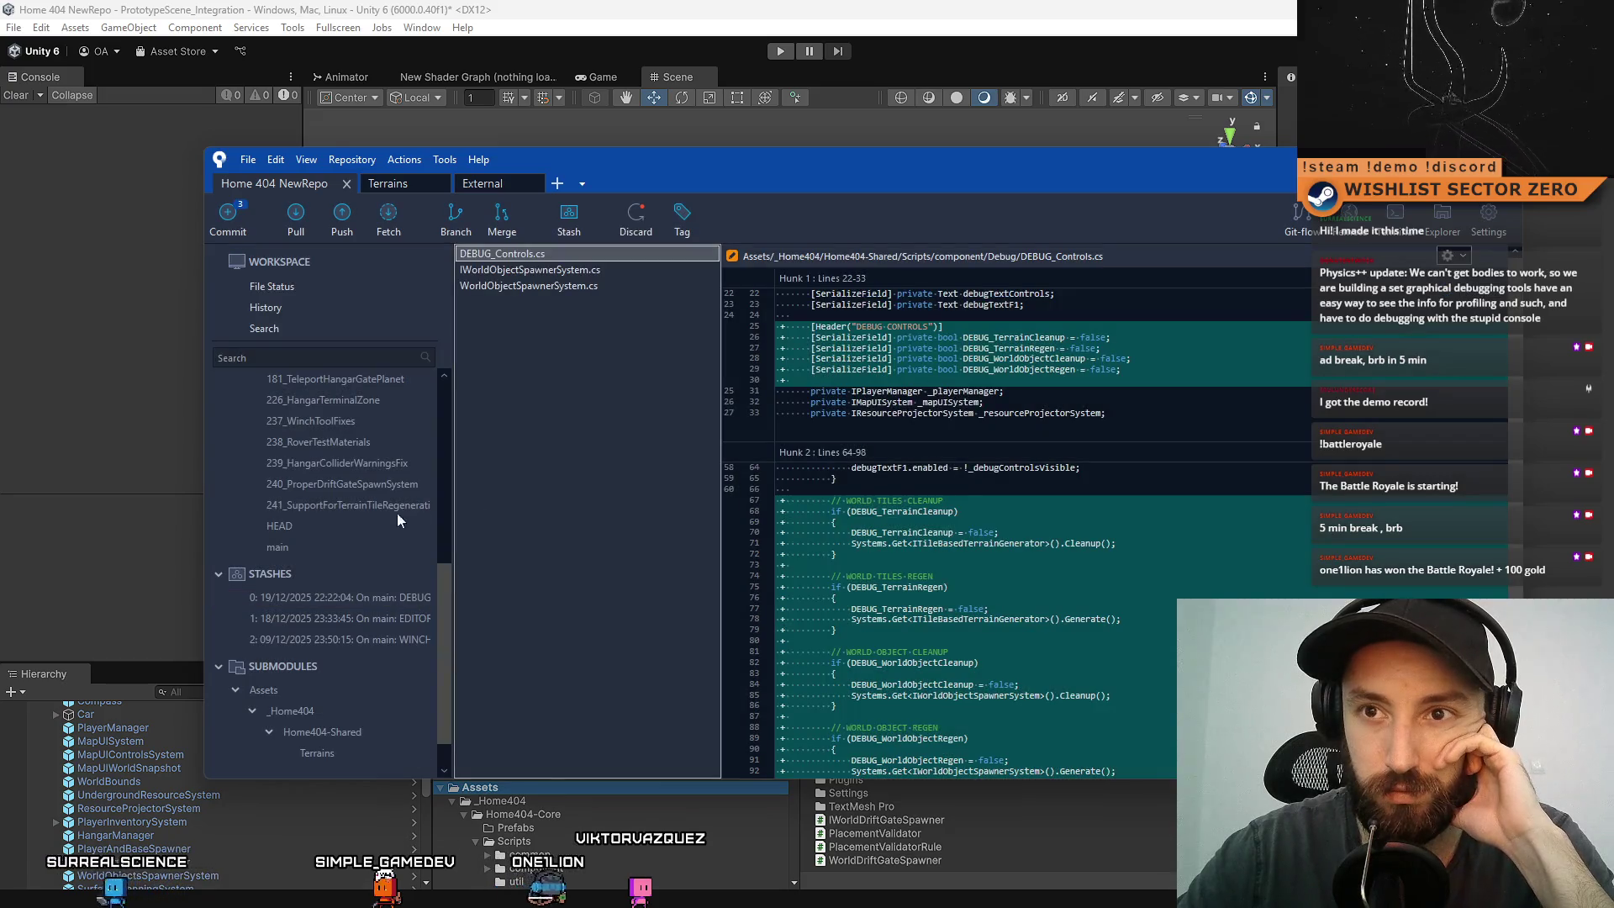
- Check the three unstaged scripts in File Status, then return to Unity
{"action": "scroll", "coordinate": [347, 522], "scroll_direction": "up", "scroll_amount": 6}
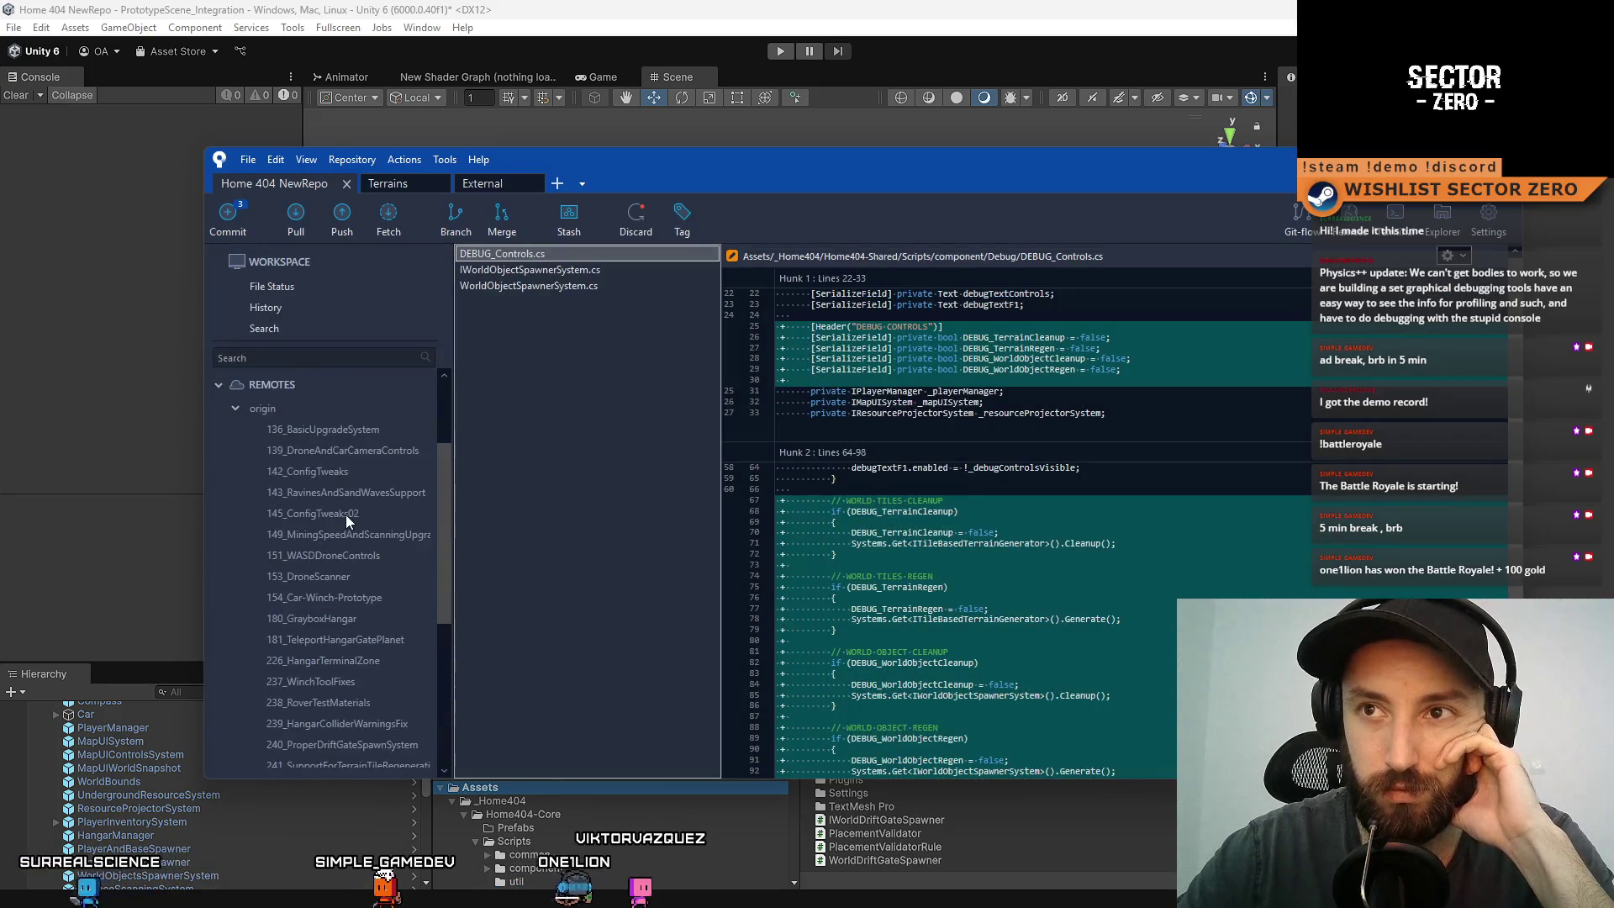
{"action": "left_click", "coordinate": [299, 289]}
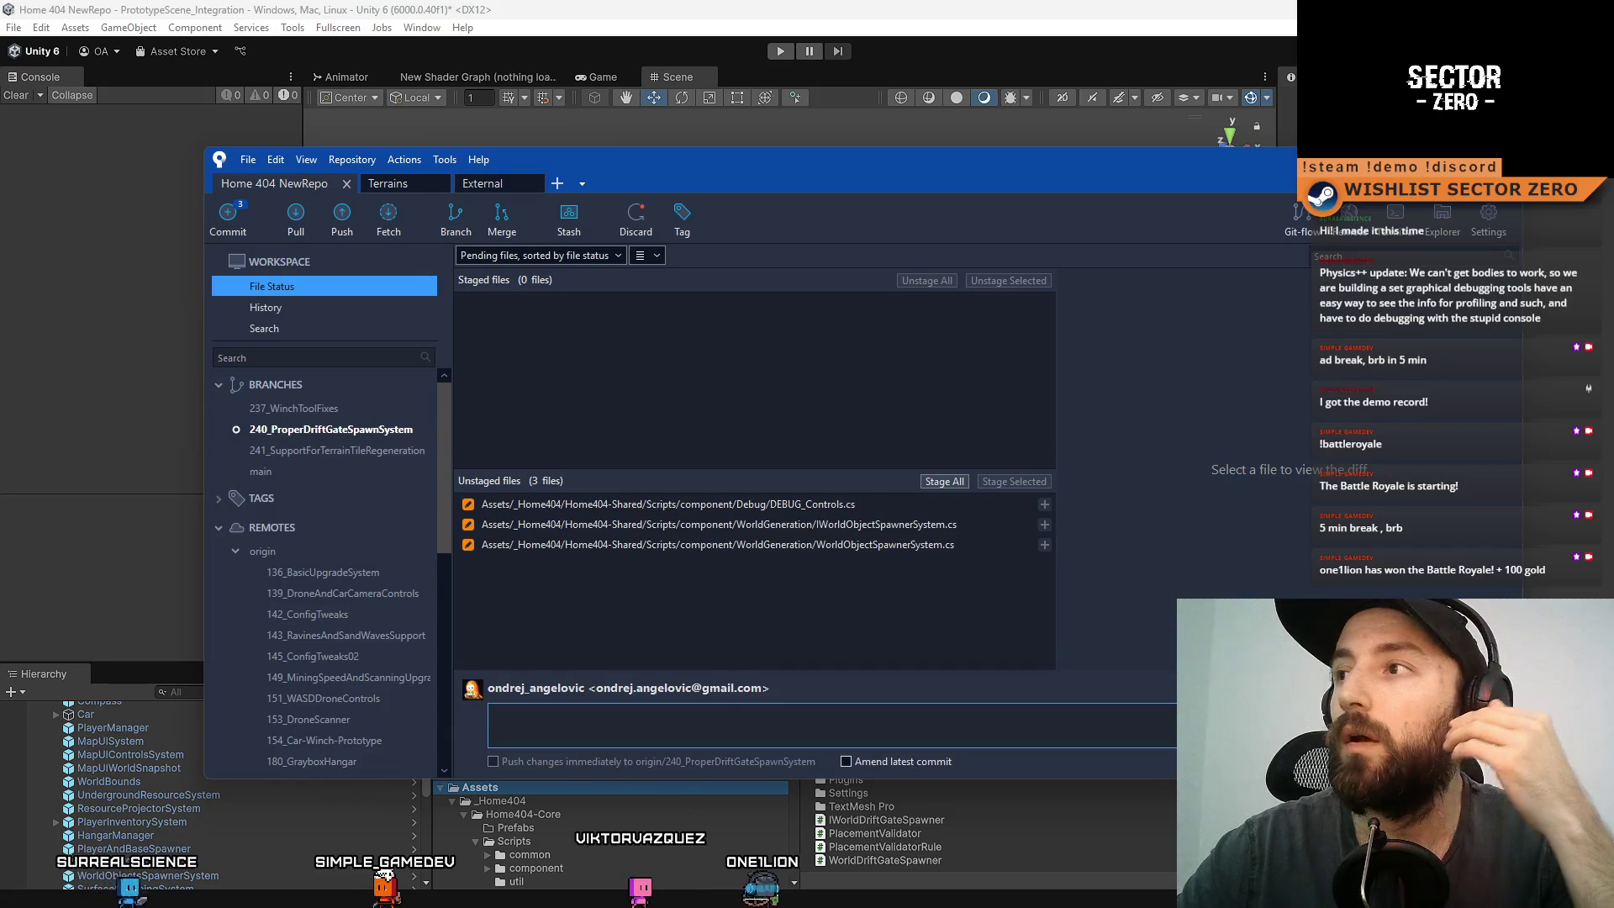
{"action": "key", "text": "alt+Tab"}
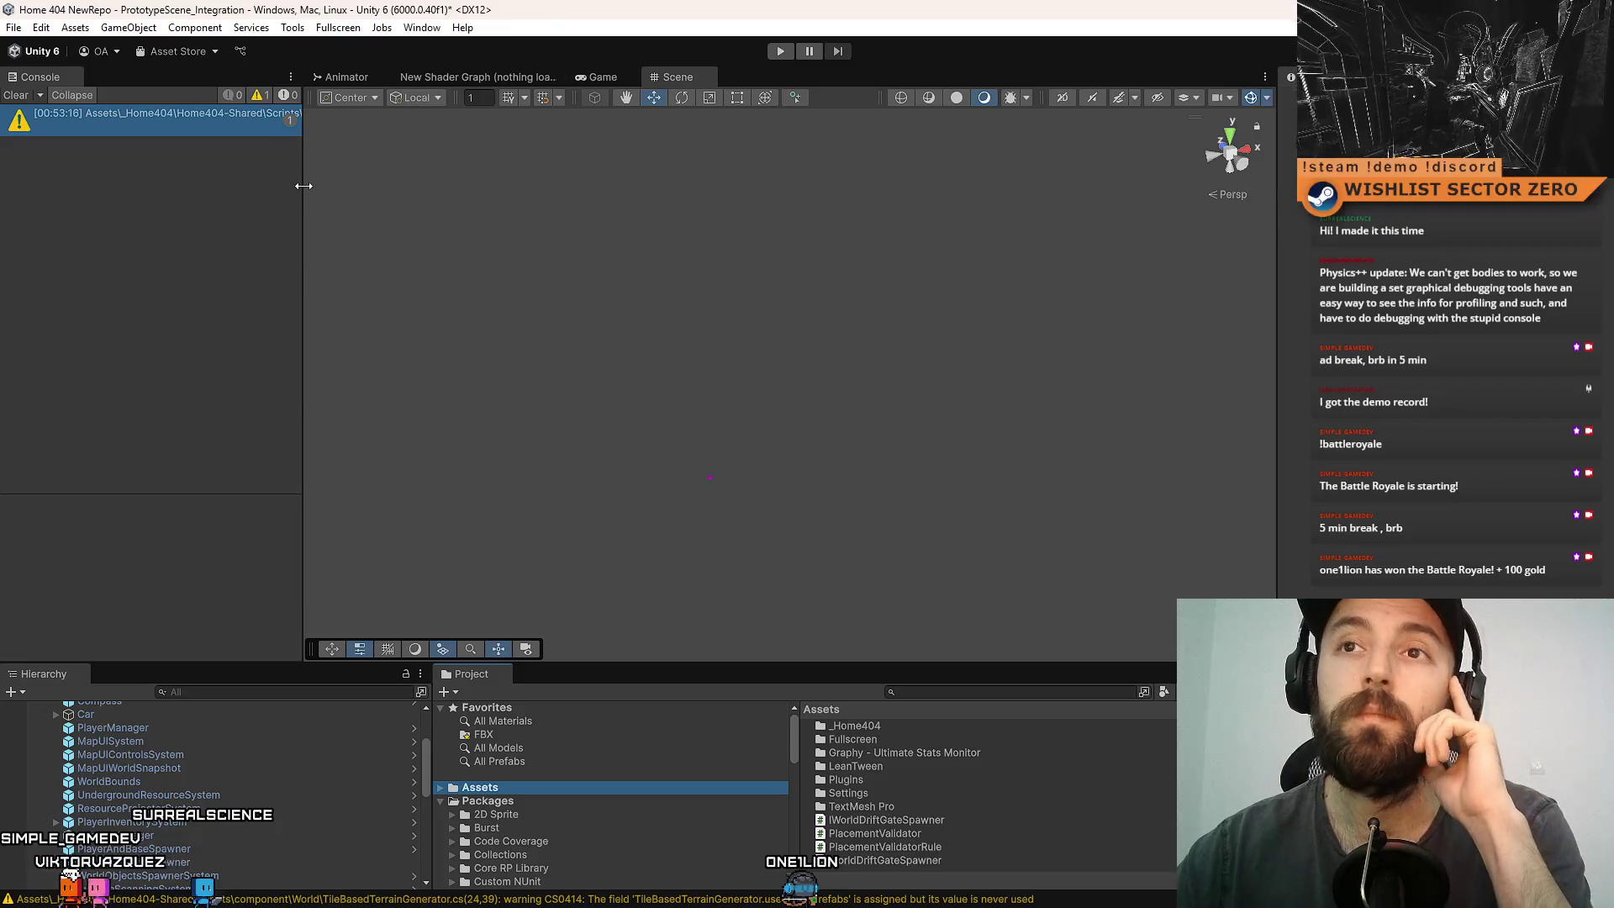
- Clear Unity's console warnings and find DEBUG_Controls through a Project panel search
{"action": "mouse_move", "coordinate": [303, 186]}
{"action": "left_mouse_down"}
{"action": "mouse_move", "coordinate": [746, 256]}
{"action": "mouse_move", "coordinate": [1194, 258]}
{"action": "mouse_move", "coordinate": [249, 204]}
{"action": "left_mouse_up"}
{"action": "left_click", "coordinate": [20, 95]}
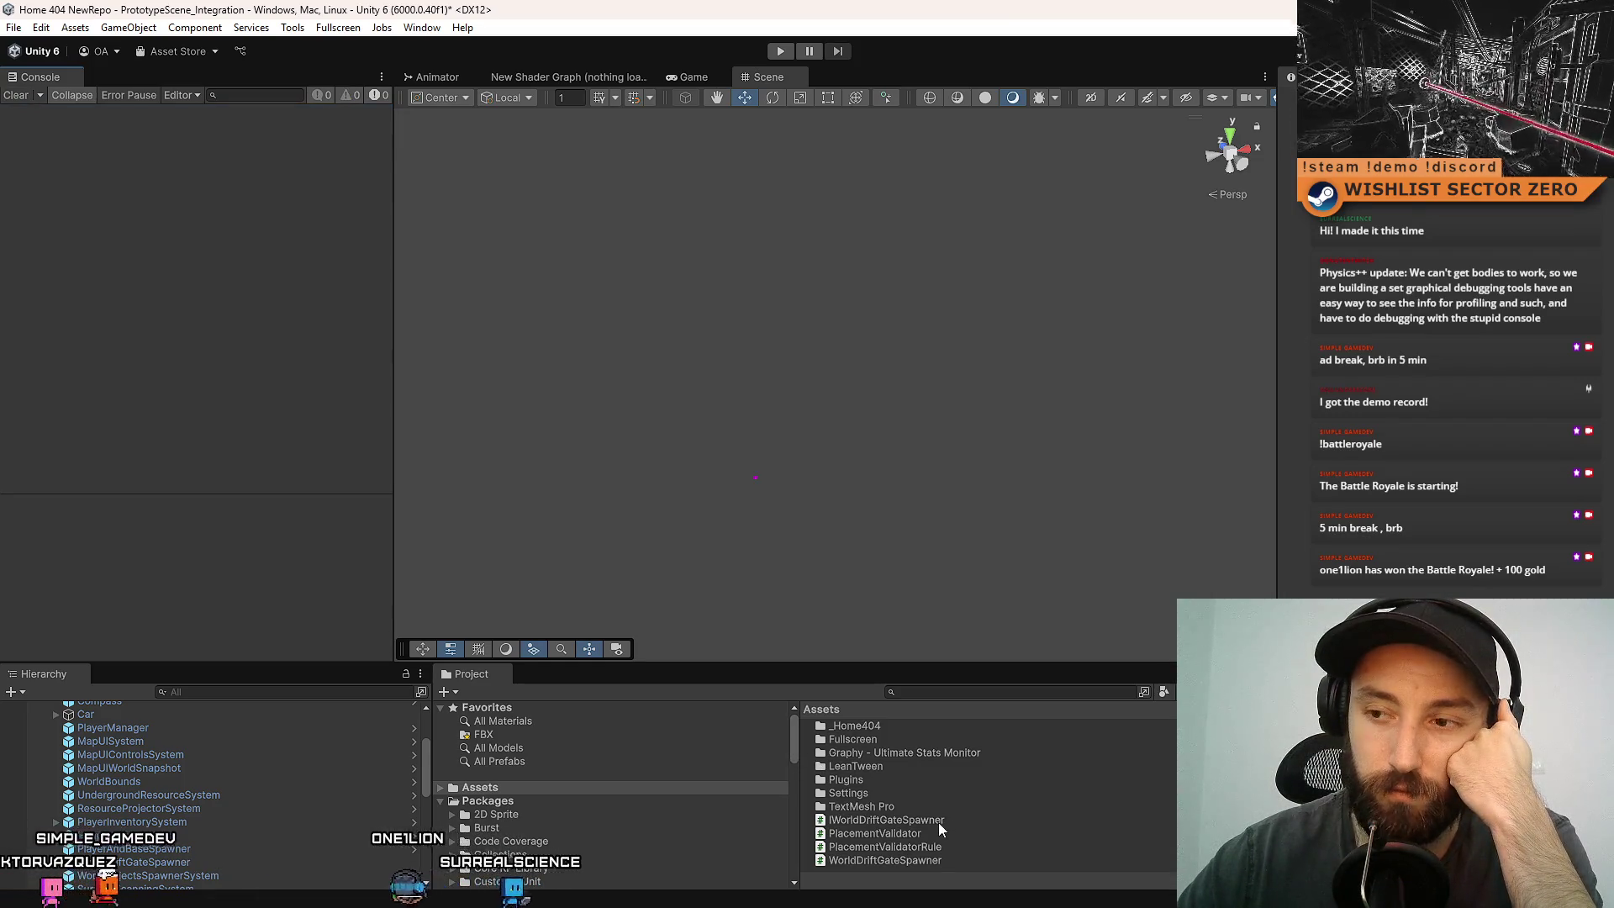
{"action": "type", "text": "debug control"}
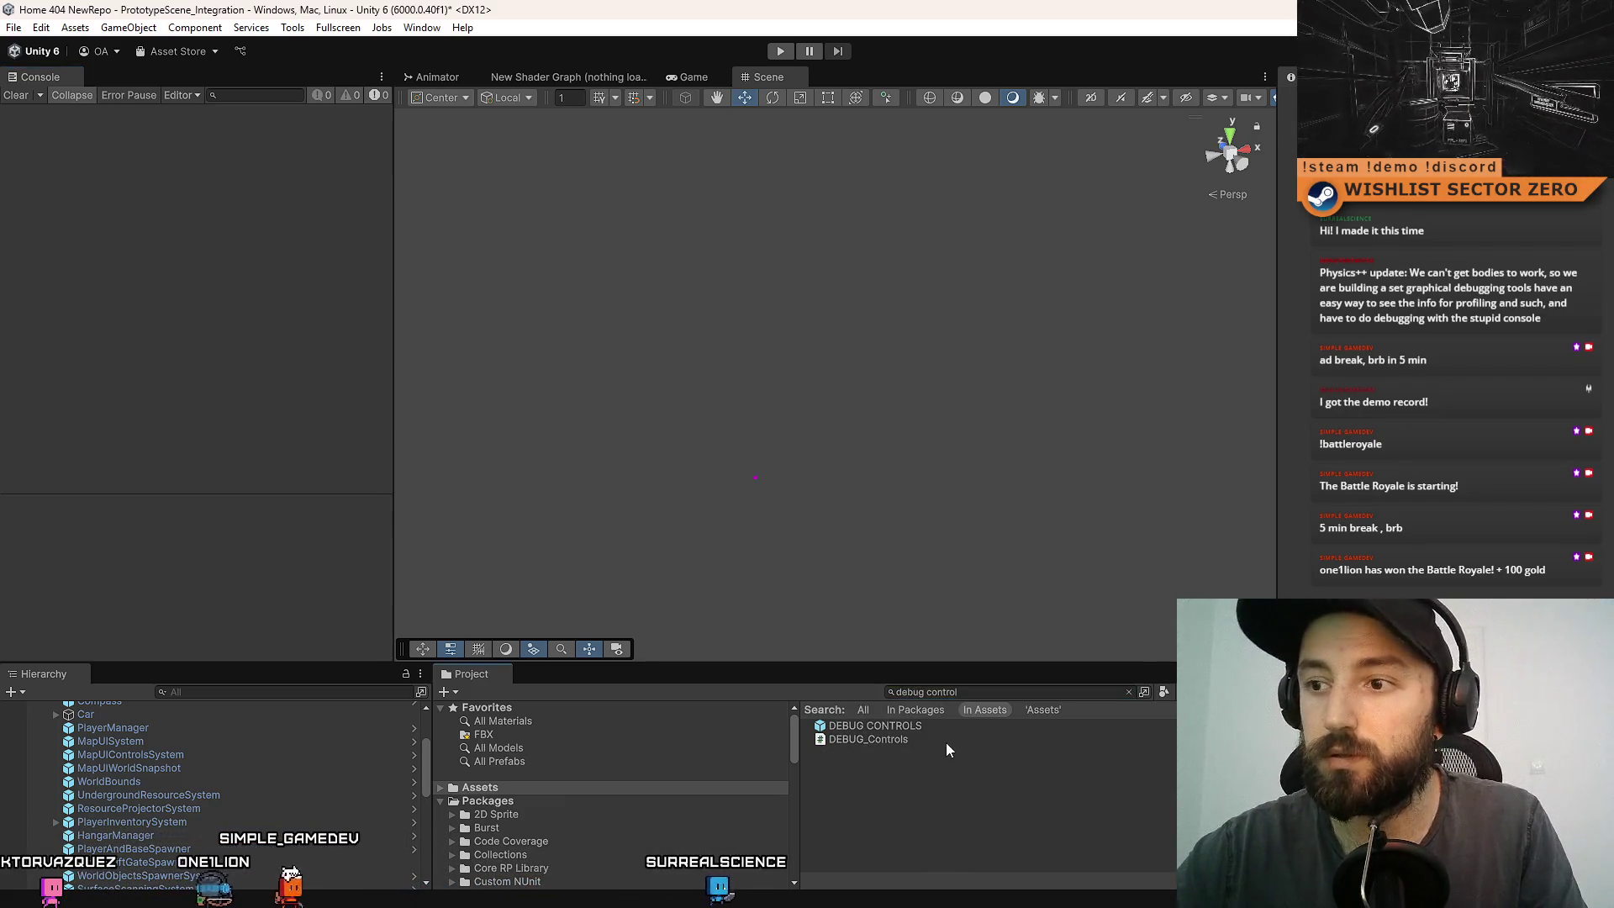
{"action": "left_click", "coordinate": [945, 742]}
- Open DEBUG_Controls.cs and copy the WorldObject cleanup and regen toggle fields
{"action": "double_click", "coordinate": [946, 741]}
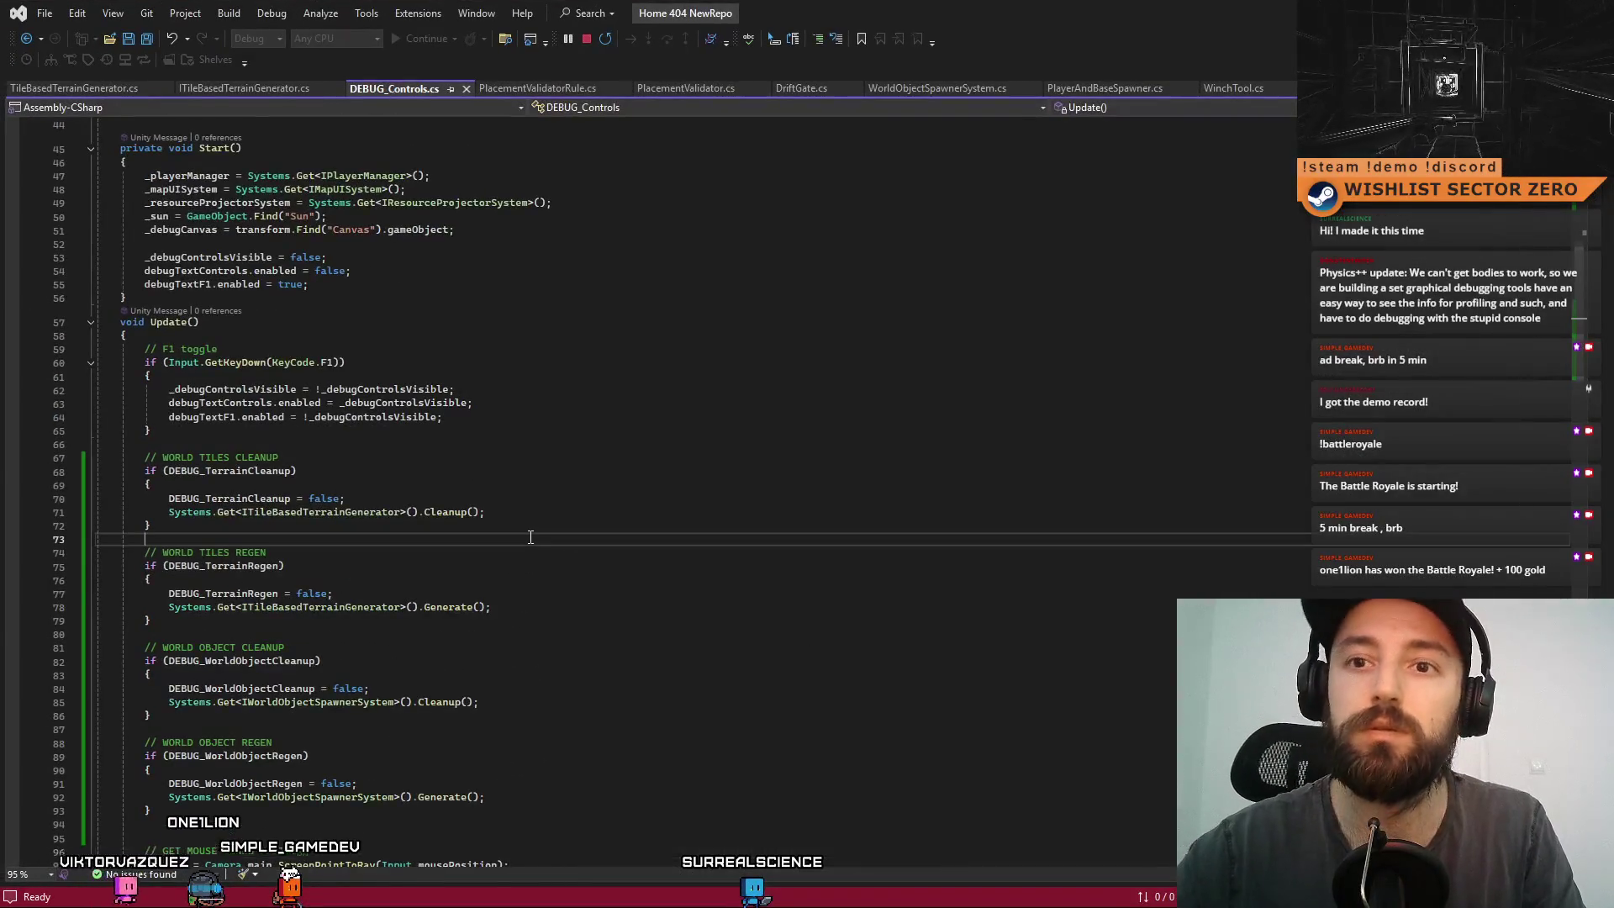
{"action": "scroll", "coordinate": [676, 555], "scroll_direction": "up", "scroll_amount": 8}
{"action": "scroll", "coordinate": [676, 555], "scroll_direction": "up", "scroll_amount": 2}
{"action": "left_click_drag", "start_coordinate": [492, 369], "coordinate": [96, 356]}
{"action": "key", "text": "ctrl+c"}
{"action": "left_click", "coordinate": [540, 374]}
{"action": "key", "text": "Return"}
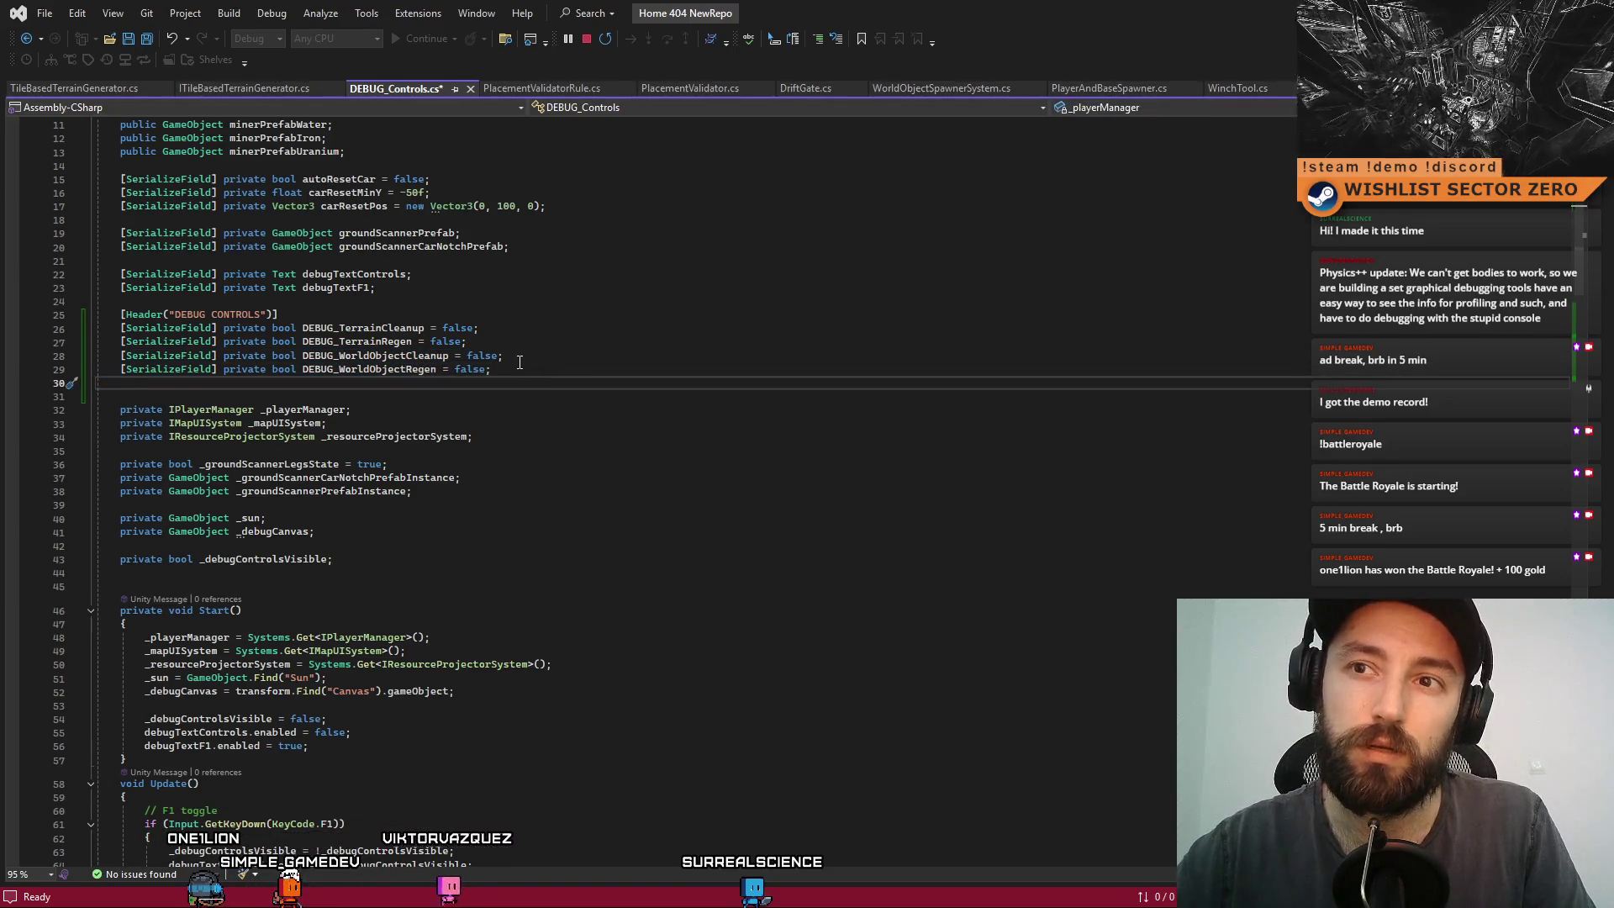
- Paste the copied fields and rename them DEBUG_WorldGateCleanup and DEBUG_WorldGateRegen
{"action": "left_click", "coordinate": [590, 339]}
{"action": "key", "text": "ctrl+v"}
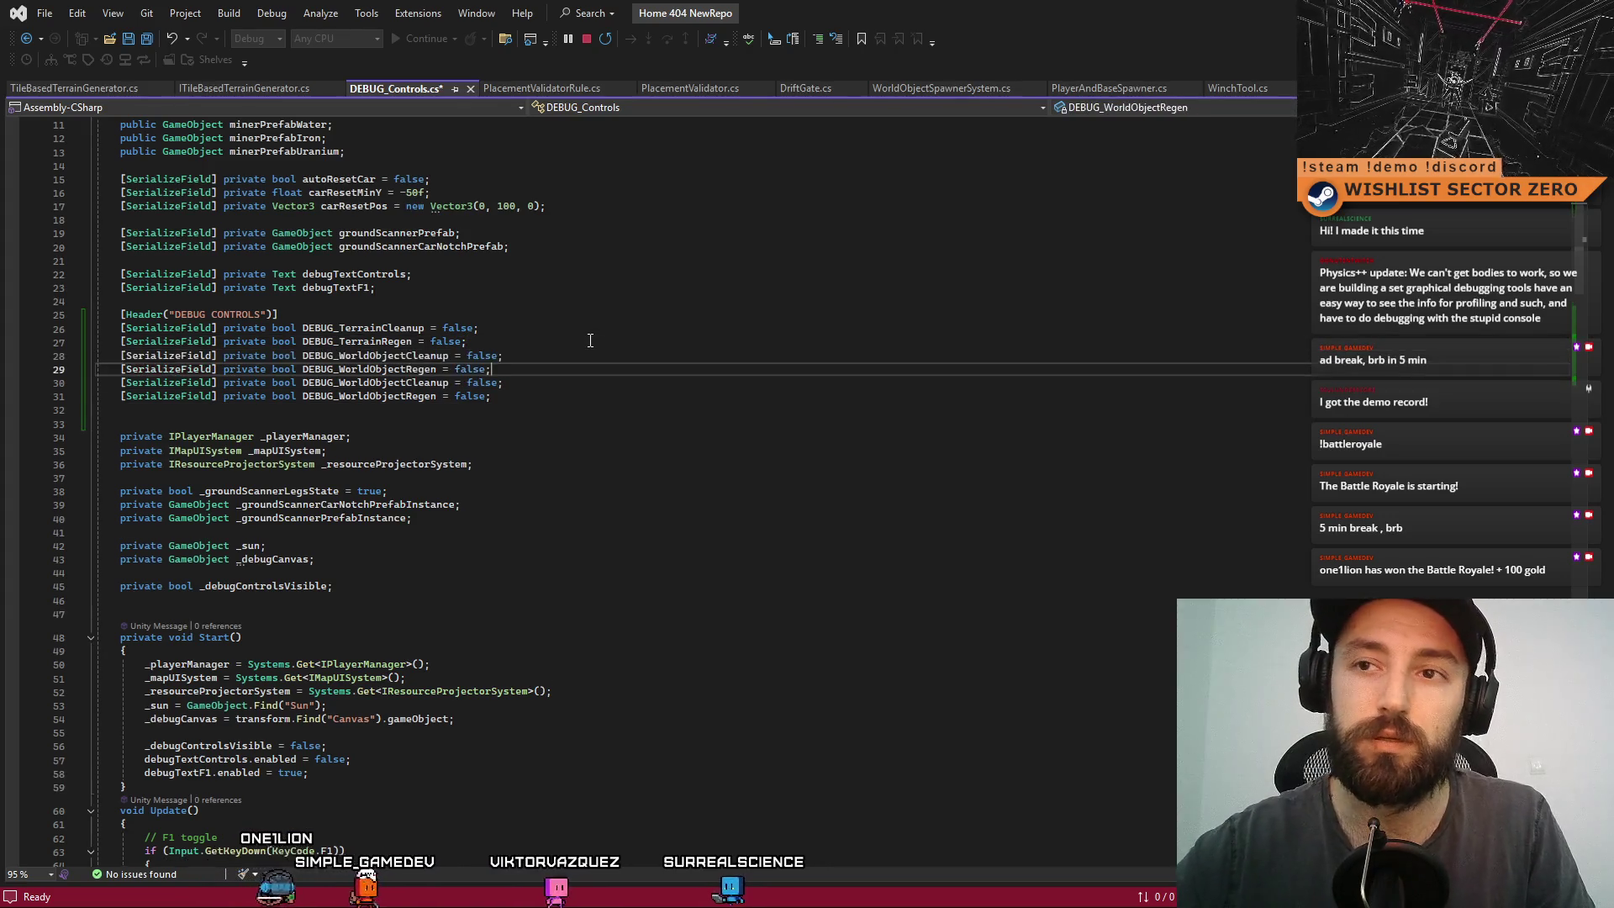
{"action": "mouse_move", "coordinate": [303, 356]}
{"action": "left_mouse_down"}
{"action": "mouse_move", "coordinate": [379, 395]}
{"action": "mouse_move", "coordinate": [373, 369]}
{"action": "mouse_move", "coordinate": [405, 355]}
{"action": "left_mouse_up"}
{"action": "type", "text": "Gate"}
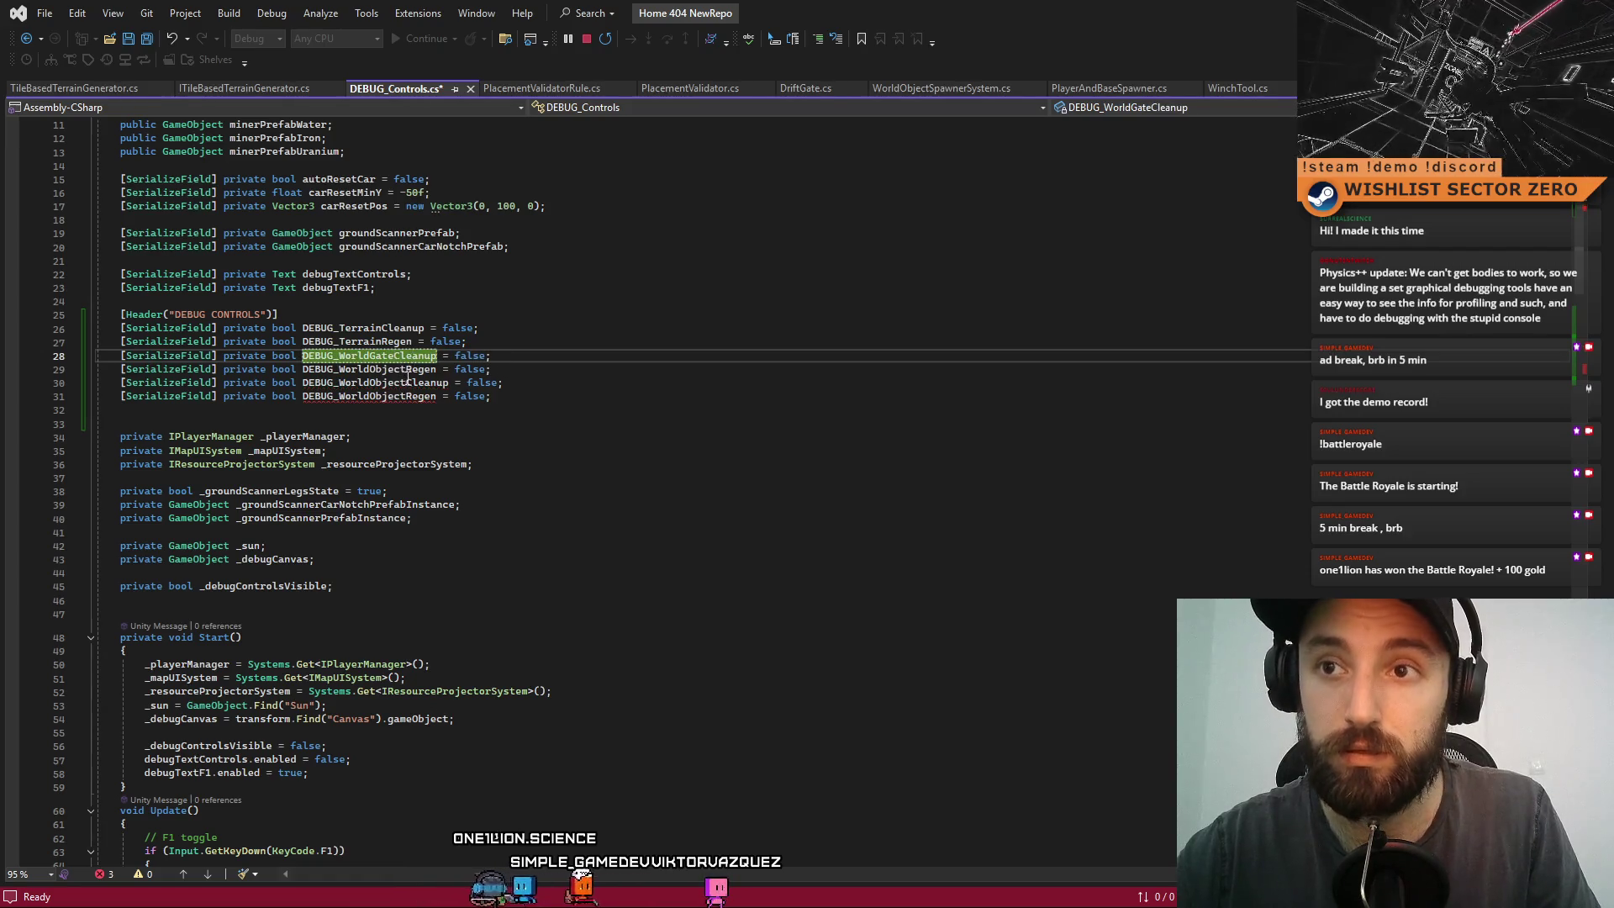
{"action": "left_click", "coordinate": [375, 370]}
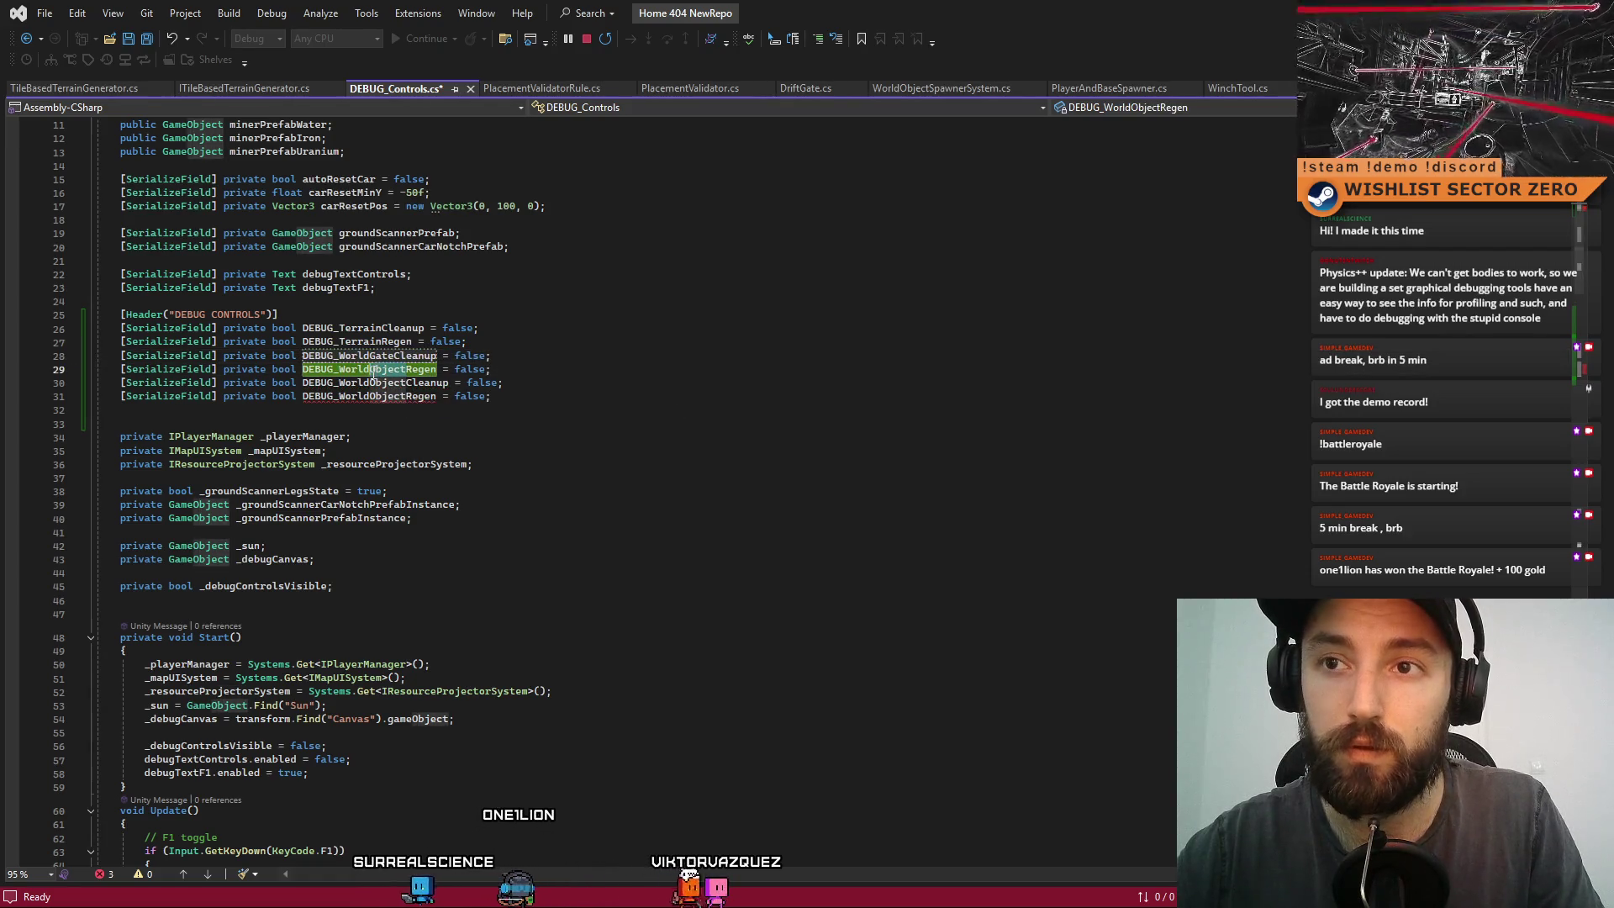
{"action": "type", "text": "Gate"}
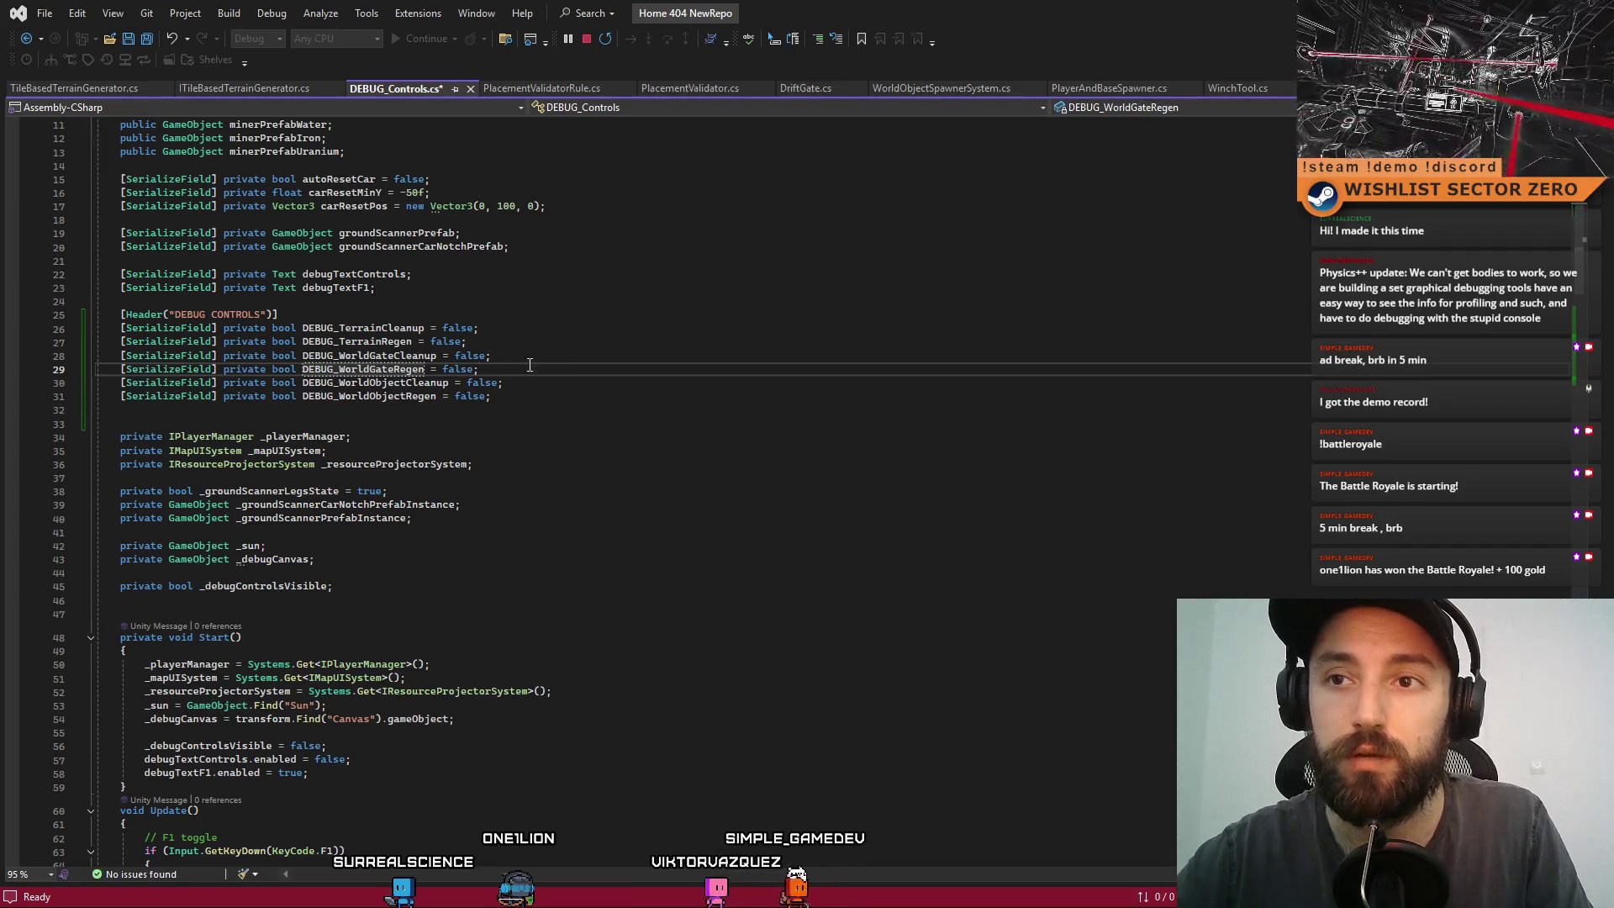
{"action": "scroll", "coordinate": [632, 418], "scroll_direction": "down", "scroll_amount": 15}
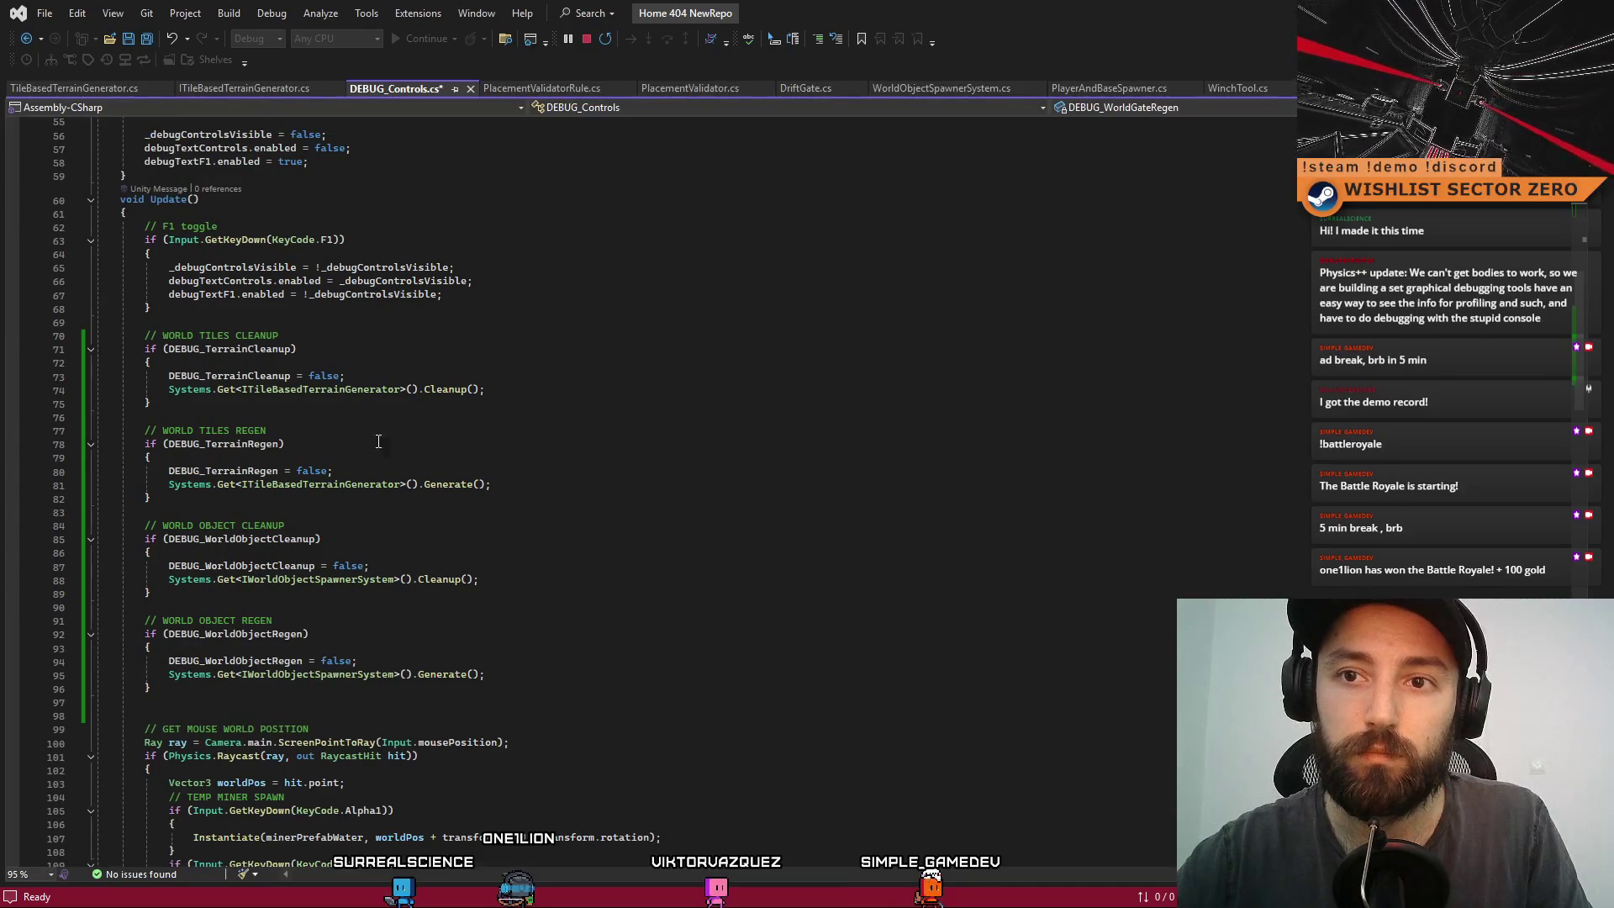
- Duplicate the terrain cleanup and regen blocks in Update() below the originals
{"action": "left_click", "coordinate": [344, 430]}
{"action": "left_click_drag", "start_coordinate": [132, 338], "coordinate": [234, 501]}
{"action": "key", "text": "ctrl+c"}
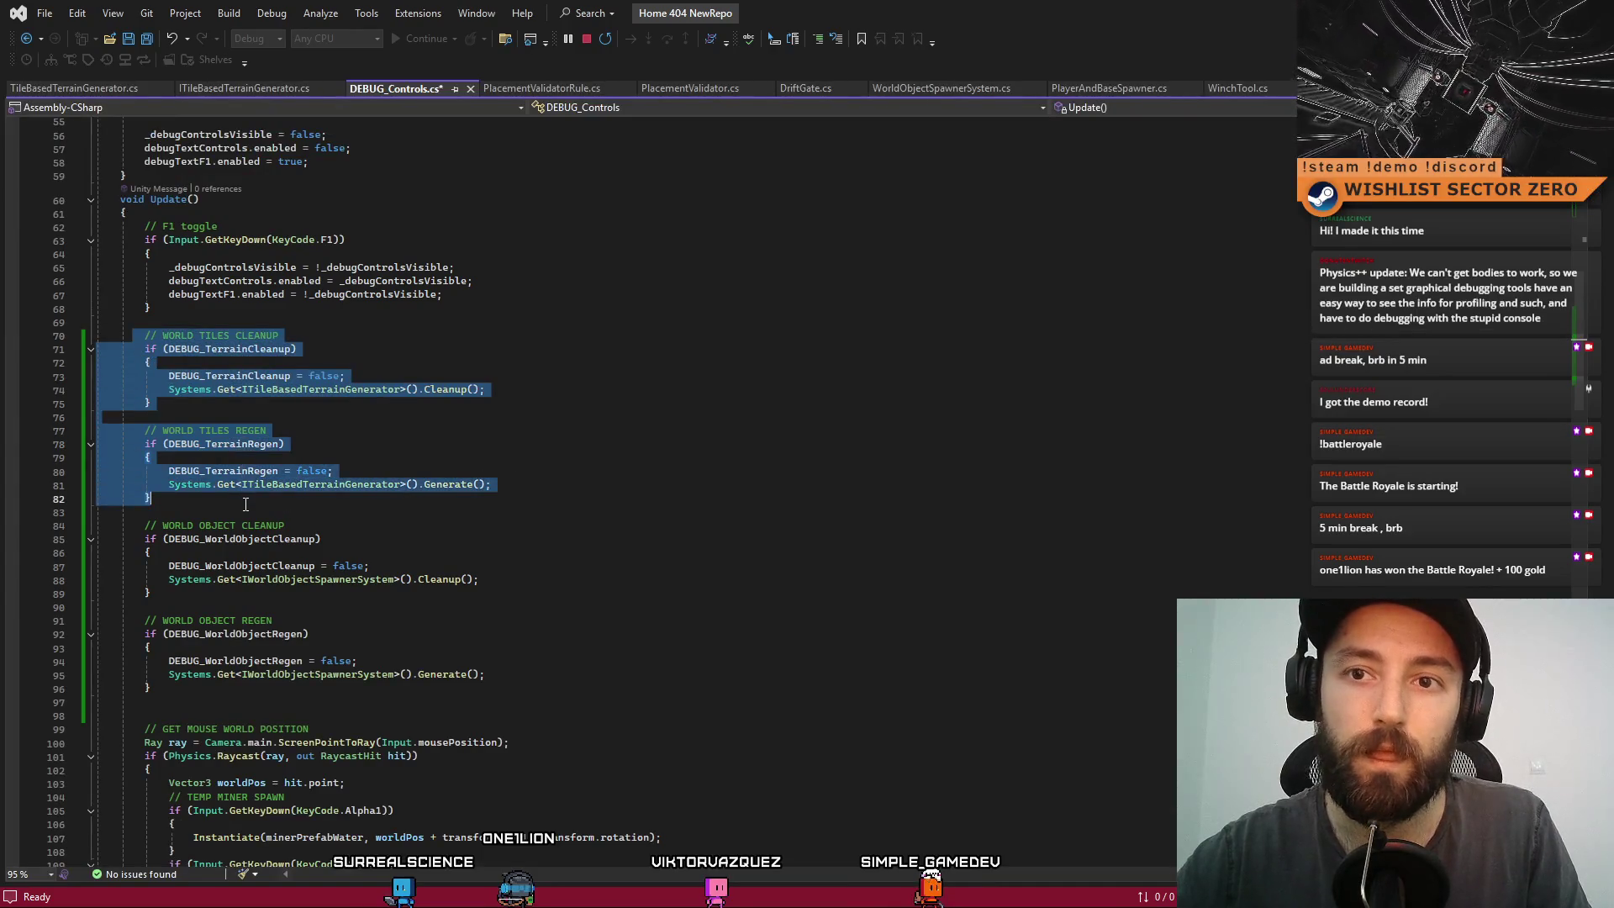
{"action": "left_click", "coordinate": [234, 508]}
{"action": "key", "text": "ctrl+v"}
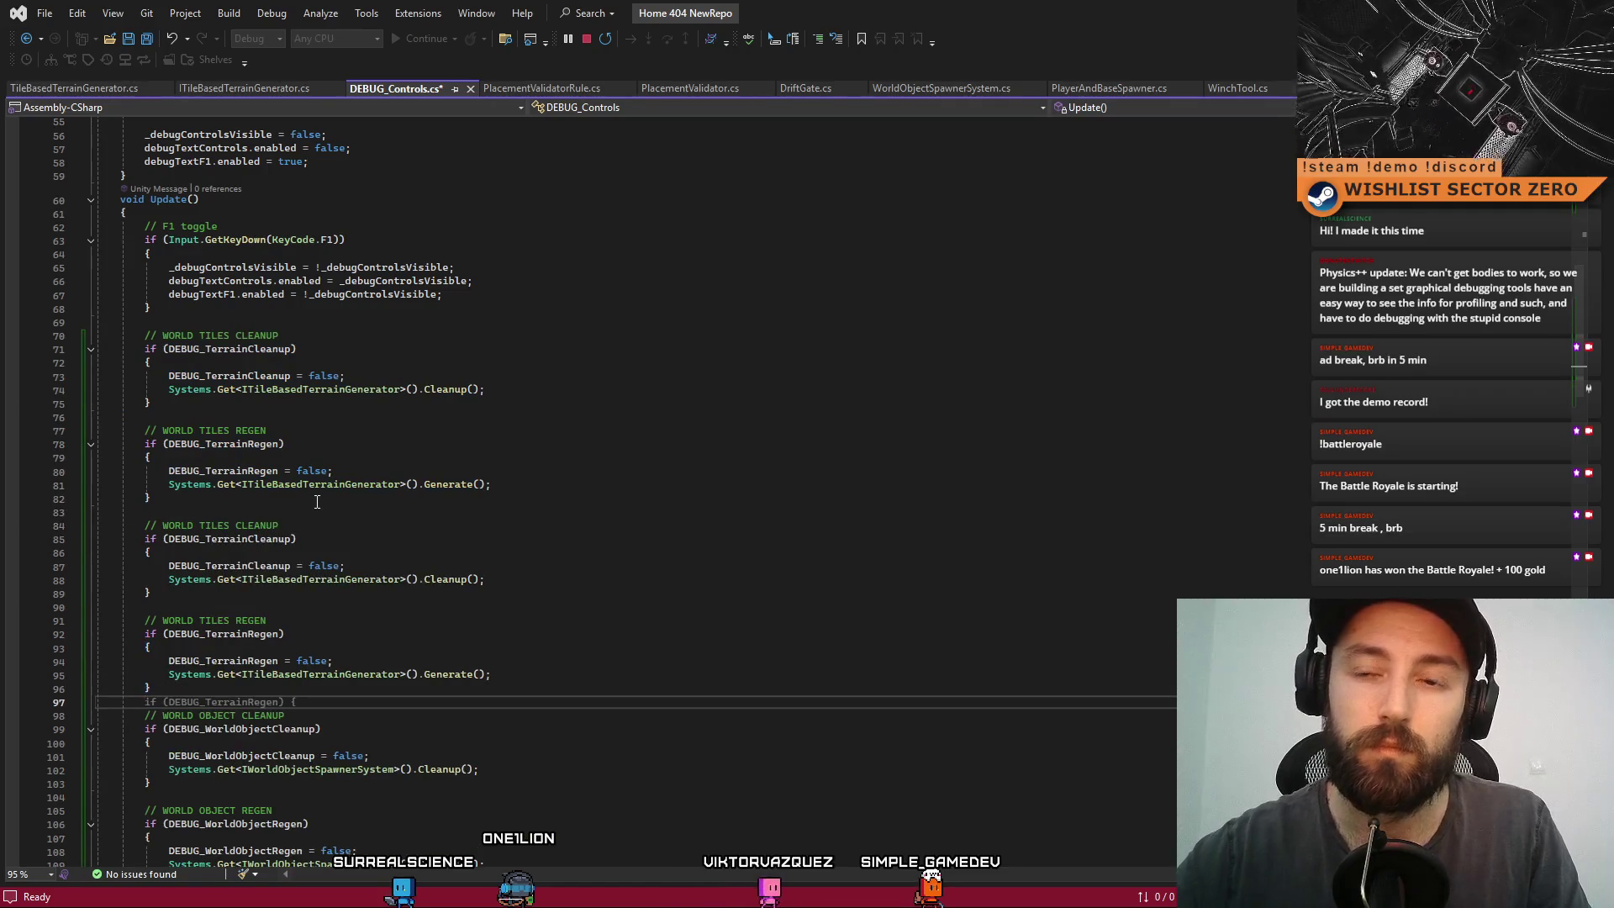
- Switch the copied cleanup block's condition and reset line to DEBUG_WorldGateCleanup
{"action": "scroll", "coordinate": [317, 502], "scroll_direction": "up", "scroll_amount": 12}
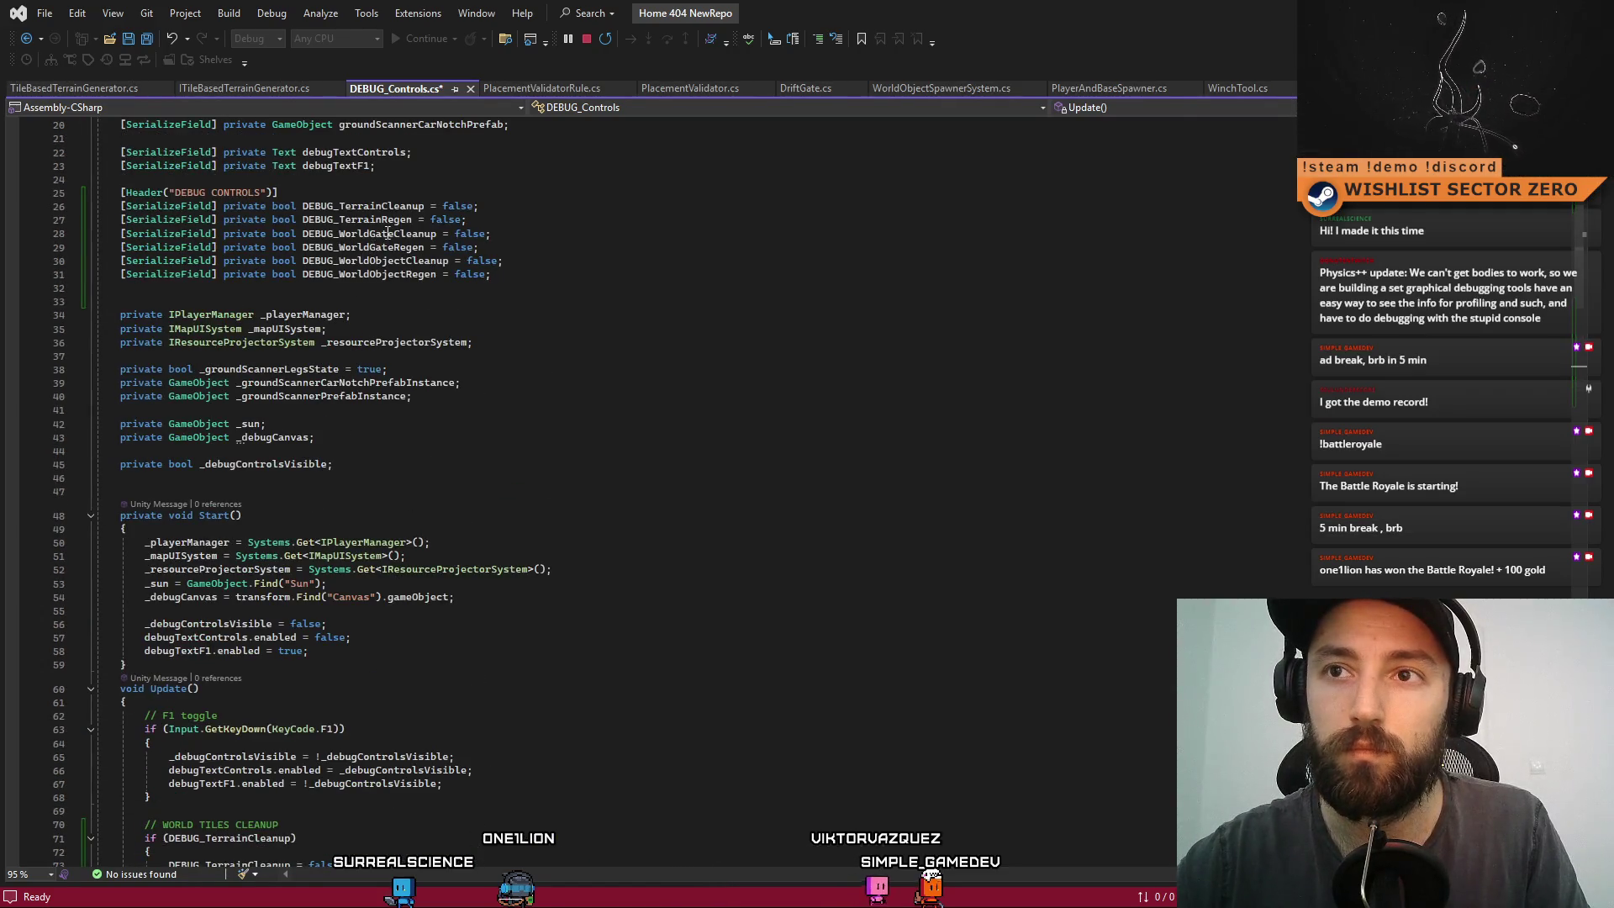
{"action": "double_click", "coordinate": [387, 233]}
{"action": "key", "text": "ctrl+c"}
{"action": "scroll", "coordinate": [262, 563], "scroll_direction": "down", "scroll_amount": 12}
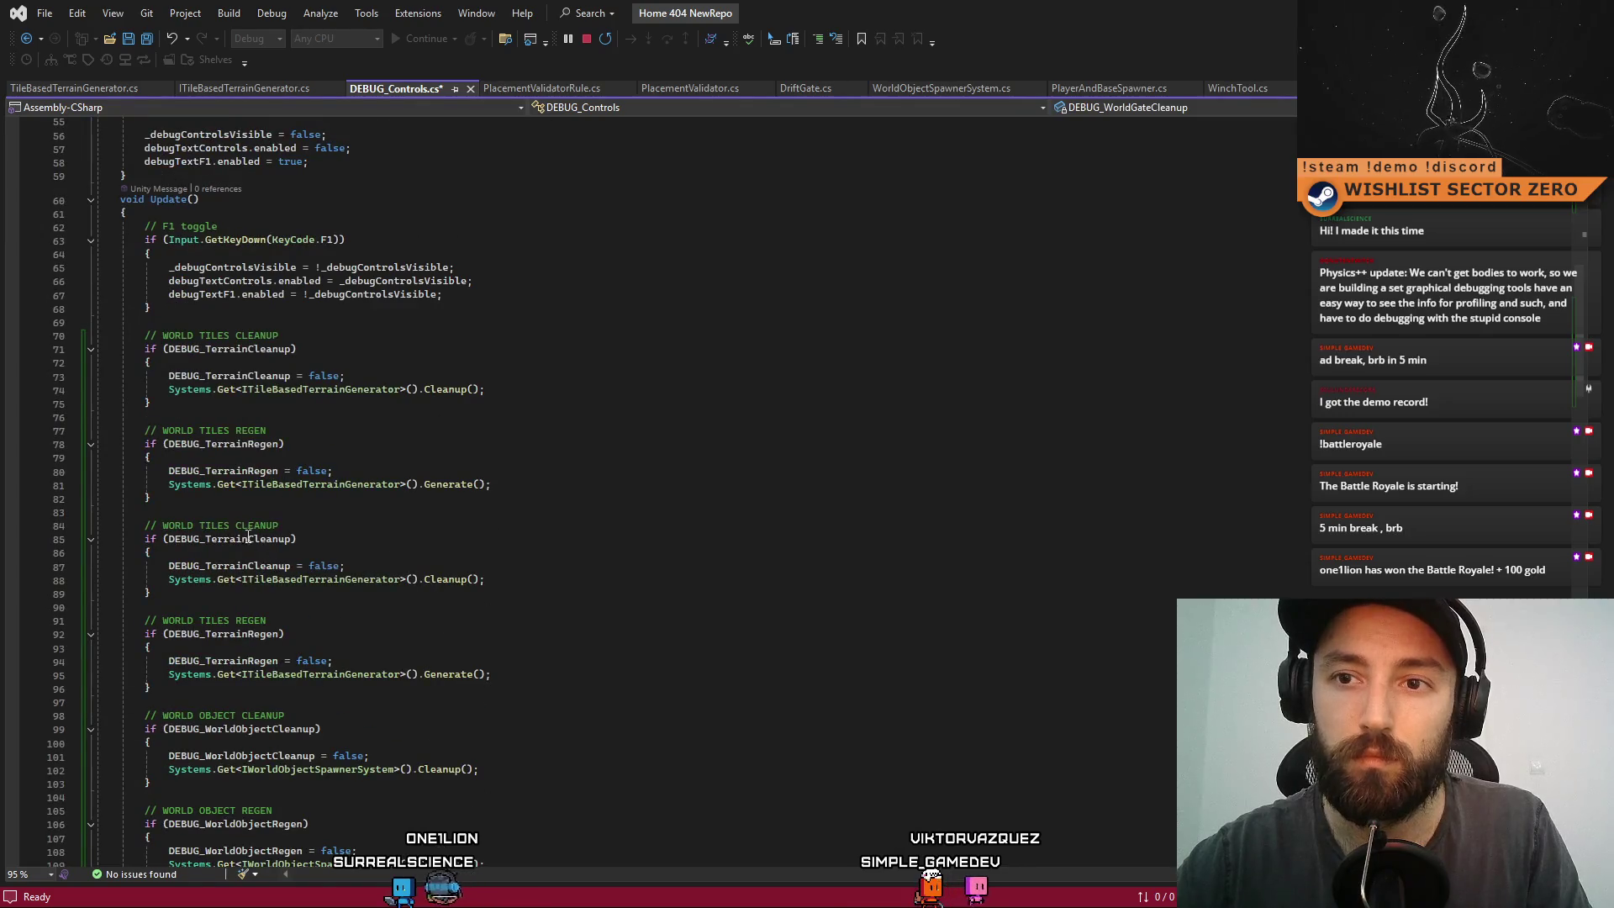
{"action": "double_click", "coordinate": [249, 538]}
{"action": "key", "text": "ctrl+v"}
{"action": "scroll", "coordinate": [390, 375], "scroll_direction": "up", "scroll_amount": 5}
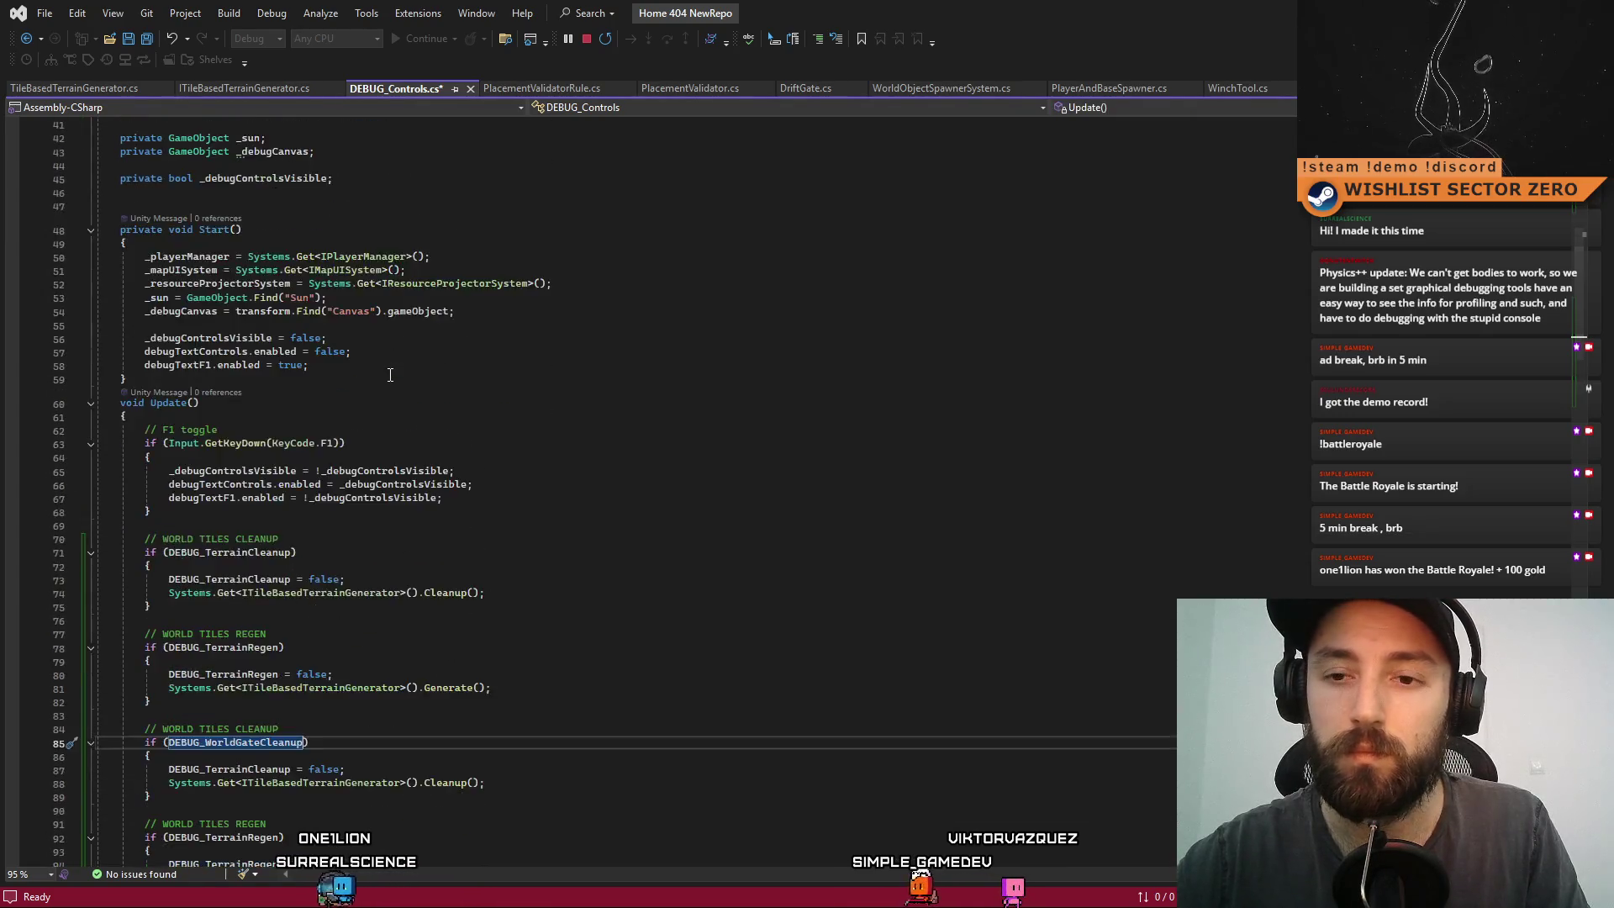
{"action": "scroll", "coordinate": [390, 375], "scroll_direction": "down", "scroll_amount": 6}
{"action": "double_click", "coordinate": [229, 525]}
{"action": "key", "text": "ctrl+v"}
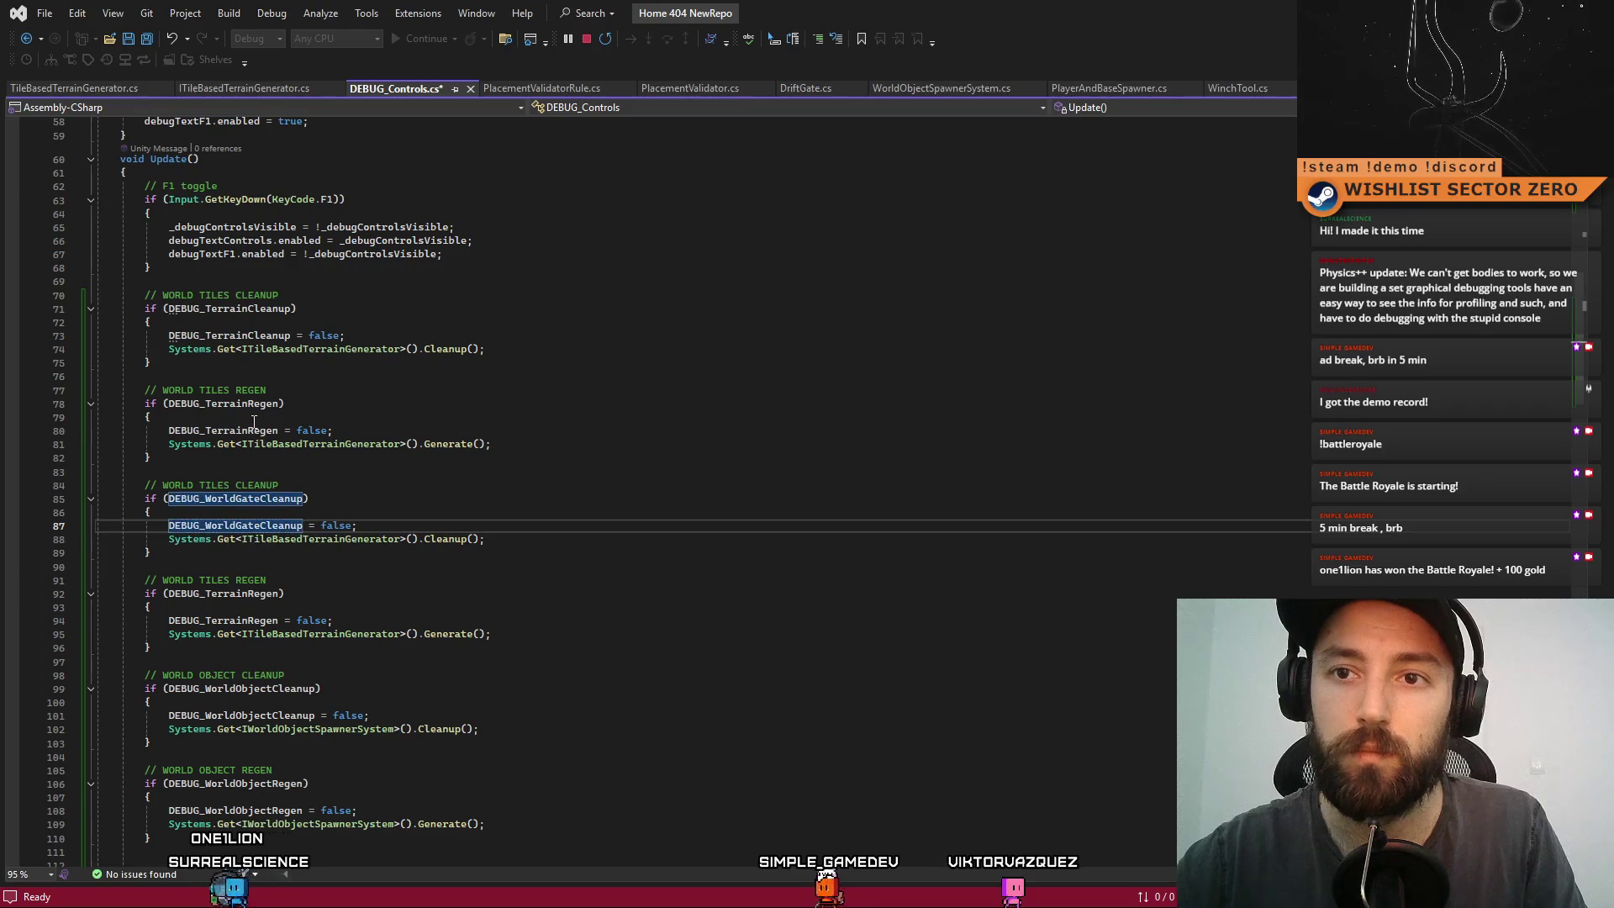
{"action": "scroll", "coordinate": [518, 464], "scroll_direction": "up", "scroll_amount": 2}
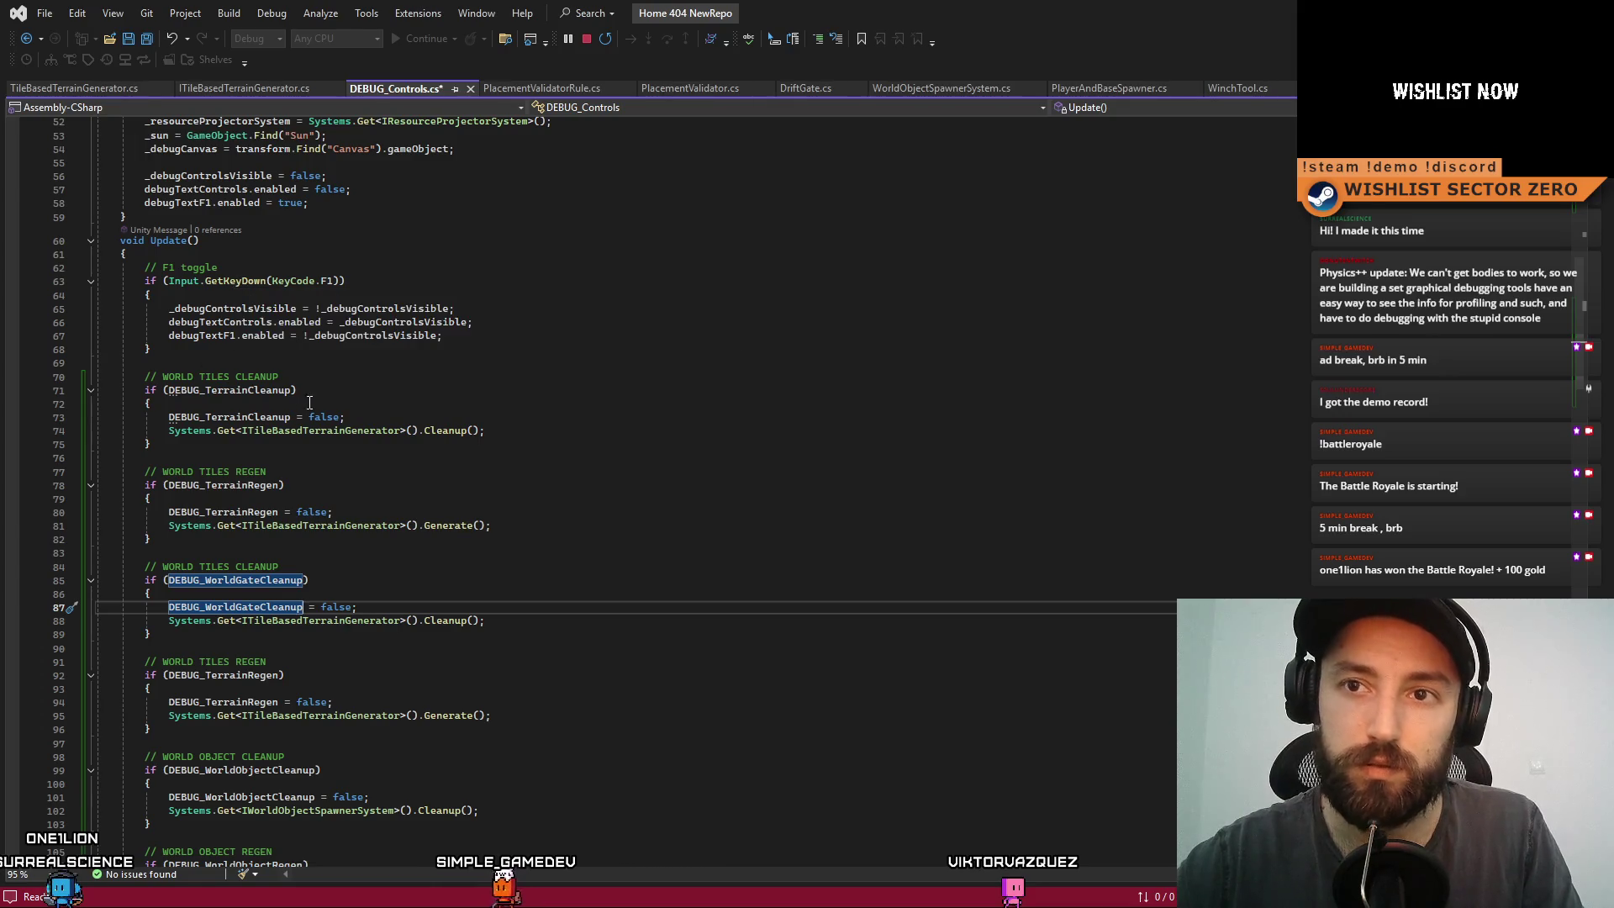
{"action": "scroll", "coordinate": [378, 502], "scroll_direction": "down", "scroll_amount": 2}
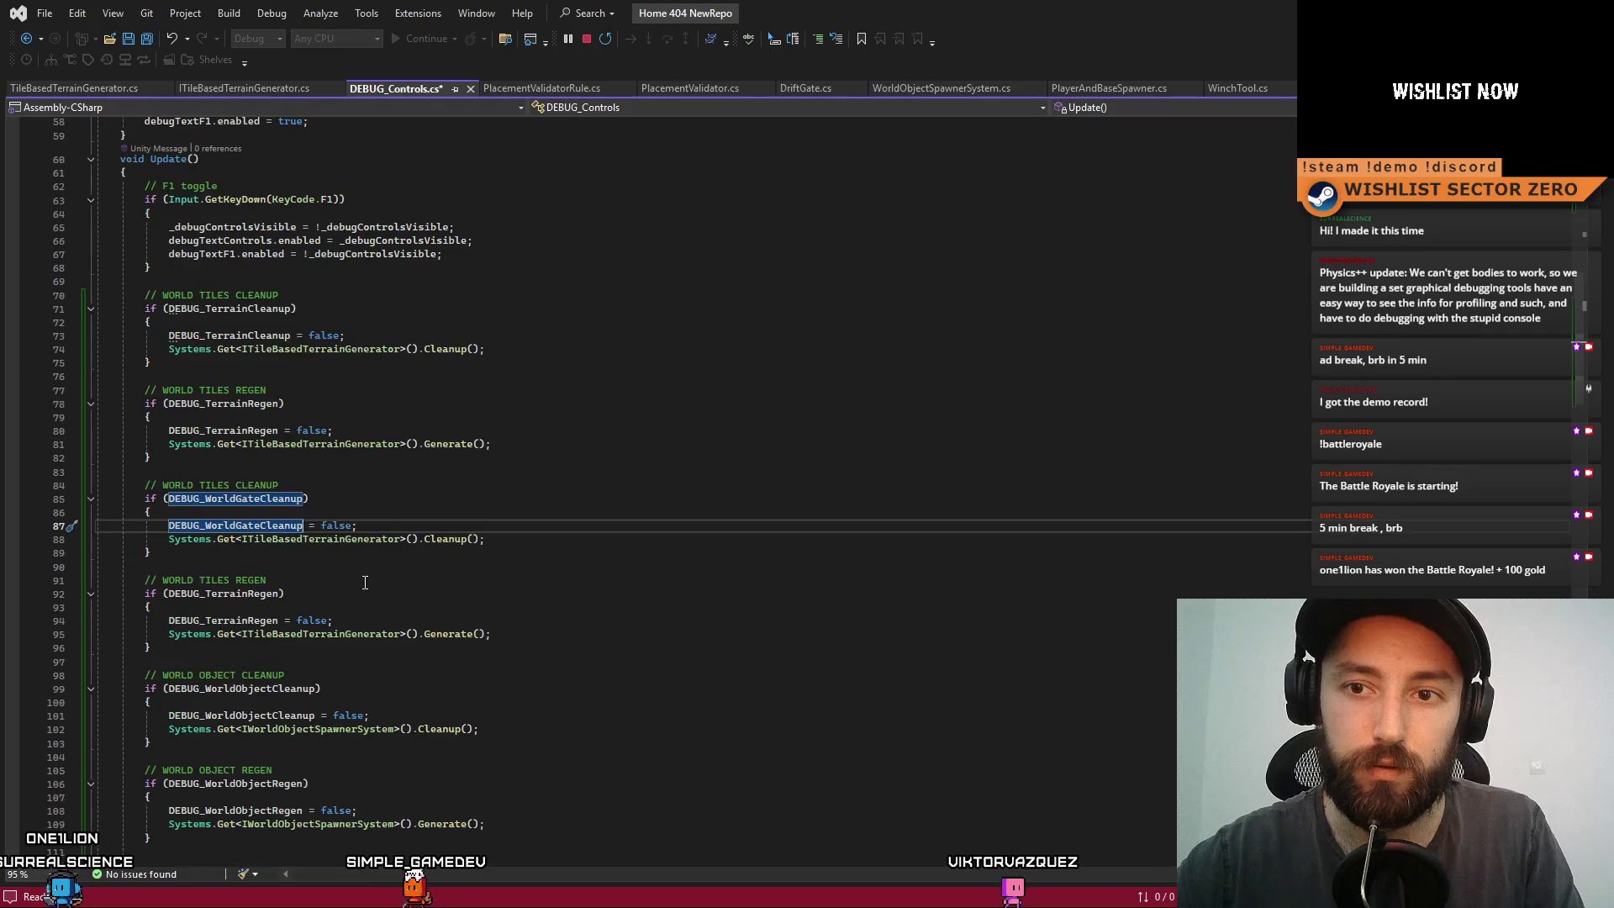
{"action": "scroll", "coordinate": [251, 463], "scroll_direction": "up", "scroll_amount": 15}
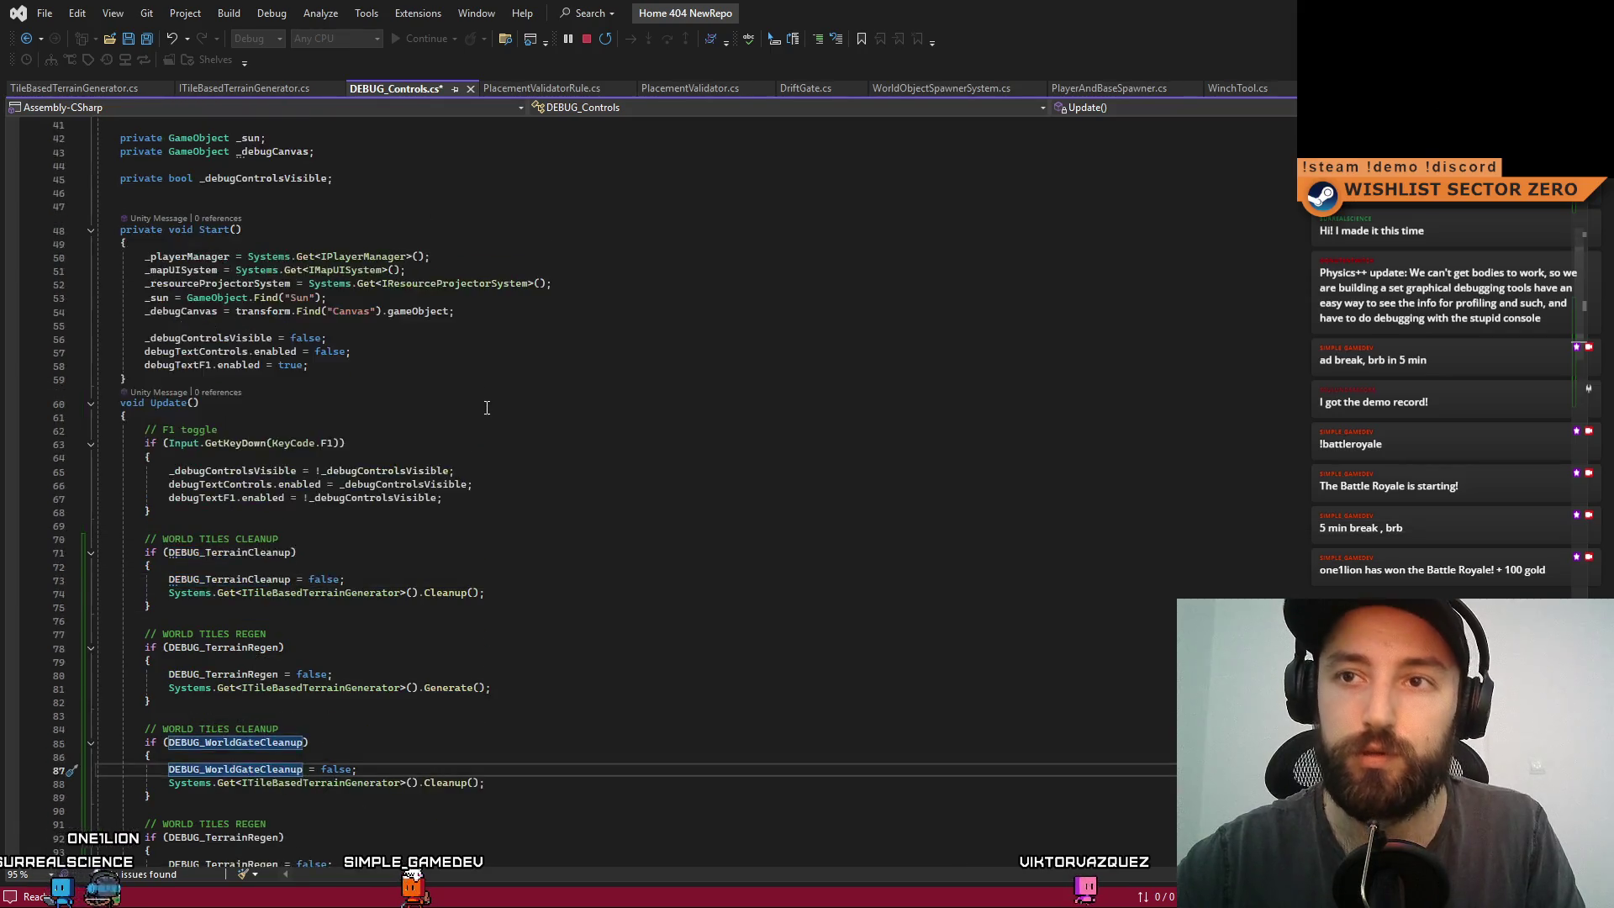
- Replace both DEBUG_TerrainRegen references in the copied regen block with DEBUG_WorldGateRegen
{"action": "left_click", "coordinate": [409, 331]}
{"action": "scroll", "coordinate": [359, 569], "scroll_direction": "down", "scroll_amount": 18}
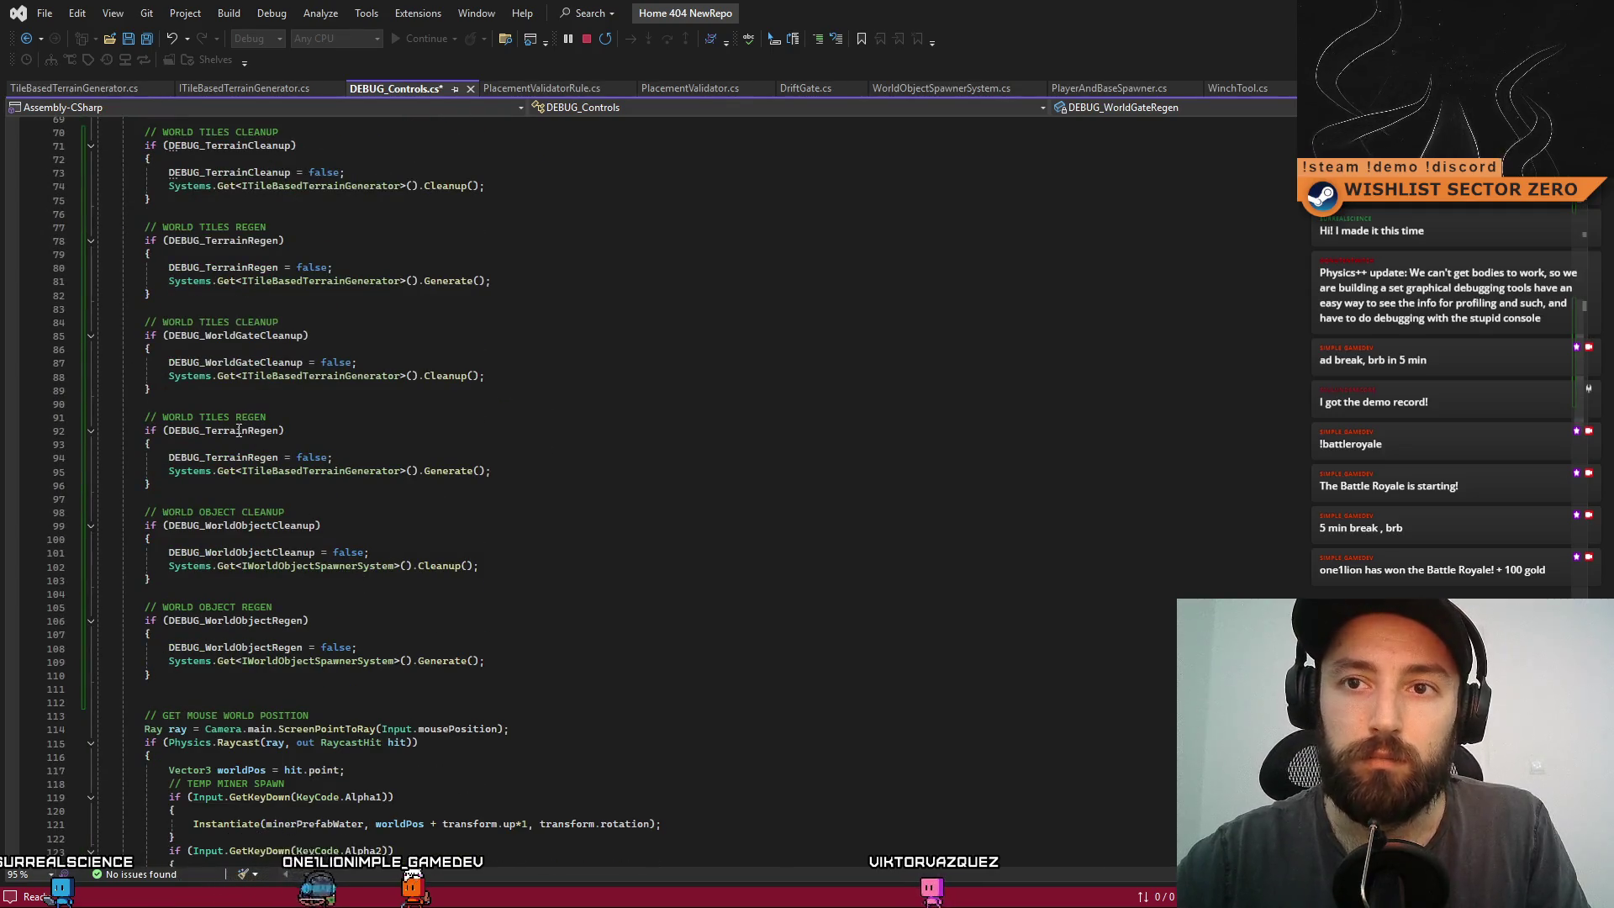
{"action": "double_click", "coordinate": [239, 430]}
{"action": "scroll", "coordinate": [388, 474], "scroll_direction": "up", "scroll_amount": 1}
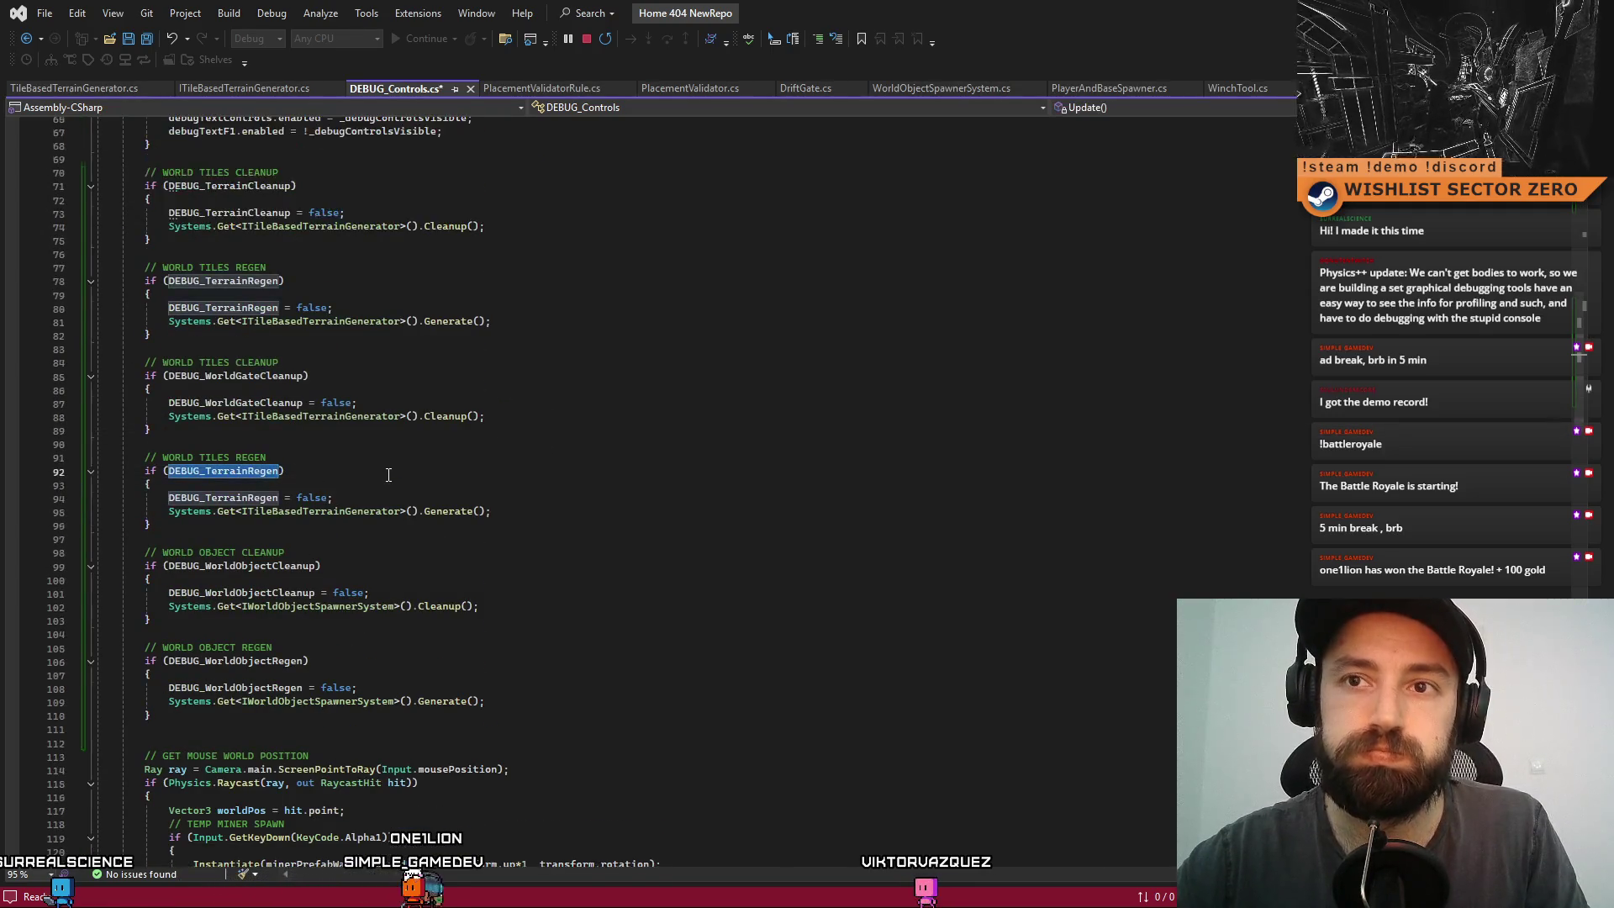
{"action": "scroll", "coordinate": [388, 475], "scroll_direction": "up", "scroll_amount": 4}
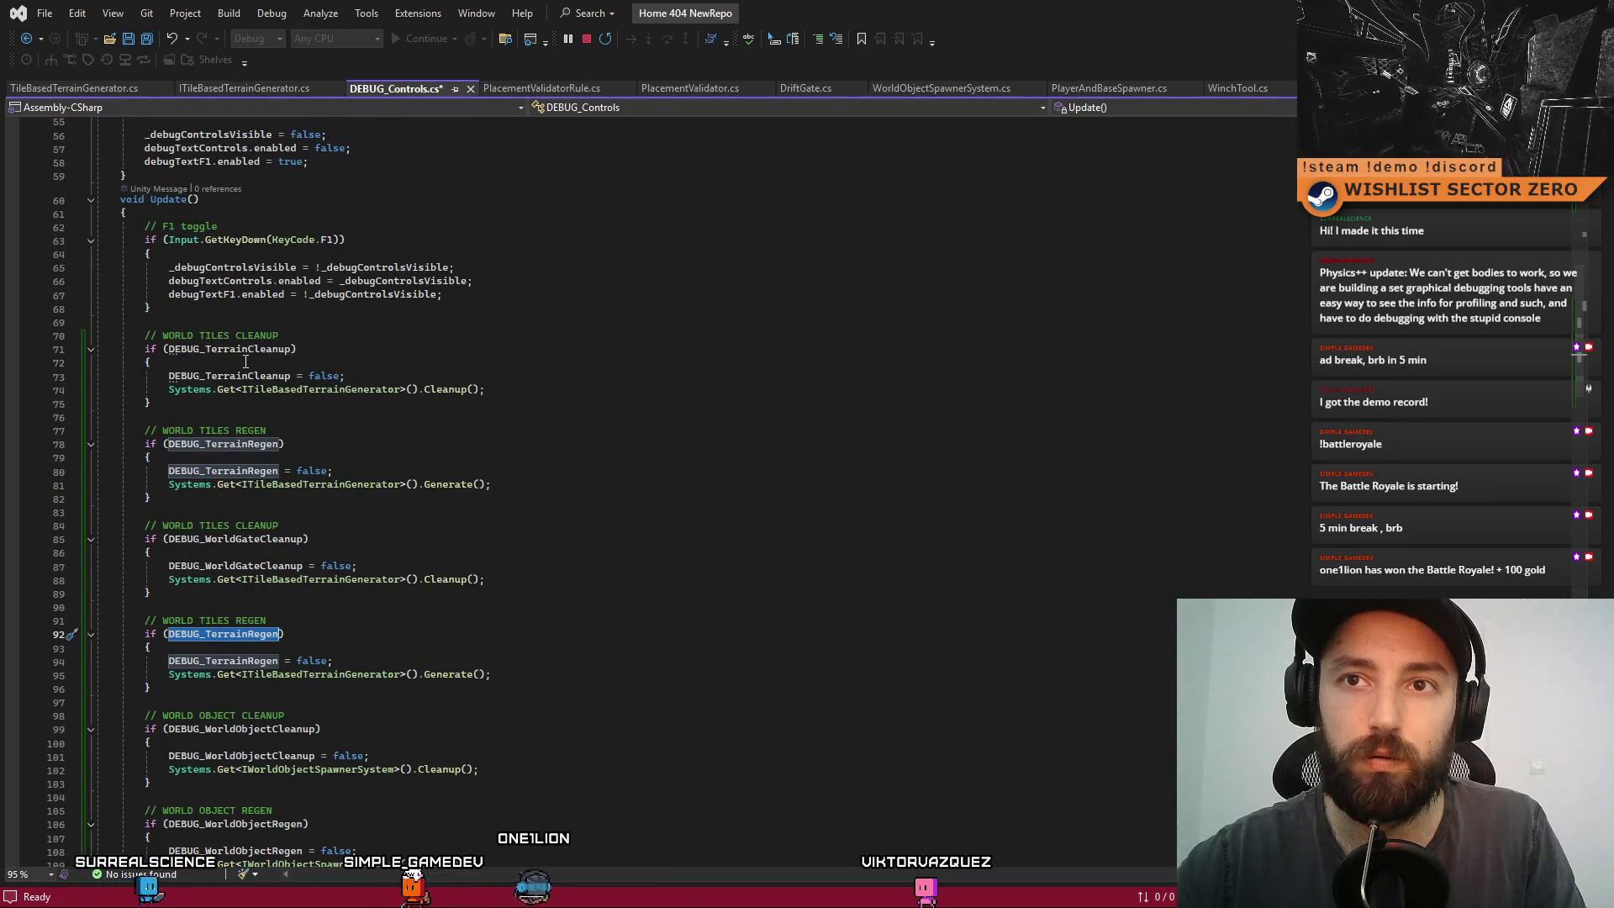
{"action": "scroll", "coordinate": [263, 359], "scroll_direction": "down", "scroll_amount": 1}
{"action": "type", "text": "DEBUG_WorldGateRegen"}
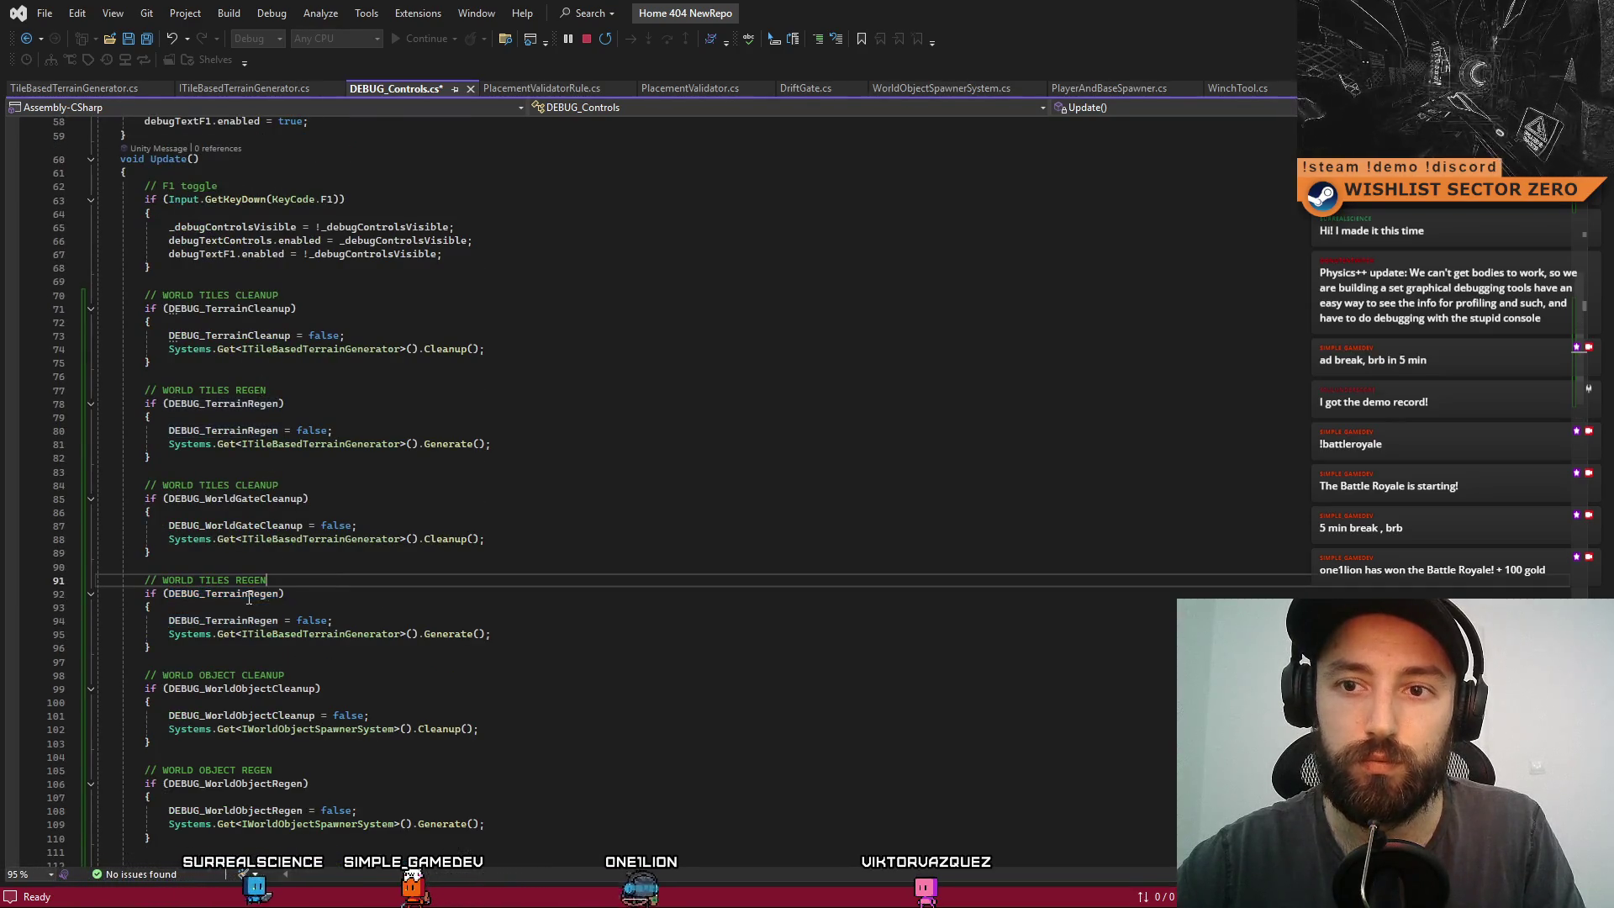
{"action": "double_click", "coordinate": [223, 621]}
{"action": "type", "text": "DEBUG_WorldGateRegen"}
- Retitle the copied block comments to WORLD GATE CLEANUP and GATE REGEN
{"action": "left_click", "coordinate": [345, 566]}
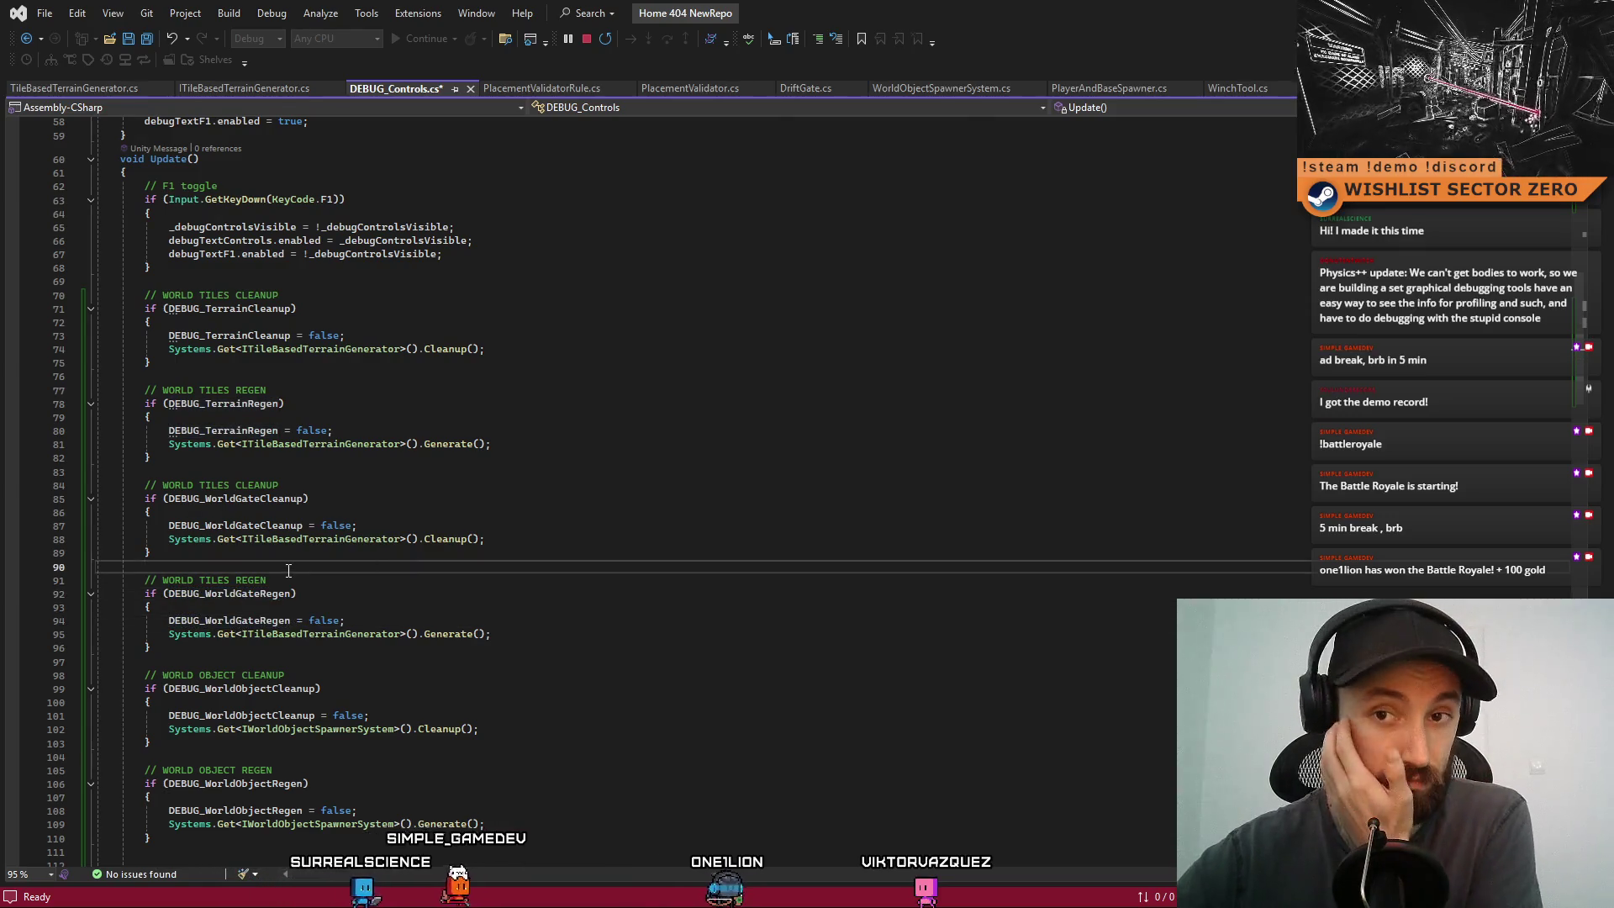
{"action": "double_click", "coordinate": [219, 581]}
{"action": "type", "text": "GATER"}
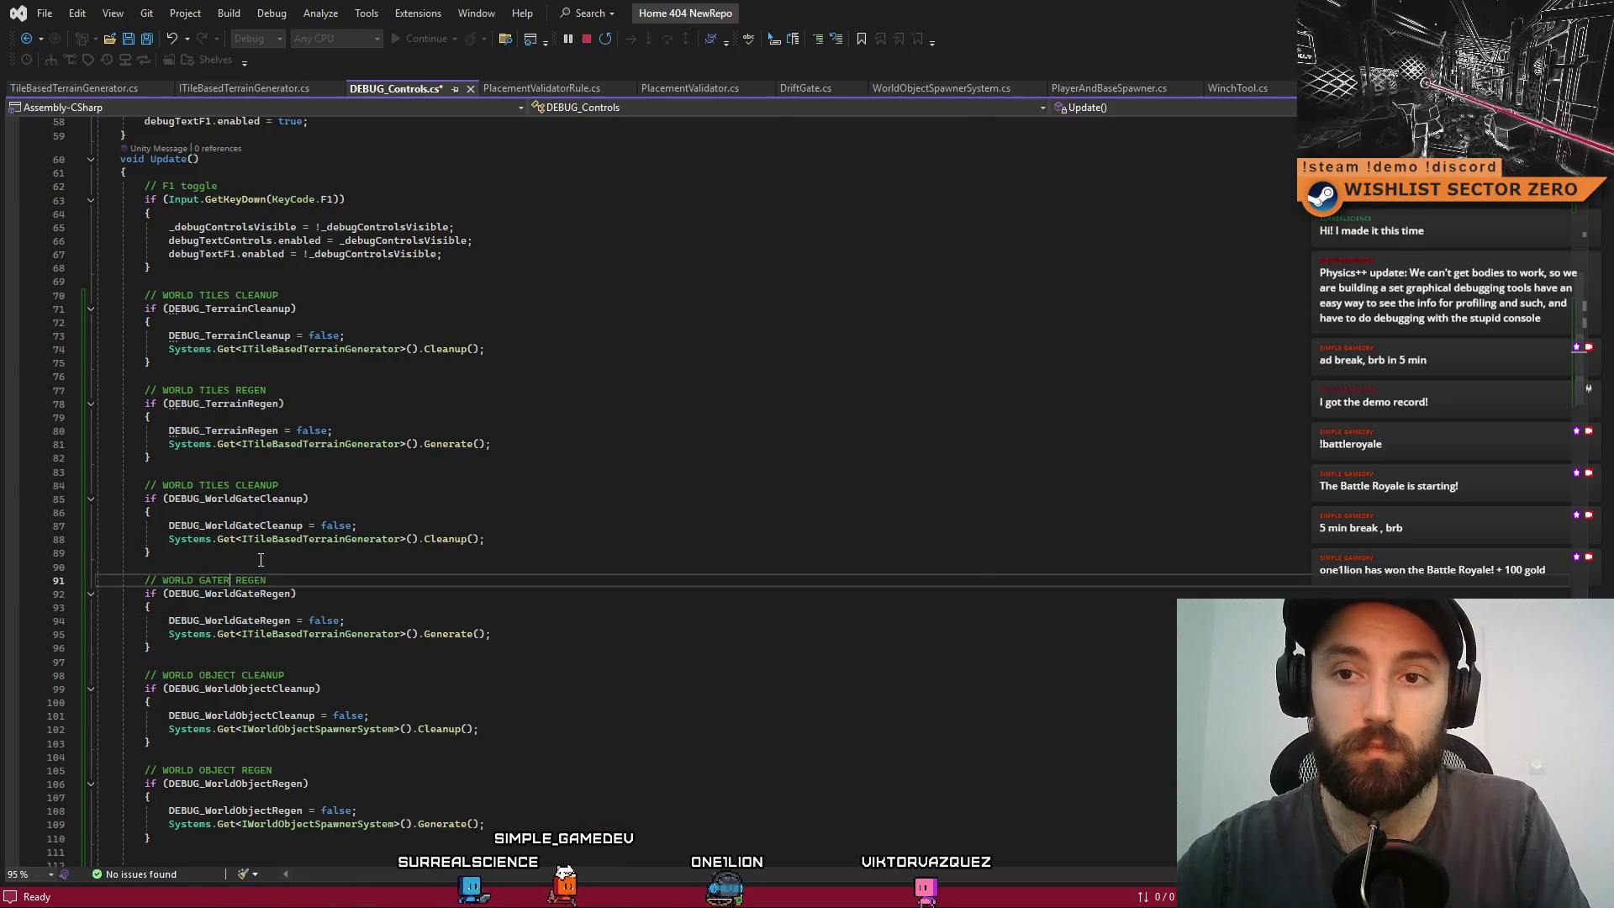
{"action": "key", "text": "BackSpace"}
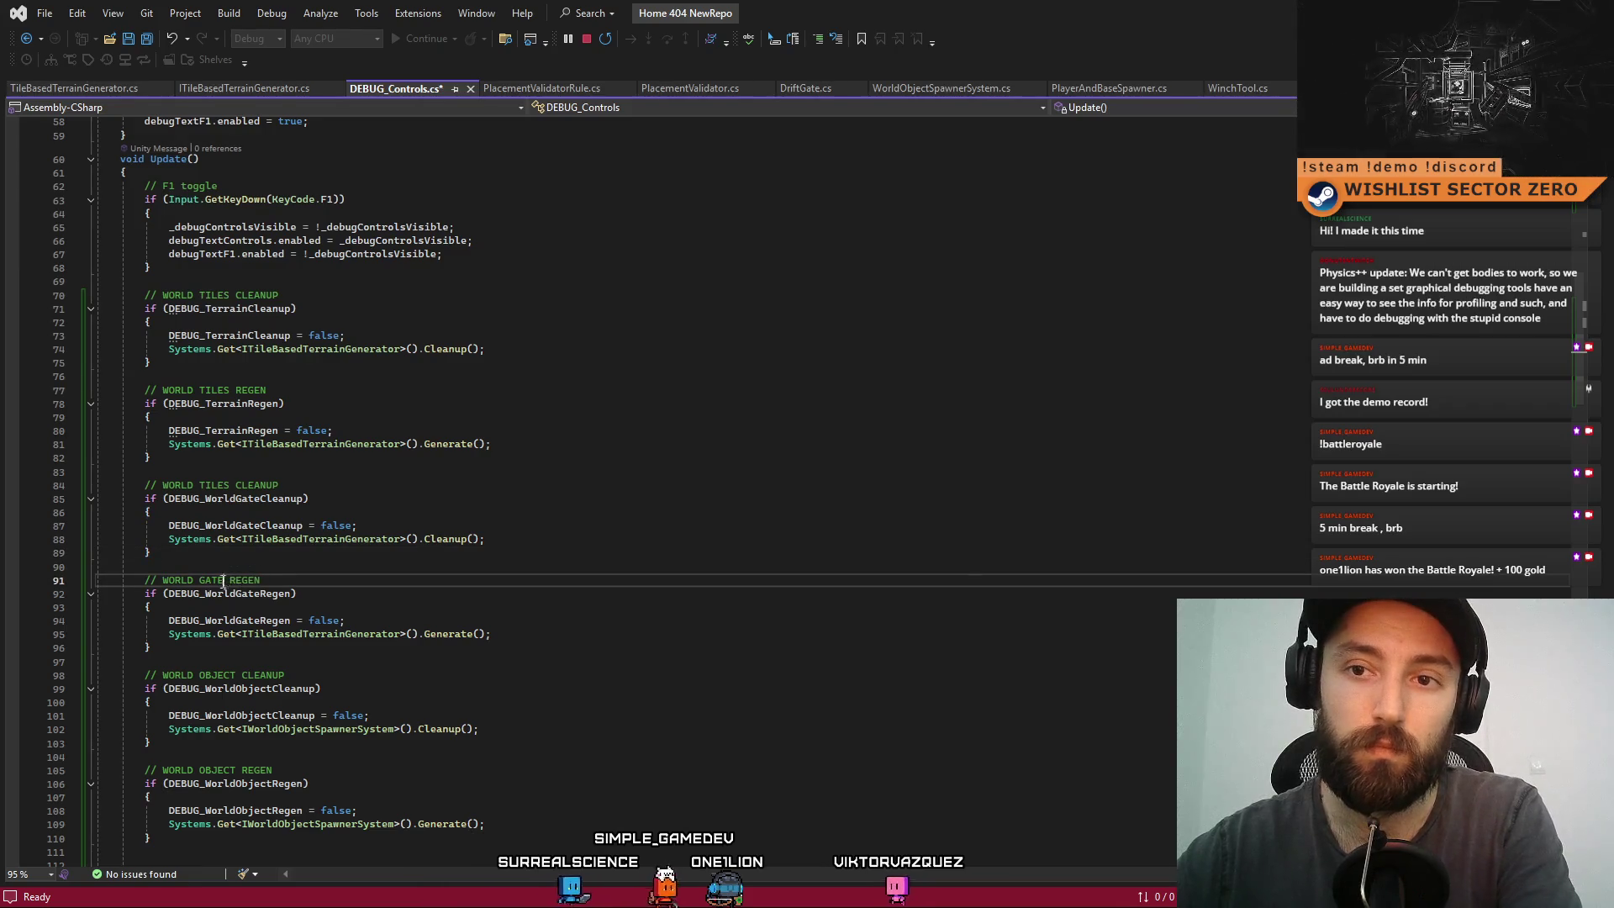
{"action": "double_click", "coordinate": [213, 485]}
{"action": "type", "text": "GATE"}
{"action": "left_click", "coordinate": [457, 580]}
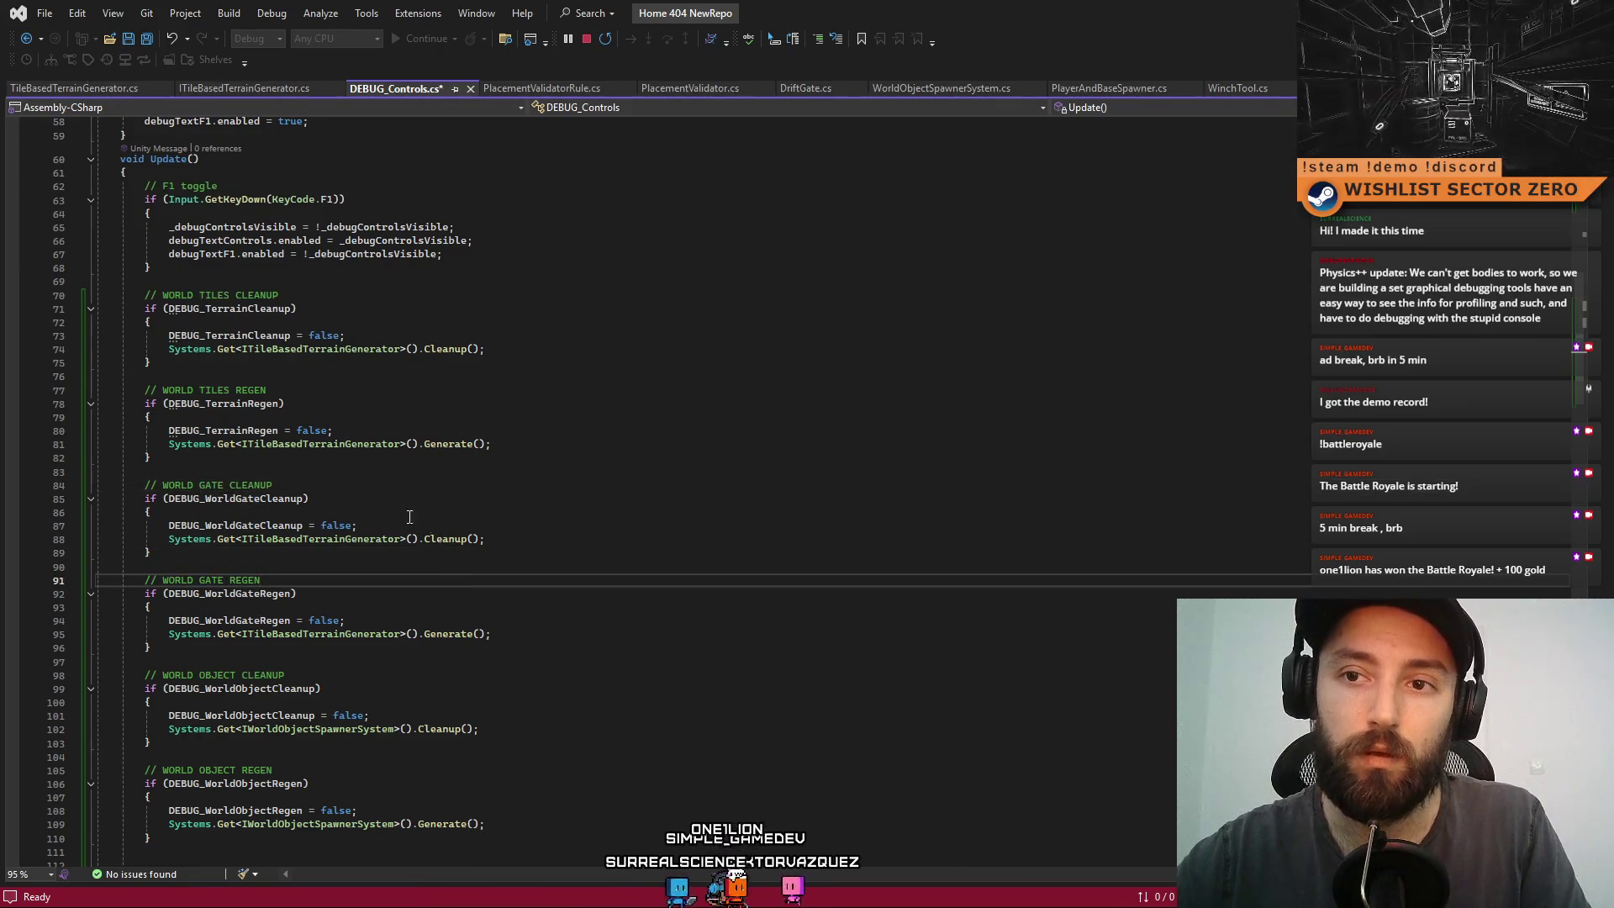
- Make the gate cleanup block call Cleanup on IWorldDriftGateSpawner instead of the terrain generator
{"action": "left_click", "coordinate": [409, 521]}
{"action": "double_click", "coordinate": [336, 542]}
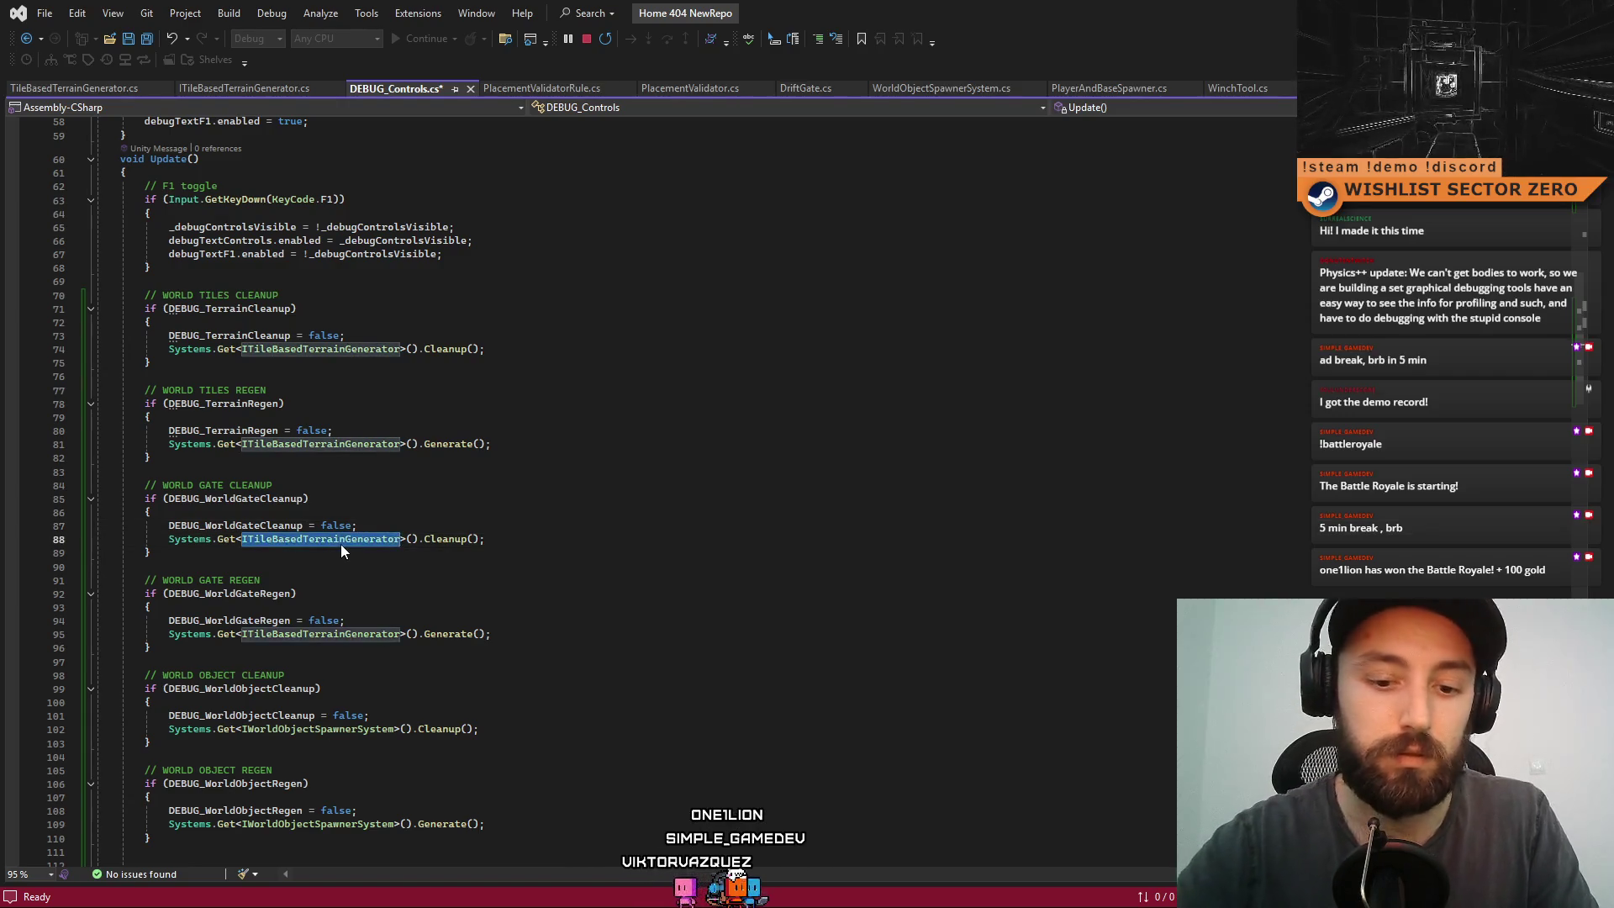
{"action": "type", "text": "ITo"}
{"action": "key", "text": "BackSpace"}
{"action": "key", "text": "BackSpace"}
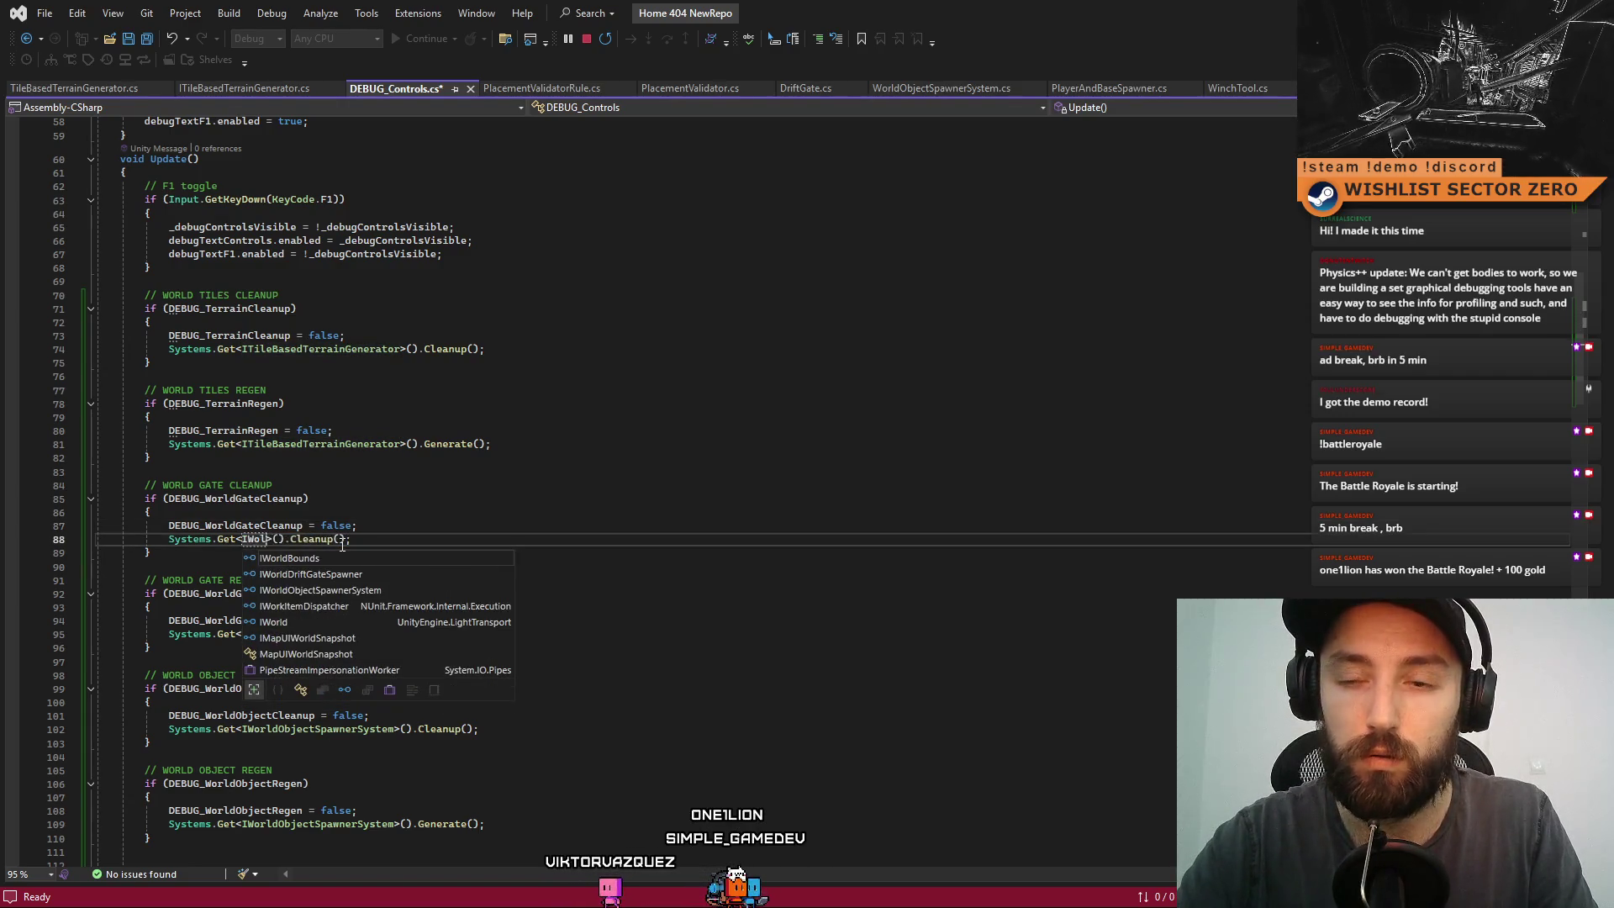
{"action": "type", "text": "WordG"}
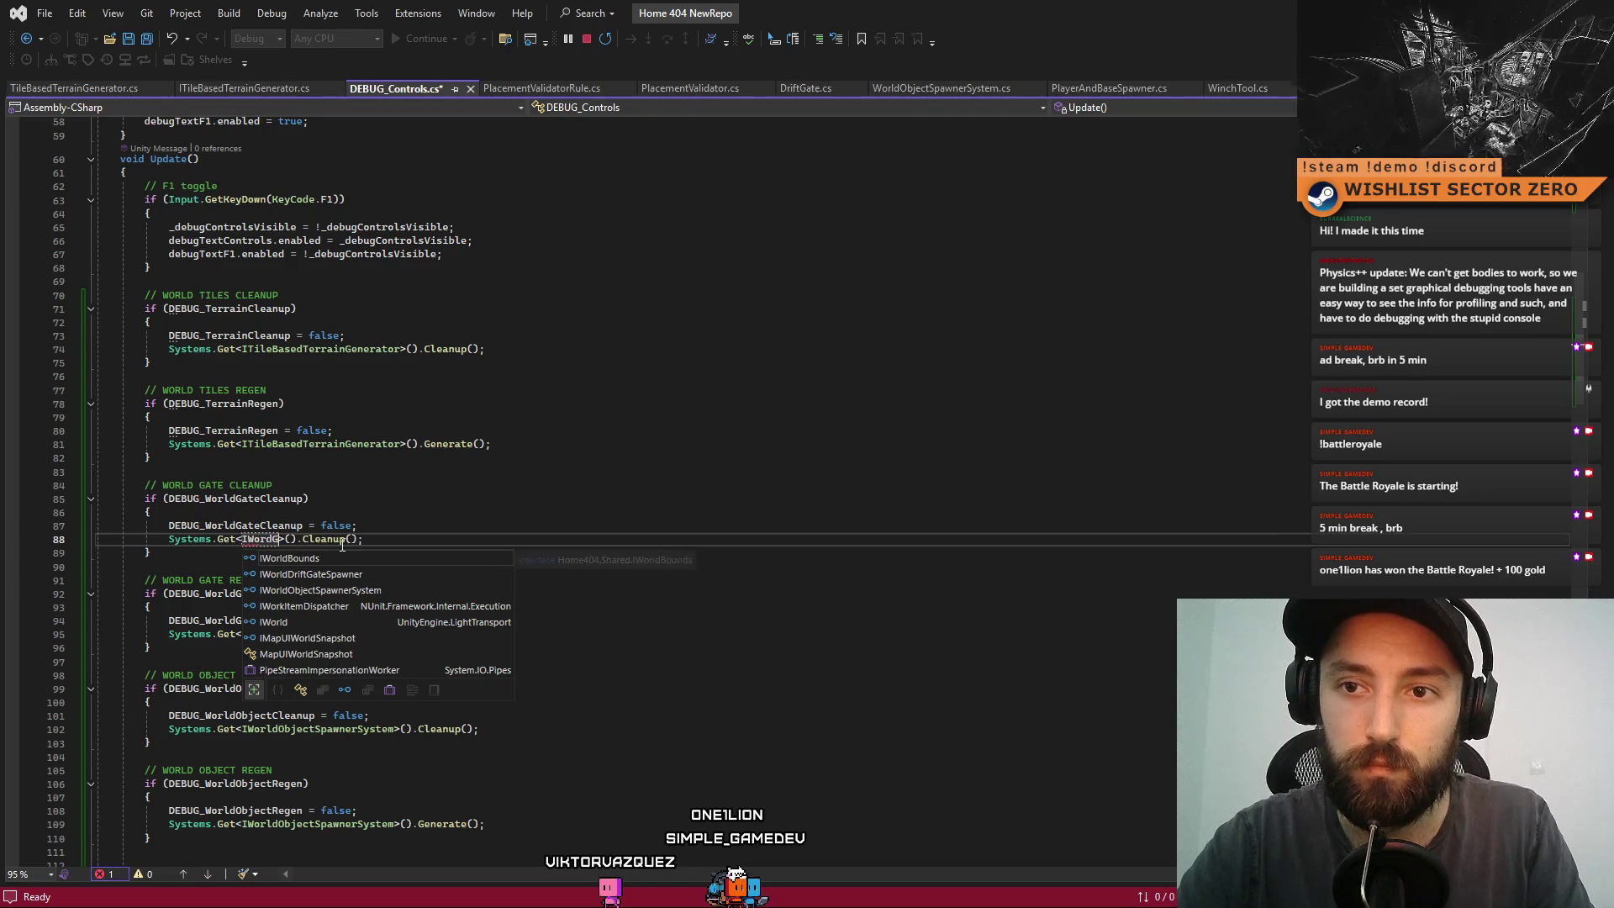
{"action": "key", "text": "BackSpace"}
{"action": "key", "text": "BackSpace"}
{"action": "type", "text": "ldG"}
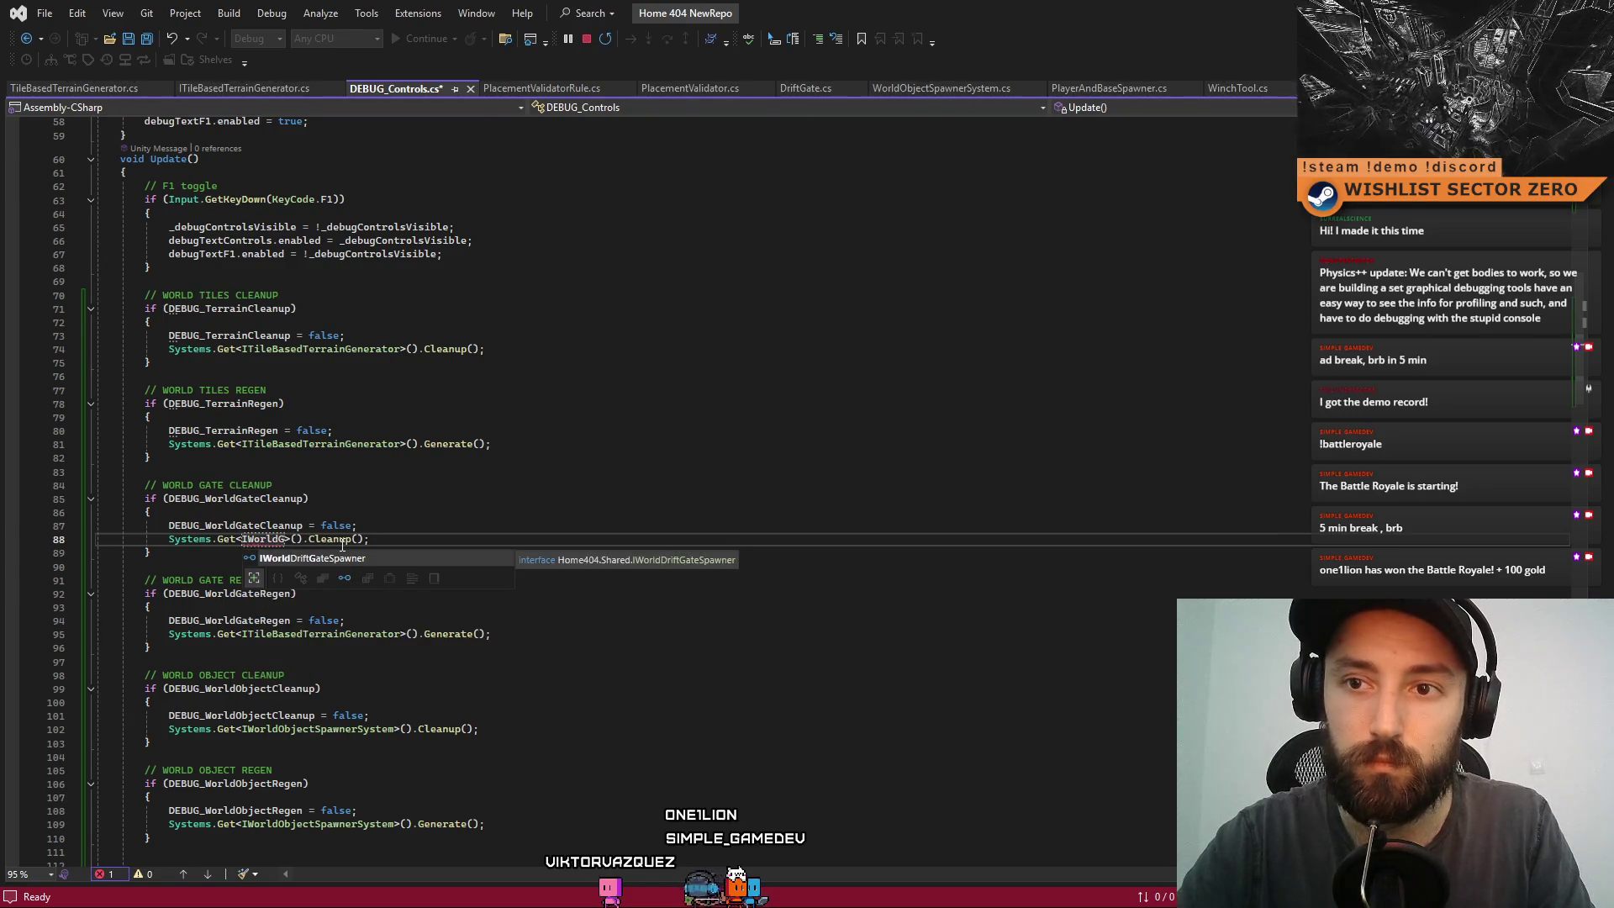
{"action": "key", "text": "Tab"}
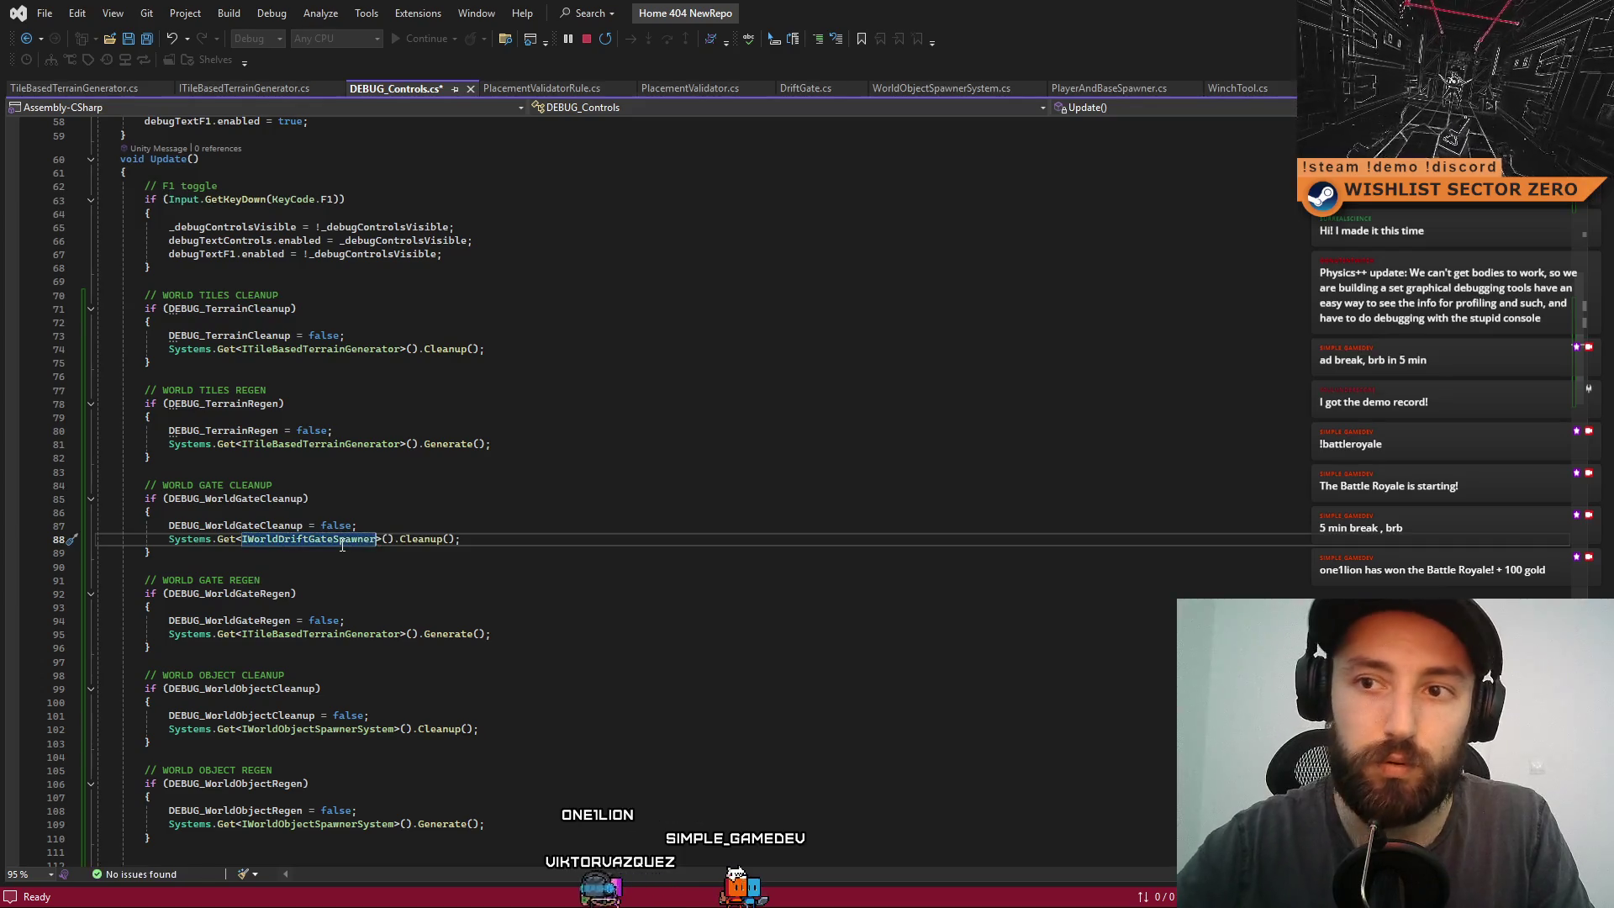
{"action": "key", "text": "Down"}
{"action": "key", "text": "Down"}
- Make the gate regen block call IWorldDriftGateSpawner's Generate(), save DEBUG_Controls.cs, and return to Unity
{"action": "left_click_drag", "start_coordinate": [242, 539], "coordinate": [461, 539]}
{"action": "key", "text": "ctrl+c"}
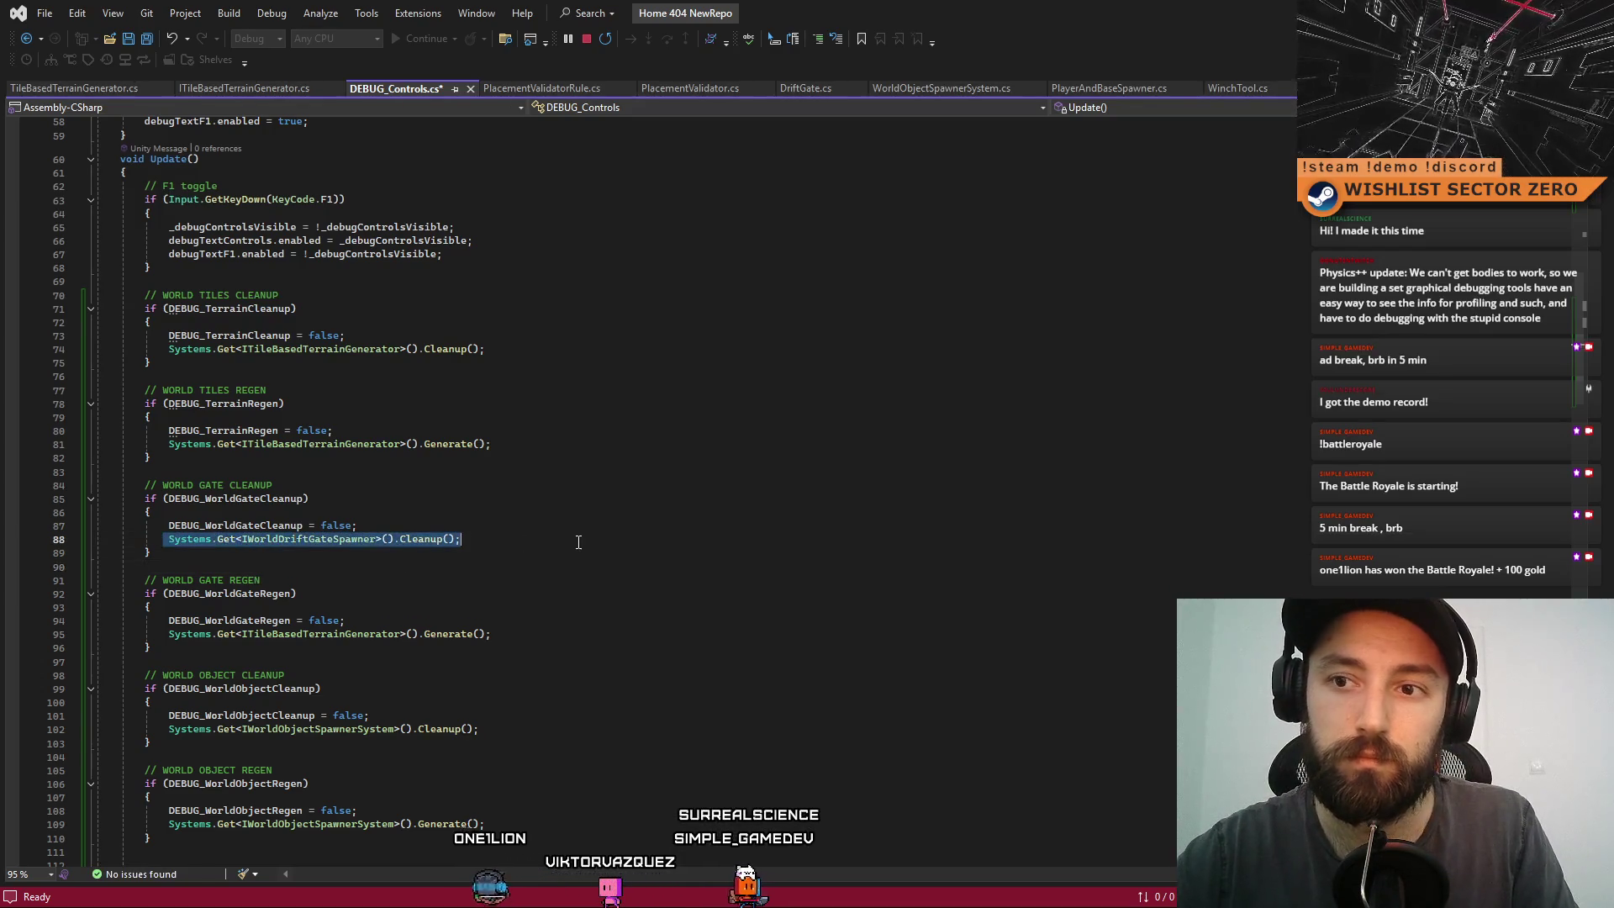
{"action": "left_click_drag", "start_coordinate": [490, 634], "coordinate": [245, 637]}
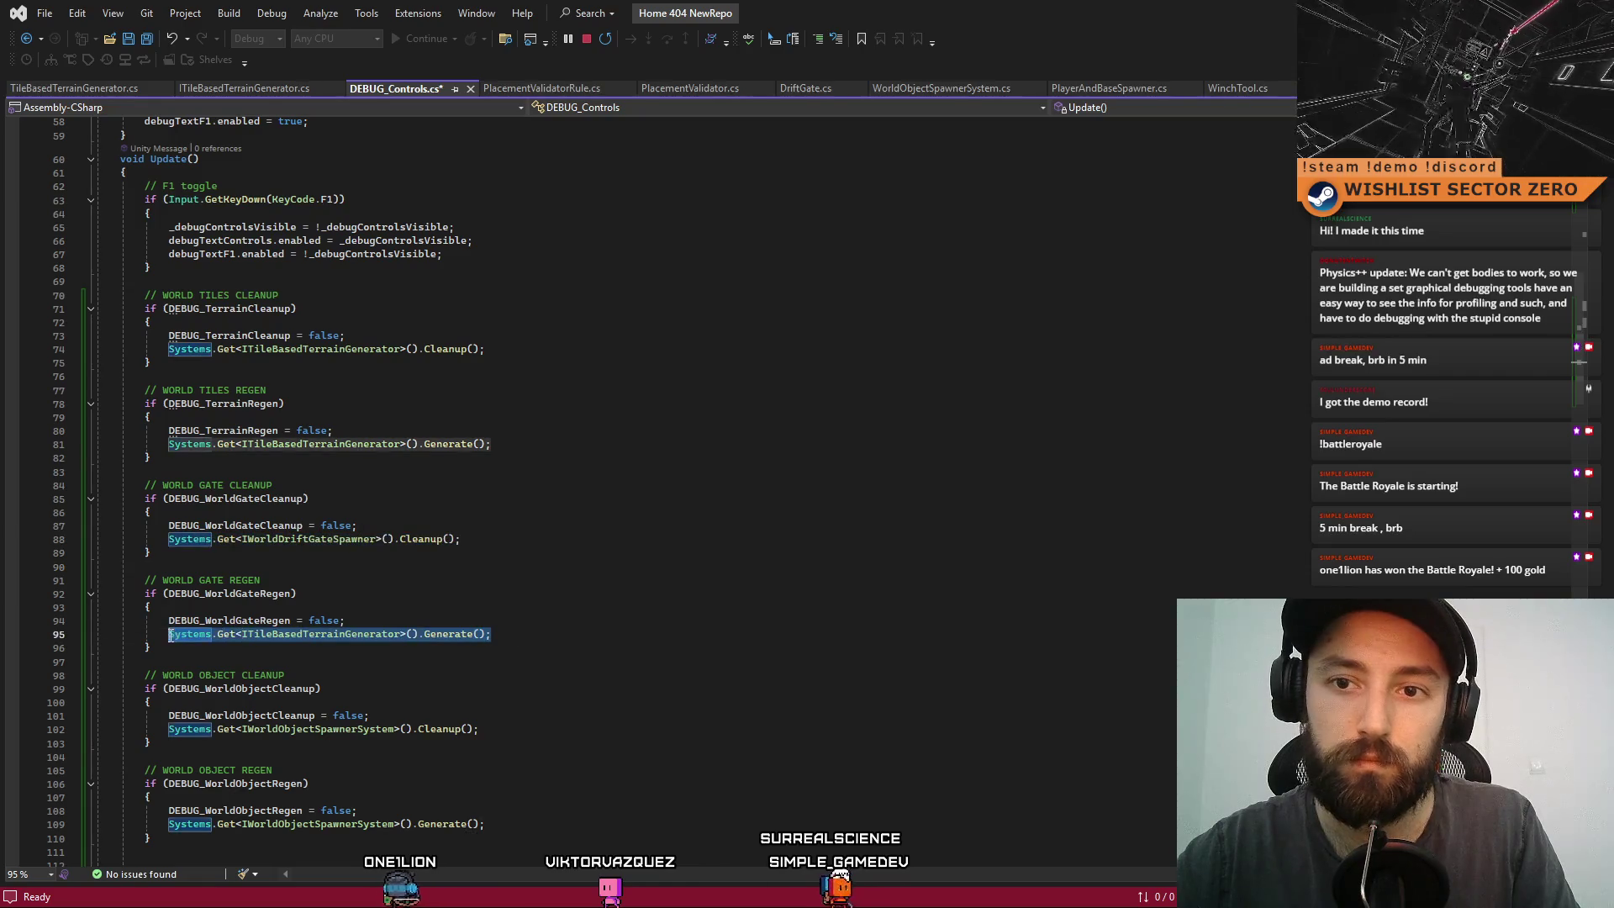
{"action": "key", "text": "ctrl+v"}
{"action": "left_click_drag", "start_coordinate": [472, 634], "coordinate": [407, 636]}
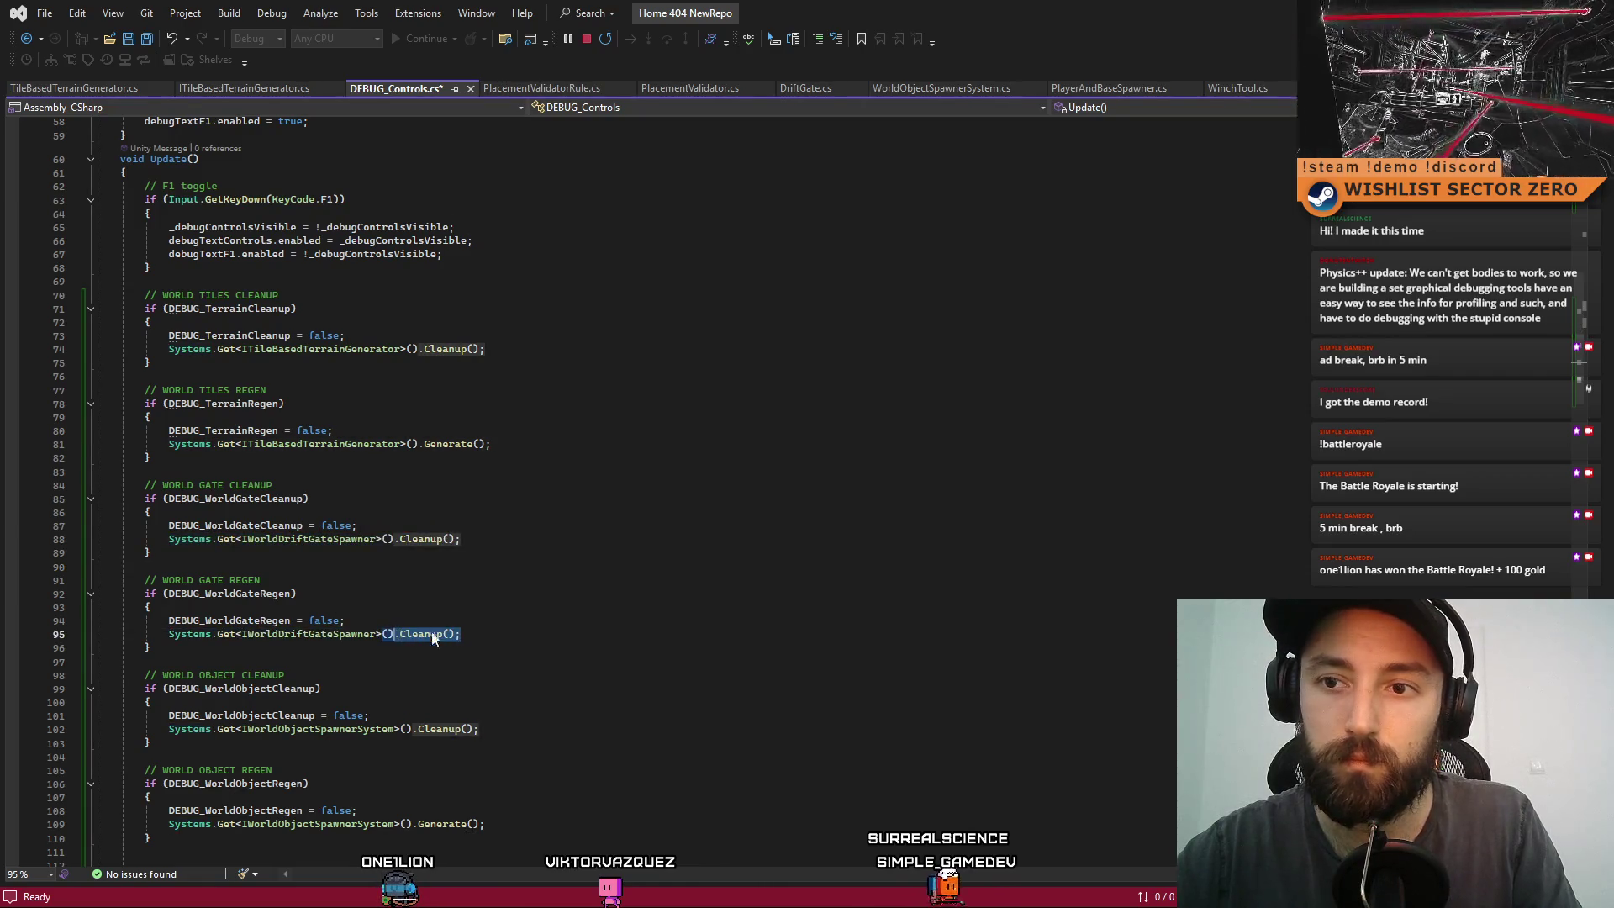
{"action": "type", "text": "Generate9"}
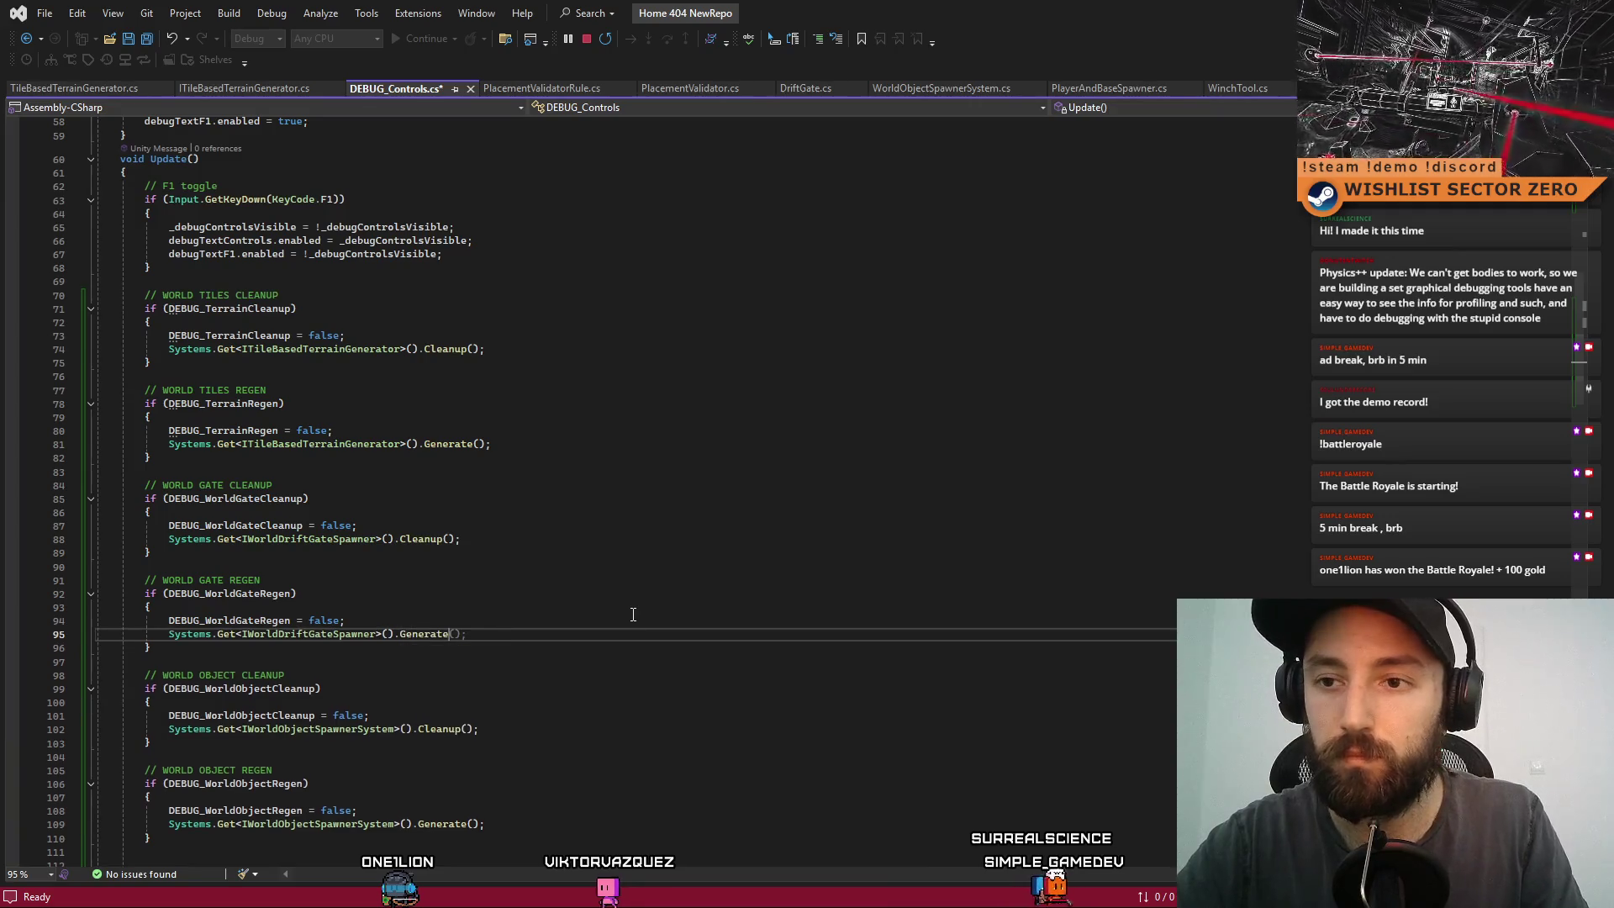
{"action": "key", "text": "BackSpace"}
{"action": "type", "text": "();"}
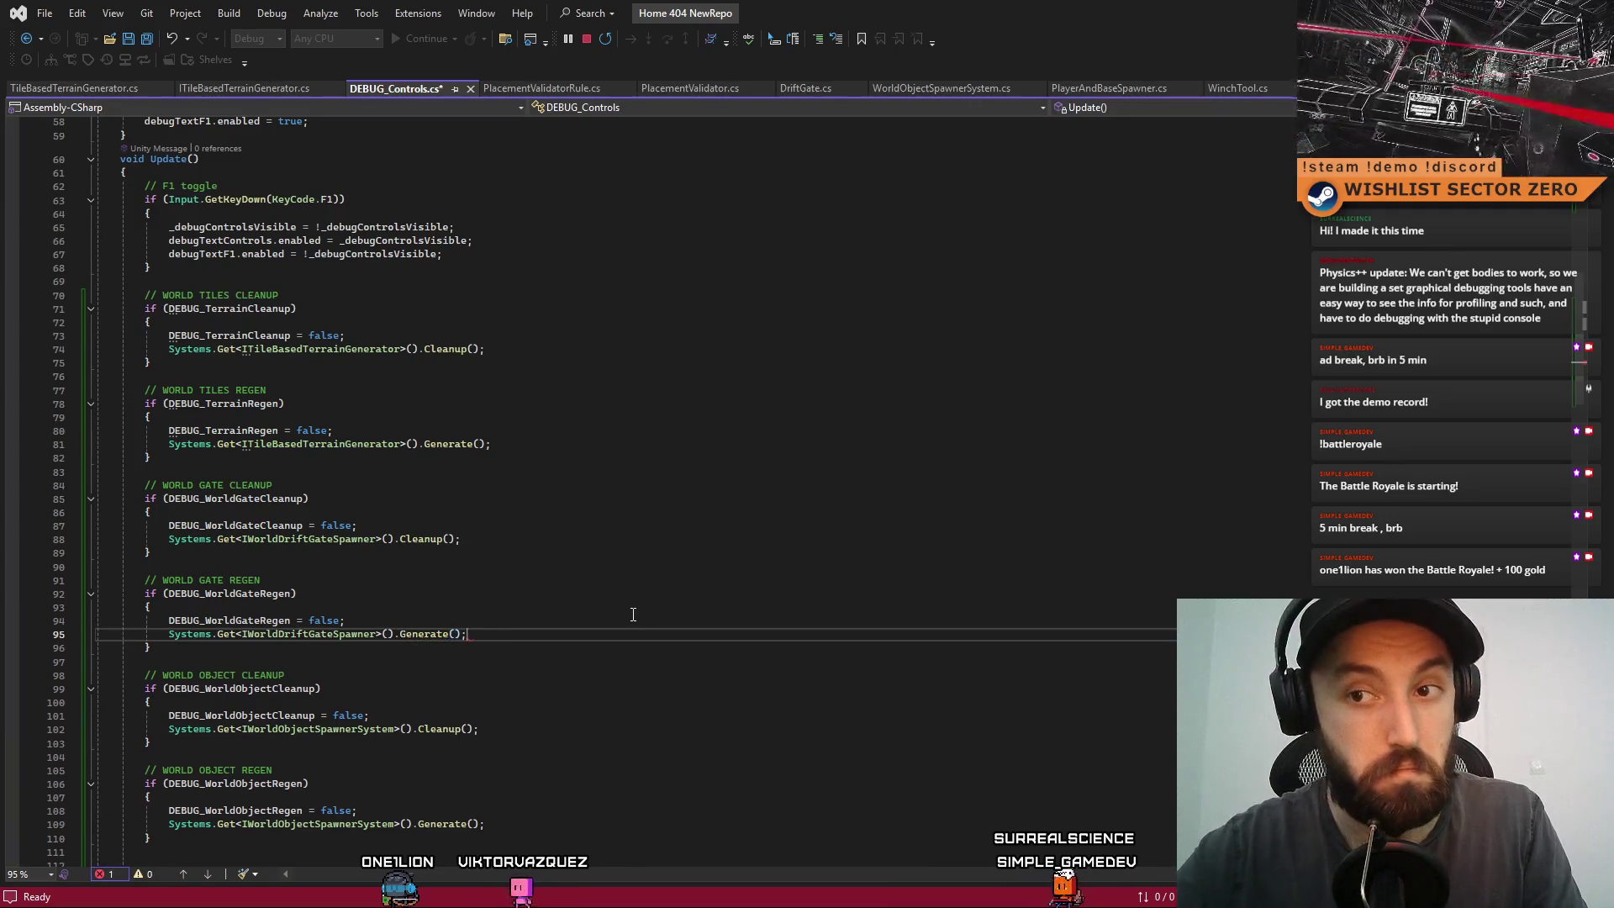
{"action": "key", "text": "ctrl+s"}
{"action": "key", "text": "alt+Tab"}
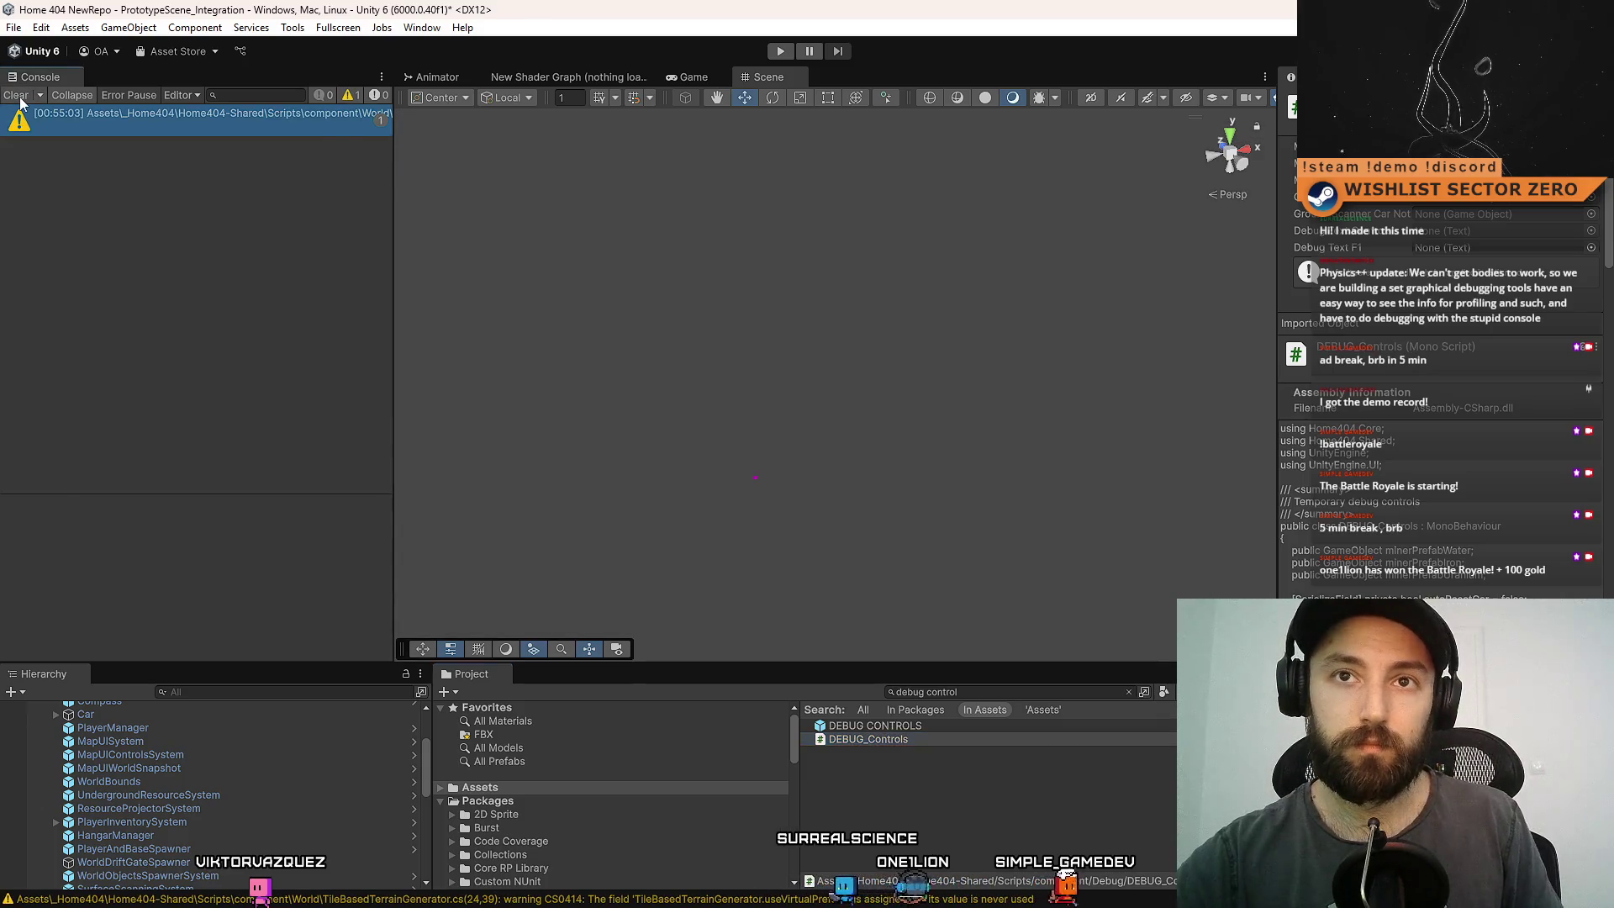
- Clear the project search and start Play mode in the Game view
{"action": "left_click", "coordinate": [688, 78]}
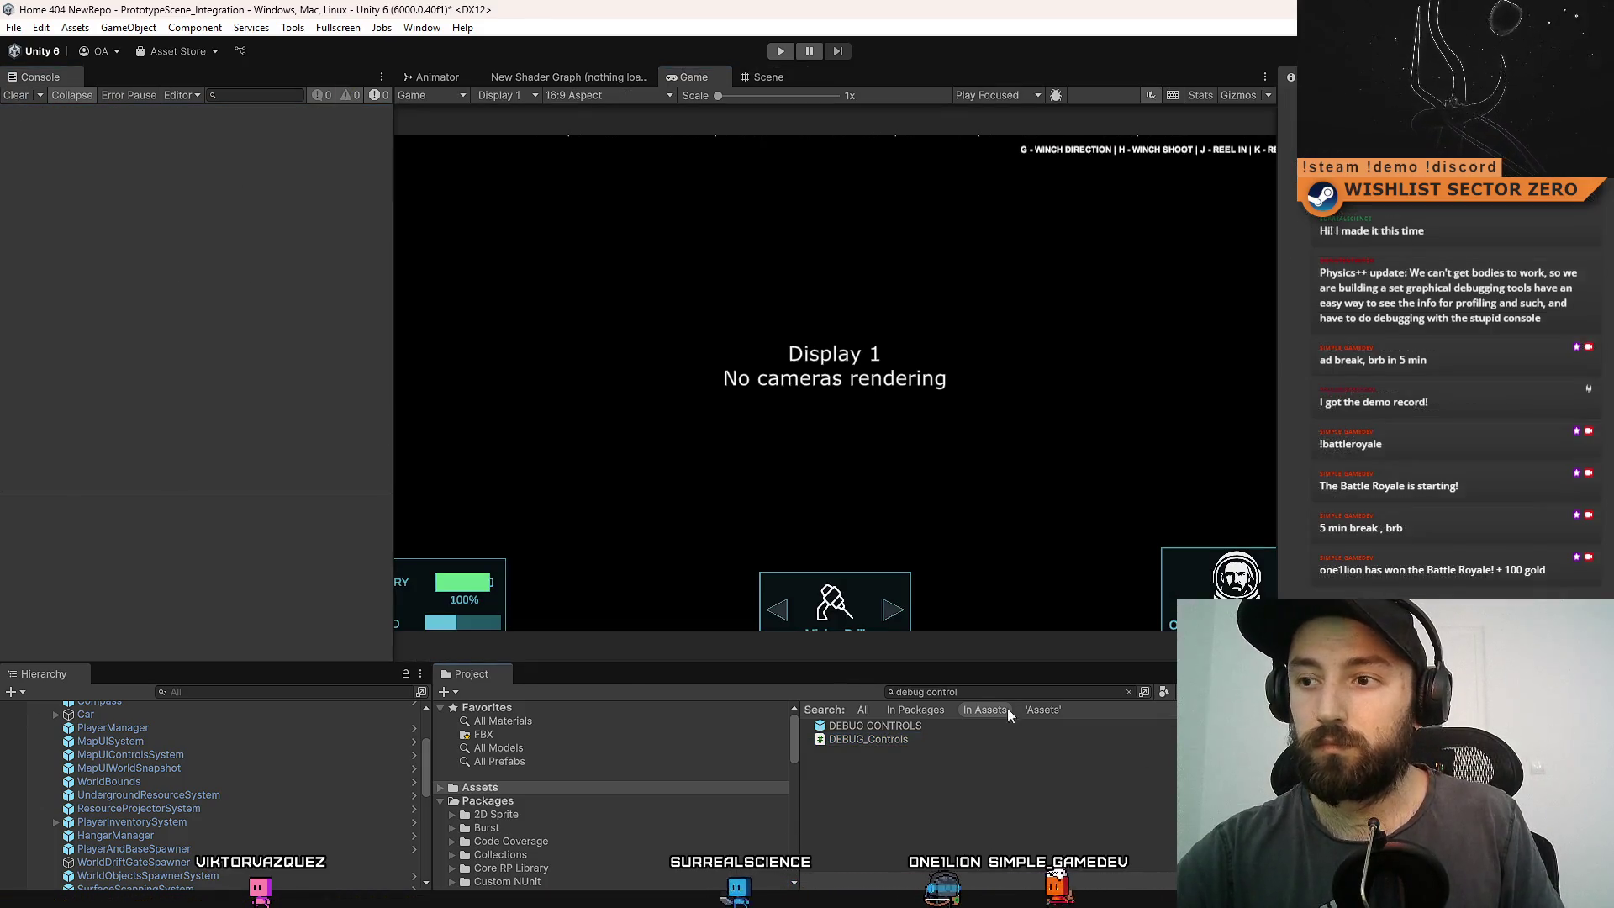
{"action": "key", "text": "Escape"}
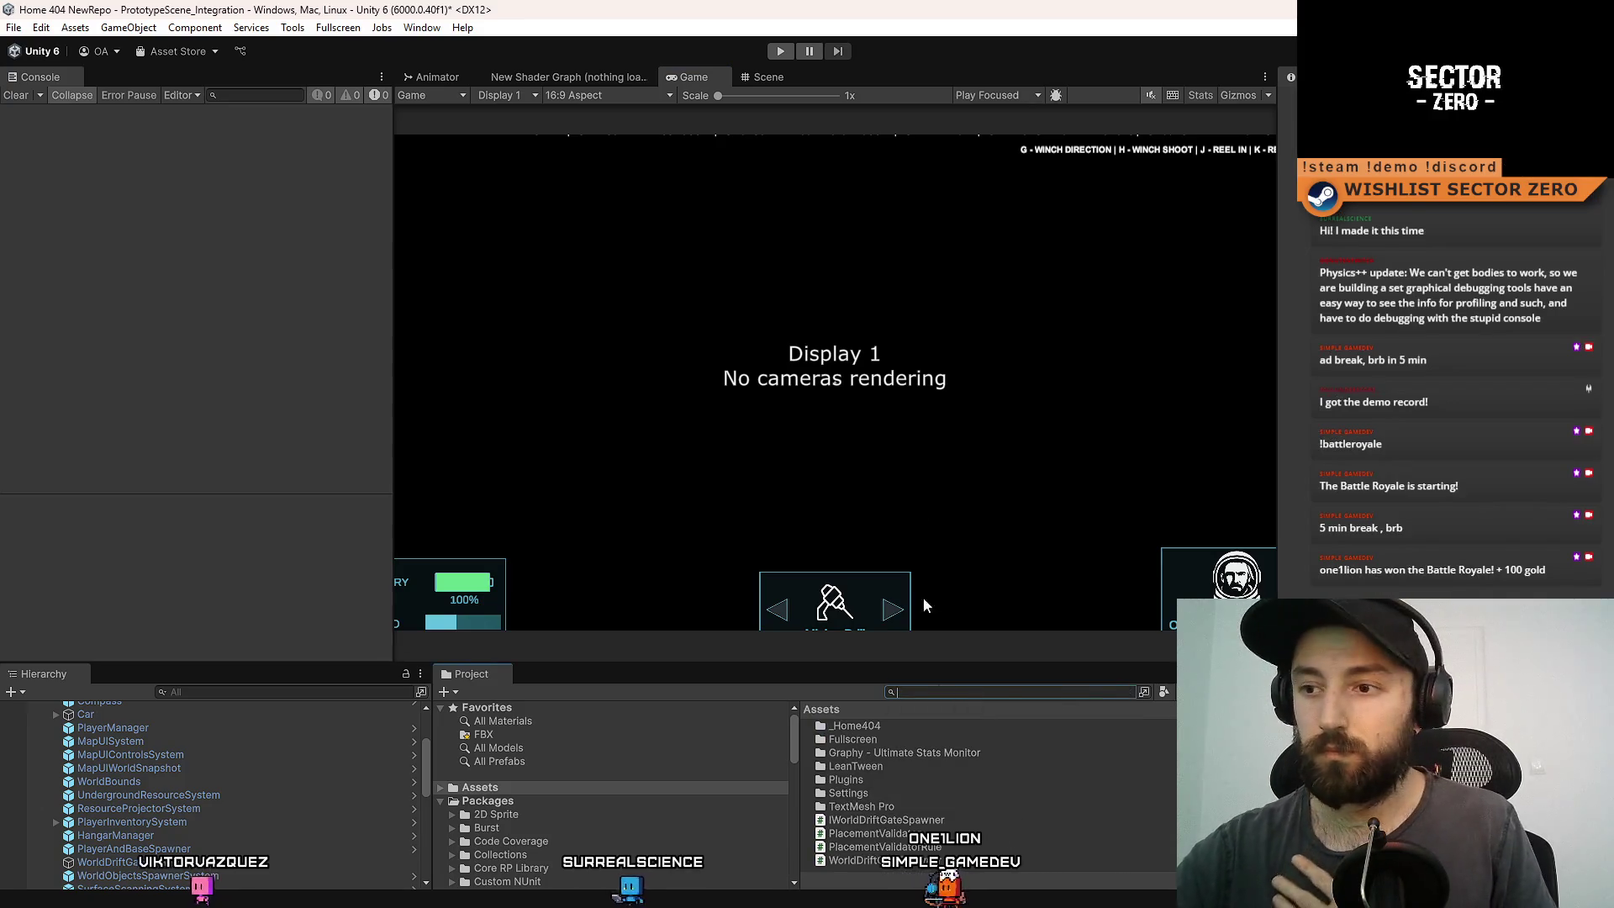
{"action": "left_click", "coordinate": [782, 52]}
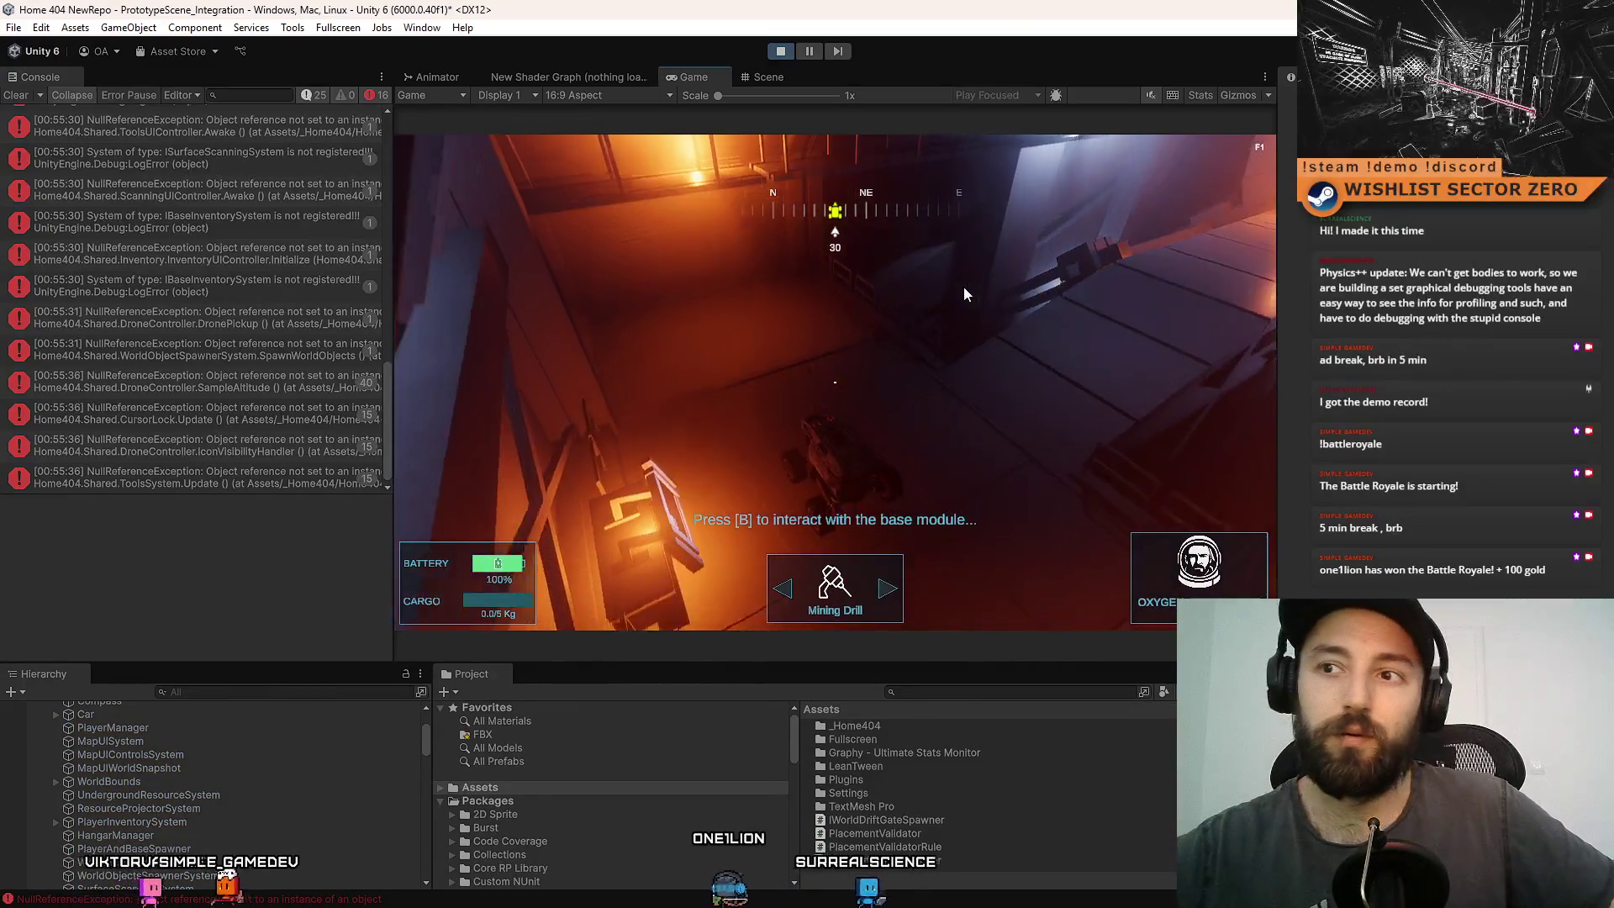
- Inspect the DroneController, CursorLock, IconVisibilityHandler and ToolsSystem error stack traces
{"action": "mouse_move", "coordinate": [388, 418]}
{"action": "left_mouse_down"}
{"action": "mouse_move", "coordinate": [385, 164]}
{"action": "mouse_move", "coordinate": [402, 237]}
{"action": "mouse_move", "coordinate": [386, 353]}
{"action": "mouse_move", "coordinate": [415, 156]}
{"action": "mouse_move", "coordinate": [385, 118]}
{"action": "left_mouse_up"}
{"action": "left_click", "coordinate": [359, 112]}
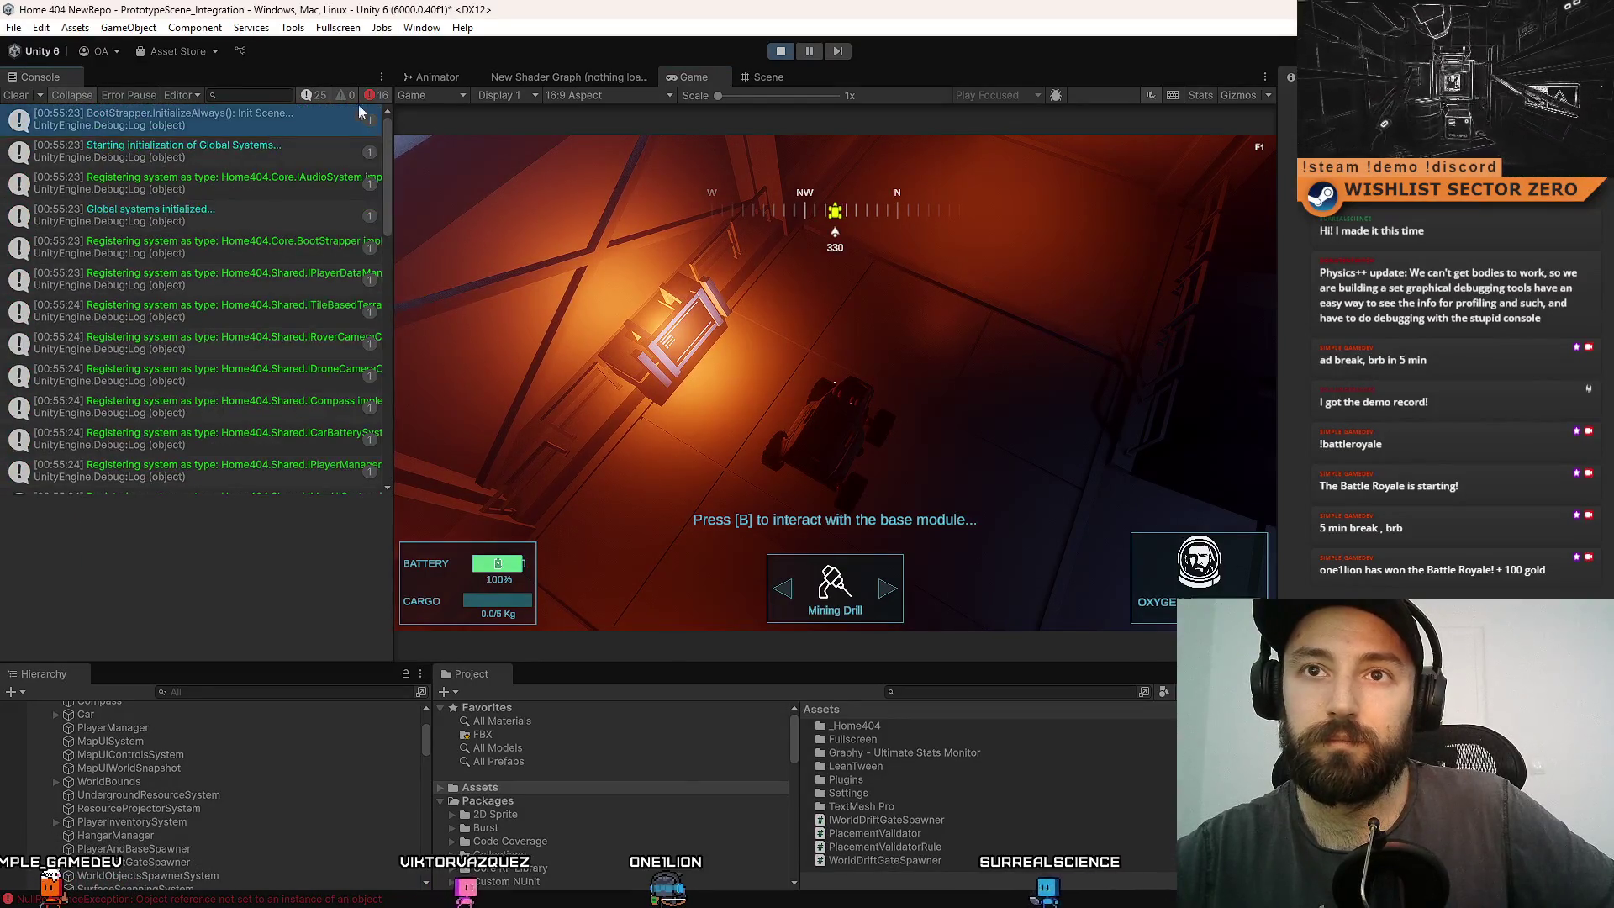
{"action": "left_click", "coordinate": [17, 96]}
{"action": "left_click", "coordinate": [233, 134]}
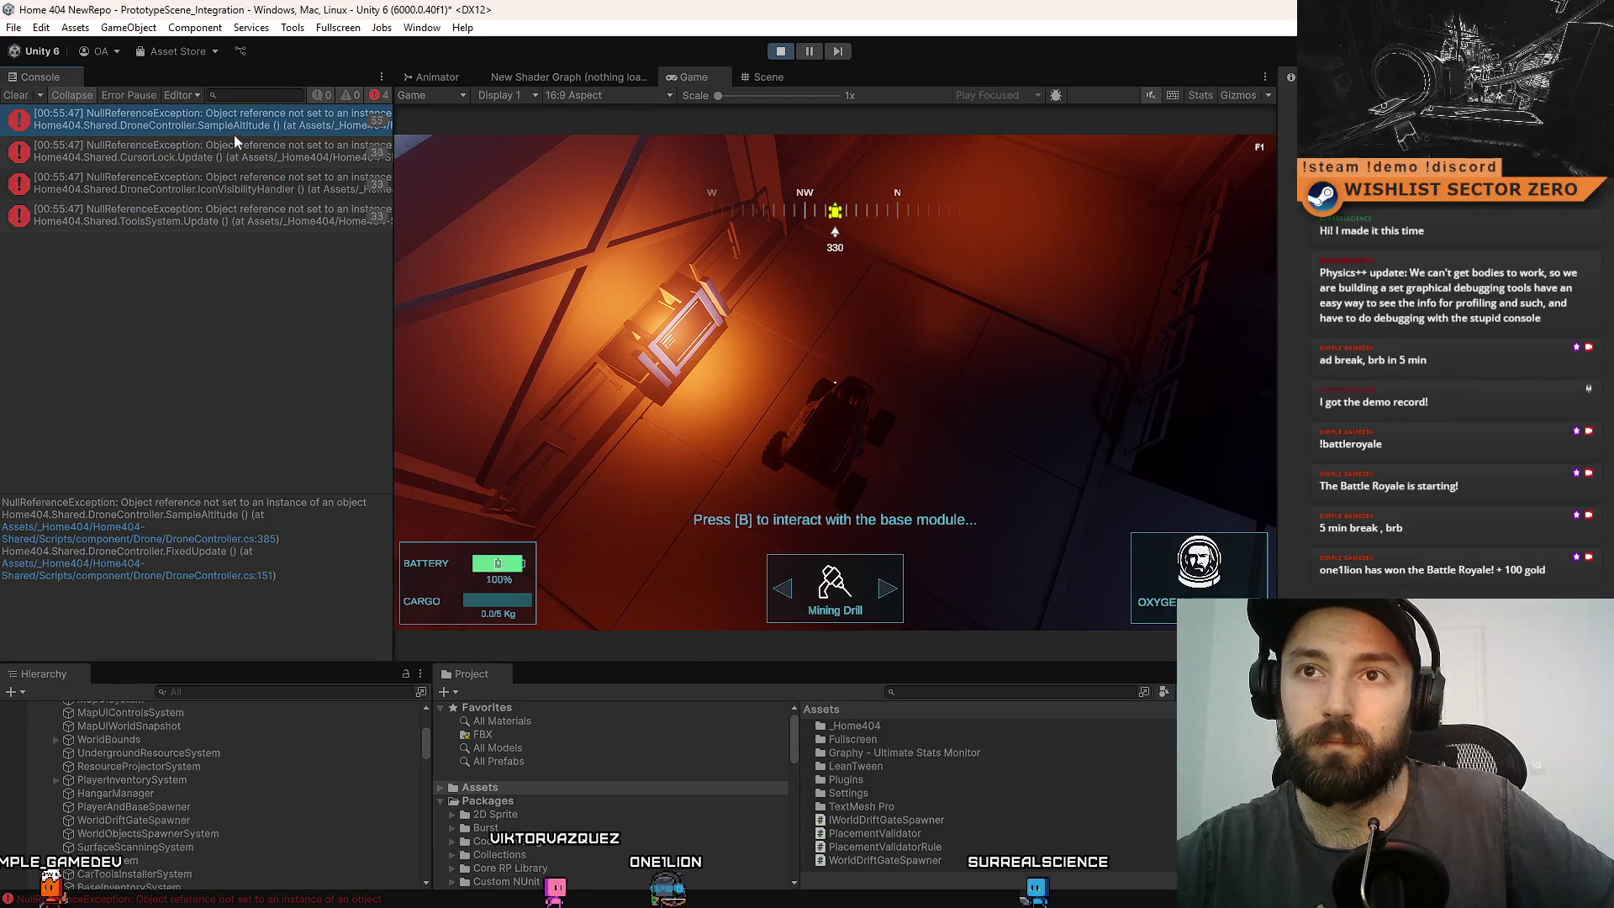
{"action": "left_click", "coordinate": [250, 156]}
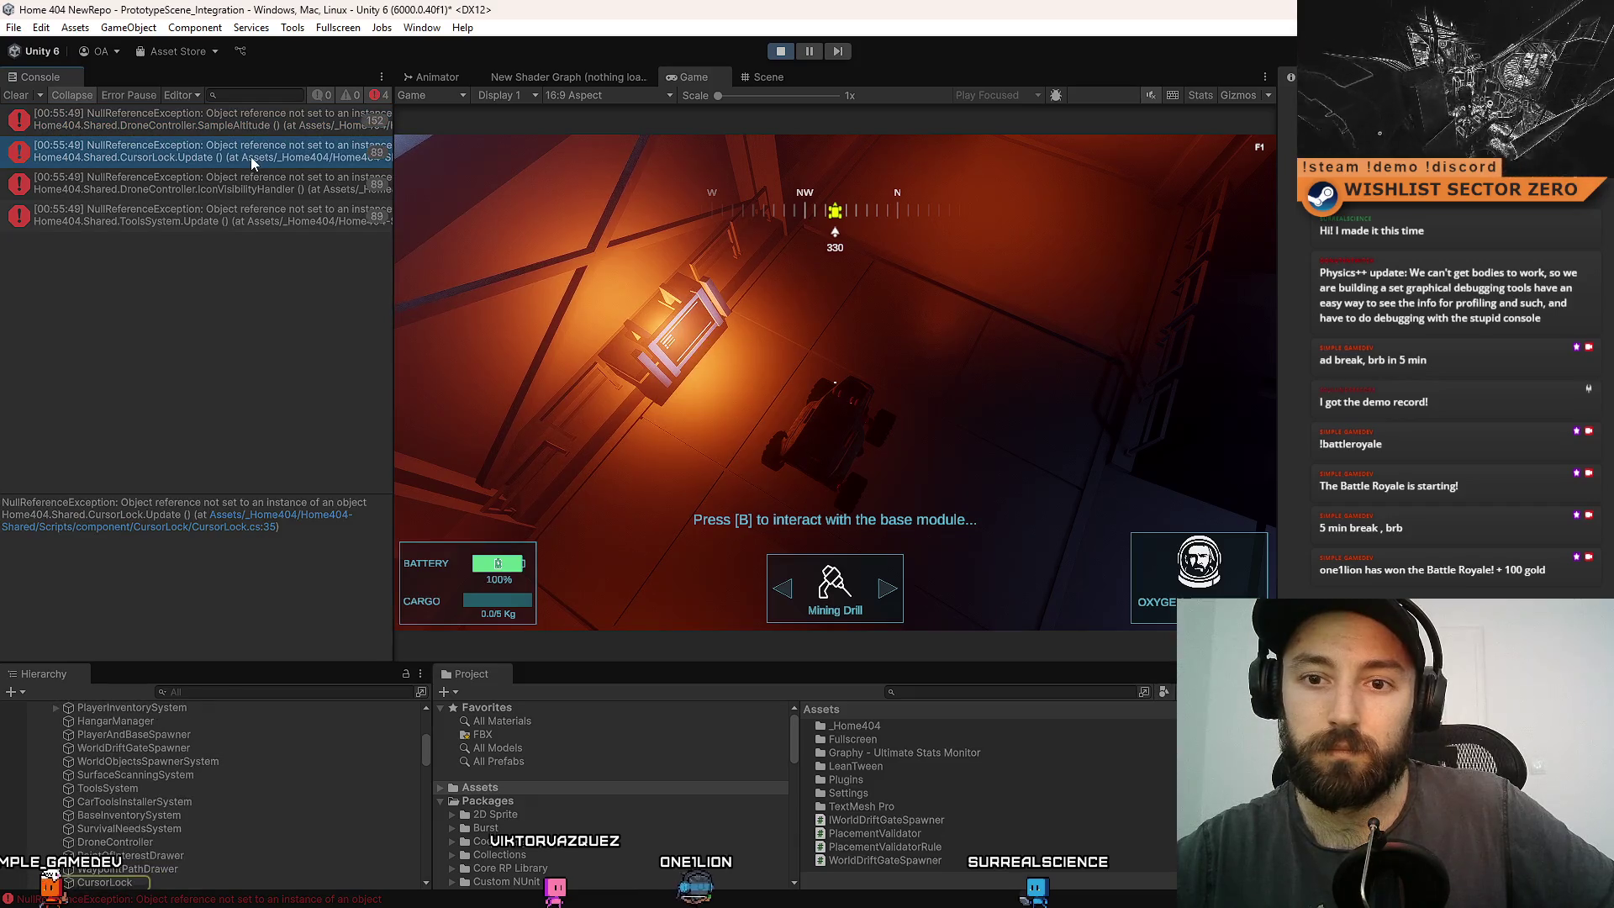
{"action": "left_click", "coordinate": [299, 197]}
{"action": "left_click", "coordinate": [284, 215]}
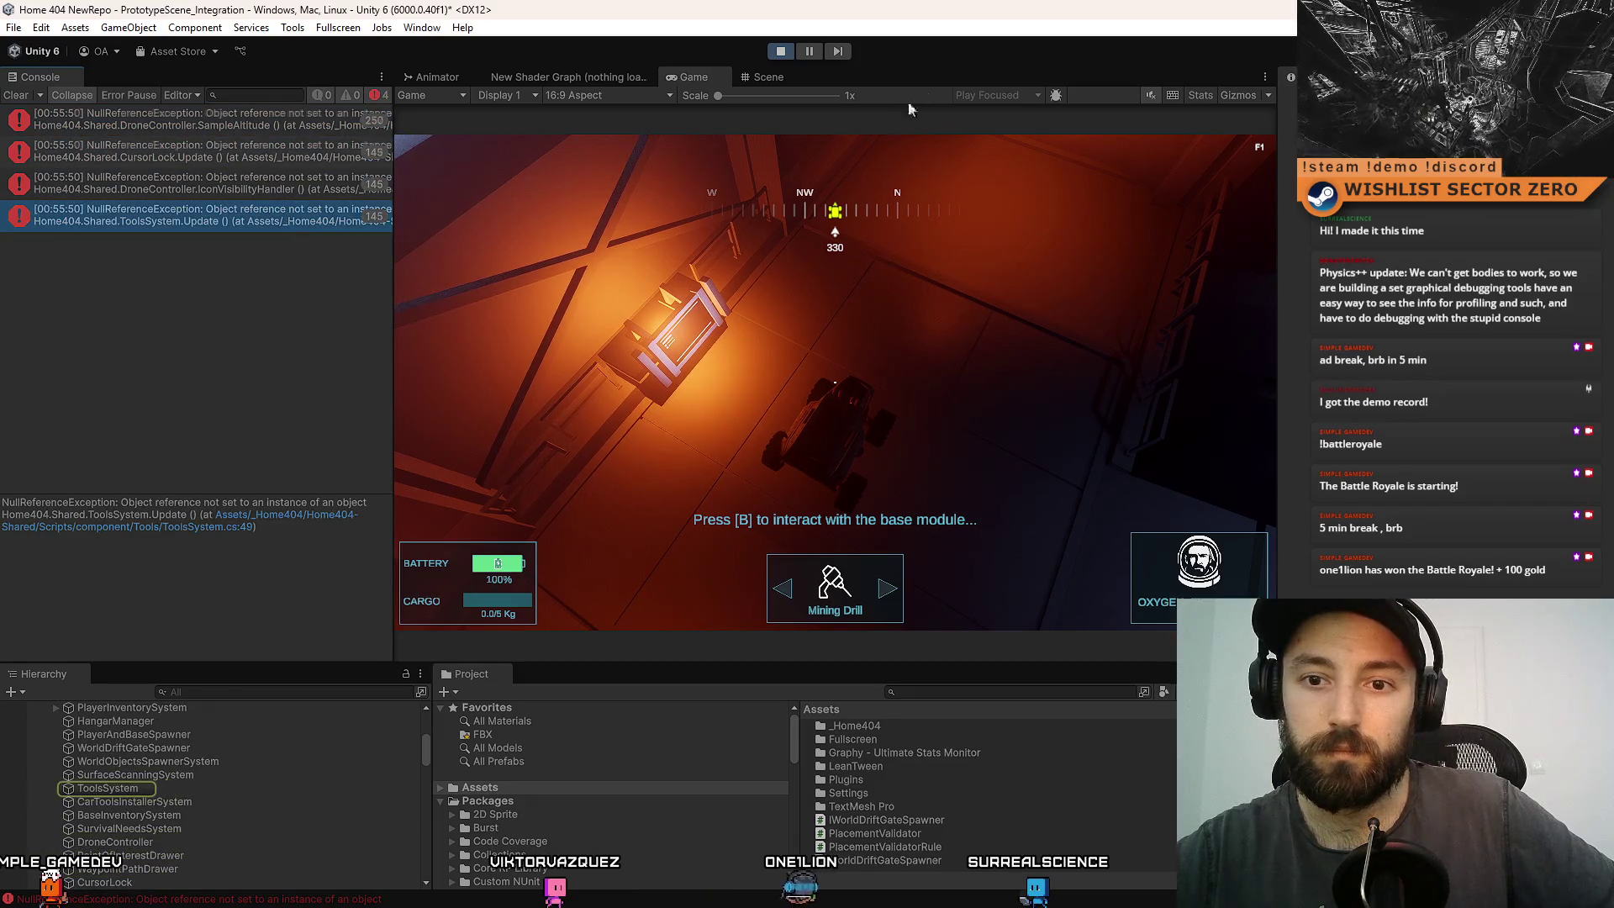
- Stop the game, clear the console, and start Play mode again
{"action": "left_click", "coordinate": [784, 52]}
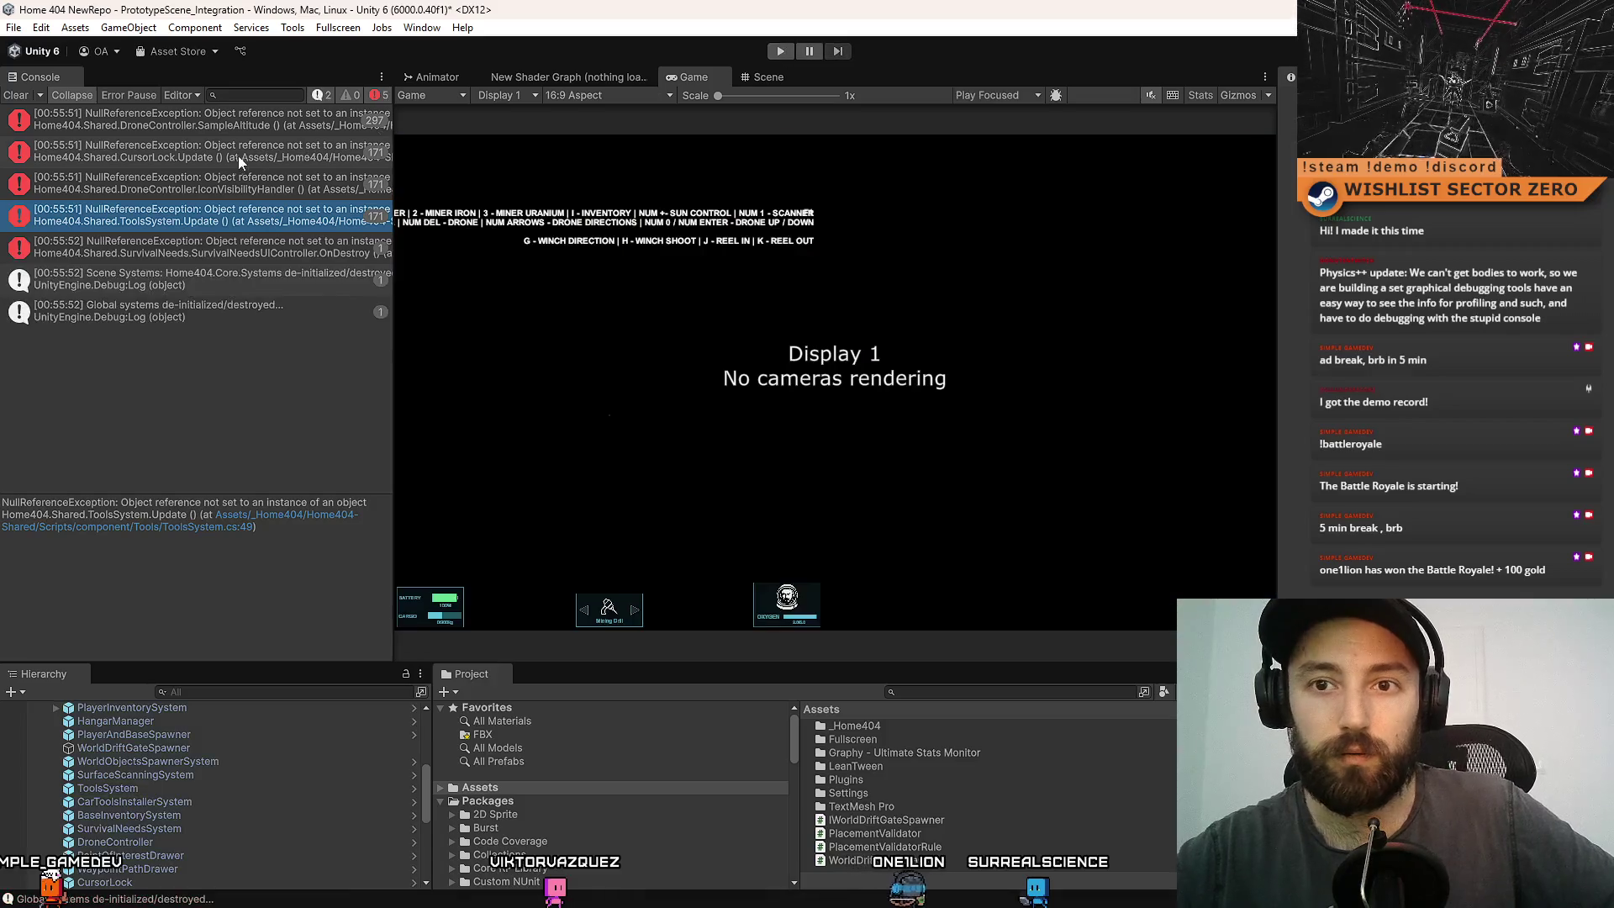
{"action": "left_click", "coordinate": [17, 99]}
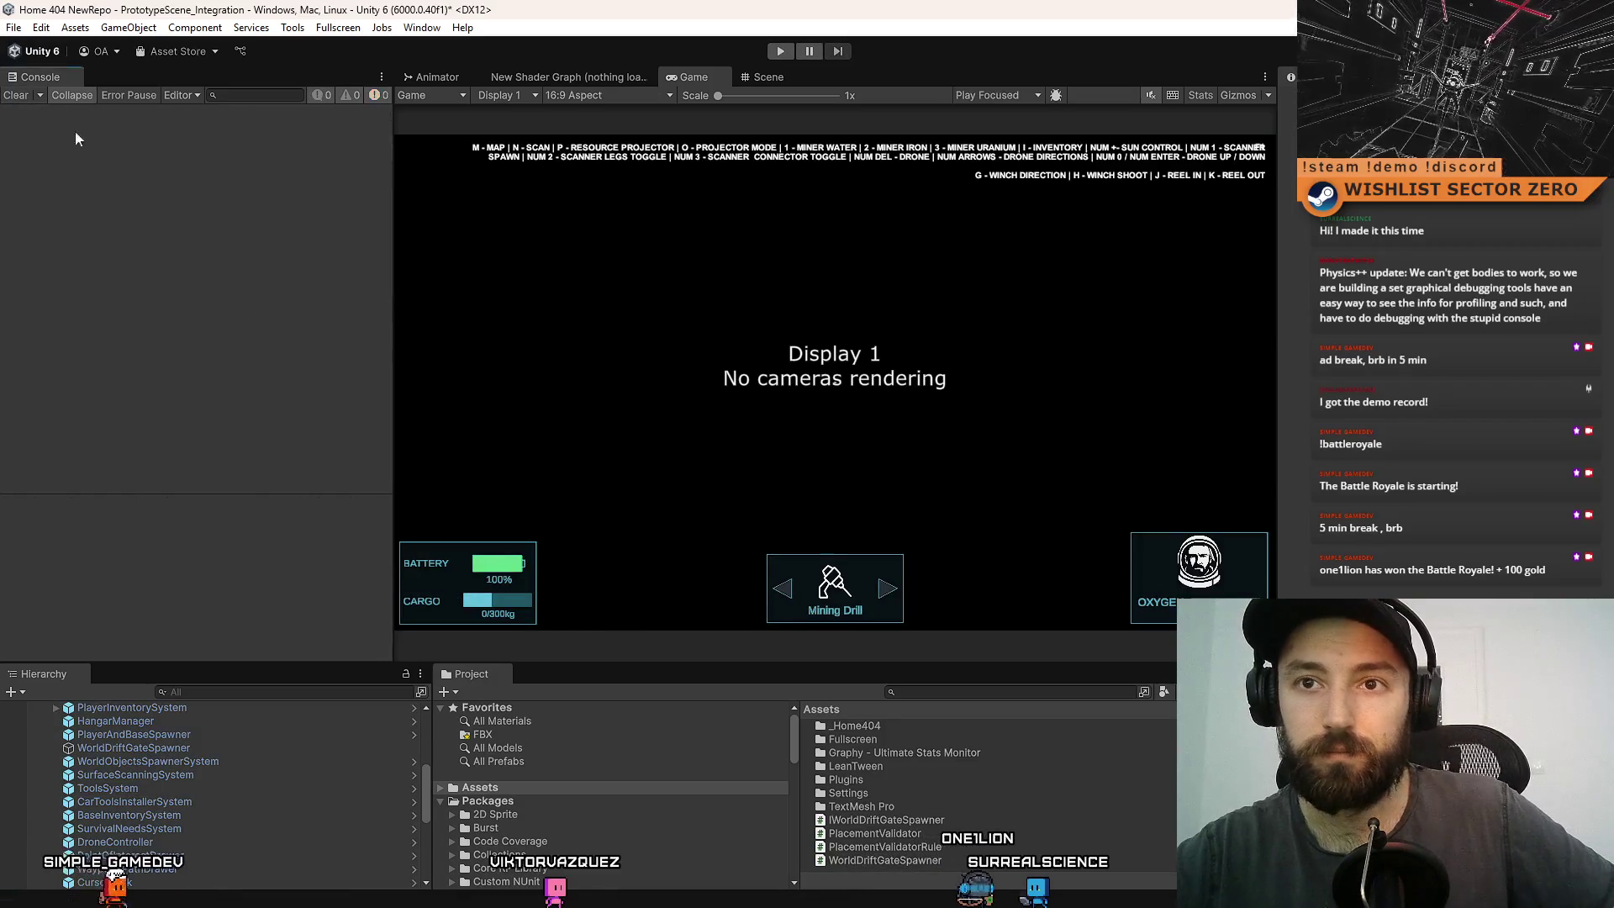
{"action": "left_click", "coordinate": [782, 51]}
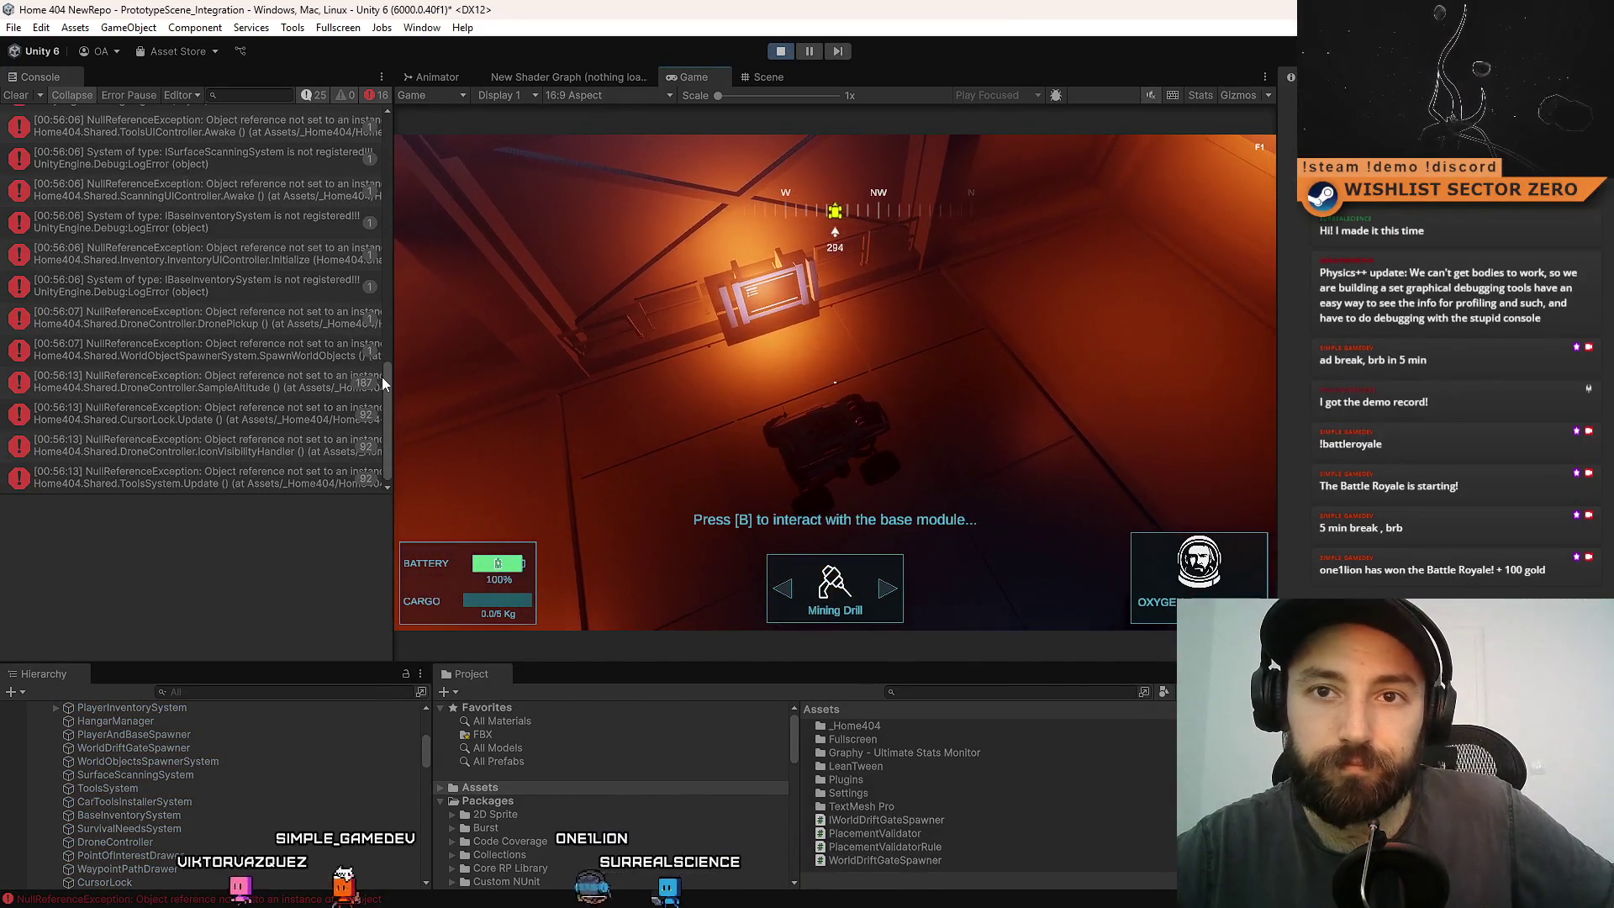
- Select the WorldObjectSpawnerSystem.Initialize NullReferenceException in the console to read its stack trace
{"action": "mouse_move", "coordinate": [384, 380]}
{"action": "left_mouse_down"}
{"action": "mouse_move", "coordinate": [402, 92]}
{"action": "mouse_move", "coordinate": [397, 289]}
{"action": "left_mouse_up"}
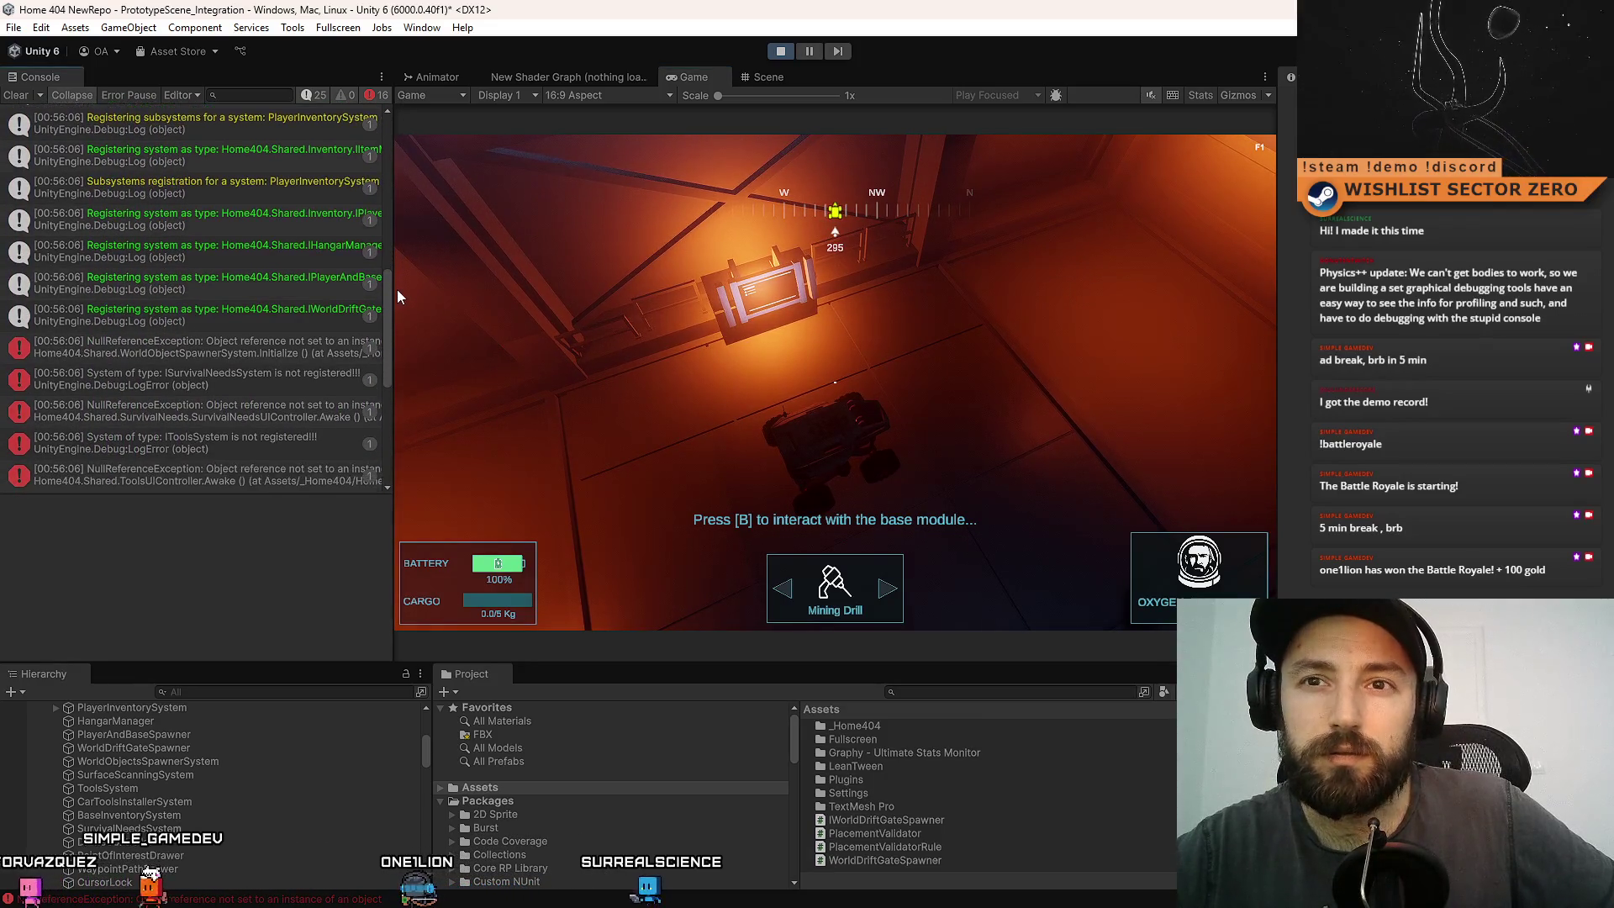
{"action": "left_click", "coordinate": [313, 352]}
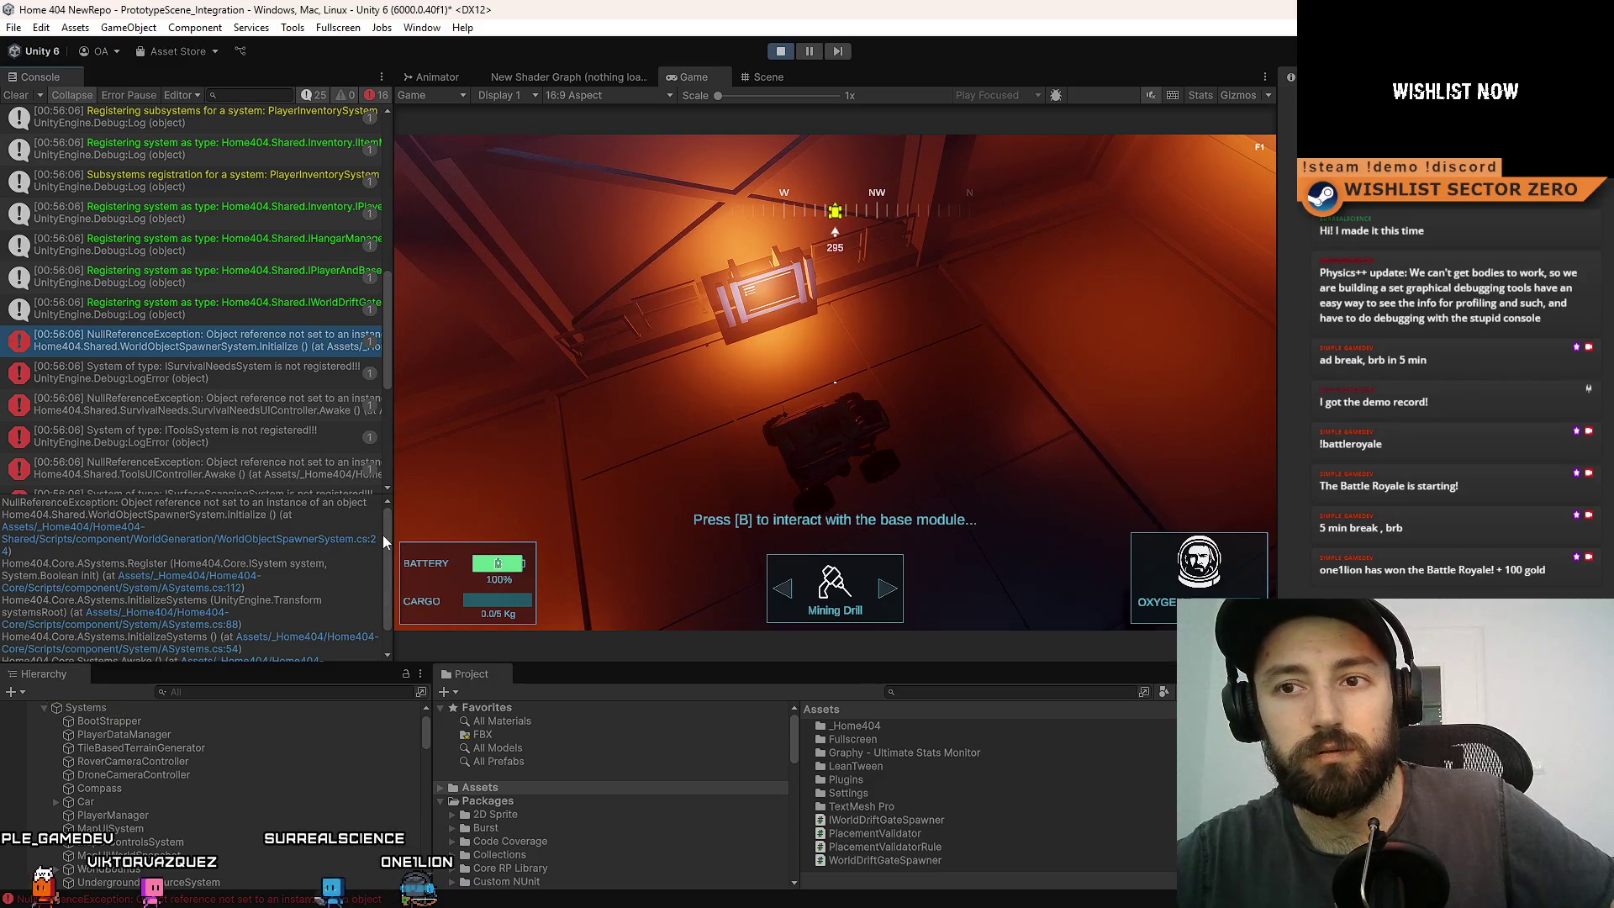
- Delete the _playerBasePosition field and its assignment from WorldObjectSpawnerSystem
{"action": "left_click", "coordinate": [328, 549]}
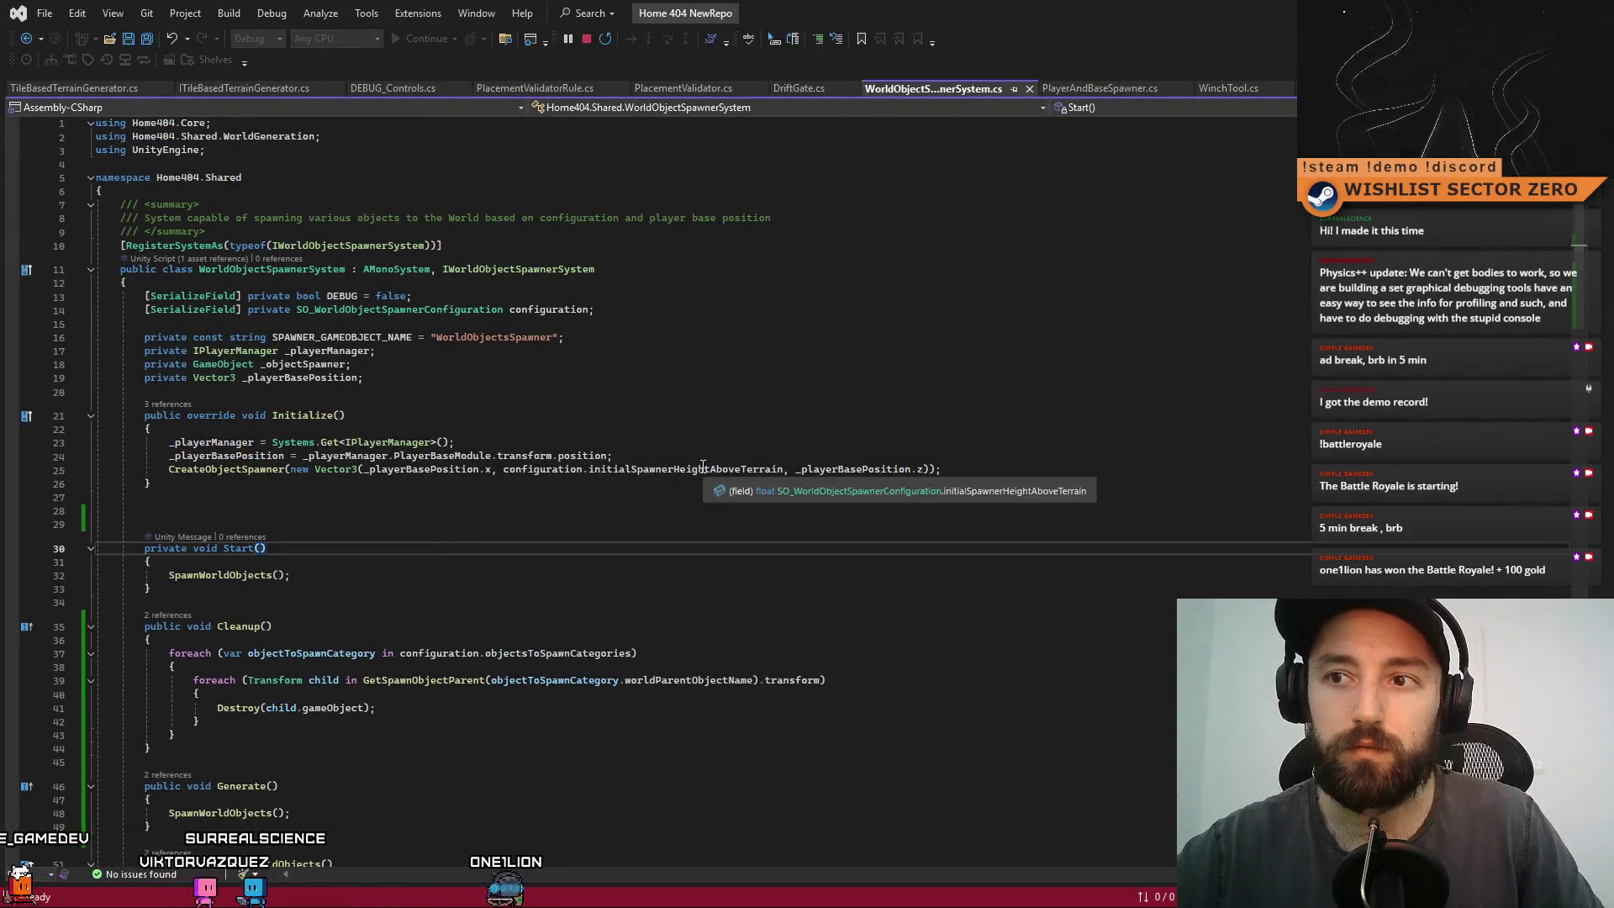
{"action": "left_click", "coordinate": [565, 512]}
{"action": "left_click", "coordinate": [229, 458]}
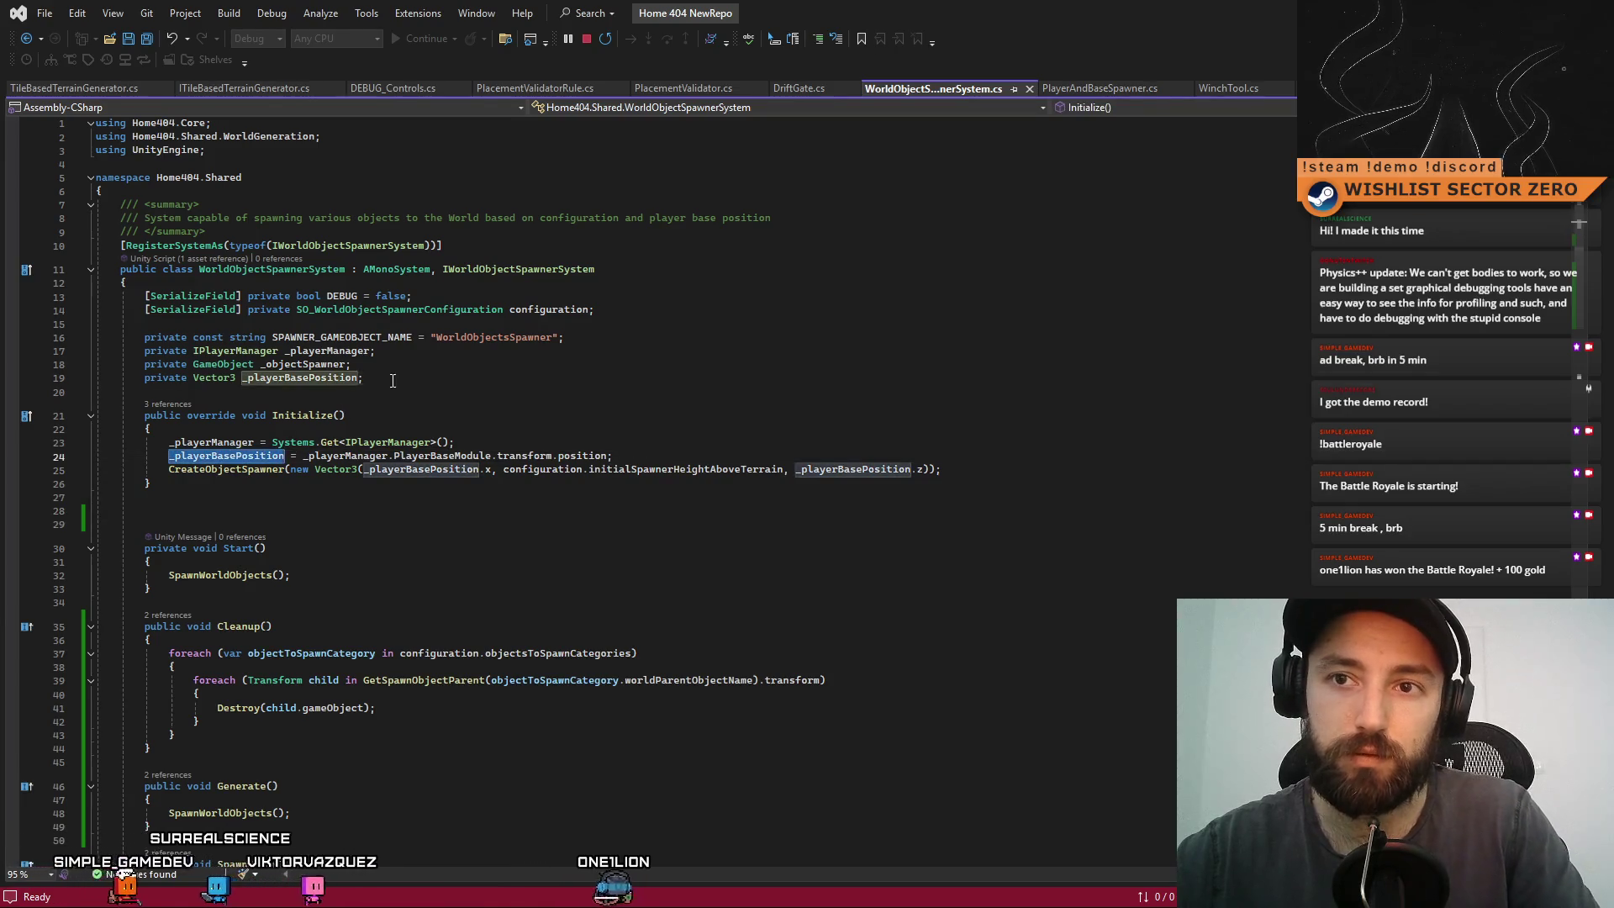
{"action": "left_click_drag", "start_coordinate": [364, 378], "coordinate": [6, 382]}
{"action": "key", "text": "ctrl+x"}
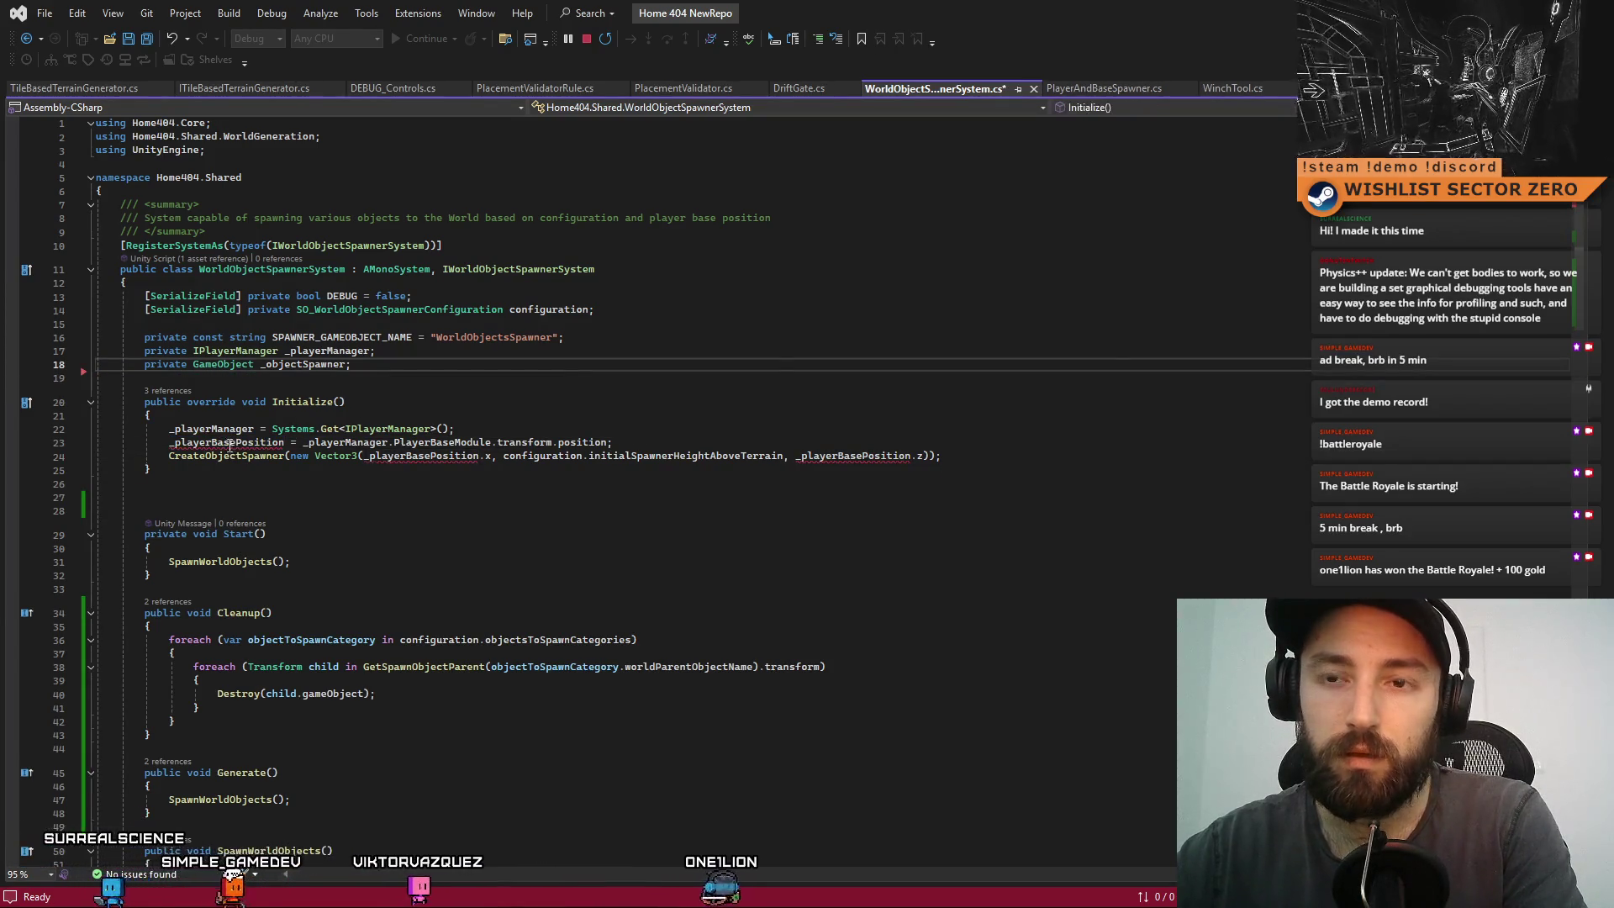
{"action": "left_click", "coordinate": [609, 442]}
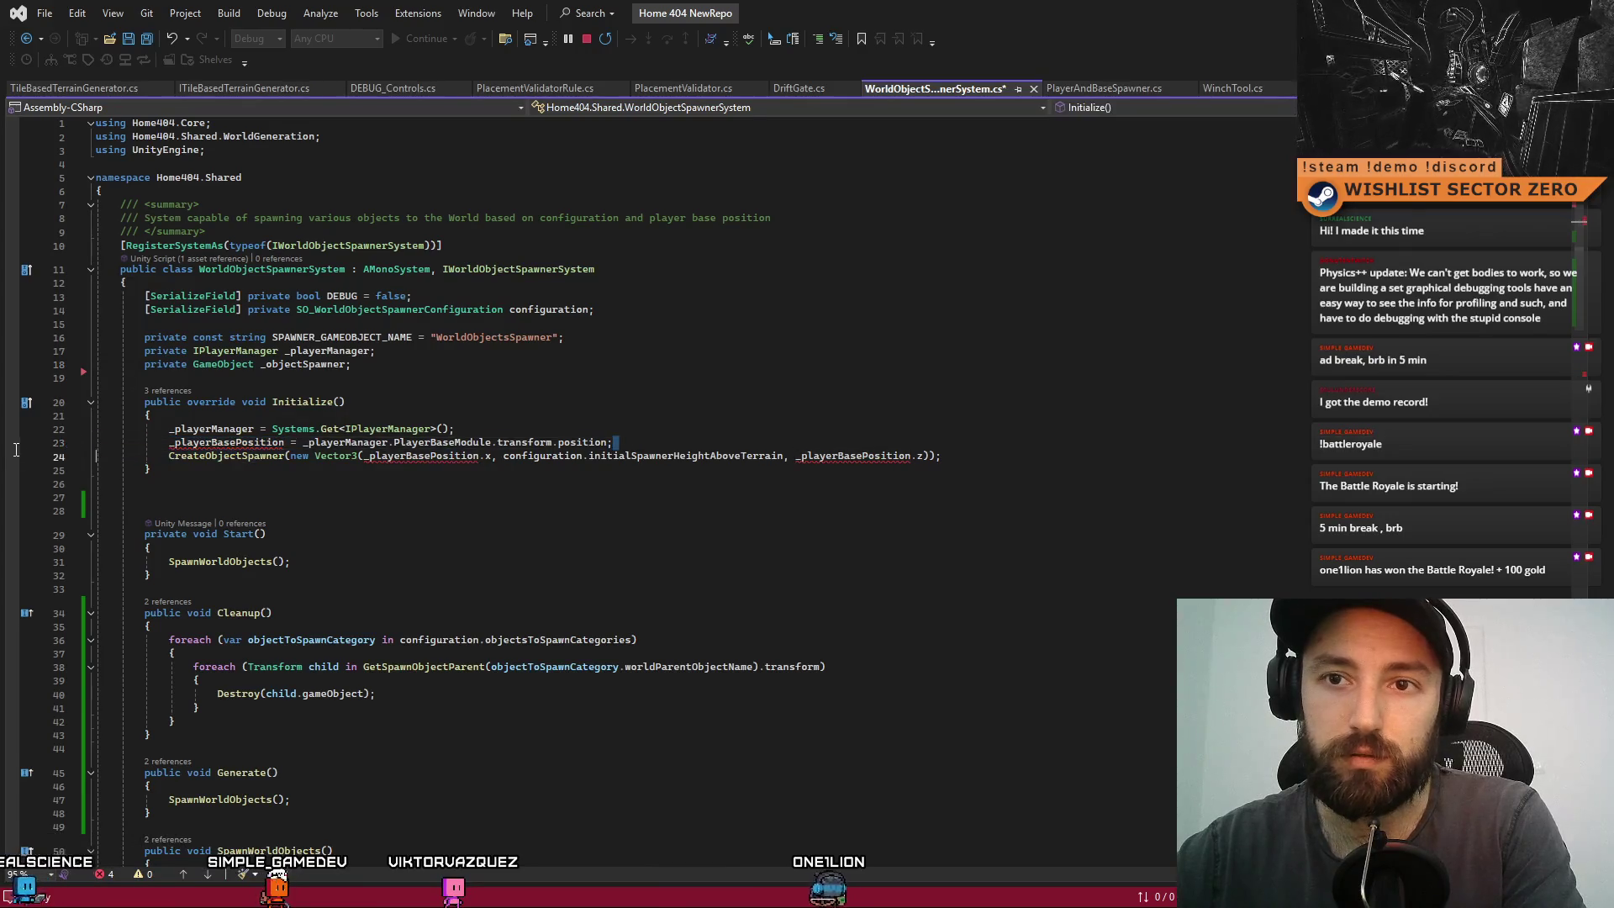
{"action": "key", "text": "shift+Home"}
{"action": "key", "text": "shift+Home"}
{"action": "key", "text": "BackSpace"}
{"action": "key", "text": "BackSpace"}
- Use 0f for the spawner's x and z coordinates instead of the player base position
{"action": "key", "text": "Down"}
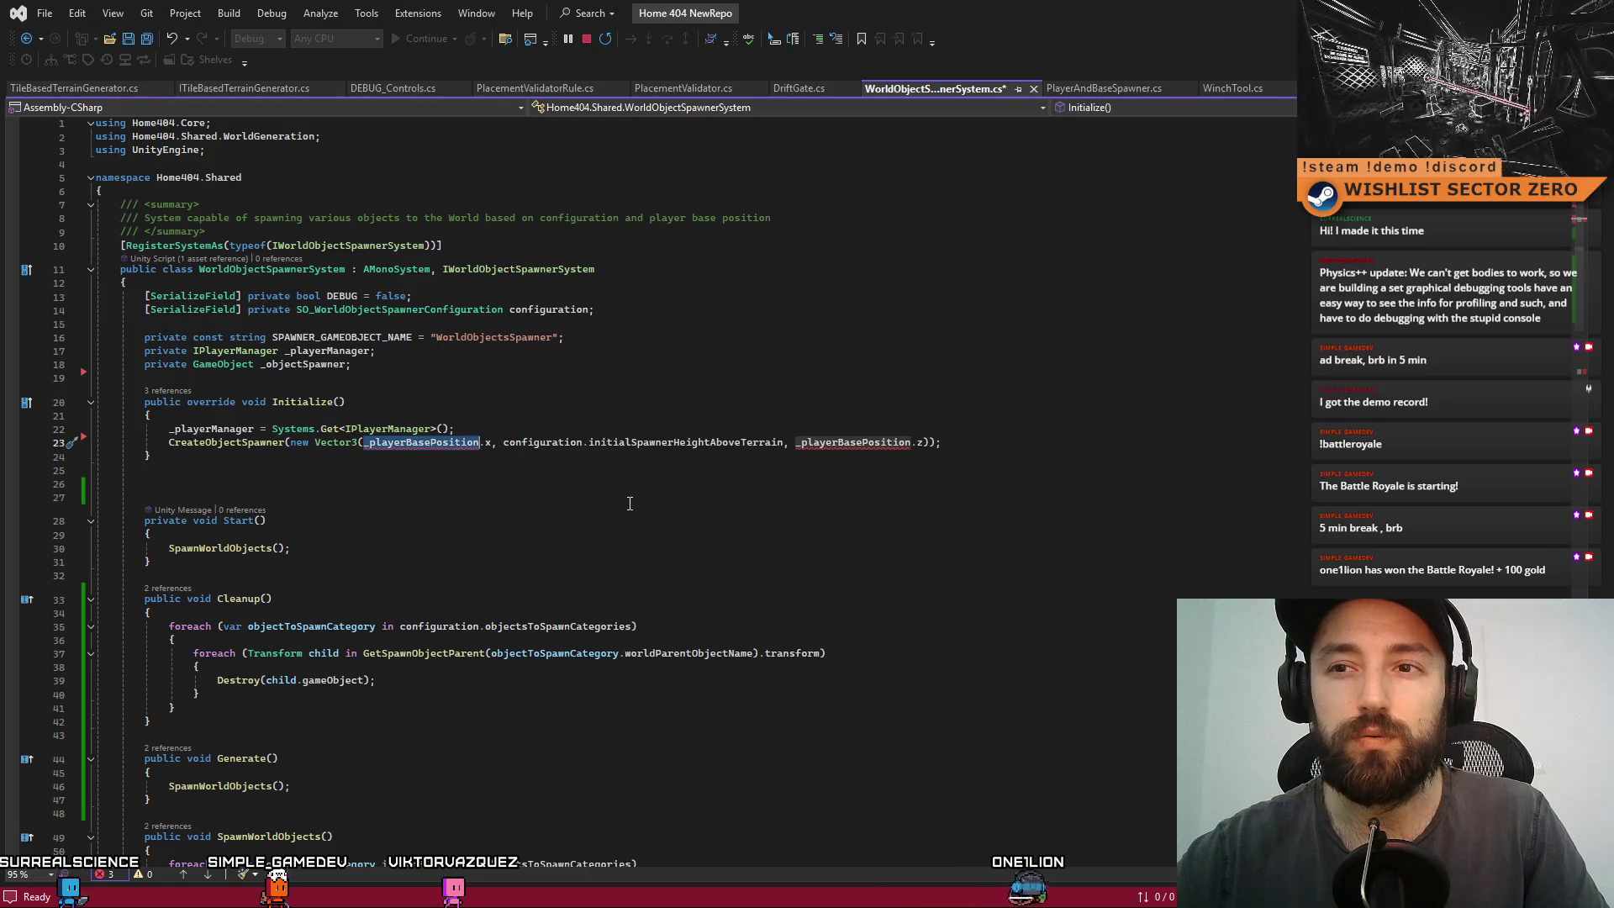
{"action": "key", "text": "BackSpace"}
{"action": "type", "text": "0f"}
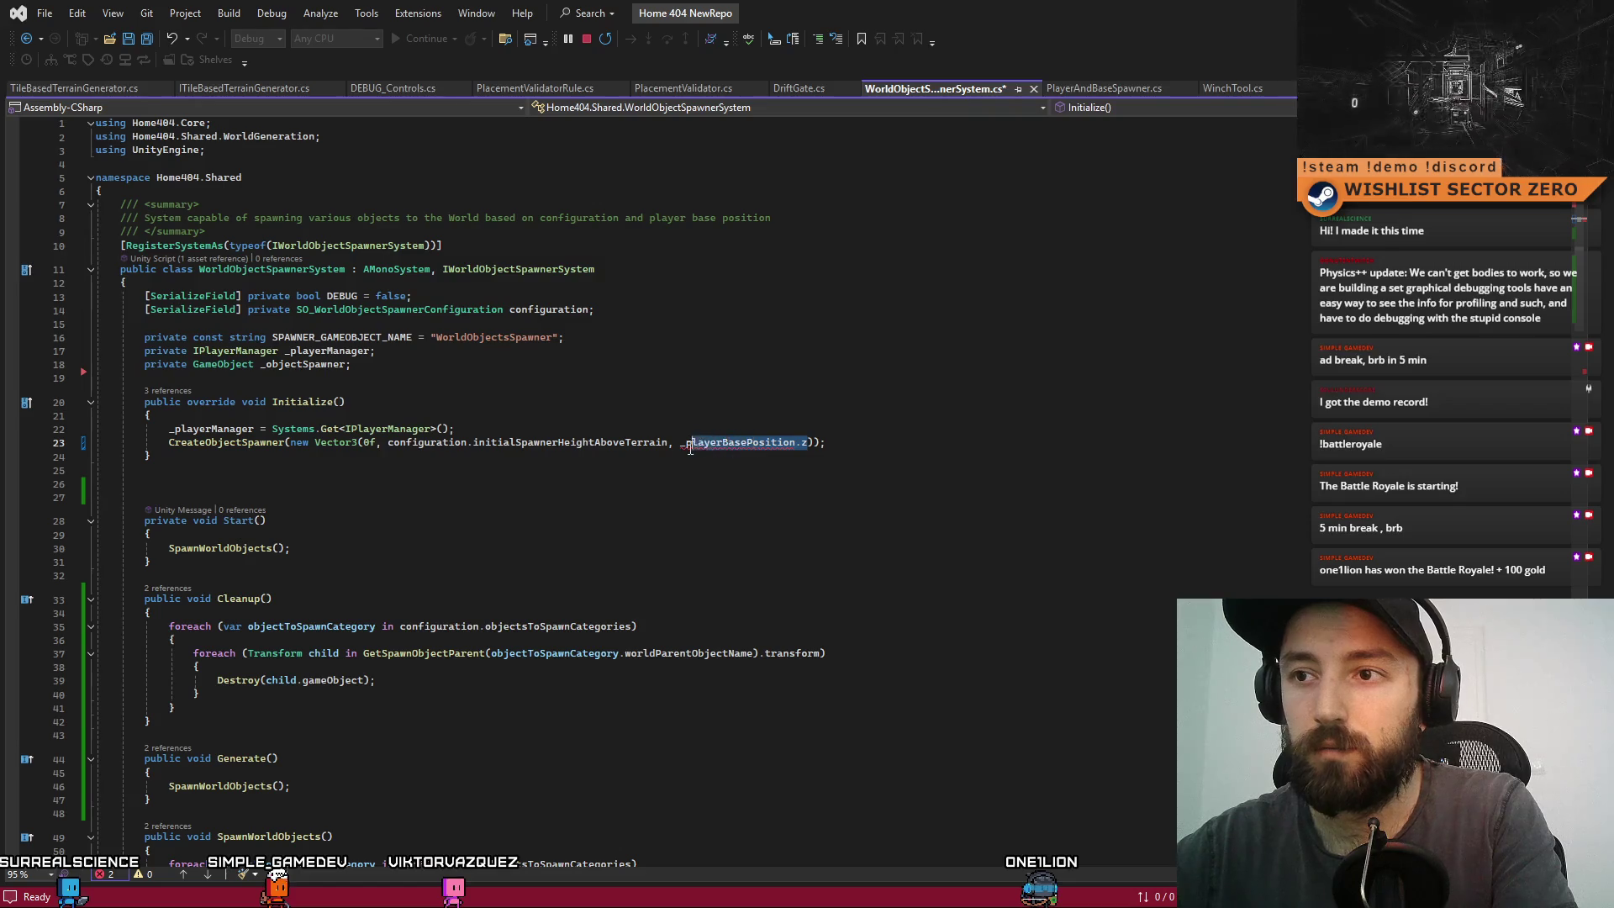
{"action": "left_click_drag", "start_coordinate": [690, 447], "coordinate": [679, 445]}
{"action": "key", "text": "BackSpace"}
- Replace line 61's _playerBasePosition argument with Vector2.zero, save, and request stopping the debugger
{"action": "scroll", "coordinate": [767, 441], "scroll_direction": "down", "scroll_amount": 10}
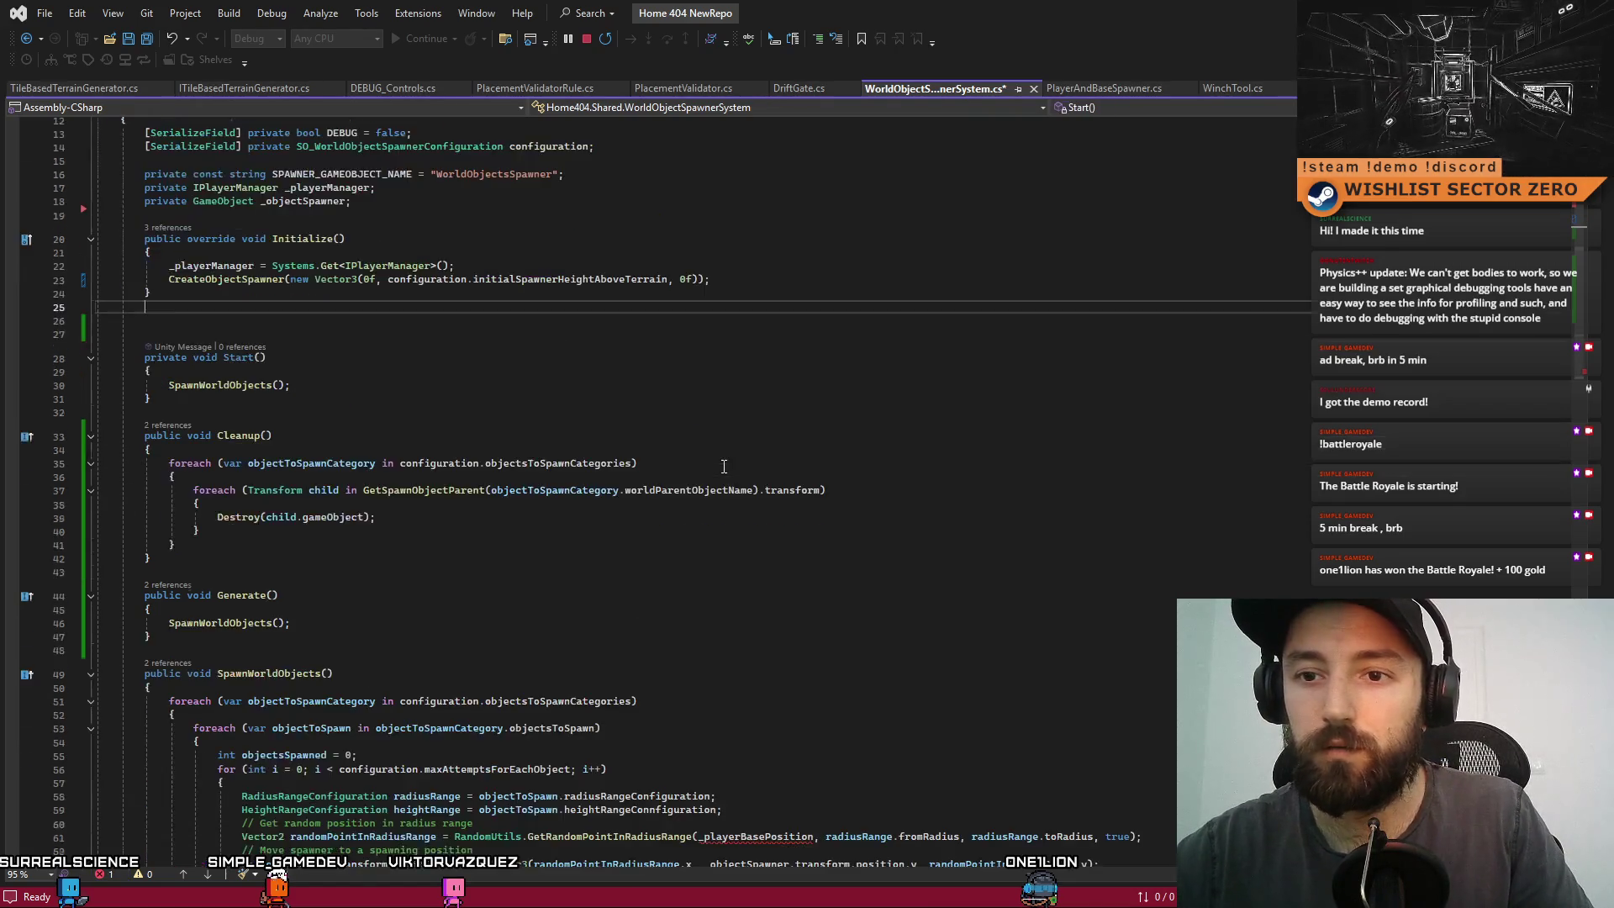
{"action": "double_click", "coordinate": [750, 553]}
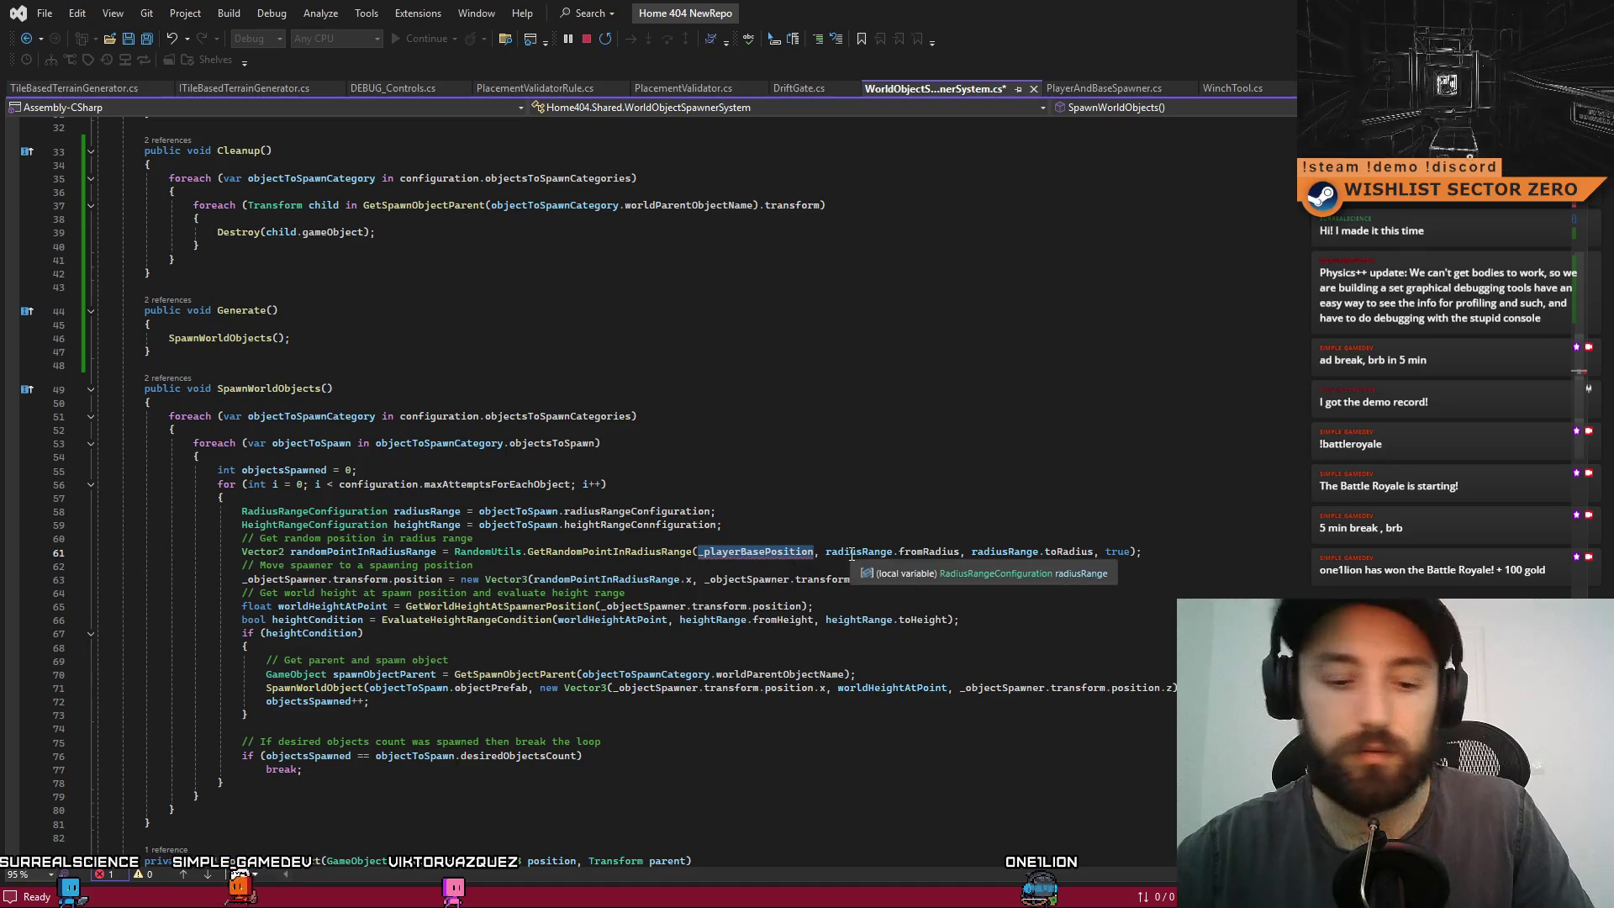
{"action": "type", "text": "Vector2.z"}
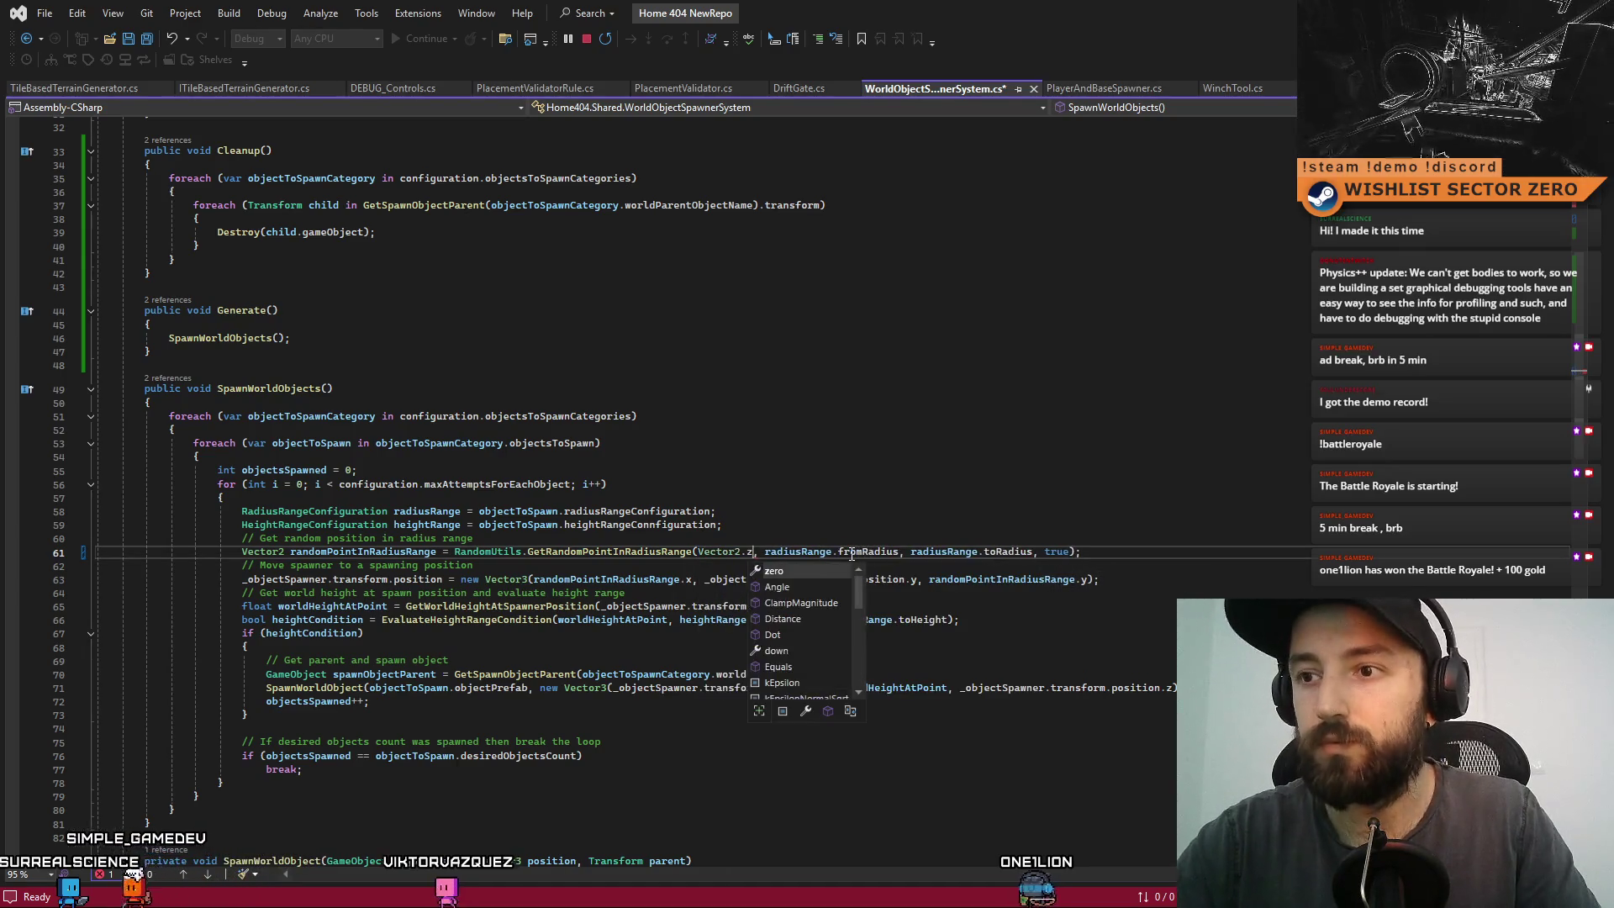
{"action": "key", "text": "Tab"}
{"action": "key", "text": "ctrl+s"}
{"action": "left_click", "coordinate": [1258, 488]}
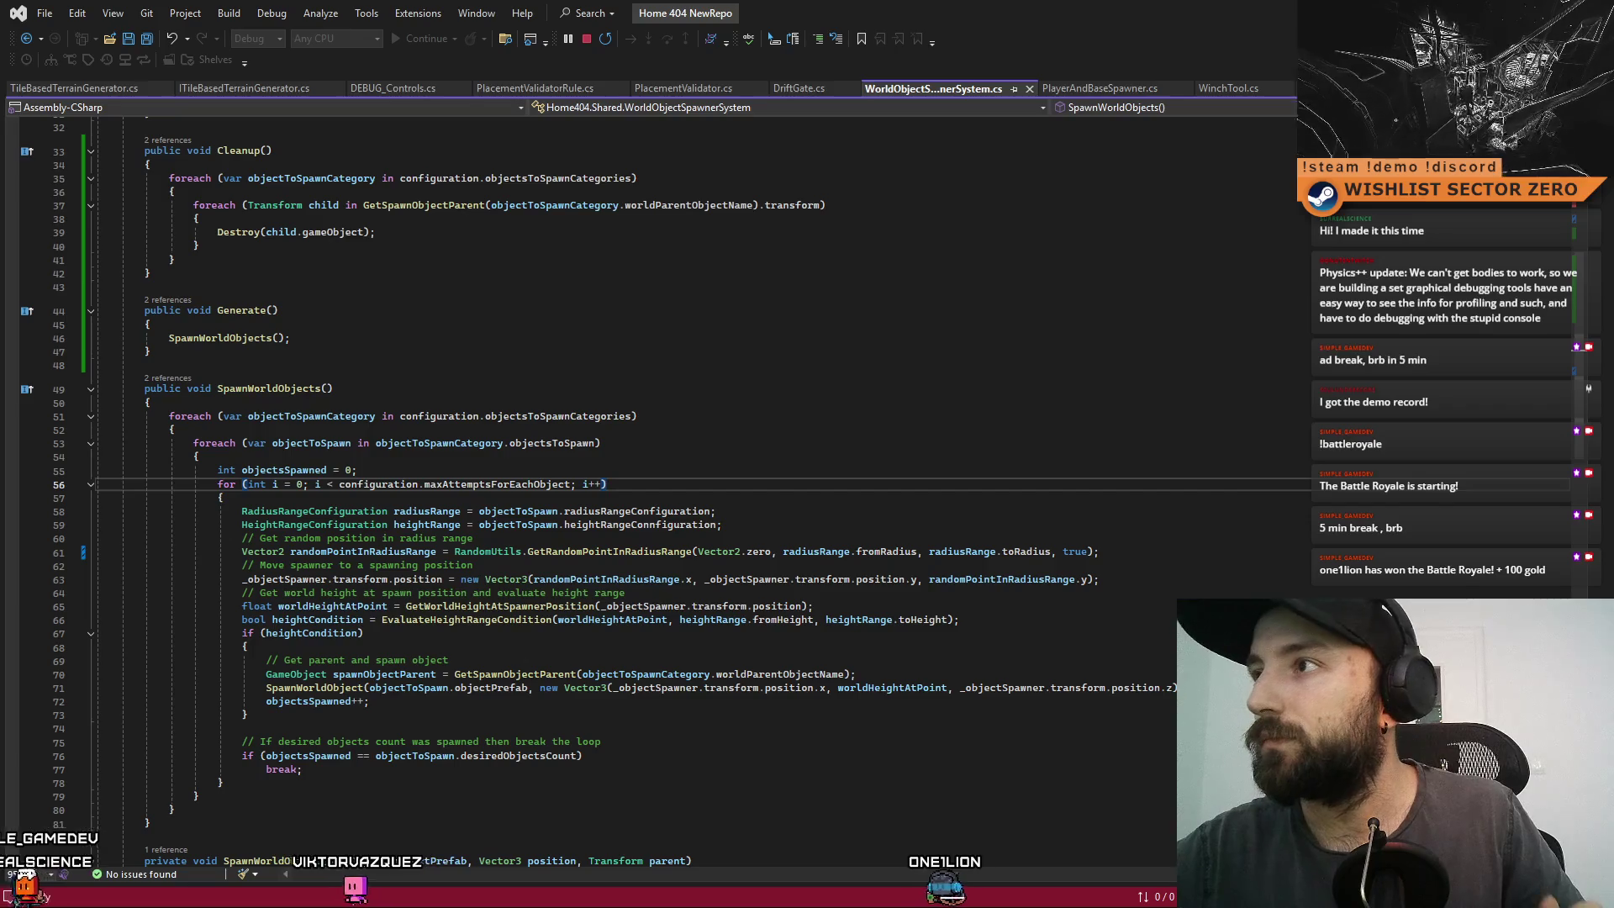
{"action": "key", "text": "ctrl+shift+b"}
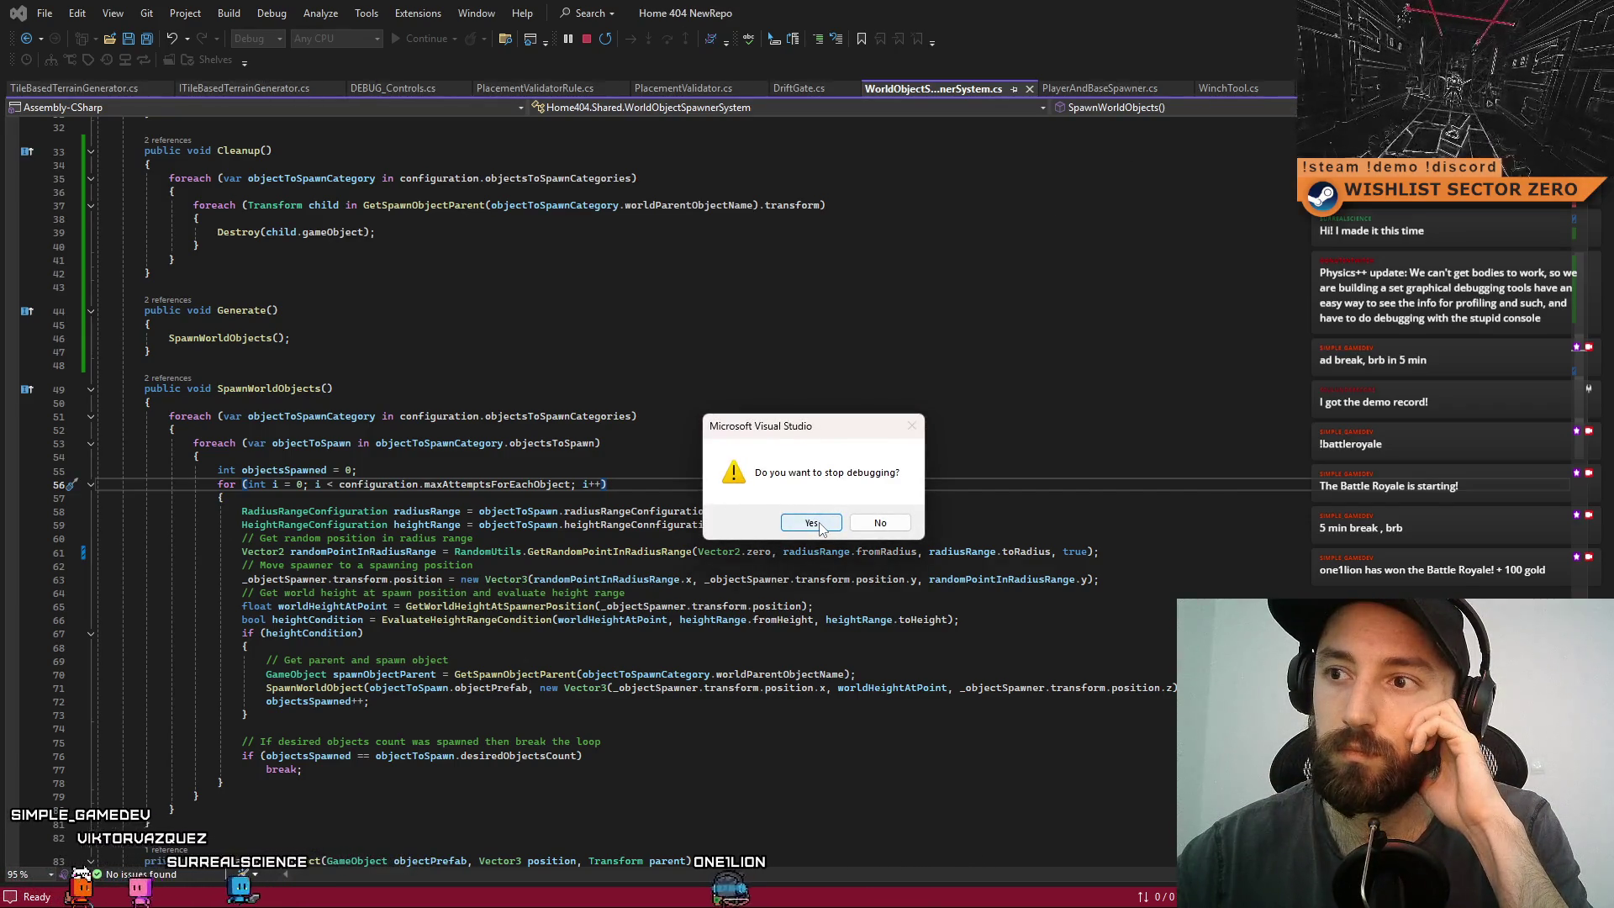
- Confirm stopping the debugger and re-enter Unity Play mode to test the recentred spawner
{"action": "left_click", "coordinate": [811, 522]}
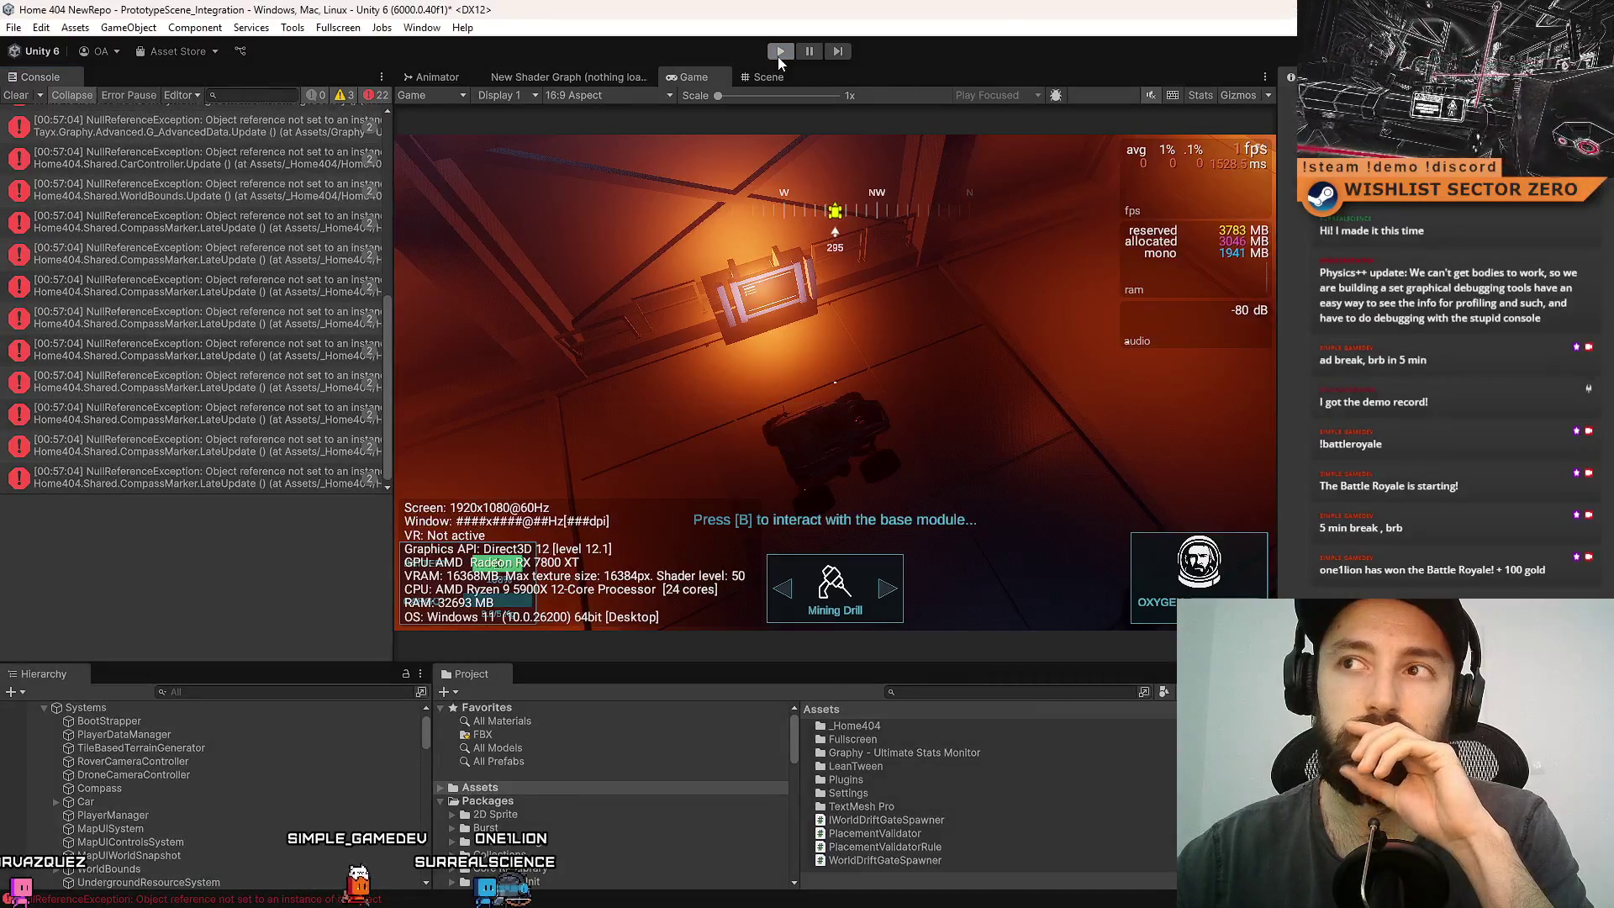
{"action": "key", "text": "ctrl+p"}
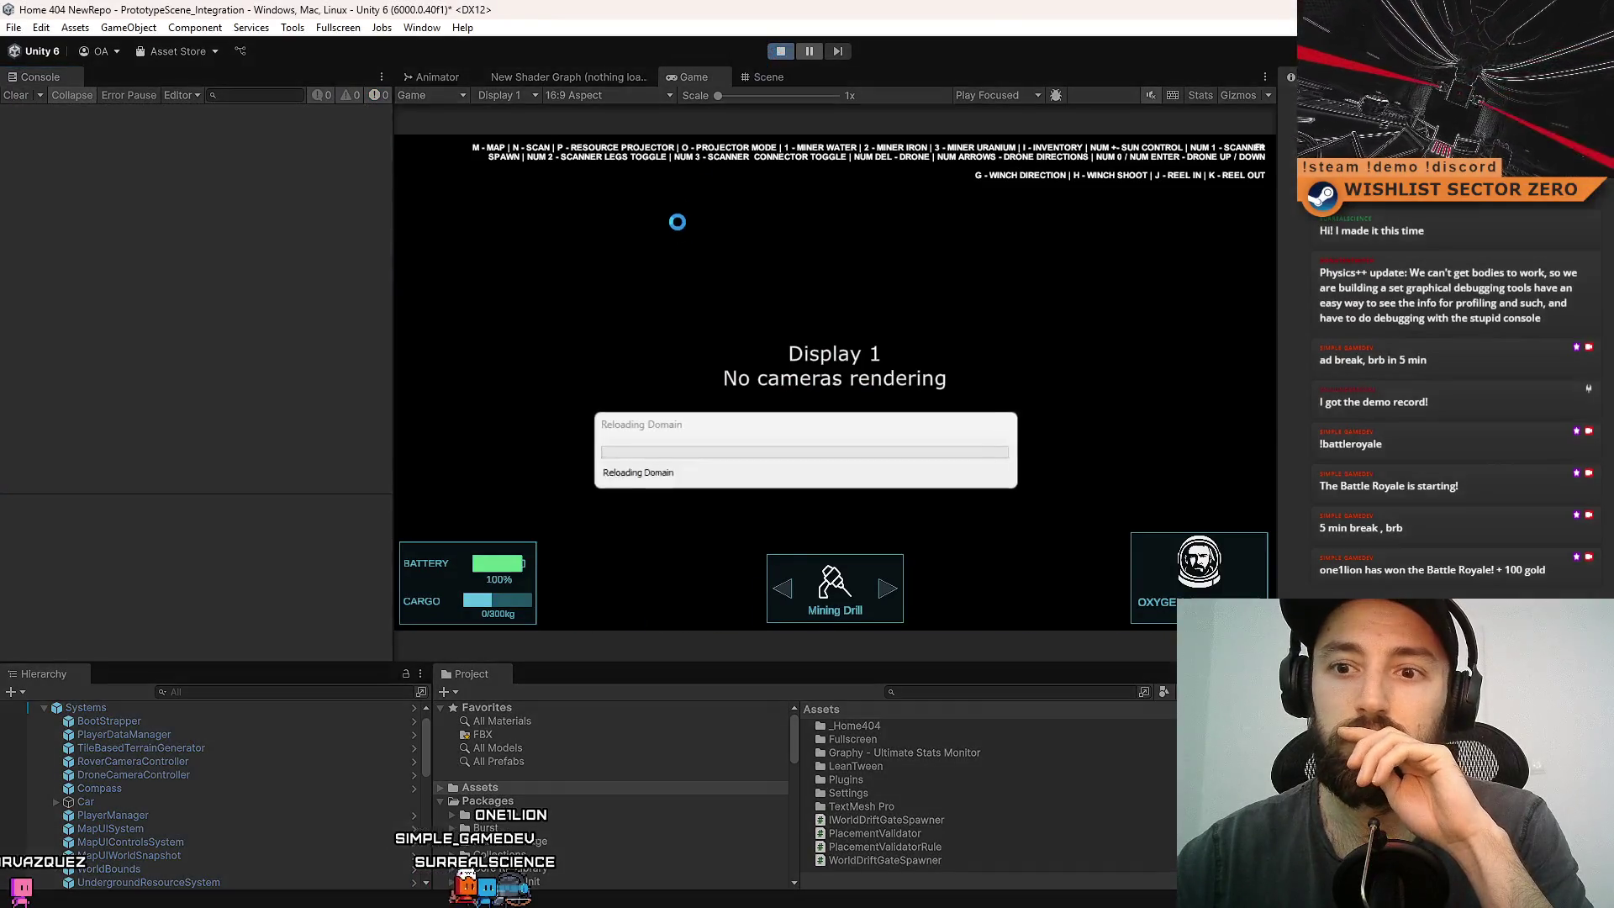
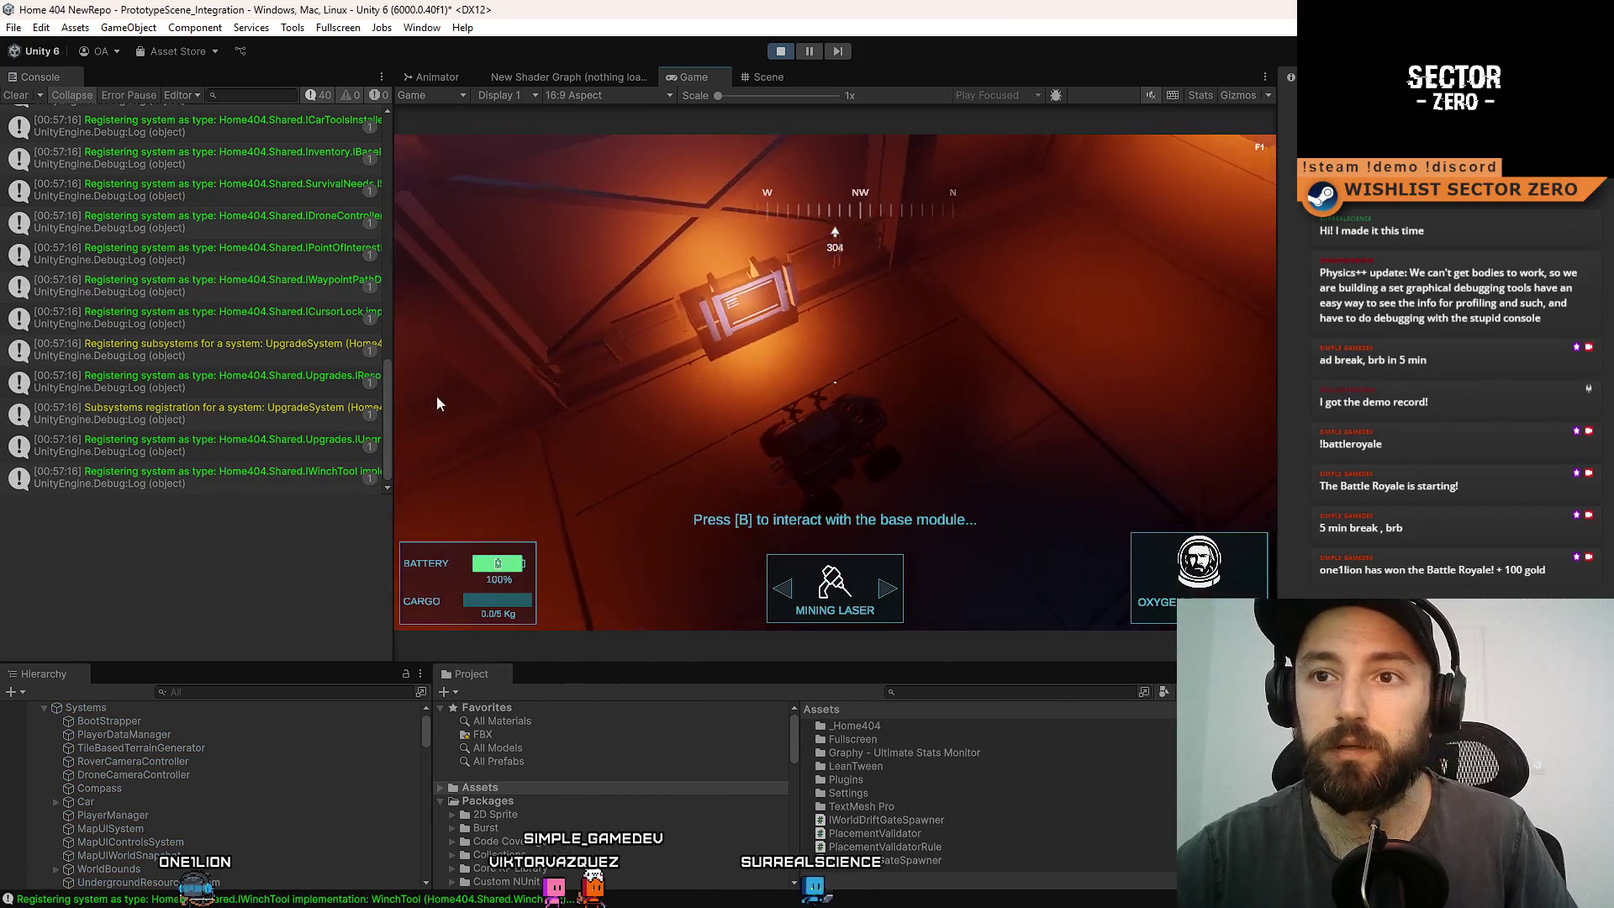
- Clear the Console and drive the rover down the base corridor toward the glowing hatch
{"action": "left_click", "coordinate": [16, 96]}
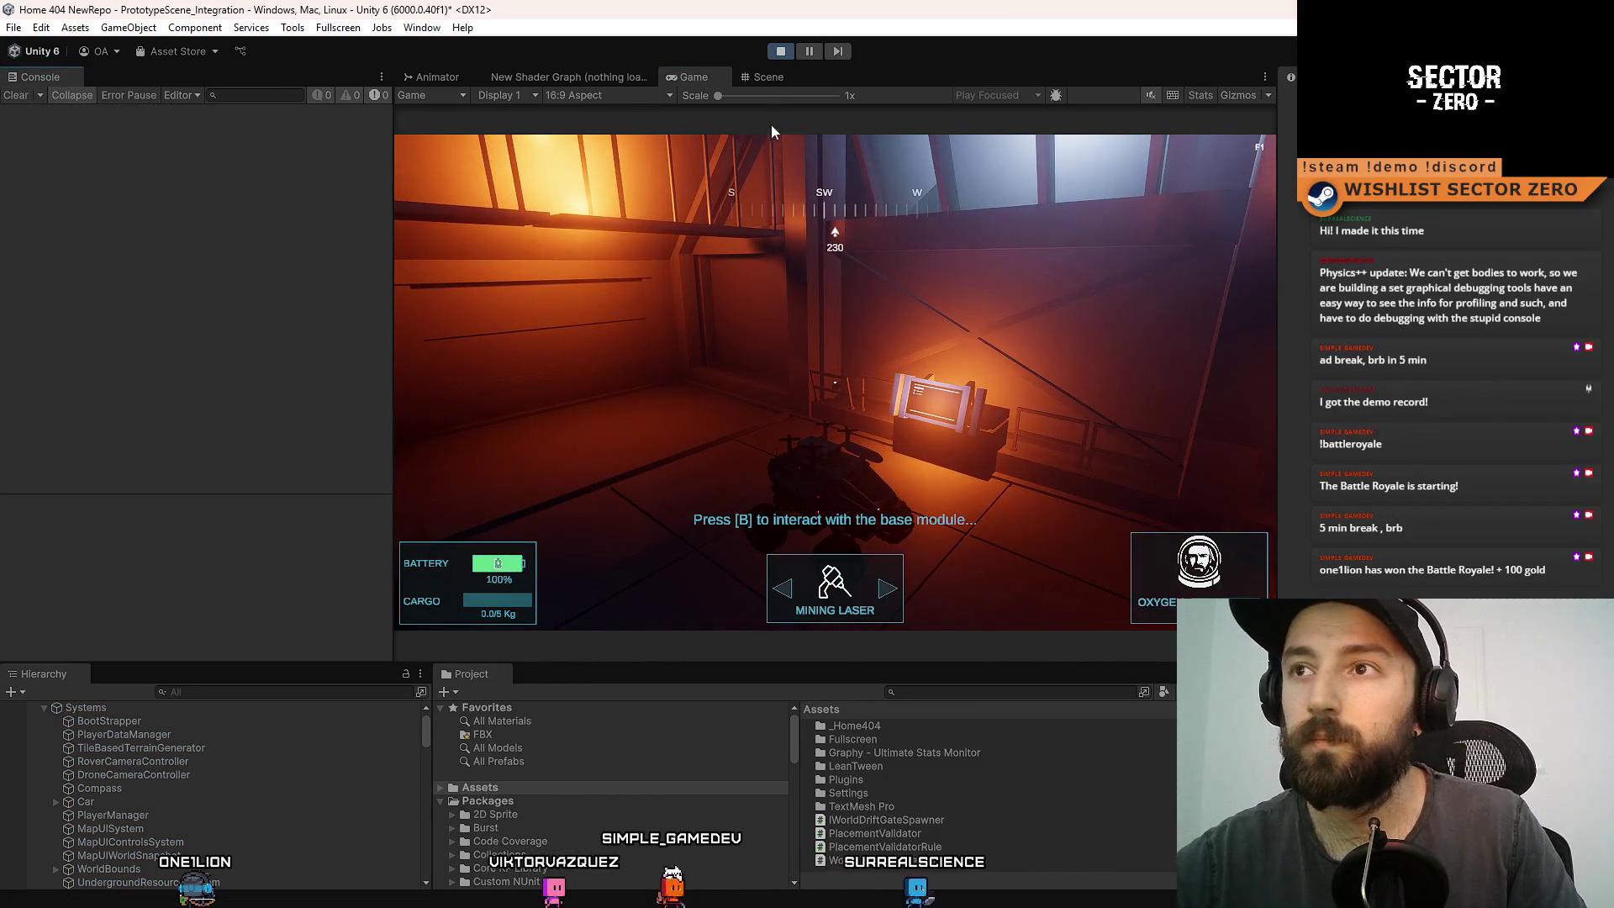
{"action": "left_click", "coordinate": [753, 182]}
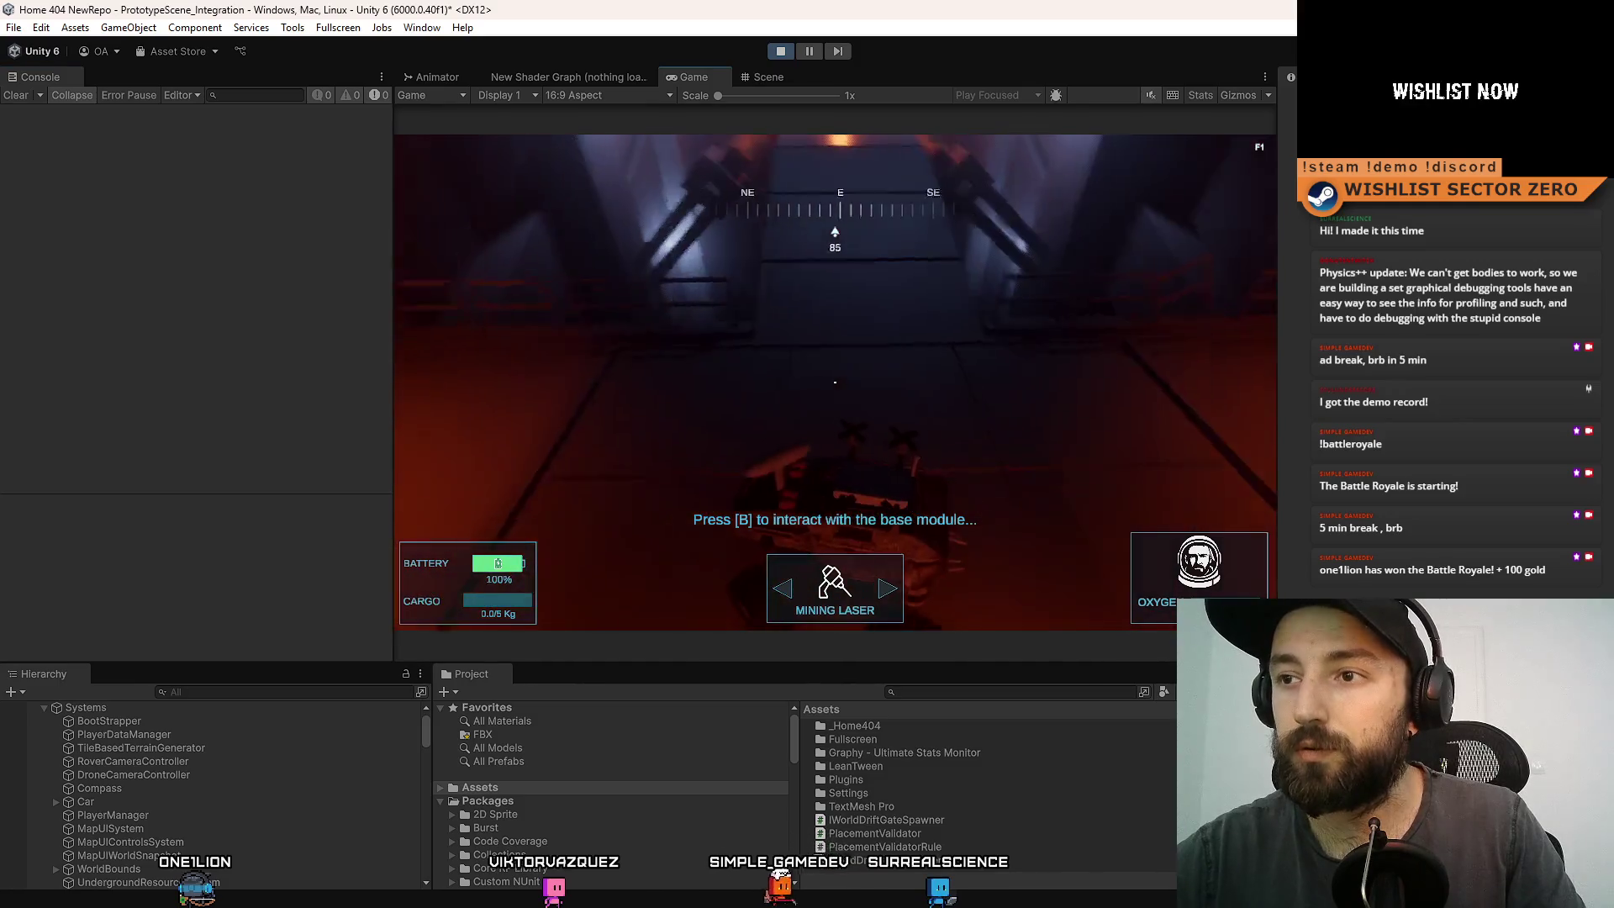
{"action": "key", "text": "w"}
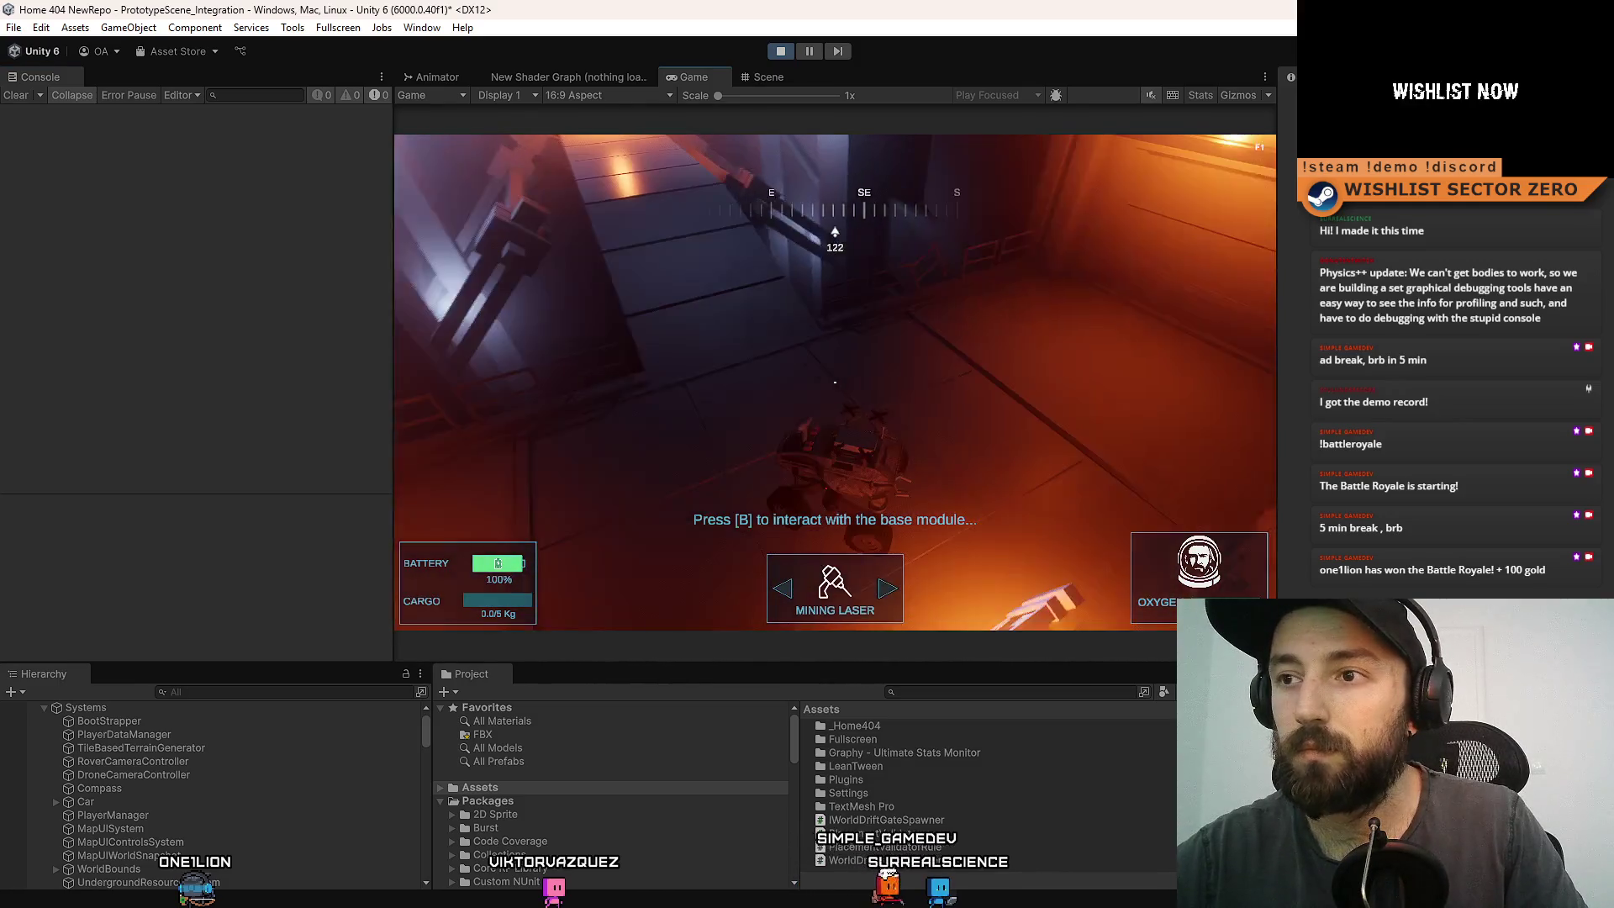
{"action": "key", "text": "w"}
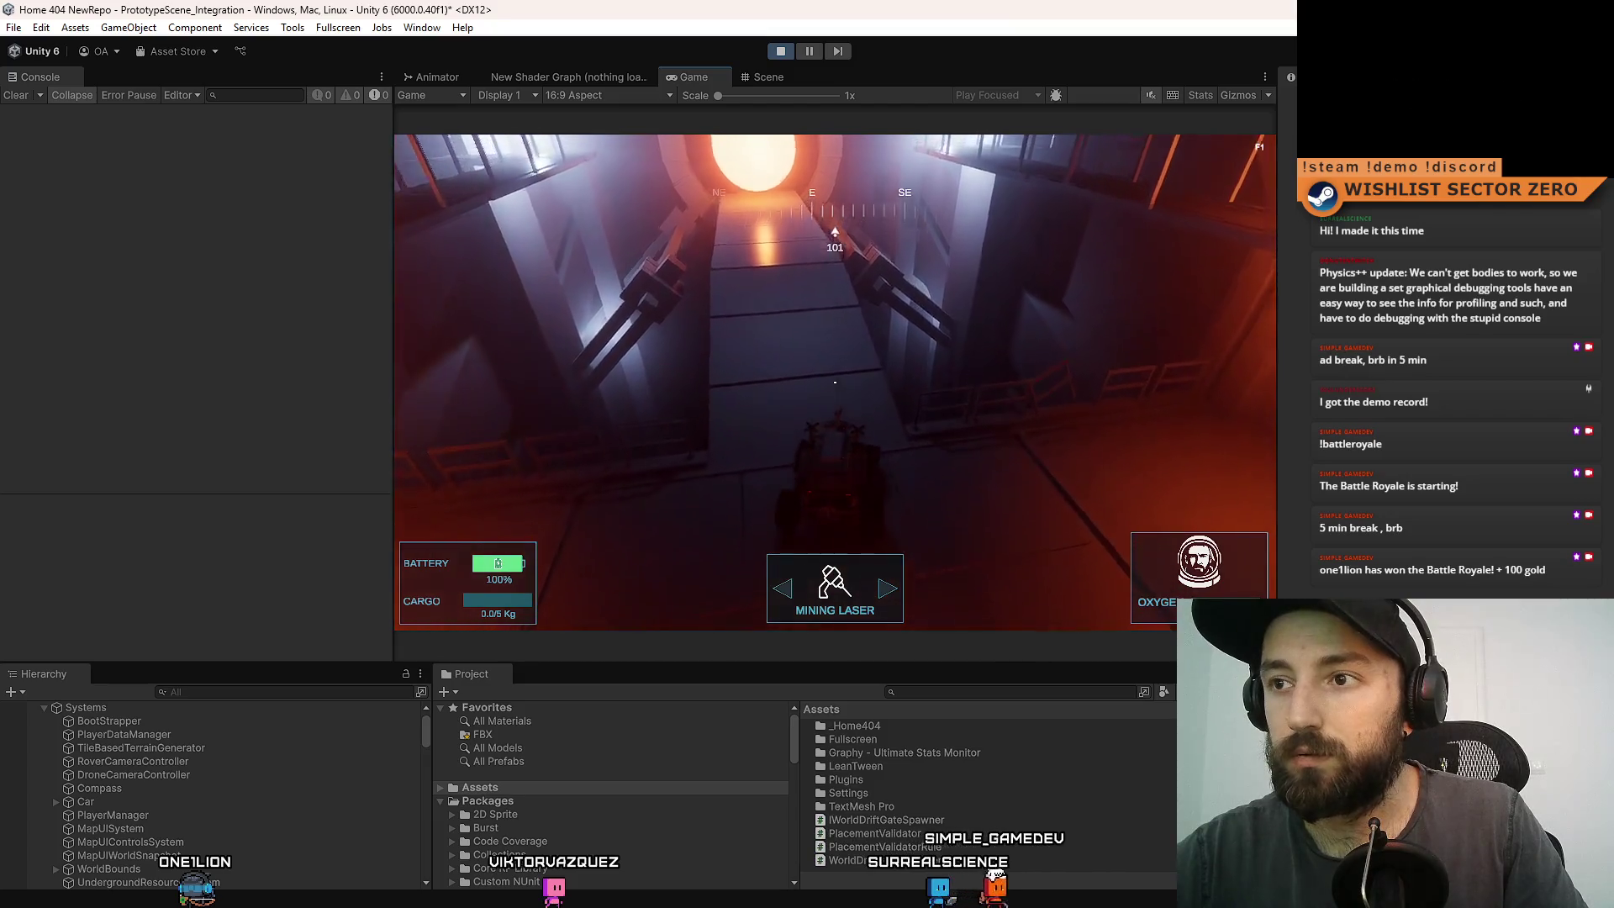
{"action": "key", "text": "w"}
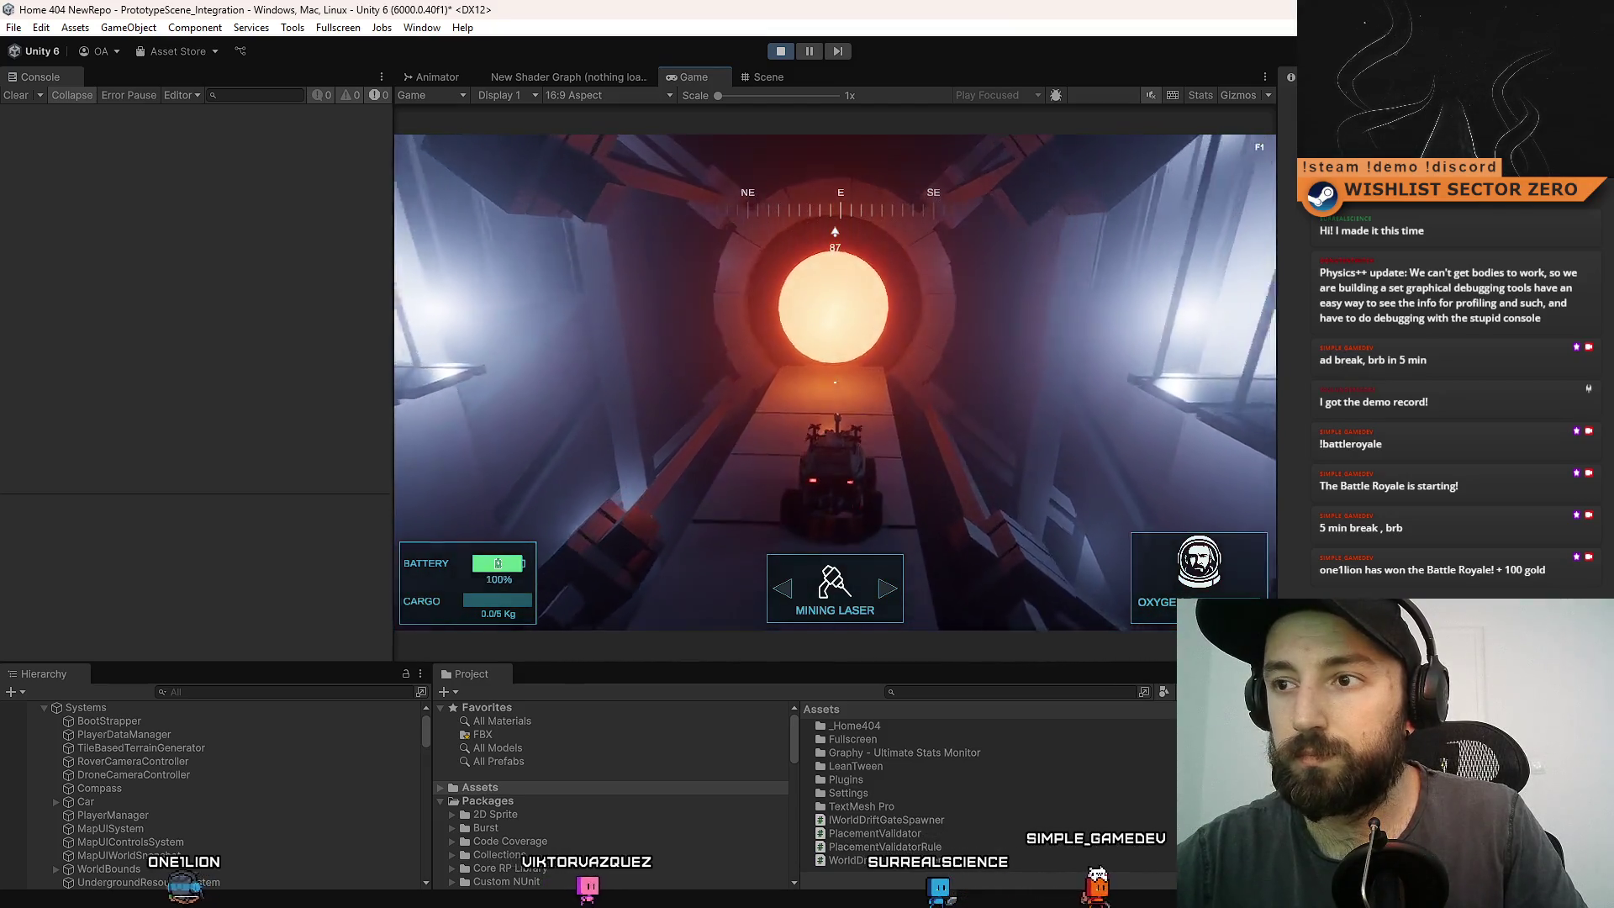
- Drive the rover out across the desert to the ring ramp, then show the Scene view
{"action": "key", "text": "w"}
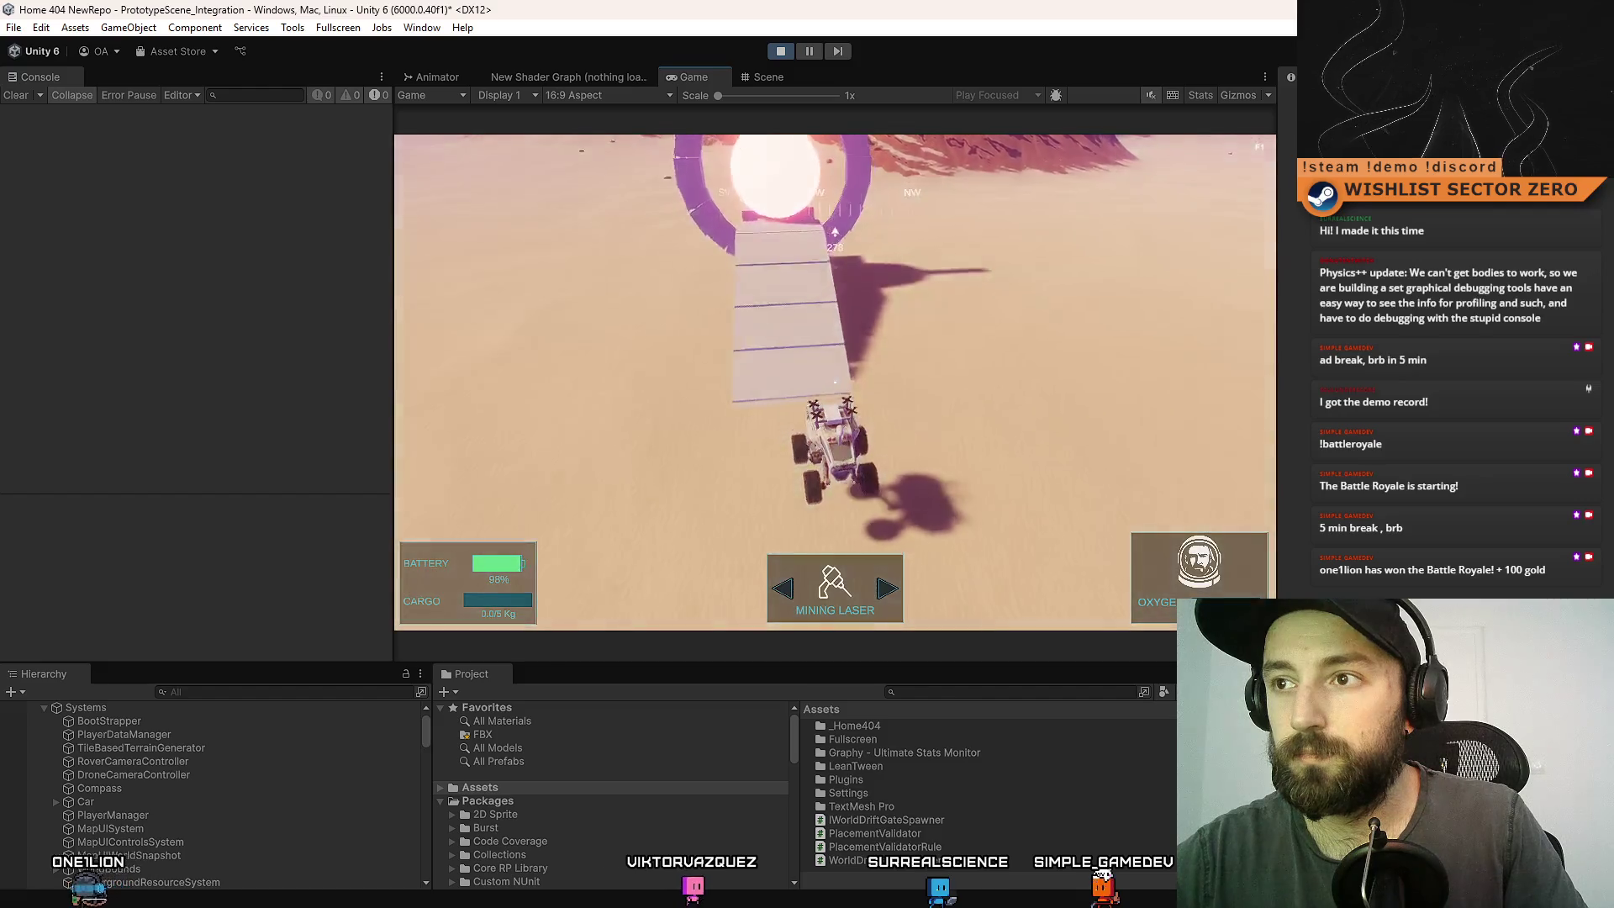
{"action": "key", "text": "w"}
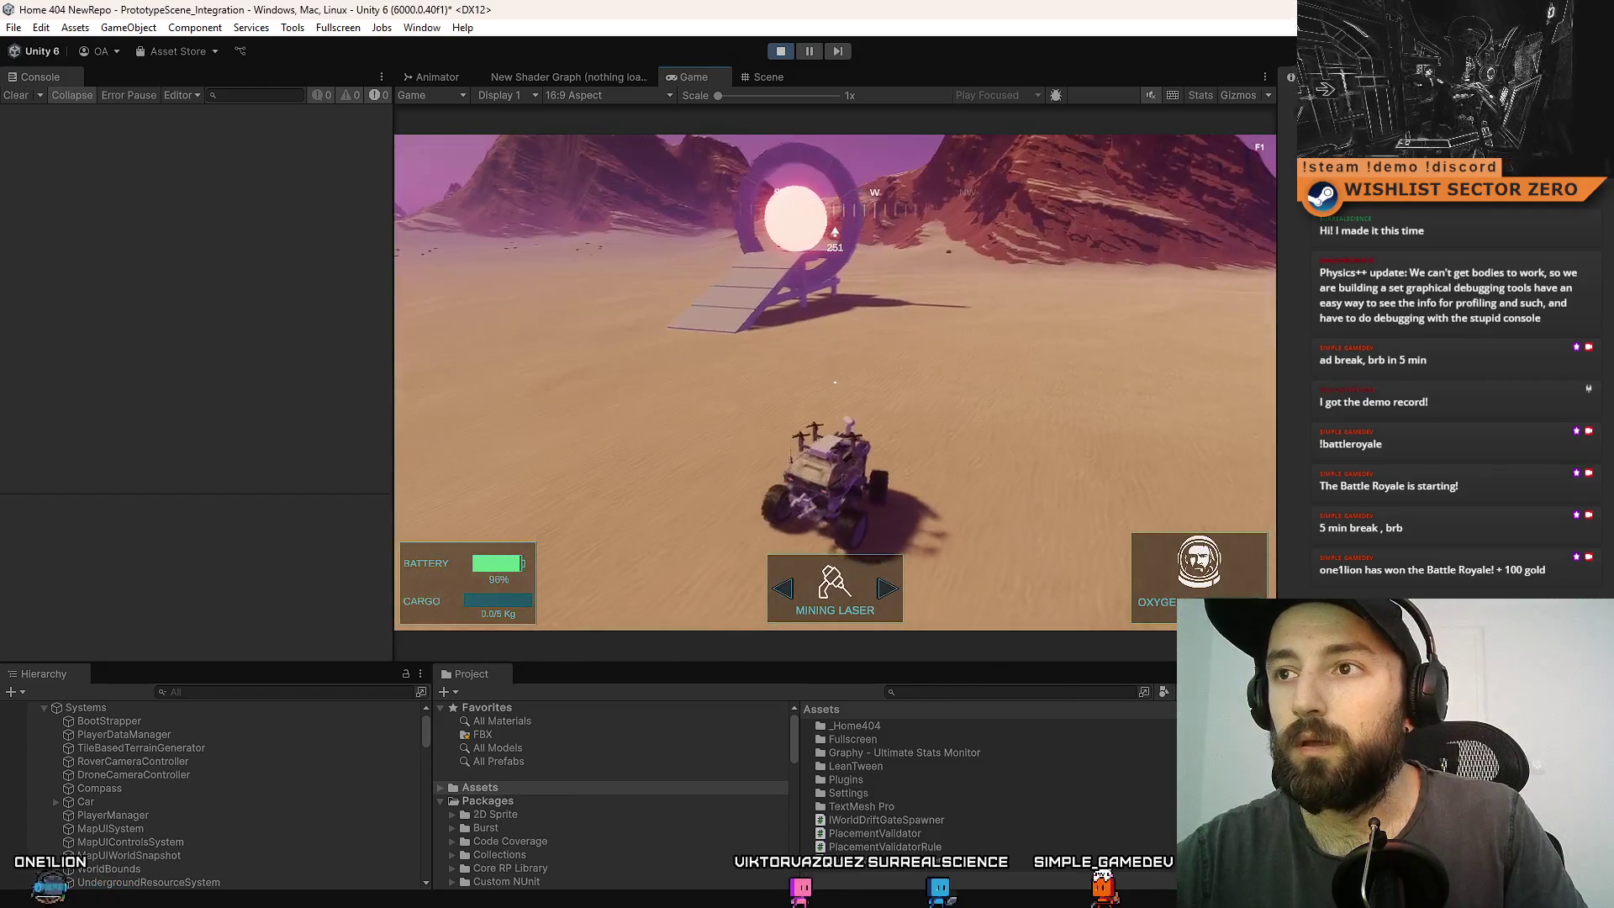
{"action": "key", "text": "w"}
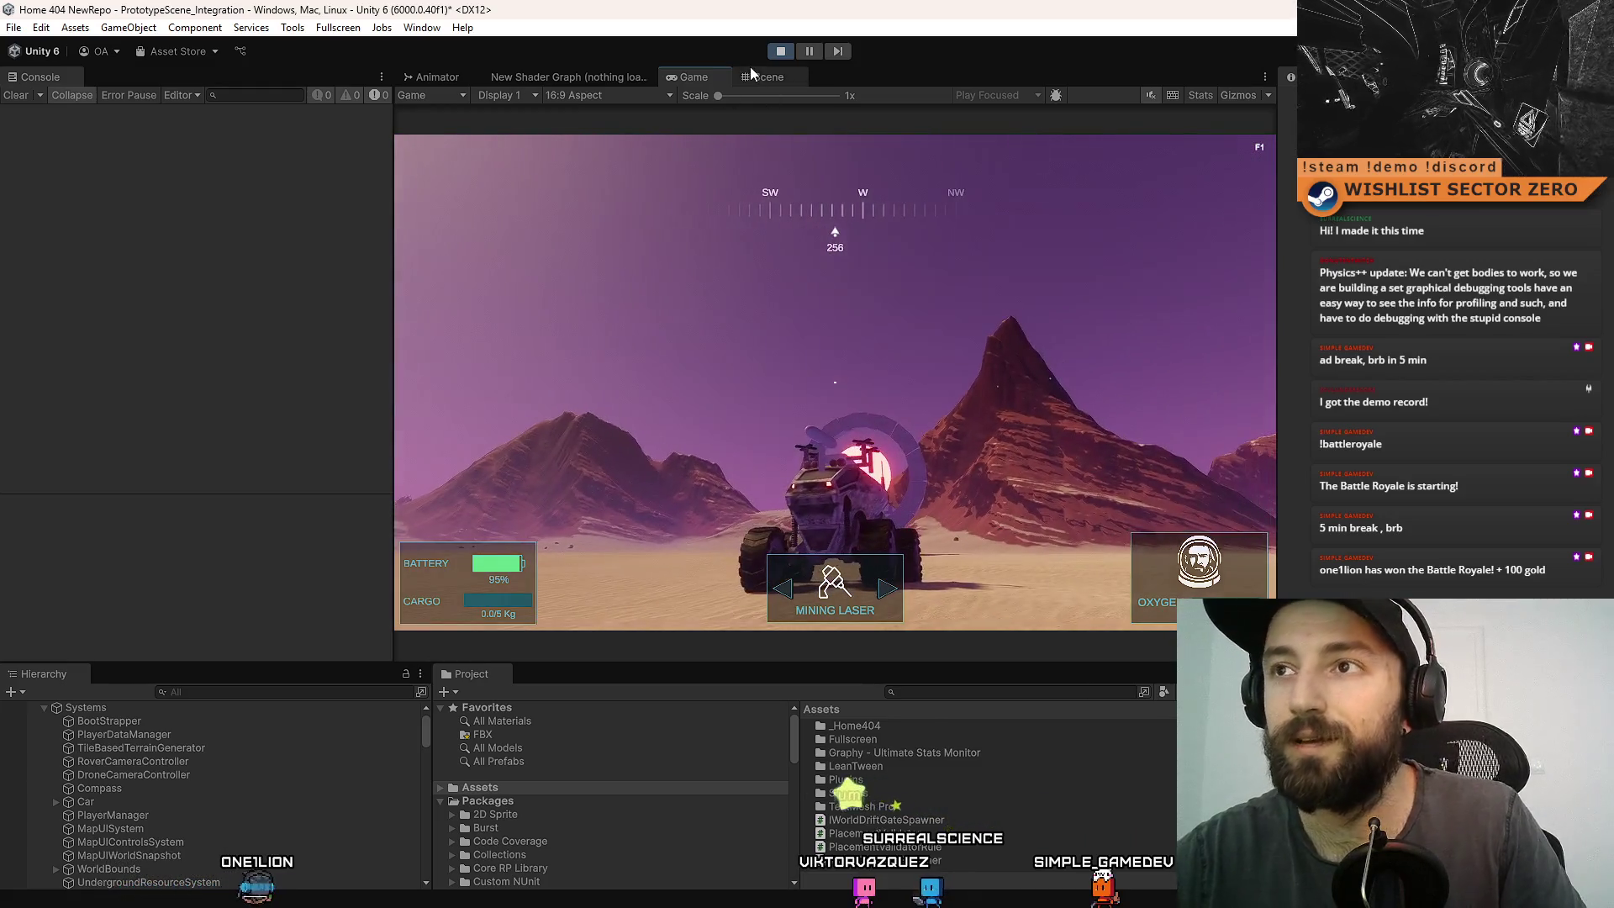
{"action": "left_click", "coordinate": [750, 71]}
- Select DEBUG CONTROLS through a 'debug' Hierarchy search, then clear the search filter
{"action": "mouse_move", "coordinate": [775, 321]}
{"action": "left_mouse_down"}
{"action": "mouse_move", "coordinate": [689, 415]}
{"action": "mouse_move", "coordinate": [723, 404]}
{"action": "mouse_move", "coordinate": [639, 412]}
{"action": "mouse_move", "coordinate": [715, 429]}
{"action": "left_mouse_up"}
{"action": "type", "text": "d"}
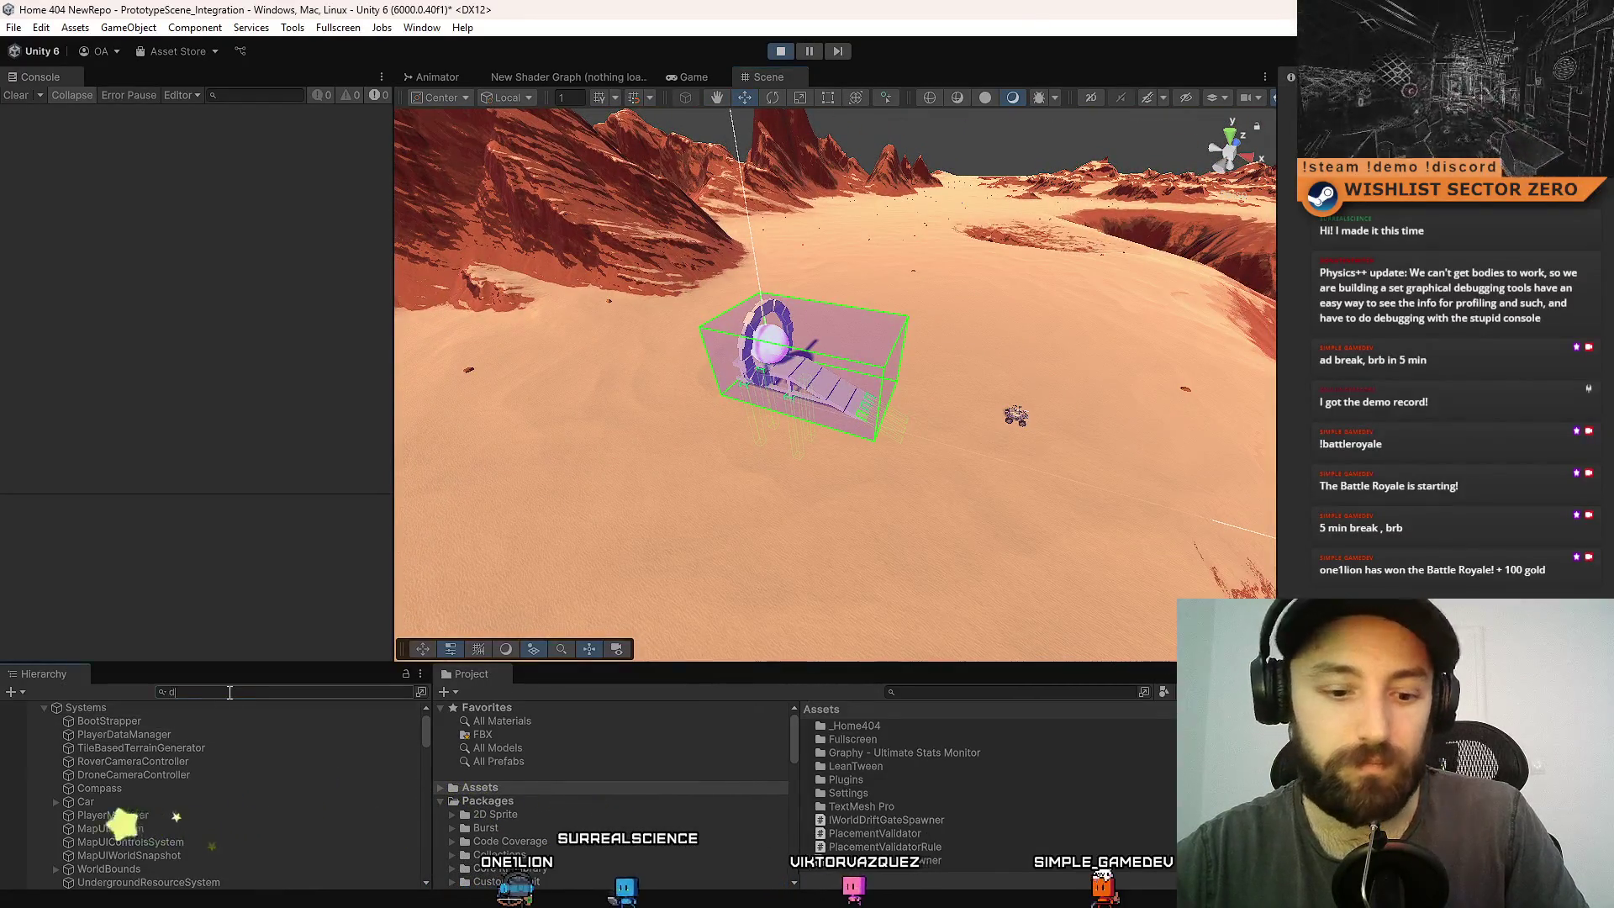
{"action": "type", "text": "ebug"}
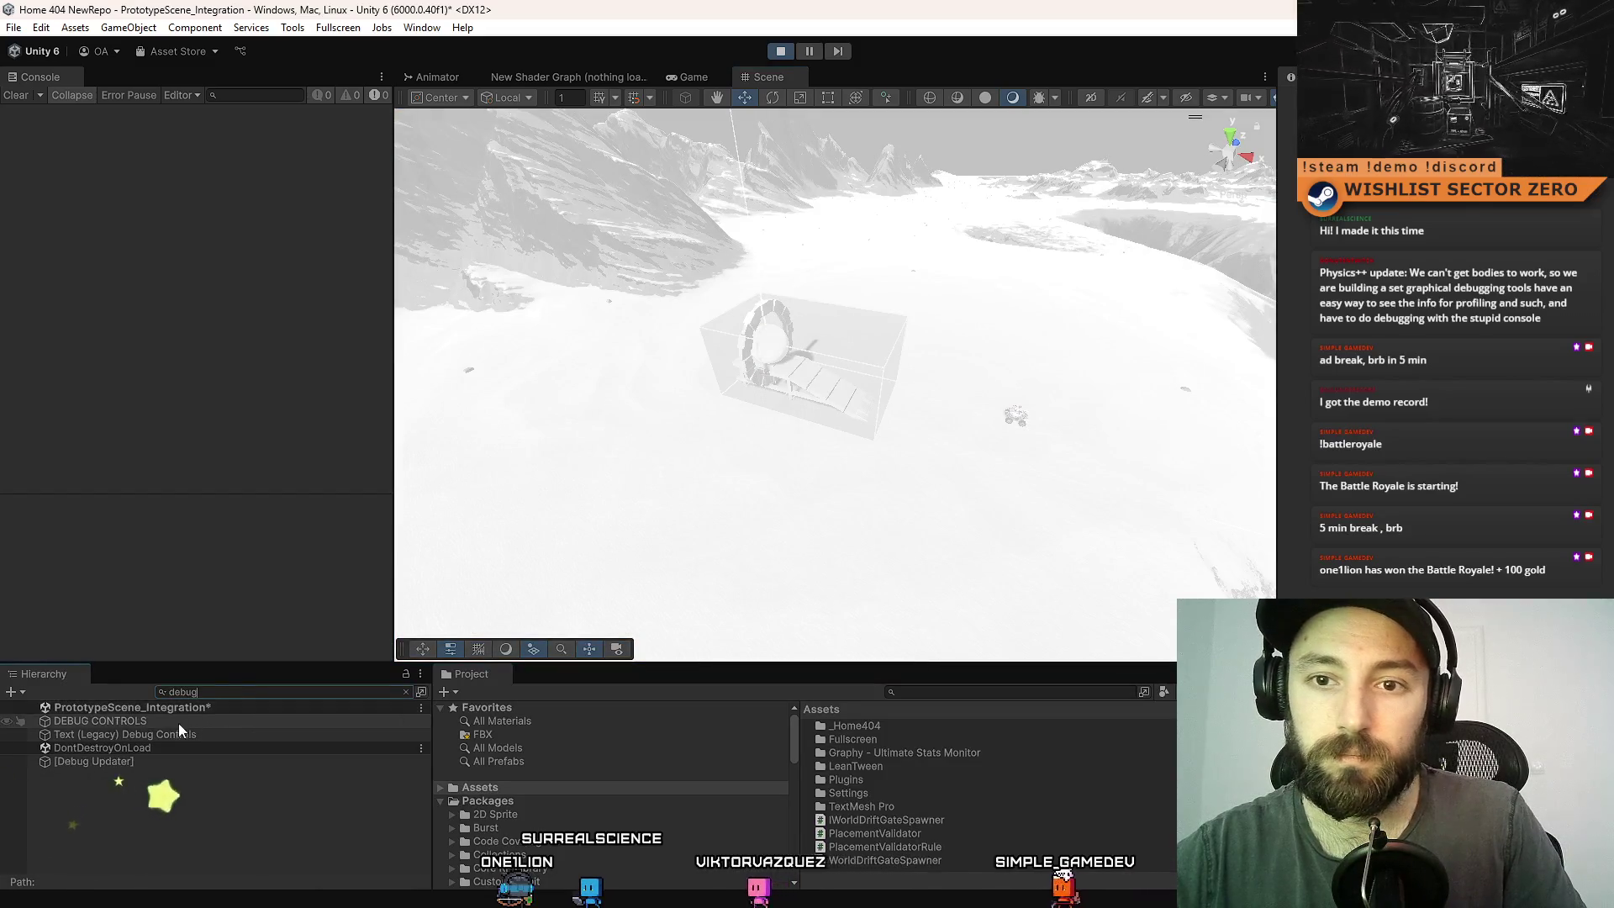
{"action": "left_click", "coordinate": [174, 721]}
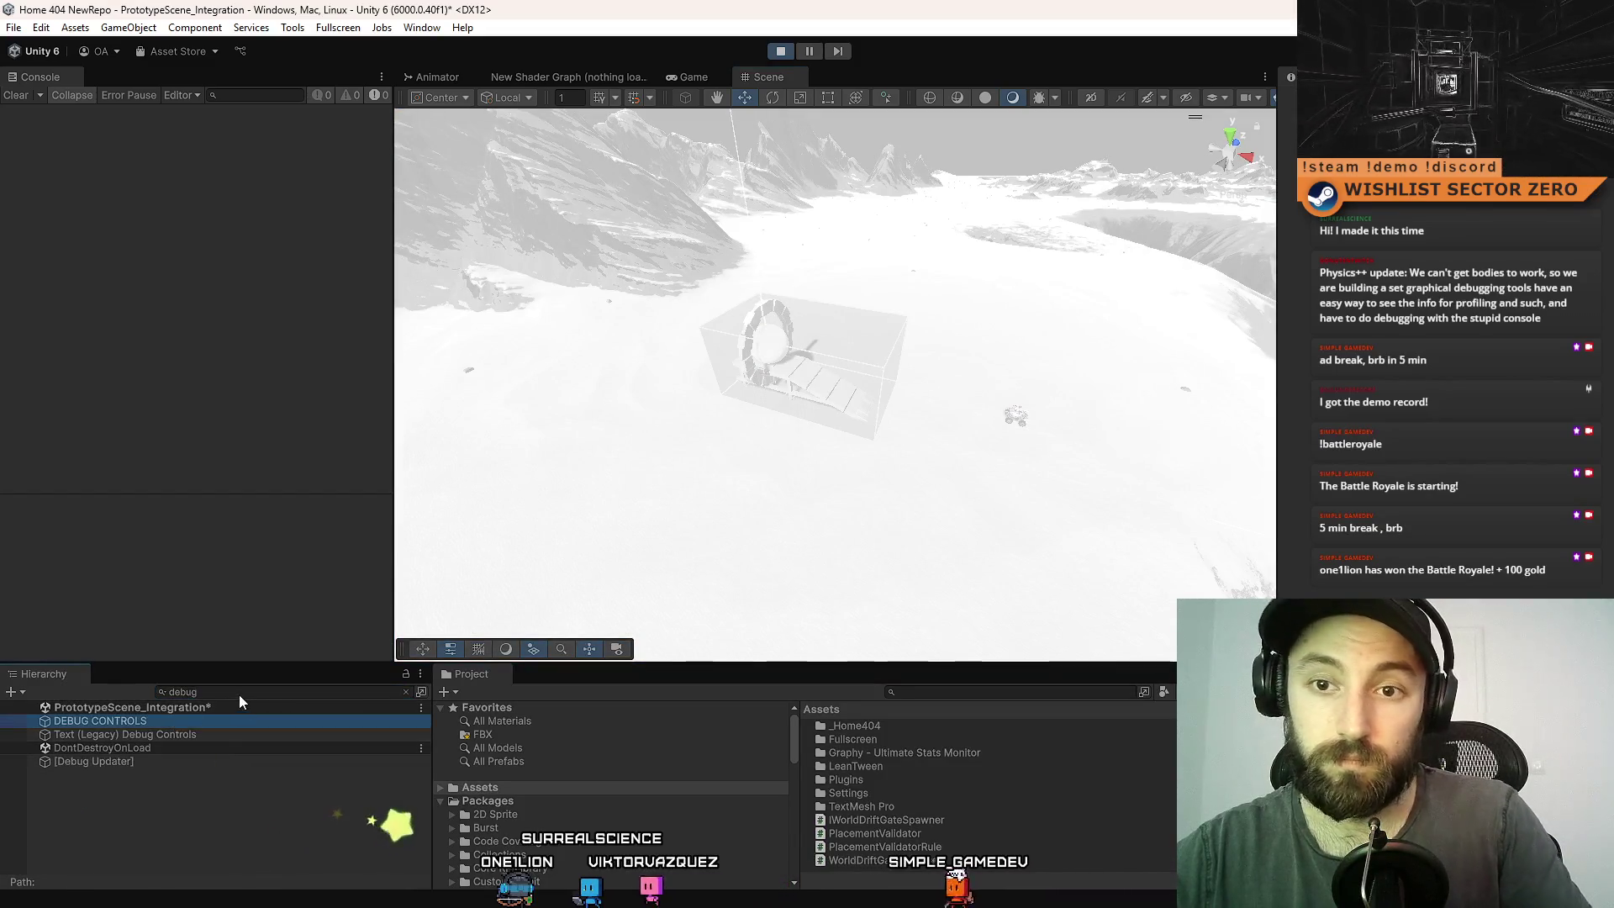
{"action": "left_click", "coordinate": [406, 691]}
{"action": "mouse_move", "coordinate": [709, 456]}
{"action": "left_mouse_down"}
{"action": "mouse_move", "coordinate": [881, 433]}
{"action": "mouse_move", "coordinate": [1165, 458]}
{"action": "left_mouse_up"}
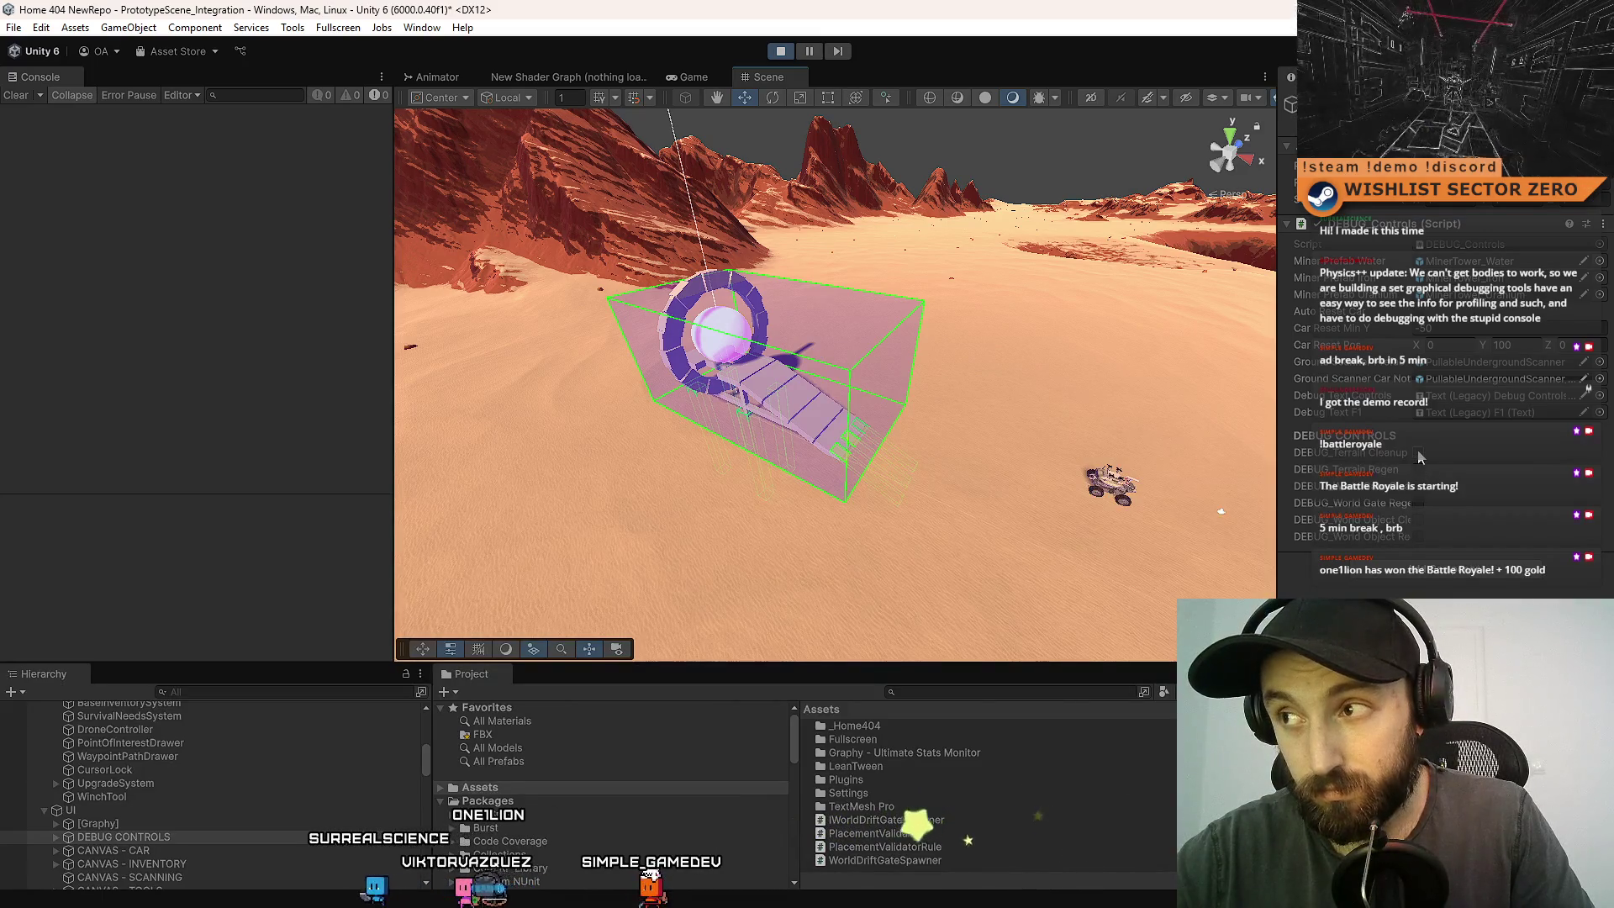
- Clear the terrain with DEBUG_Terrain Cleanup, then regenerate it several times with DEBUG_Terrain Regen
{"action": "left_click", "coordinate": [1419, 456]}
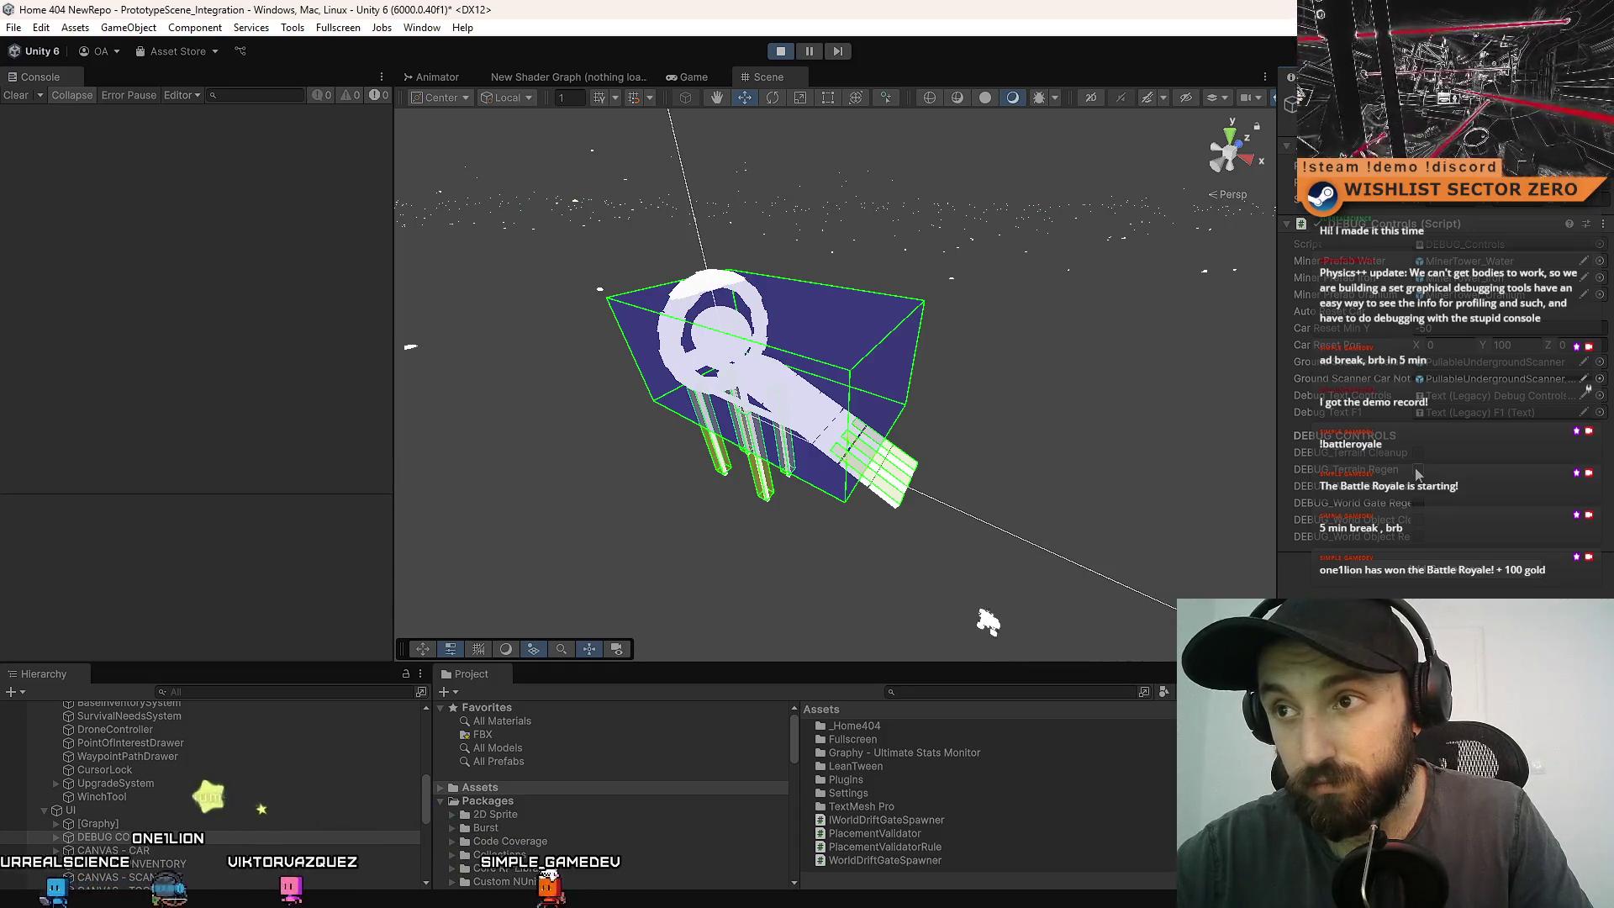
{"action": "left_click", "coordinate": [1419, 473]}
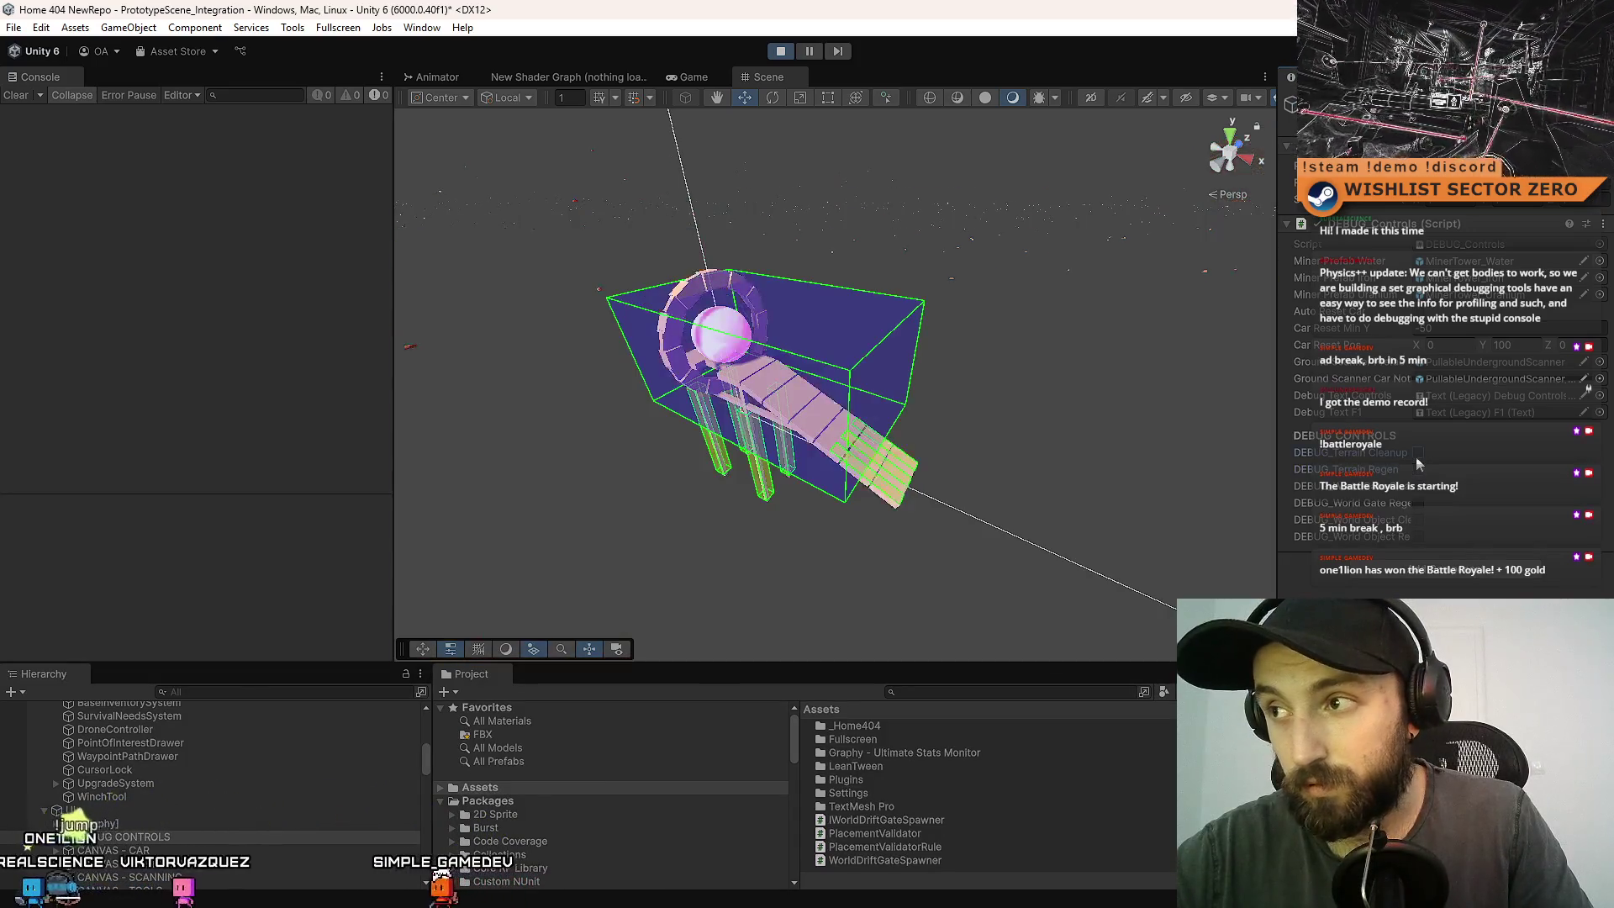
{"action": "left_click", "coordinate": [1421, 473]}
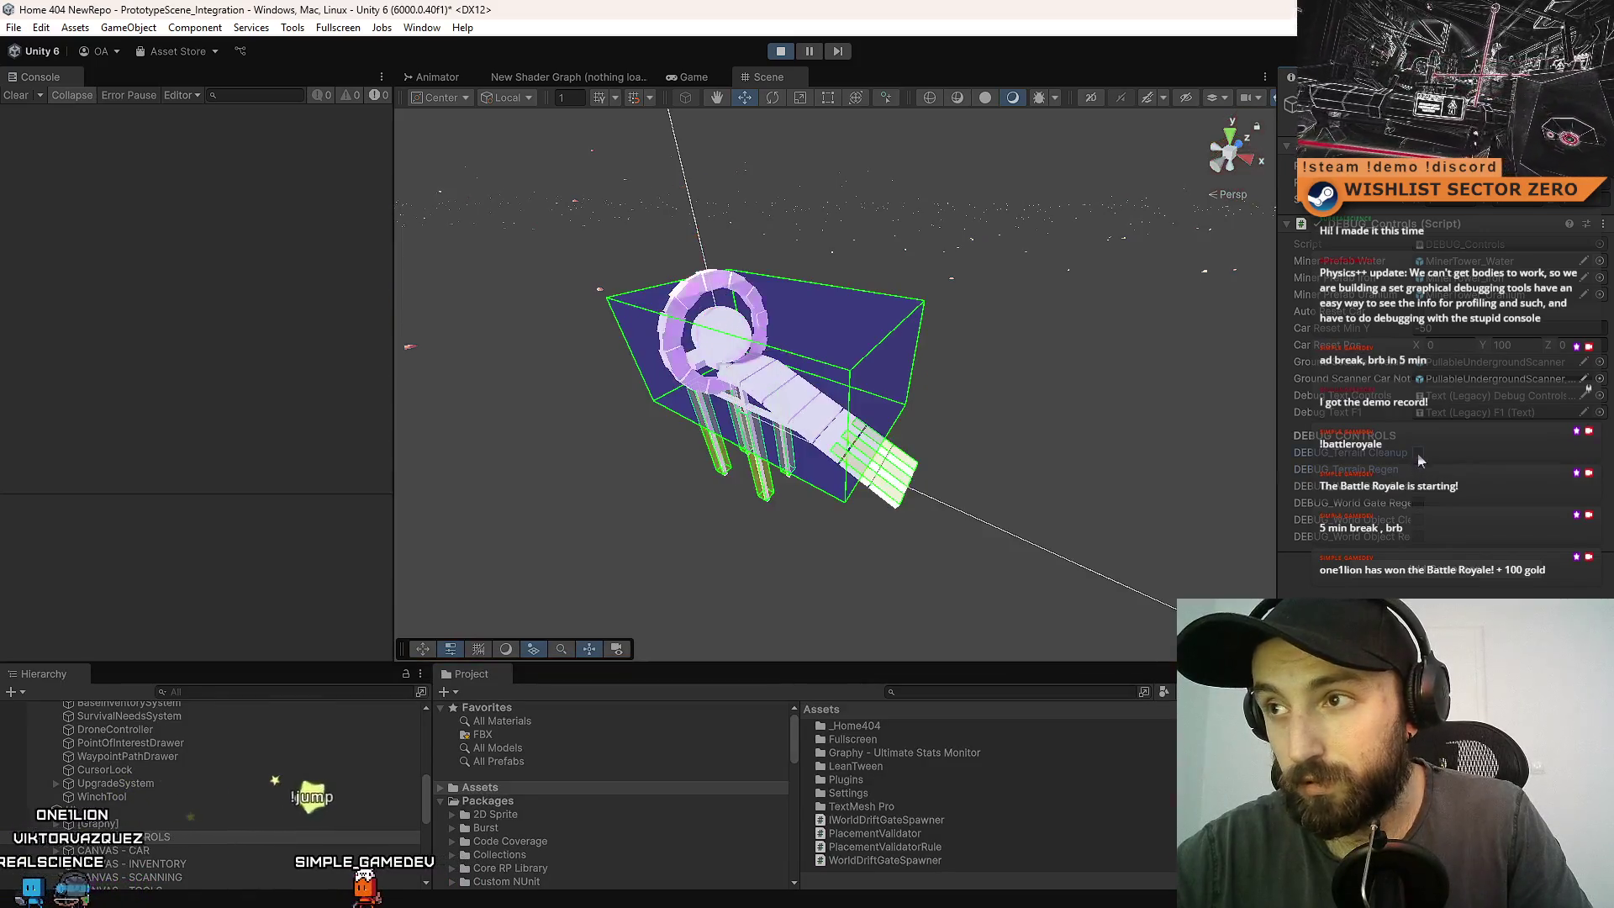
{"action": "left_click", "coordinate": [1421, 473]}
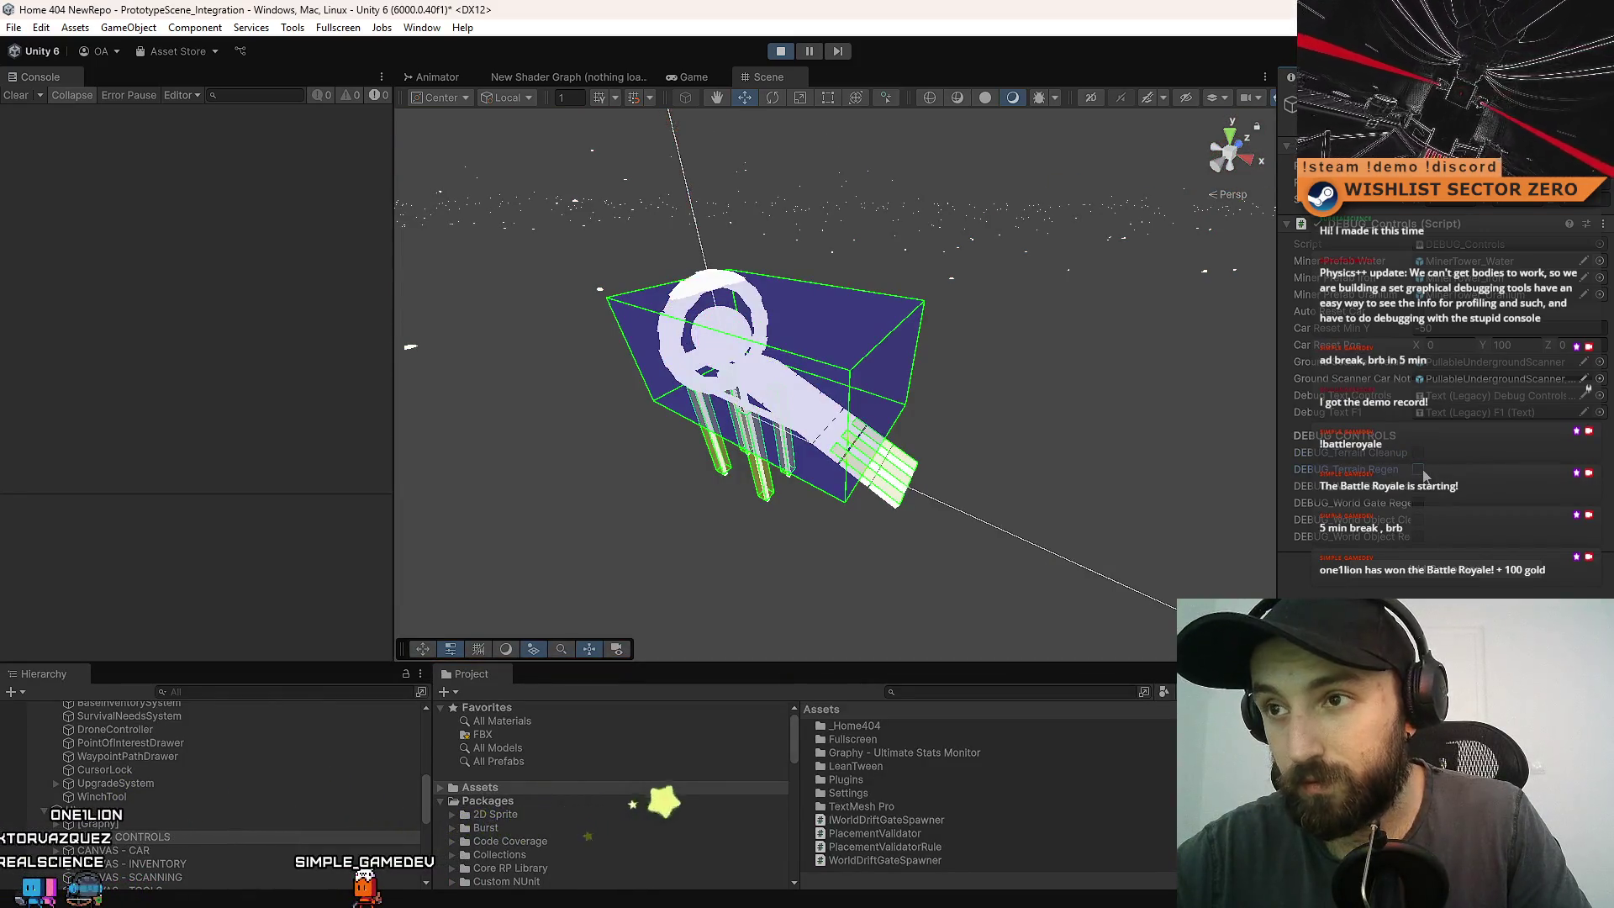
{"action": "left_click", "coordinate": [1421, 472]}
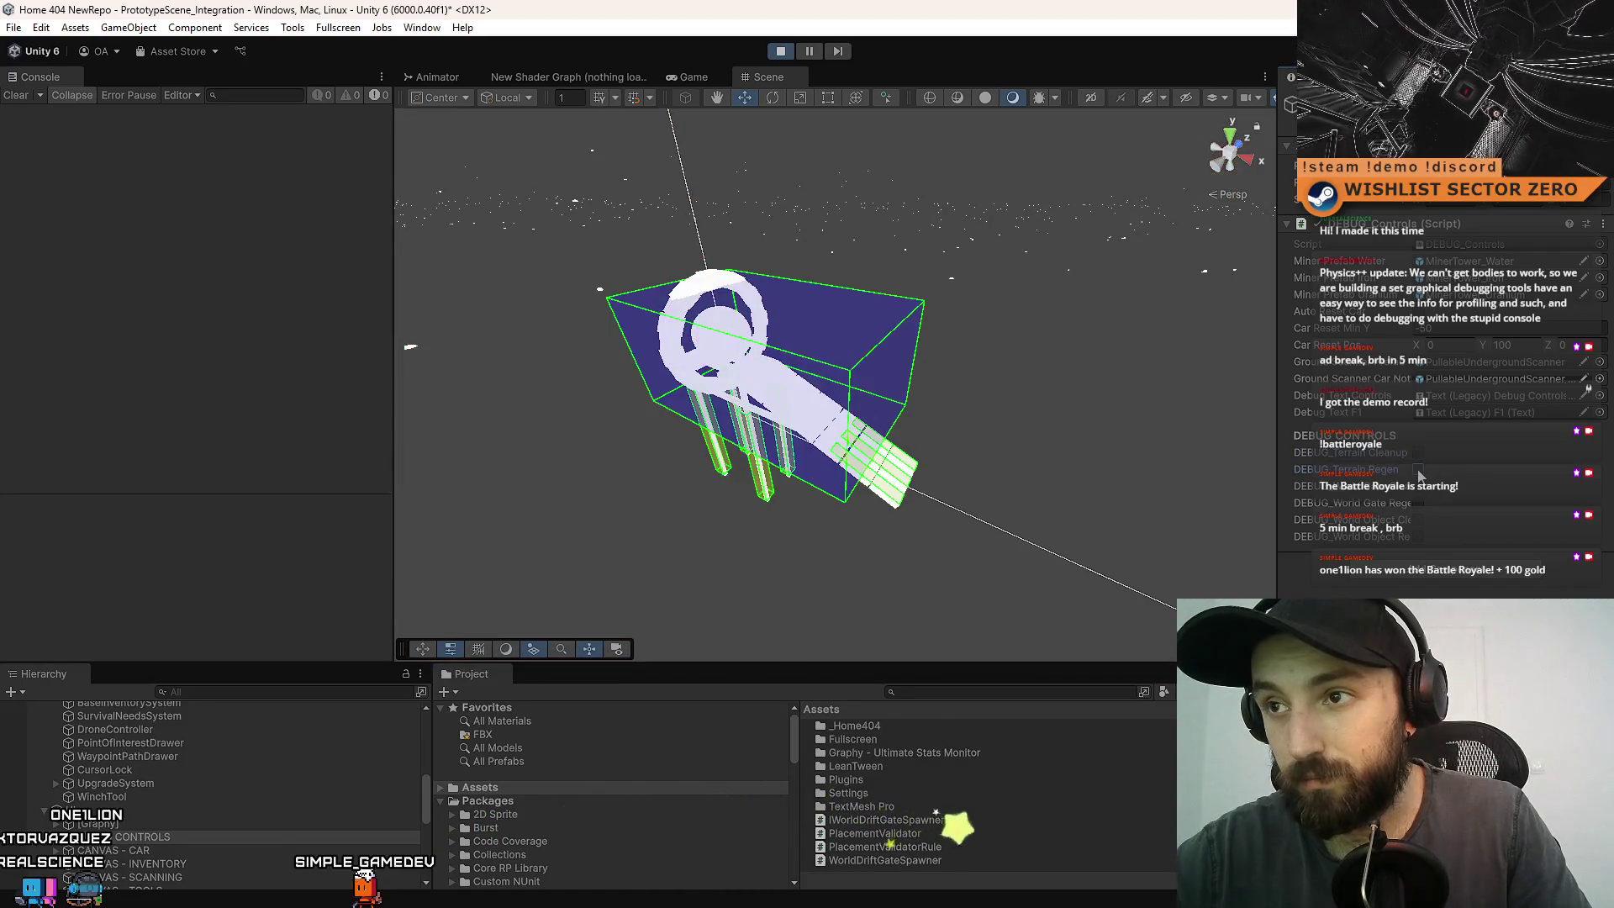
{"action": "left_click", "coordinate": [1421, 474]}
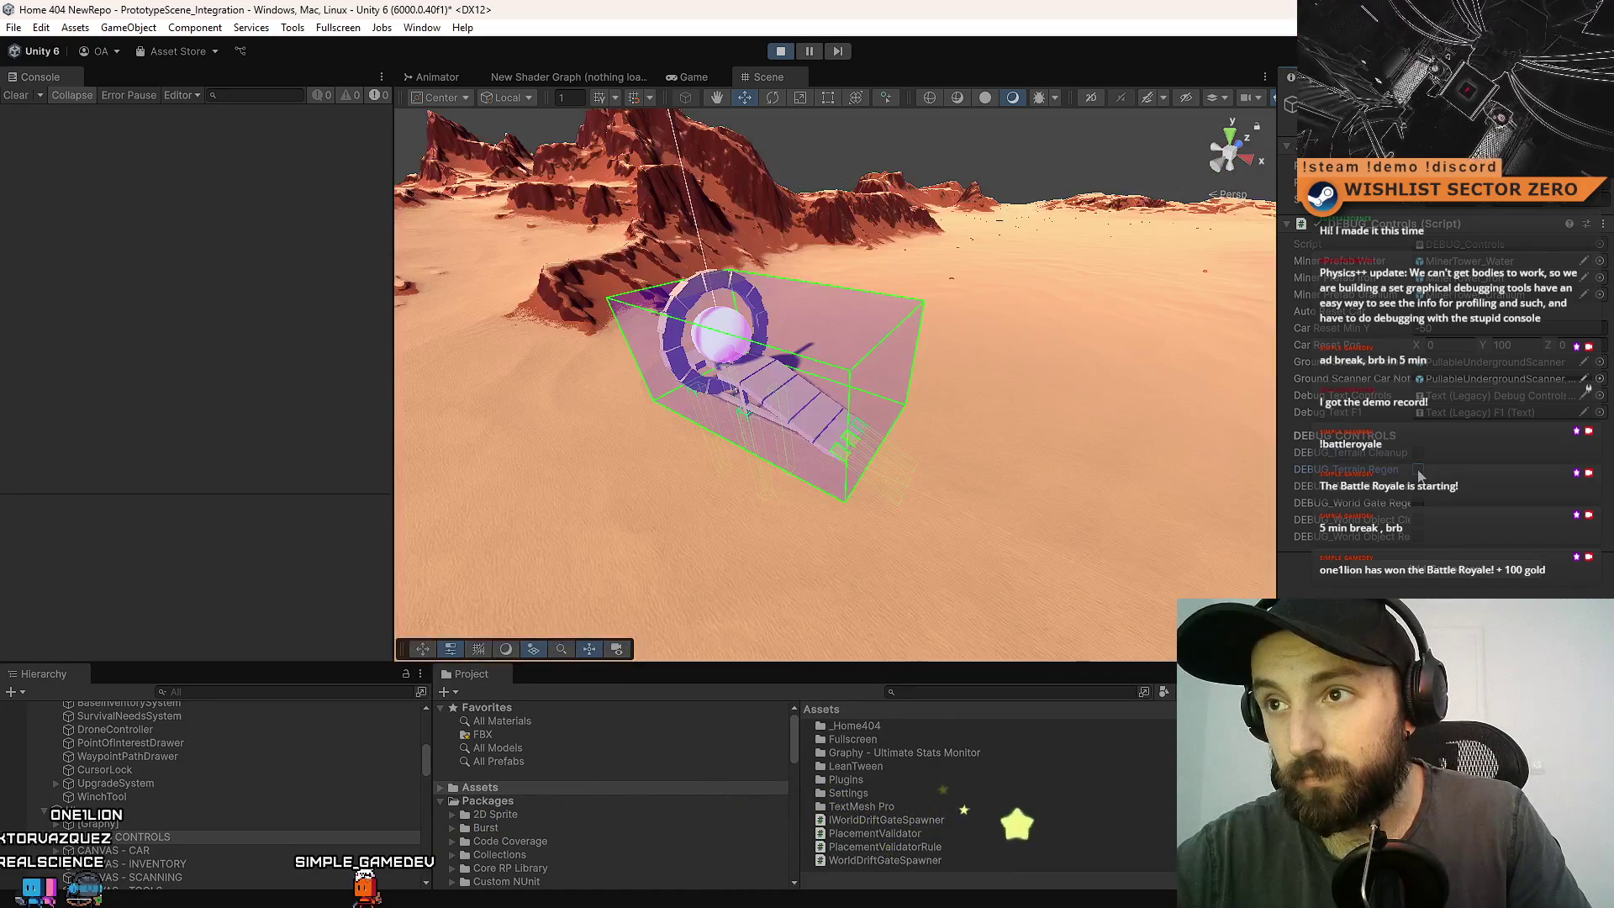
- Alternate Terrain Cleanup and Regen toggles repeatedly, ending on regenerated terrain, and pull the view back
{"action": "left_click", "coordinate": [1419, 455]}
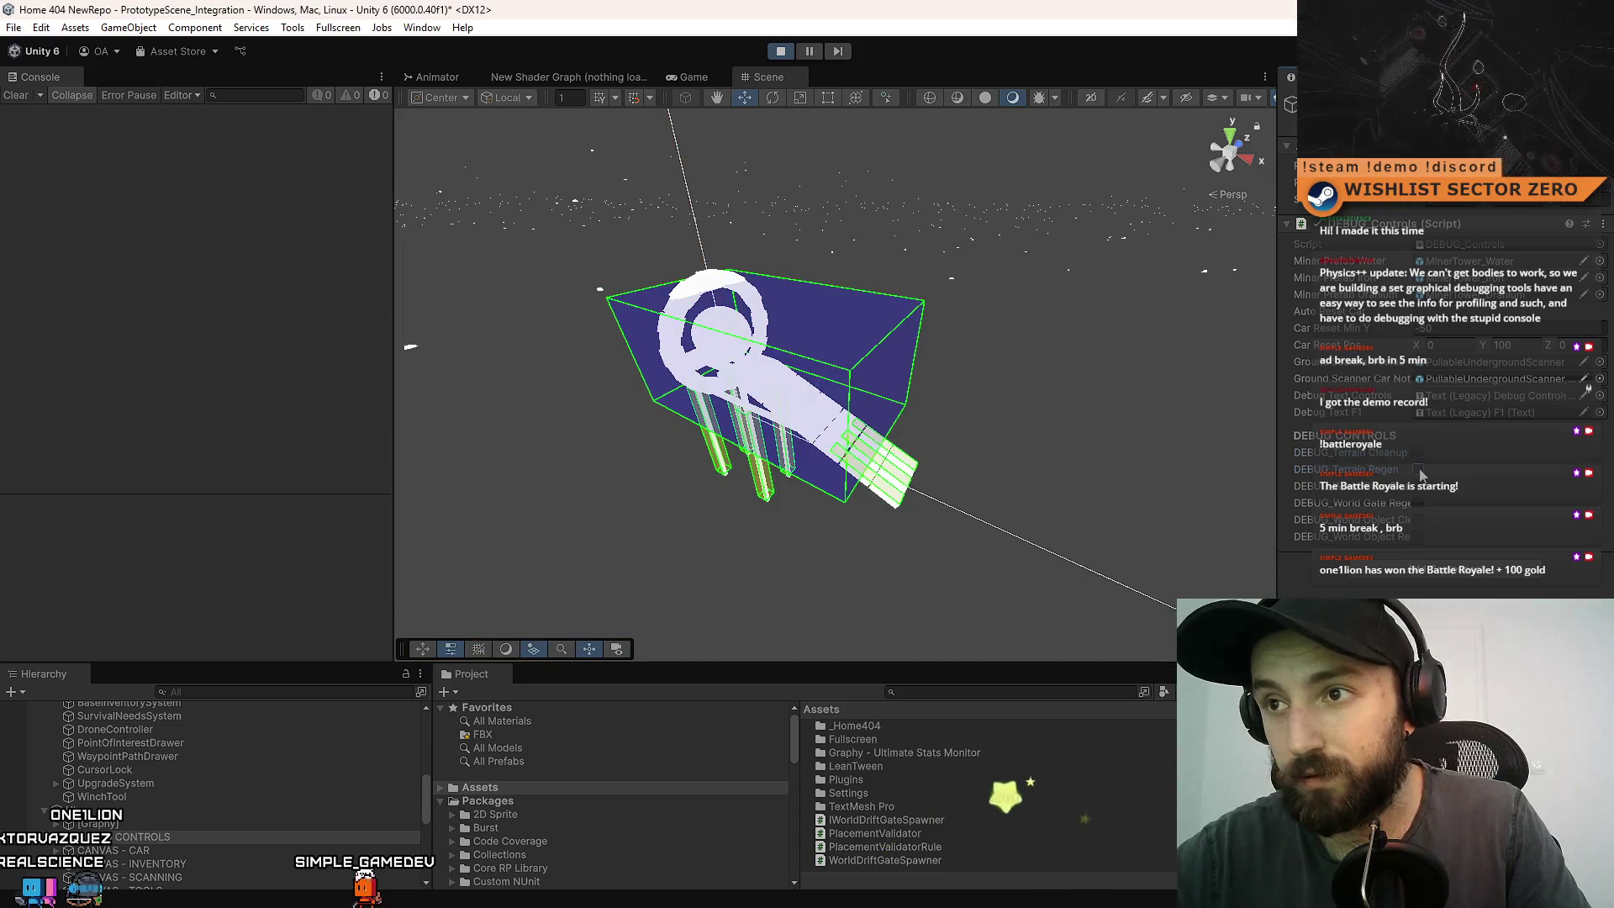
{"action": "left_click", "coordinate": [1420, 473]}
{"action": "left_click", "coordinate": [1419, 455]}
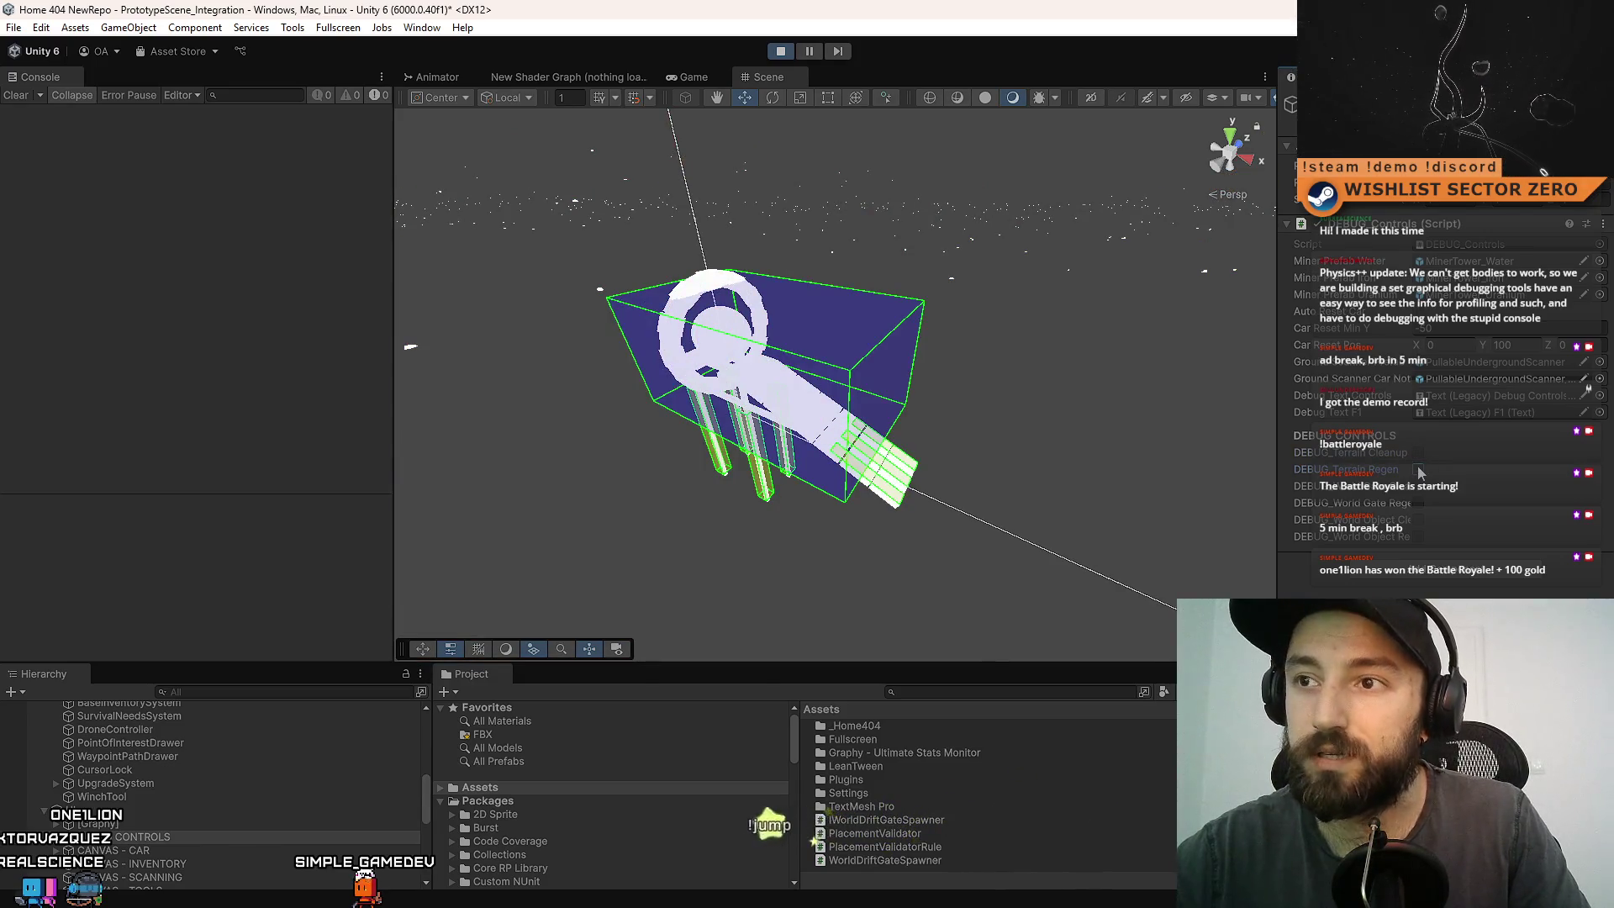
{"action": "left_click", "coordinate": [1418, 471]}
{"action": "left_click", "coordinate": [1419, 455]}
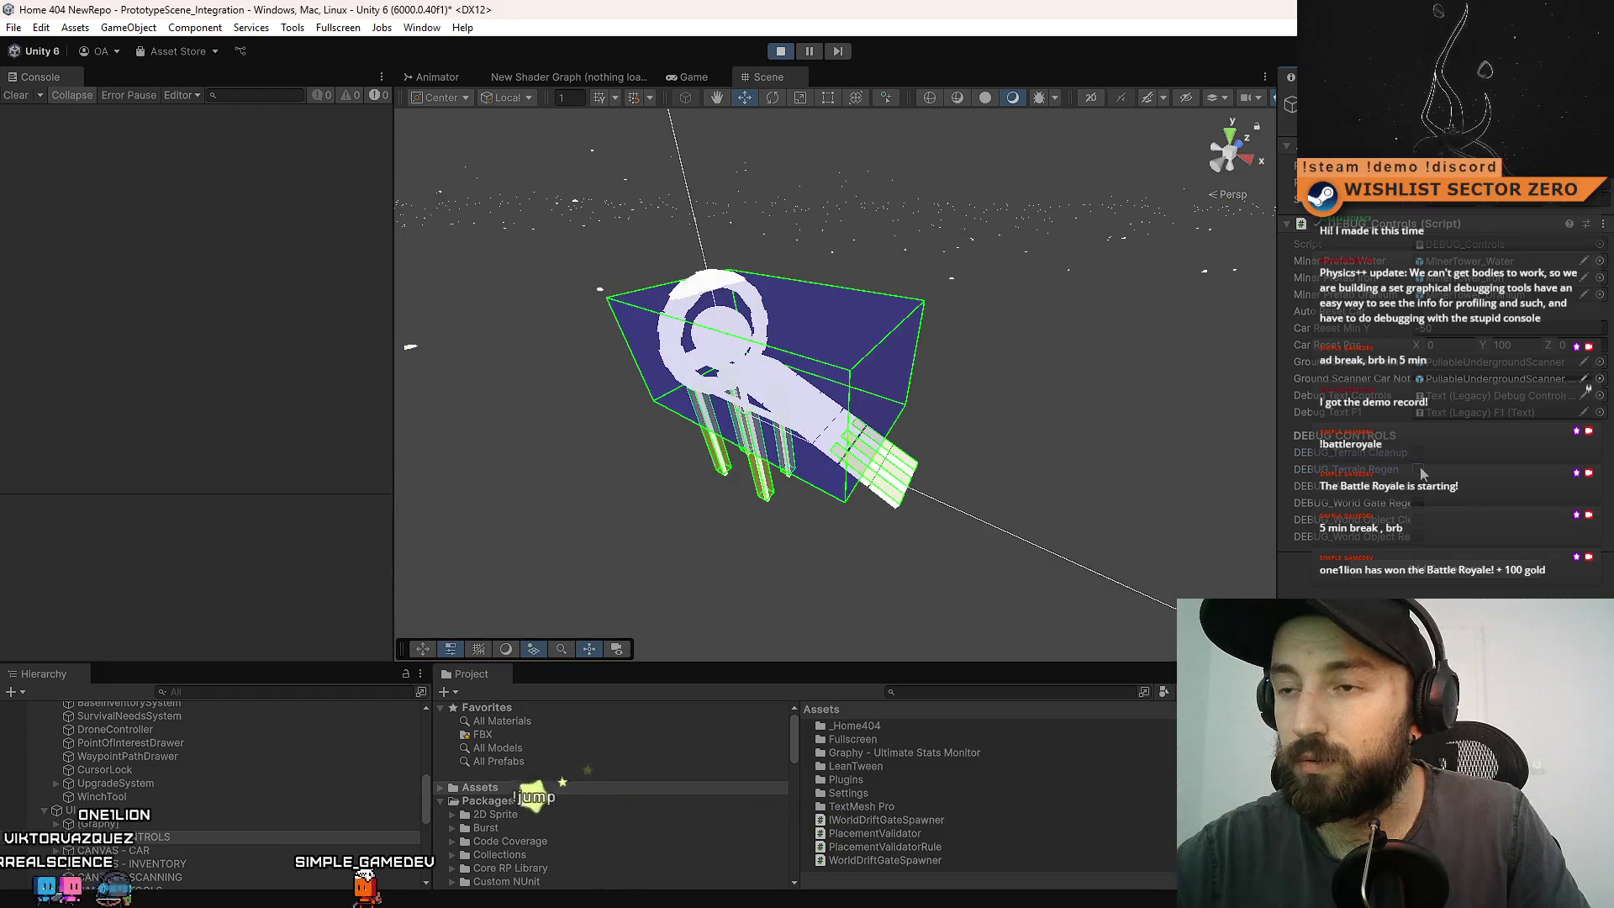
{"action": "left_click", "coordinate": [1419, 469]}
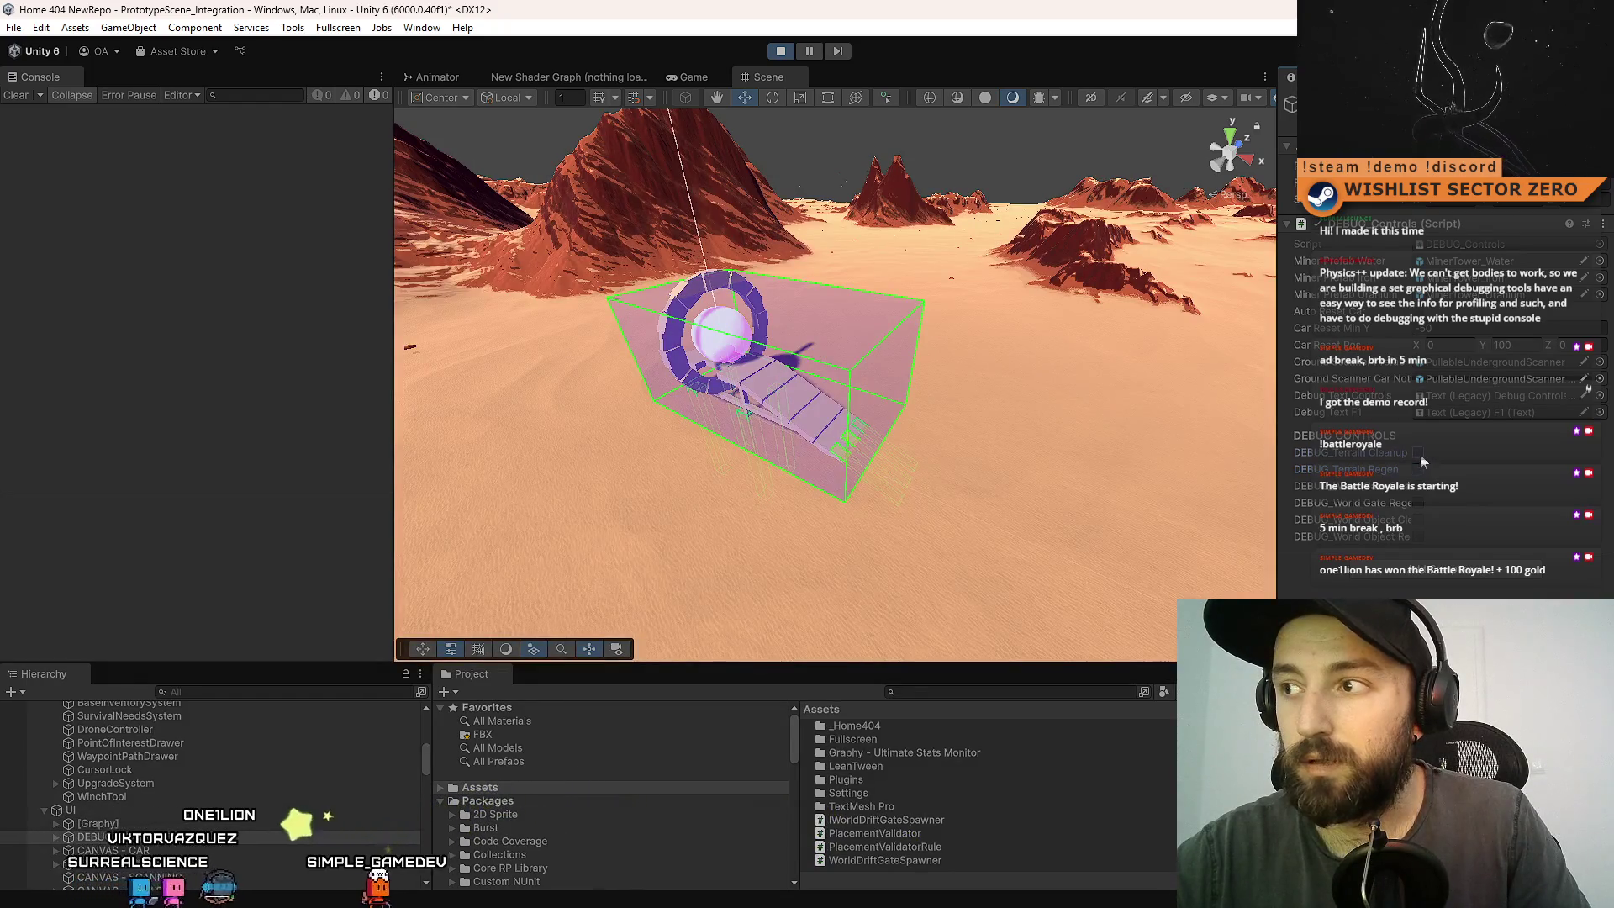
{"action": "left_click", "coordinate": [1420, 456]}
{"action": "left_click", "coordinate": [1420, 471]}
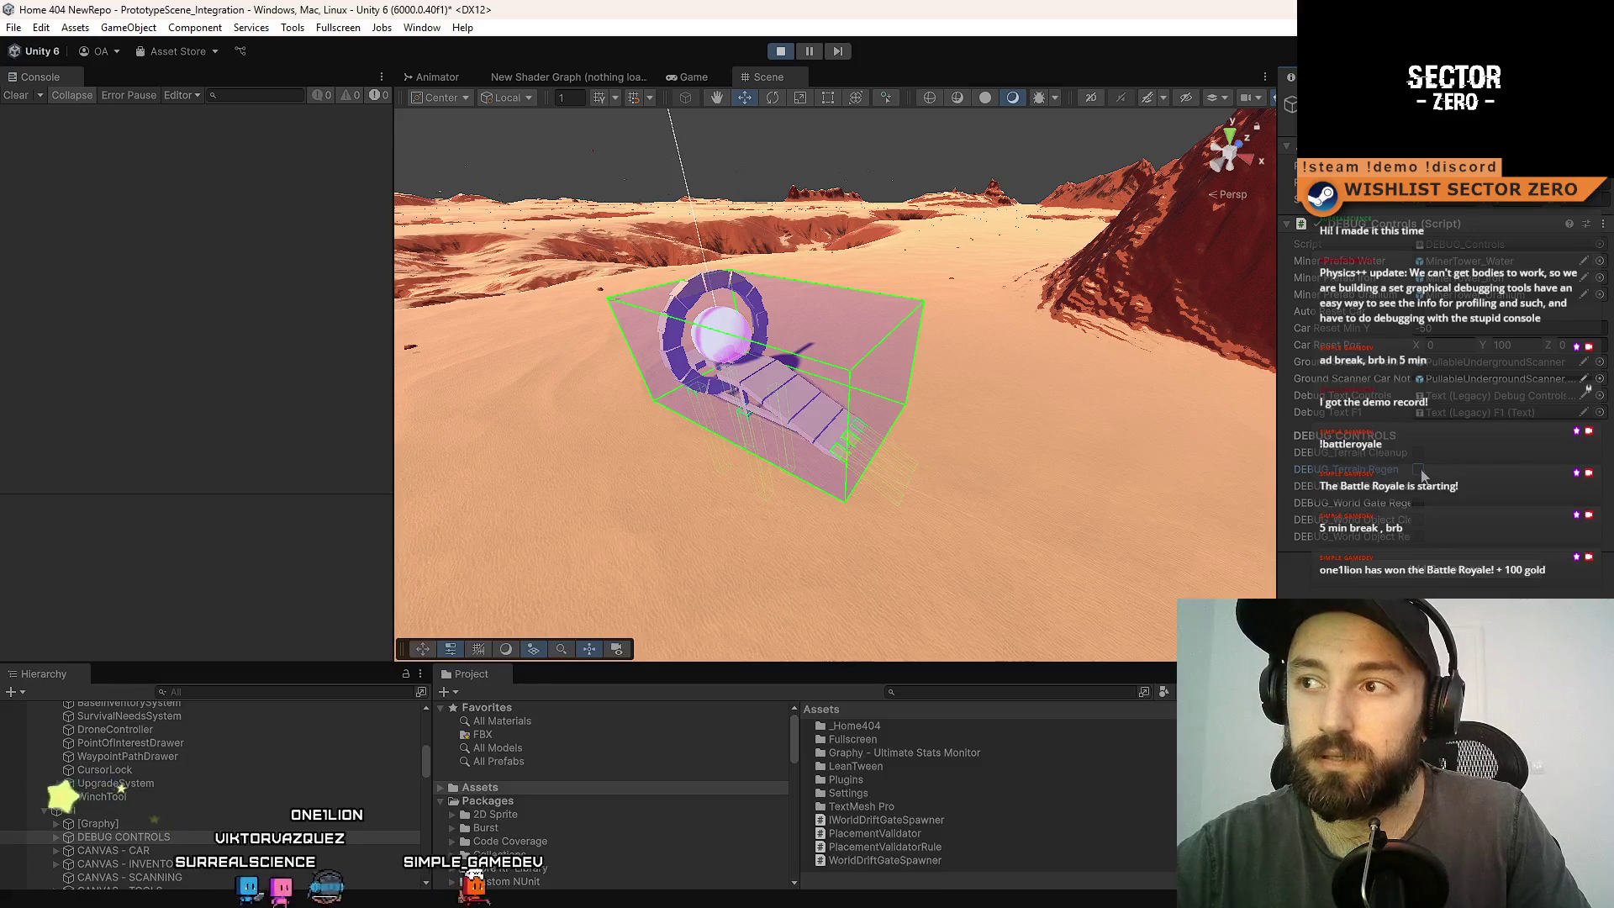
{"action": "left_click", "coordinate": [1420, 455]}
{"action": "left_click", "coordinate": [1420, 470]}
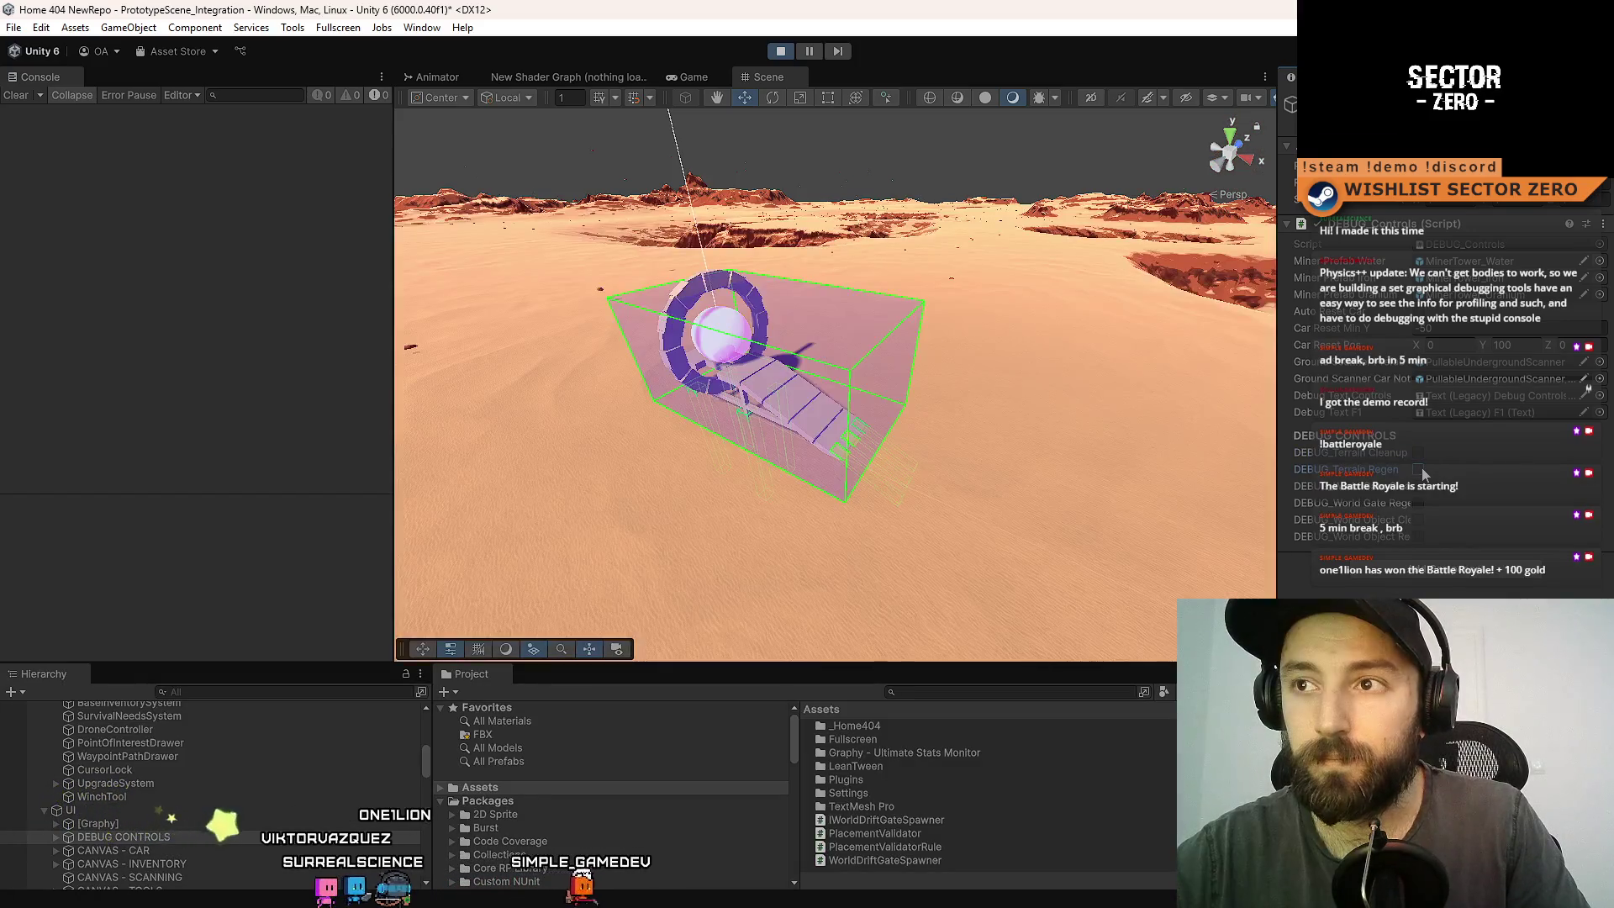
{"action": "mouse_move", "coordinate": [810, 355]}
{"action": "left_mouse_down"}
{"action": "mouse_move", "coordinate": [871, 480]}
{"action": "mouse_move", "coordinate": [1031, 386]}
{"action": "mouse_move", "coordinate": [838, 425]}
{"action": "mouse_move", "coordinate": [63, 451]}
{"action": "mouse_move", "coordinate": [244, 513]}
{"action": "mouse_move", "coordinate": [925, 470]}
{"action": "mouse_move", "coordinate": [762, 422]}
{"action": "mouse_move", "coordinate": [807, 477]}
{"action": "mouse_move", "coordinate": [259, 467]}
{"action": "left_mouse_up"}
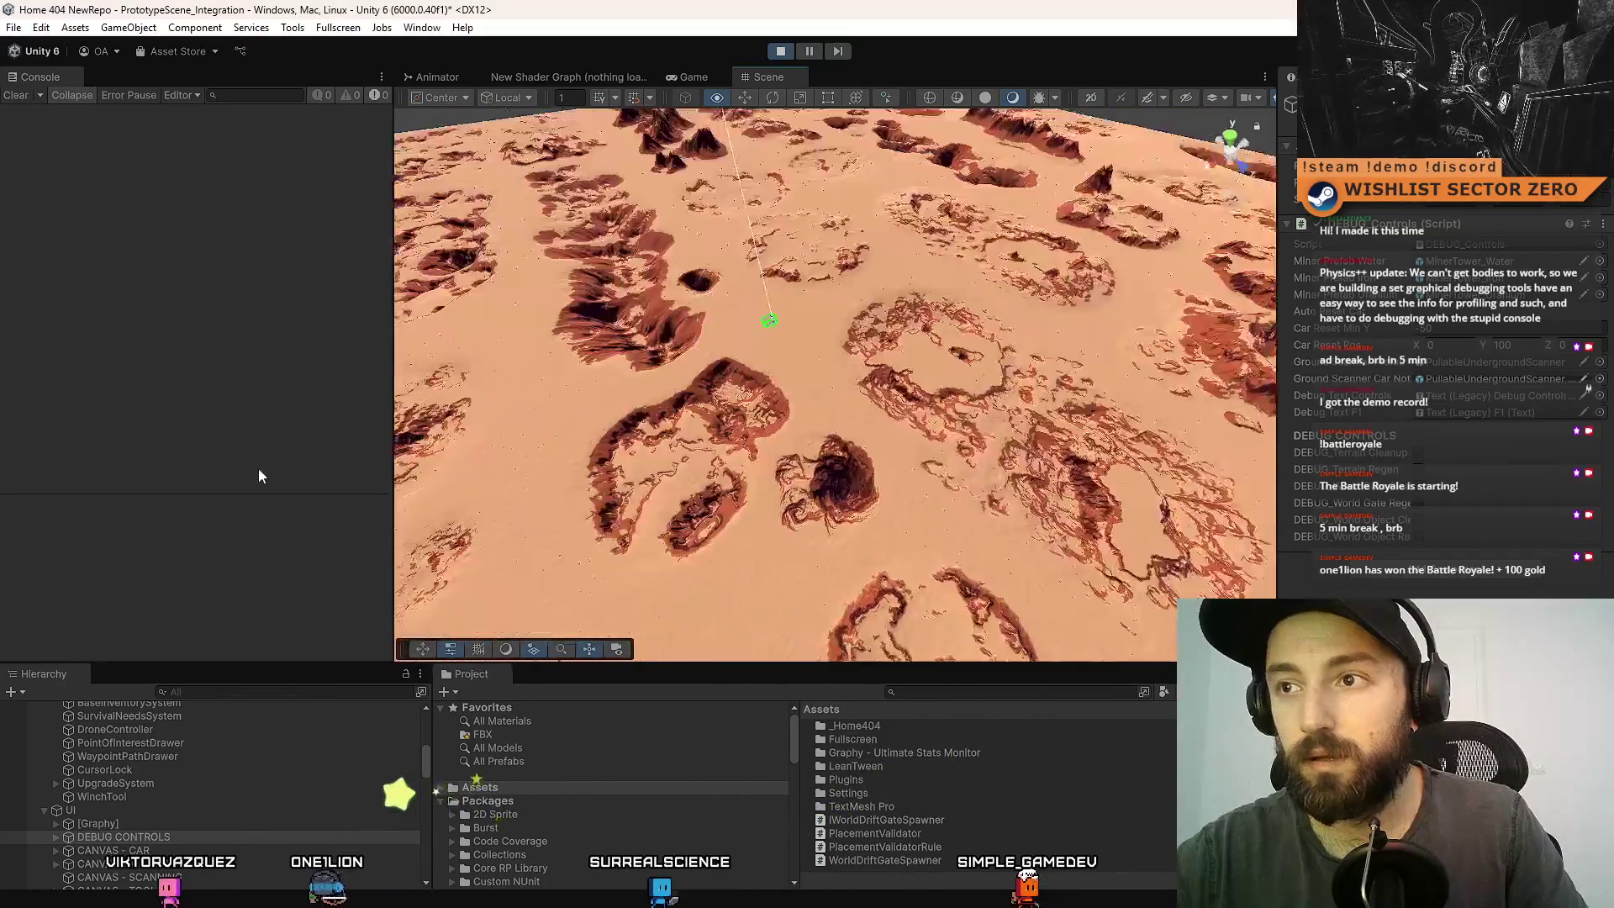
- Frame the drift gate in the Scene view and clear, regenerate and clear the terrain
{"action": "mouse_move", "coordinate": [345, 426]}
{"action": "left_mouse_down"}
{"action": "mouse_move", "coordinate": [373, 372]}
{"action": "mouse_move", "coordinate": [331, 380]}
{"action": "left_mouse_up"}
{"action": "key", "text": "f"}
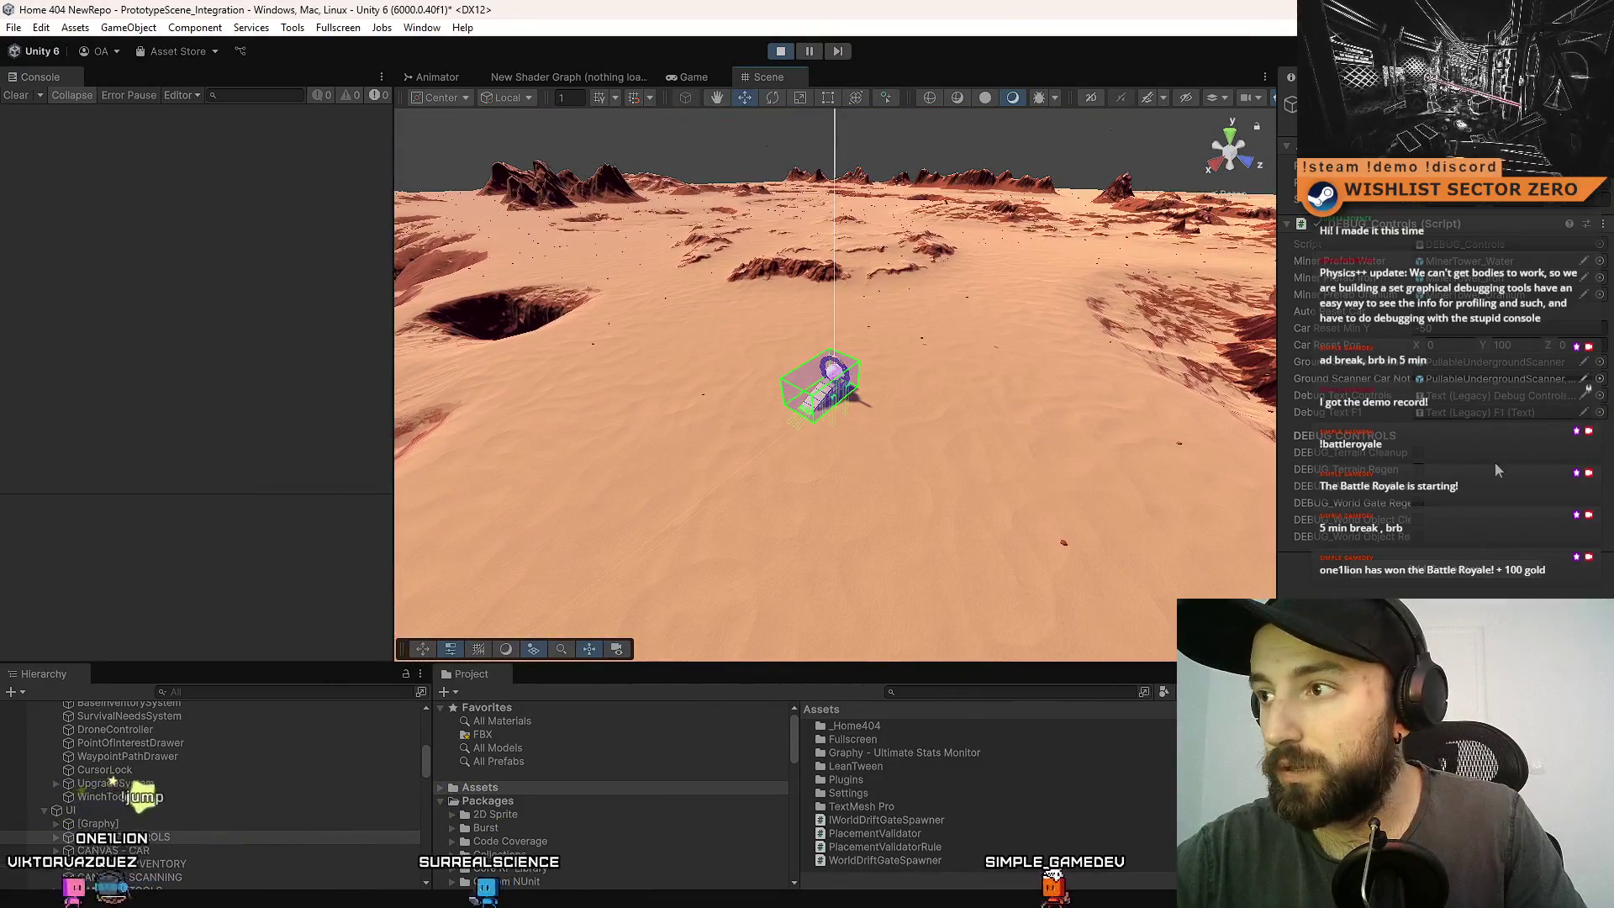
{"action": "left_click", "coordinate": [1418, 457]}
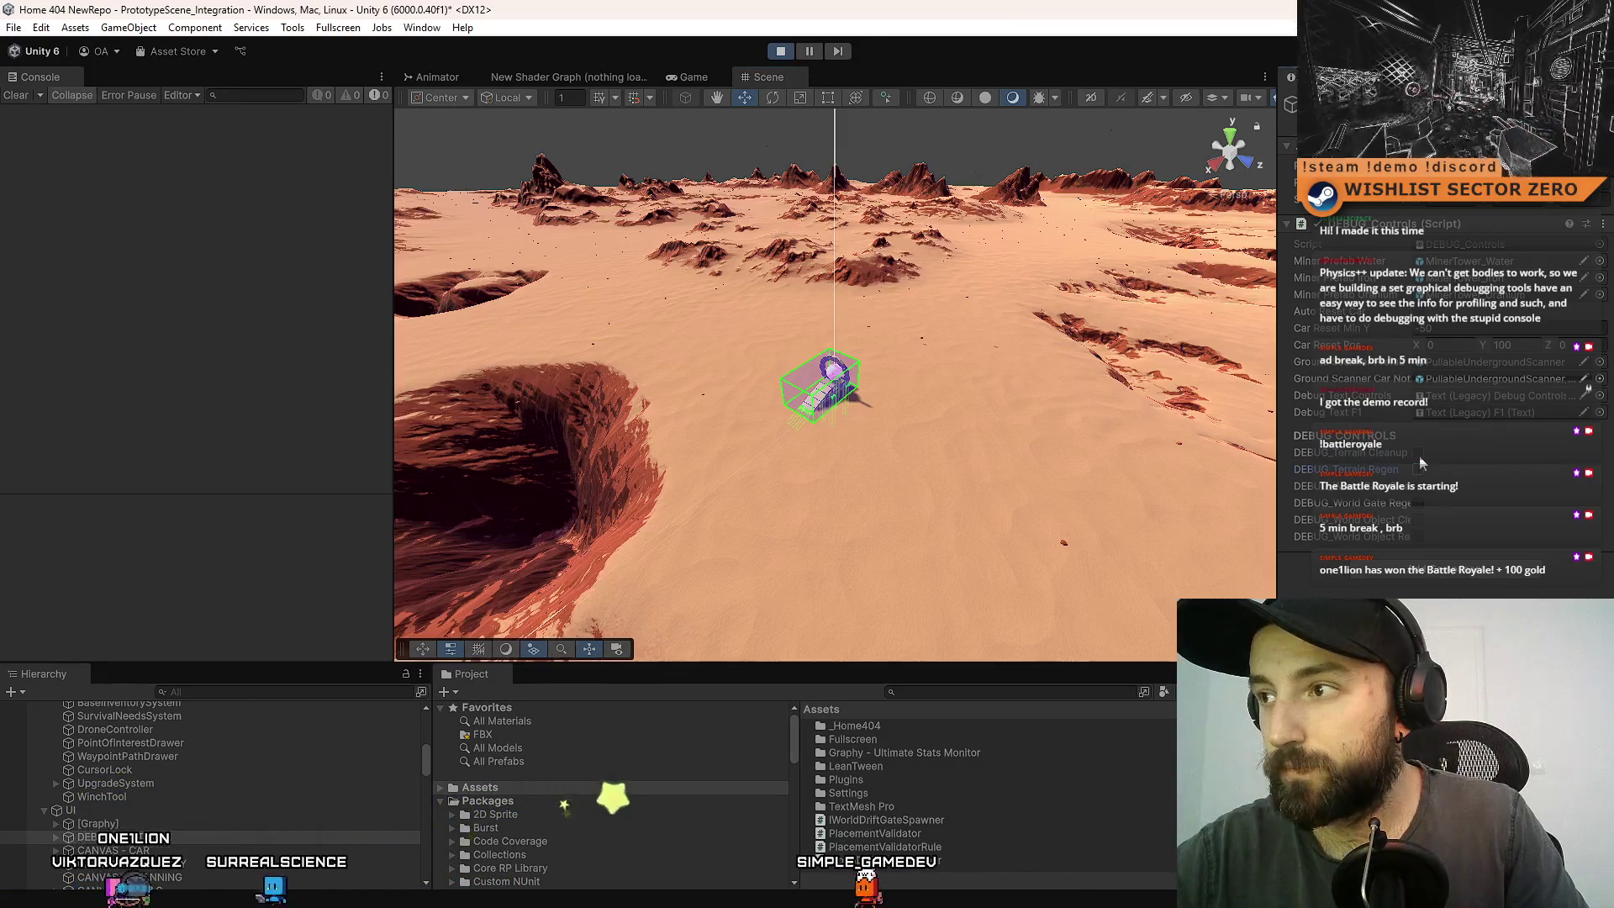
{"action": "left_click", "coordinate": [1419, 456]}
{"action": "left_click", "coordinate": [1419, 458]}
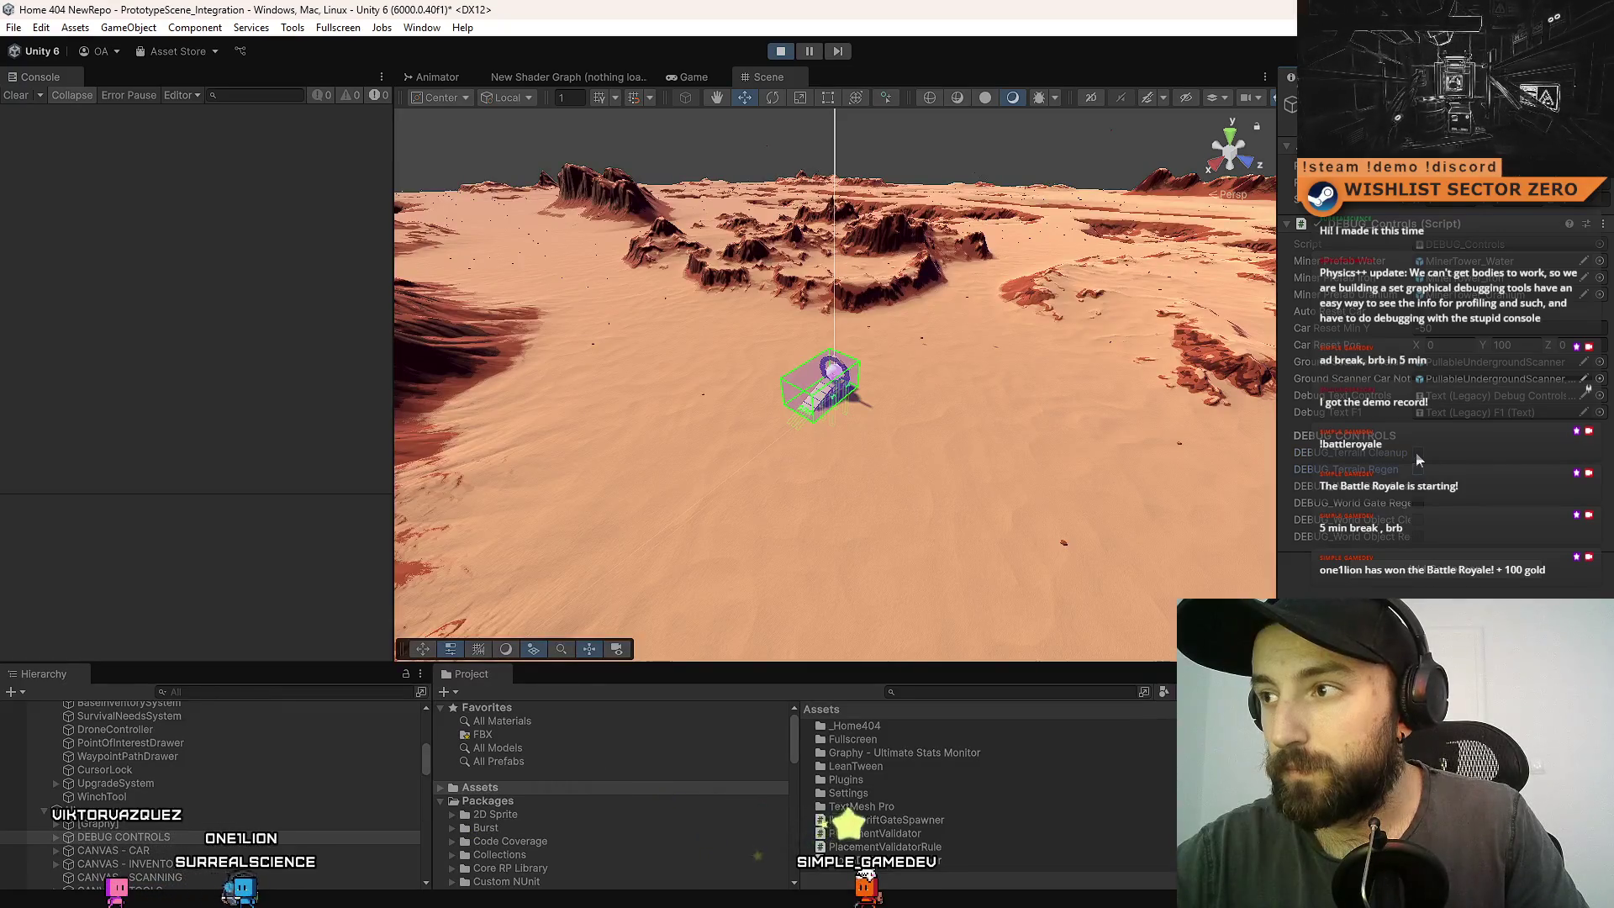
{"action": "left_click", "coordinate": [1417, 454]}
- Cycle Terrain Cleanup and Regen twice more, then fly the camera into the gate
{"action": "left_click", "coordinate": [1422, 469]}
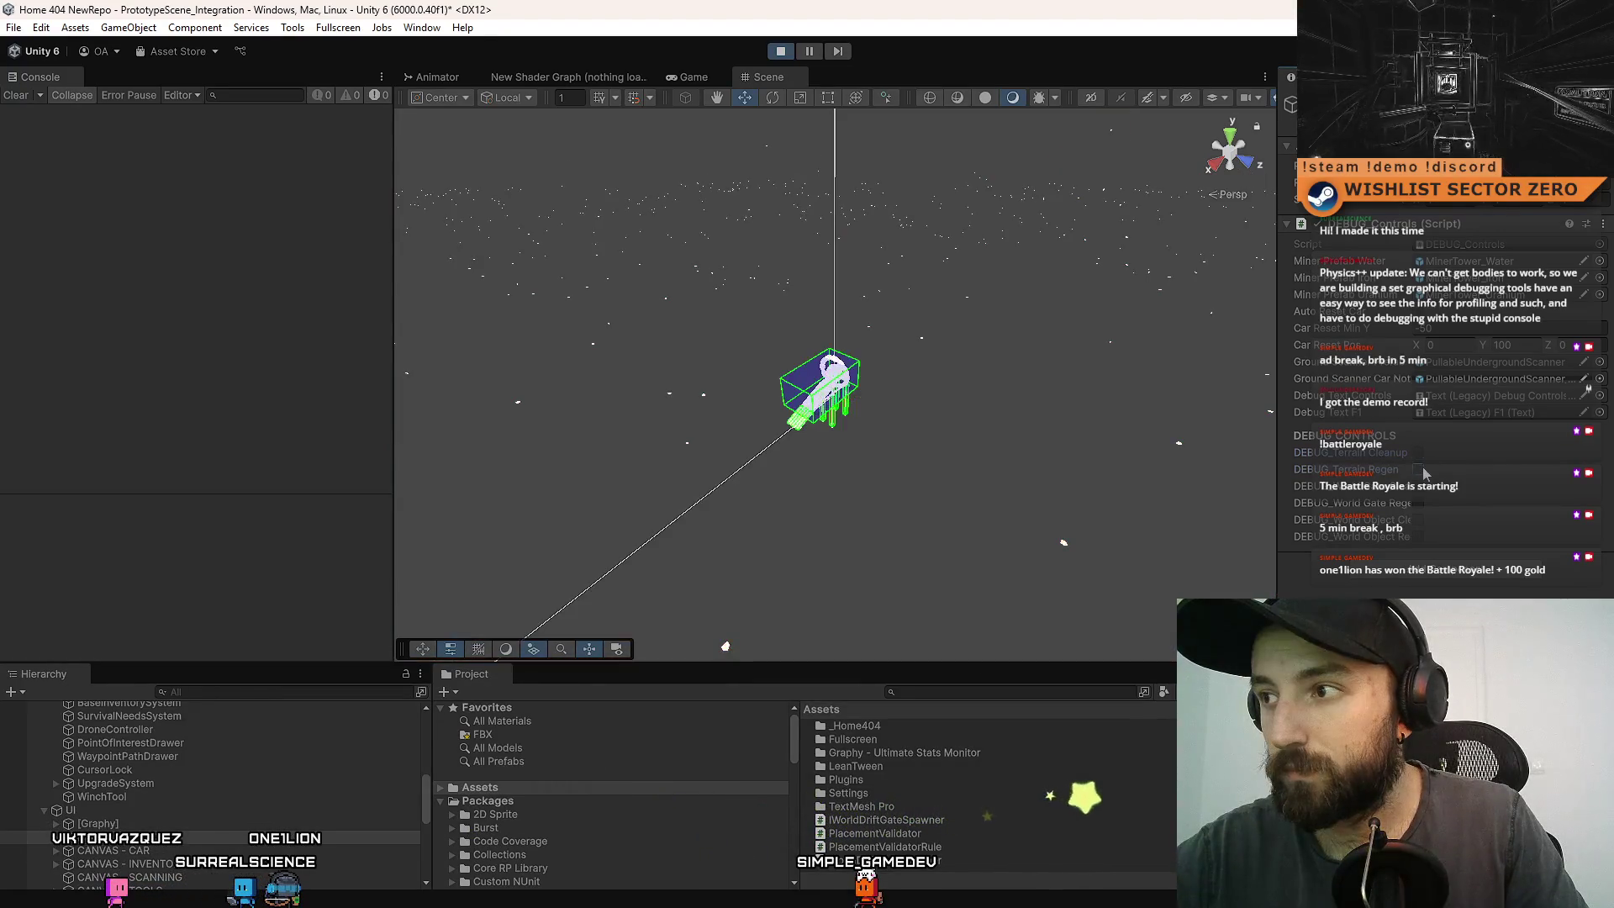
{"action": "left_click", "coordinate": [1422, 471]}
{"action": "left_click", "coordinate": [1419, 455]}
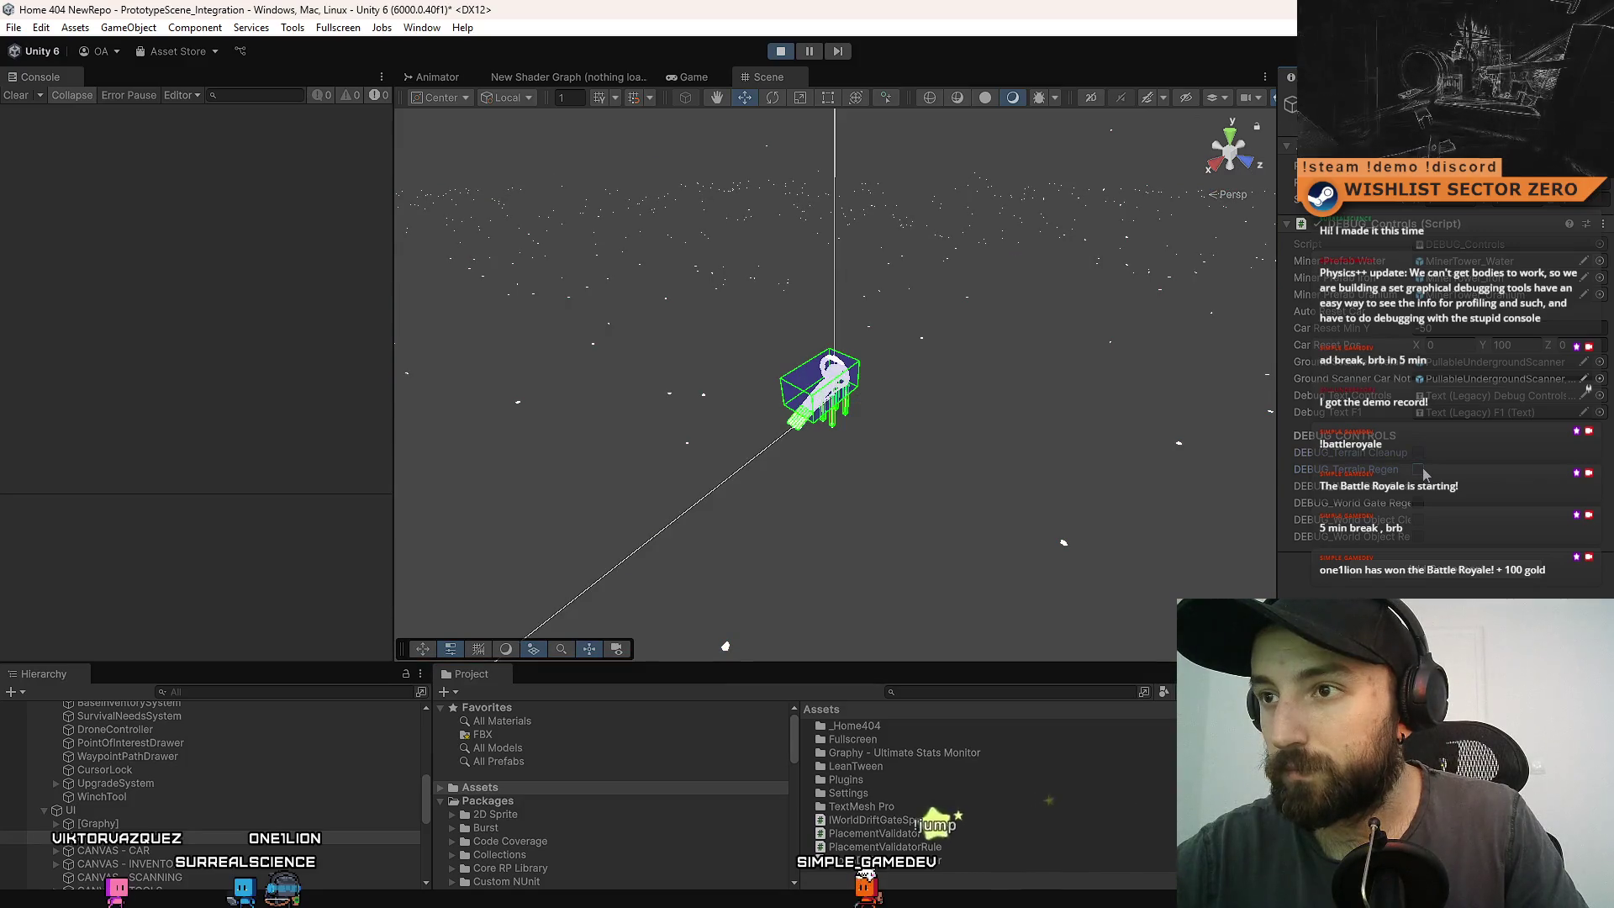
{"action": "left_click", "coordinate": [1422, 470]}
{"action": "key", "text": "w"}
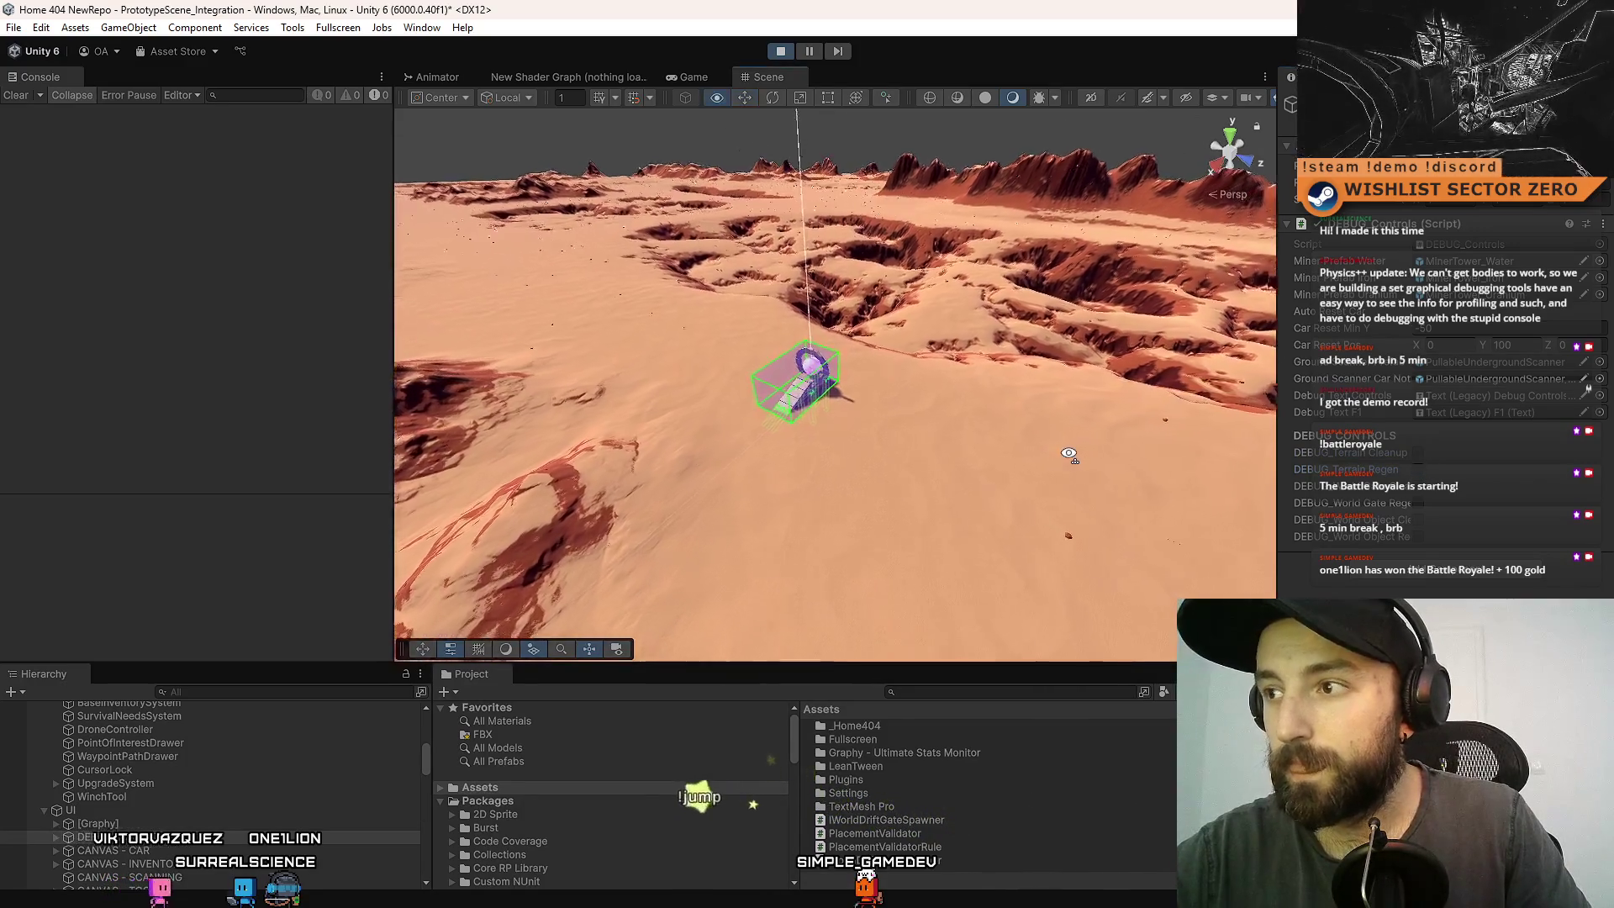
{"action": "mouse_move", "coordinate": [1023, 448]}
{"action": "left_mouse_down"}
{"action": "mouse_move", "coordinate": [1005, 468]}
{"action": "mouse_move", "coordinate": [779, 388]}
{"action": "mouse_move", "coordinate": [1049, 421]}
{"action": "left_mouse_up"}
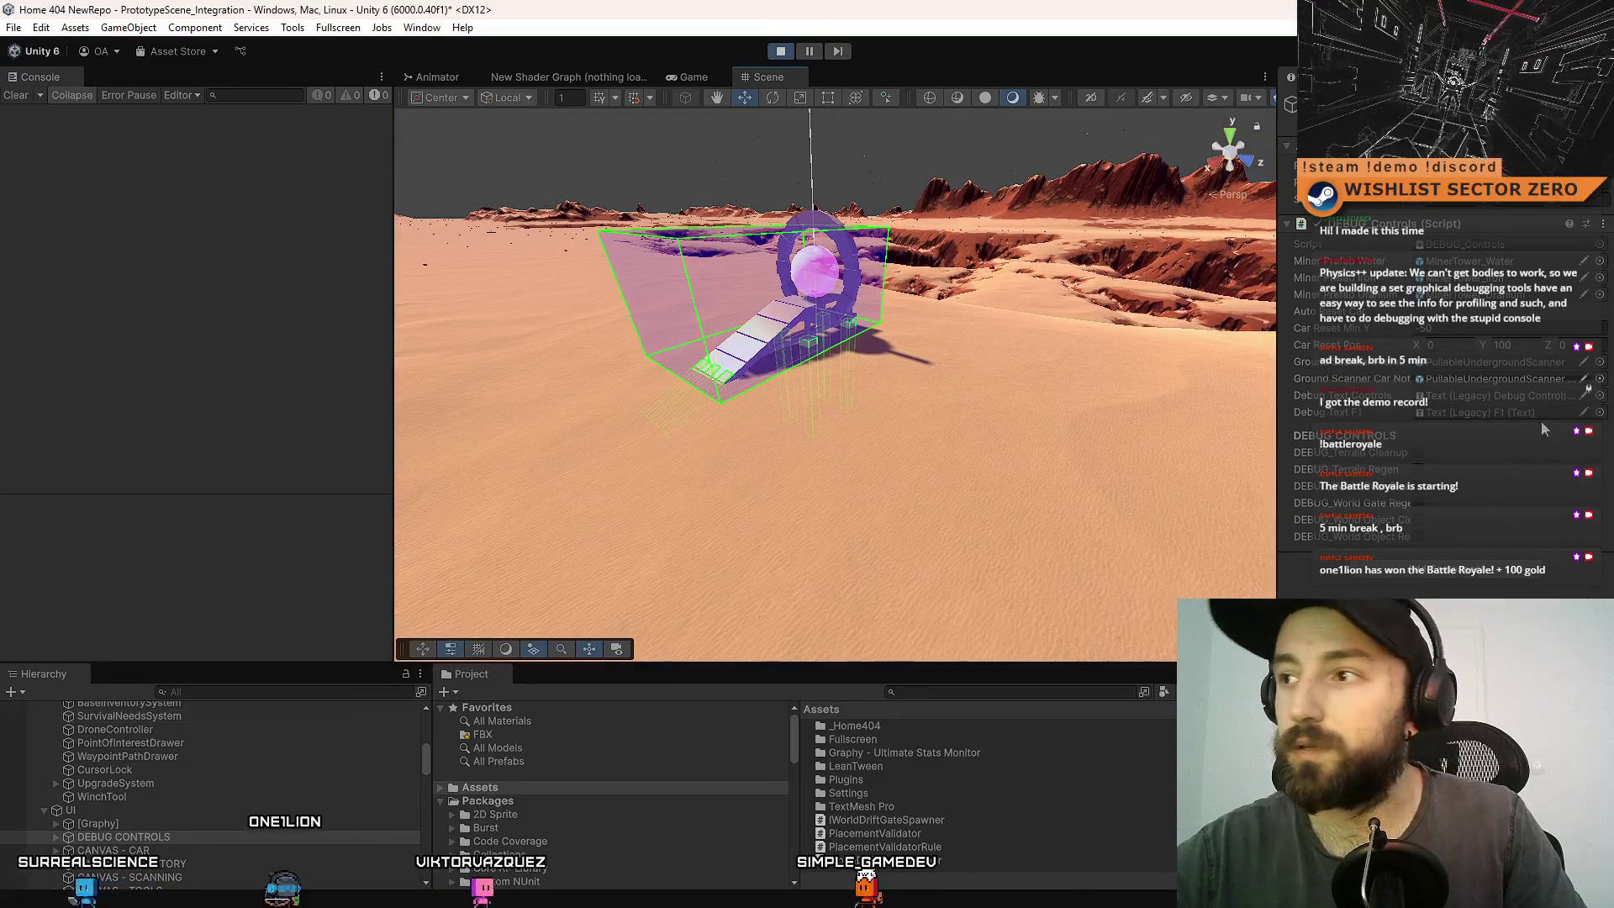
- Clear and regenerate the terrain around the gate several times, ending on a cleared terrain
{"action": "left_click", "coordinate": [1419, 454]}
{"action": "left_click", "coordinate": [1419, 468]}
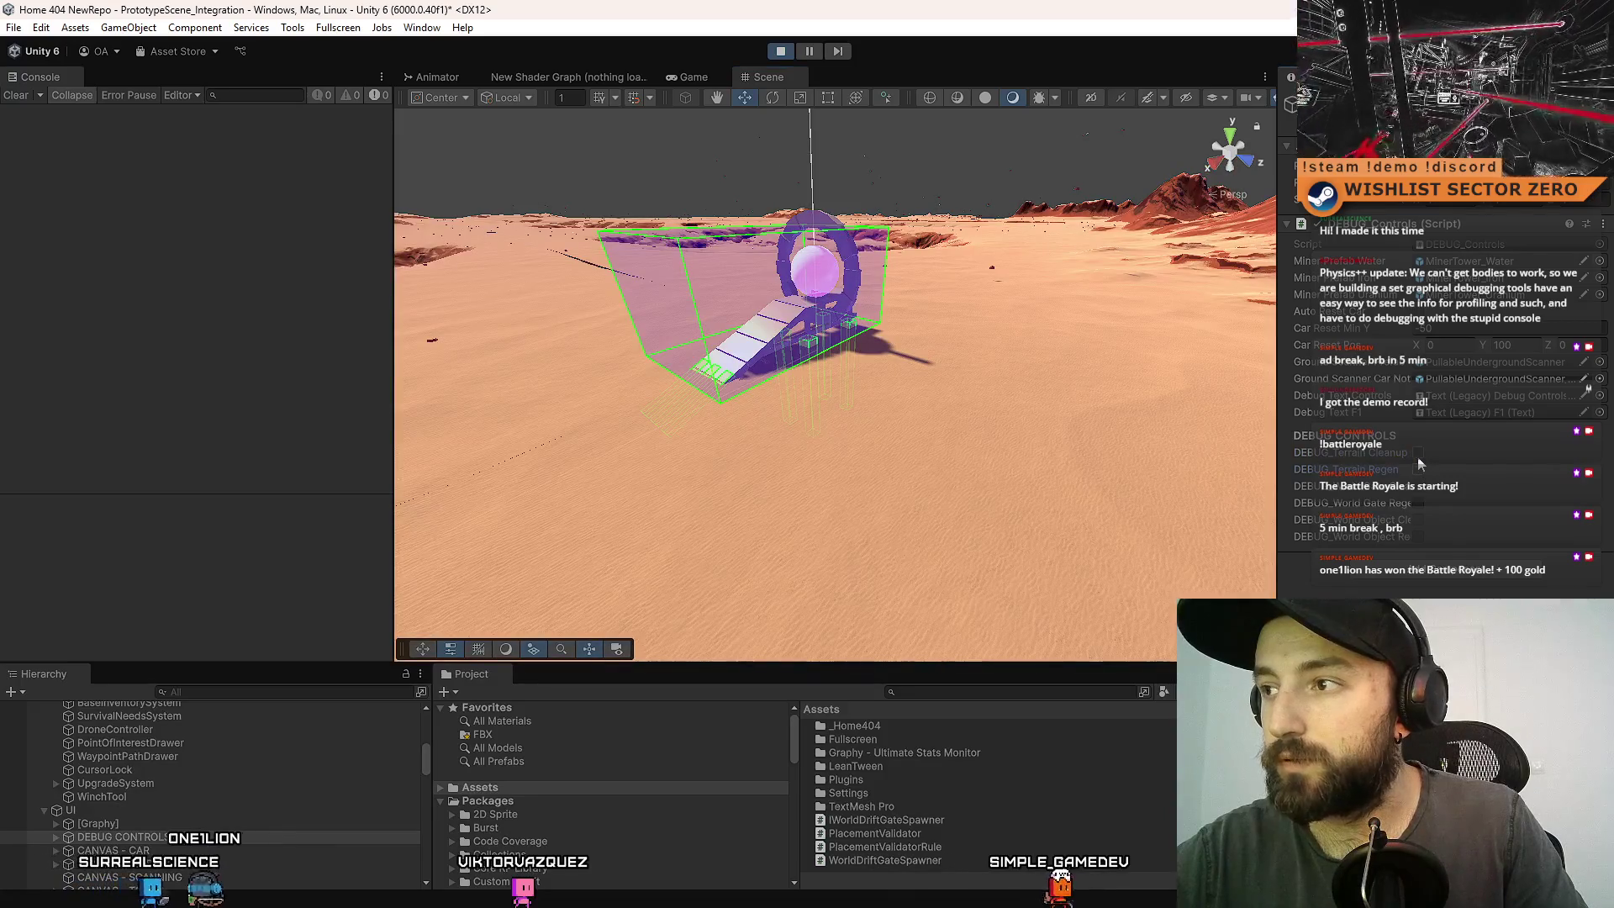
{"action": "left_click", "coordinate": [1418, 459]}
{"action": "left_click", "coordinate": [1419, 469]}
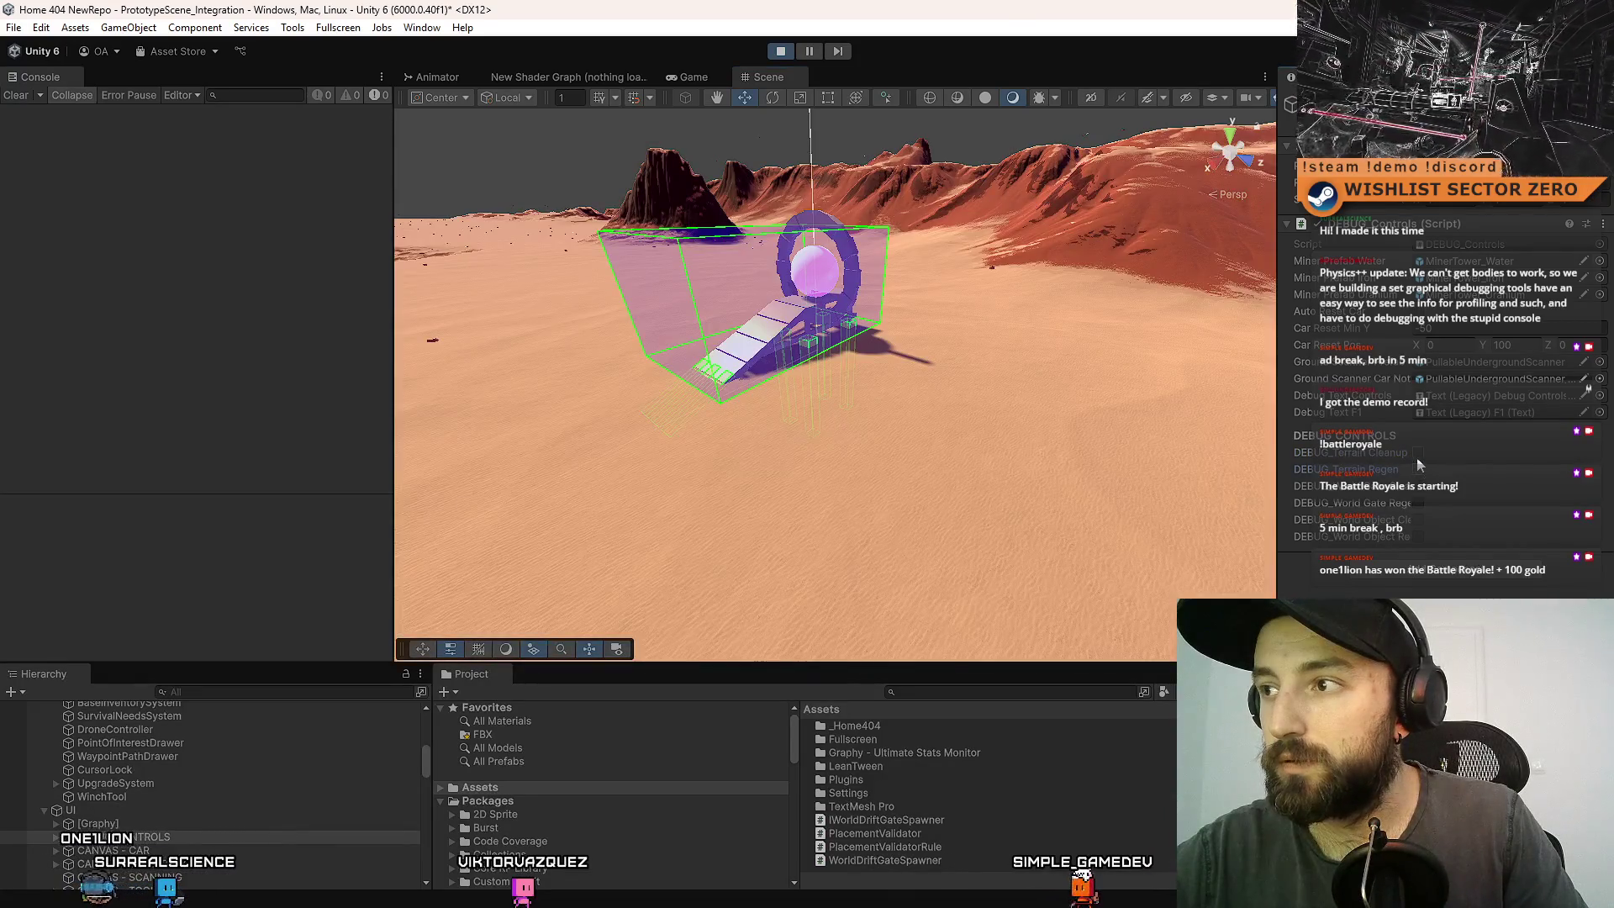
{"action": "left_click", "coordinate": [1419, 459]}
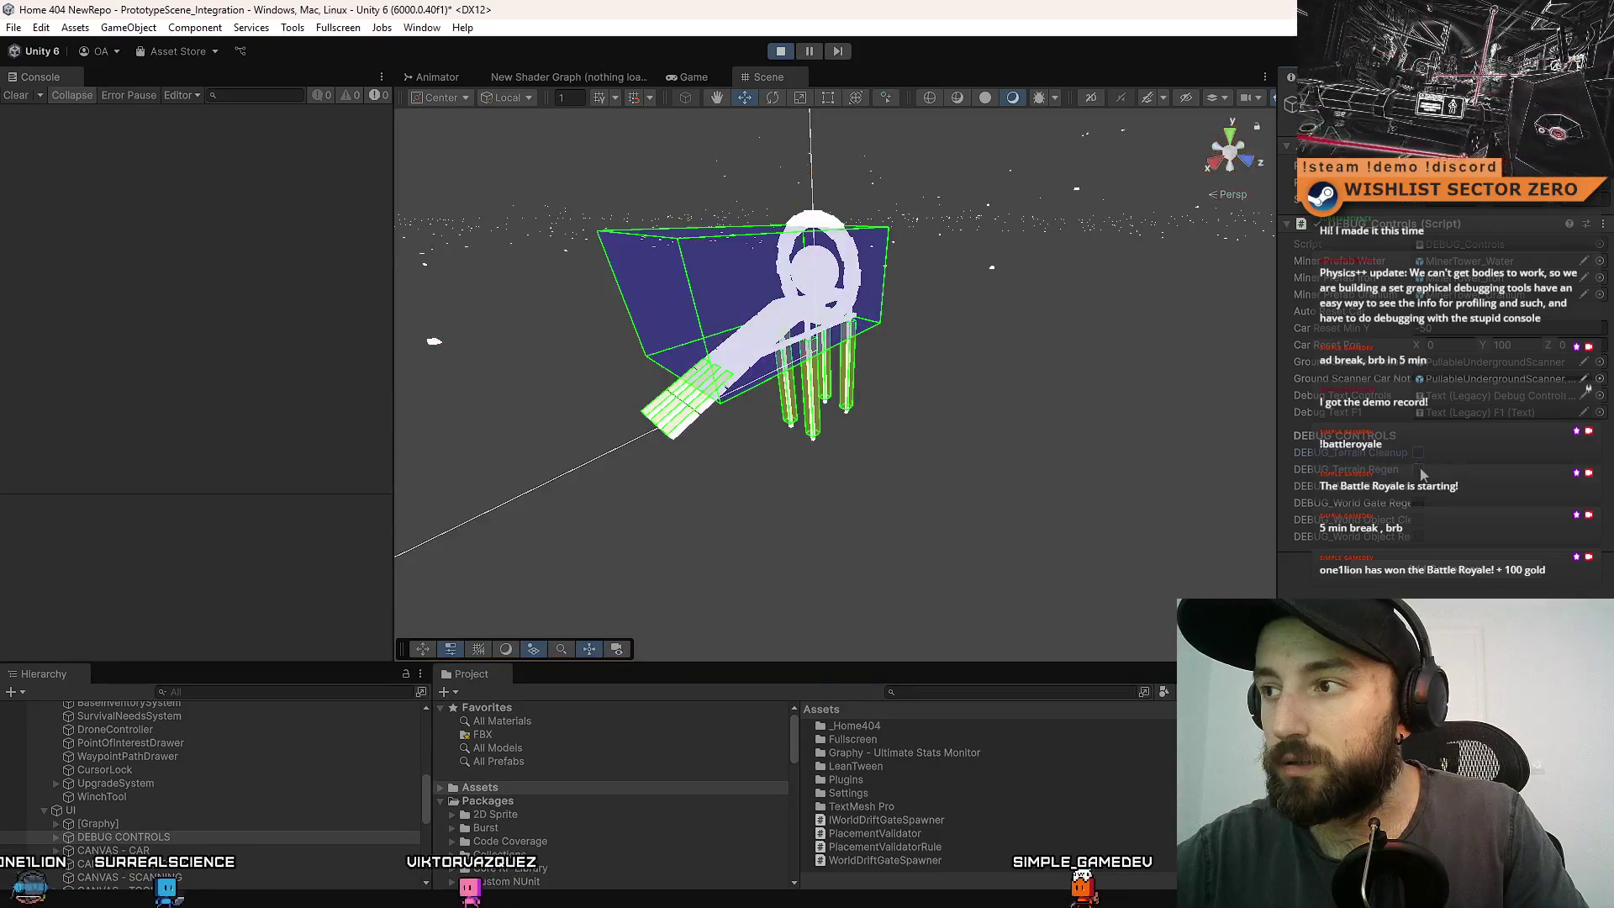
{"action": "left_click", "coordinate": [1419, 470]}
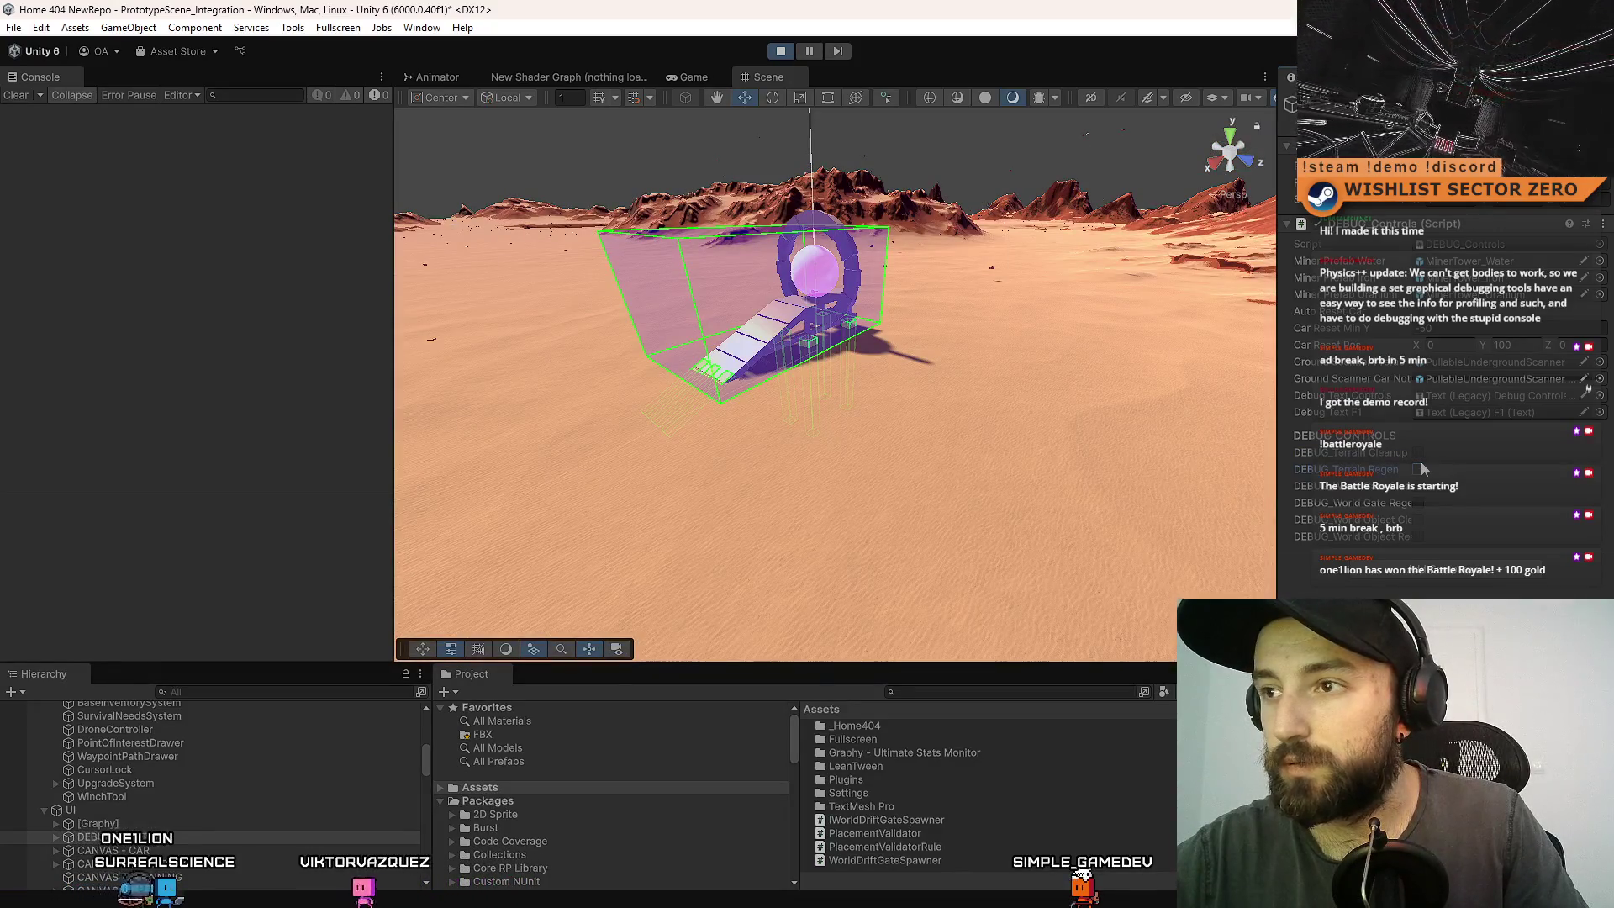
{"action": "left_click", "coordinate": [1419, 469]}
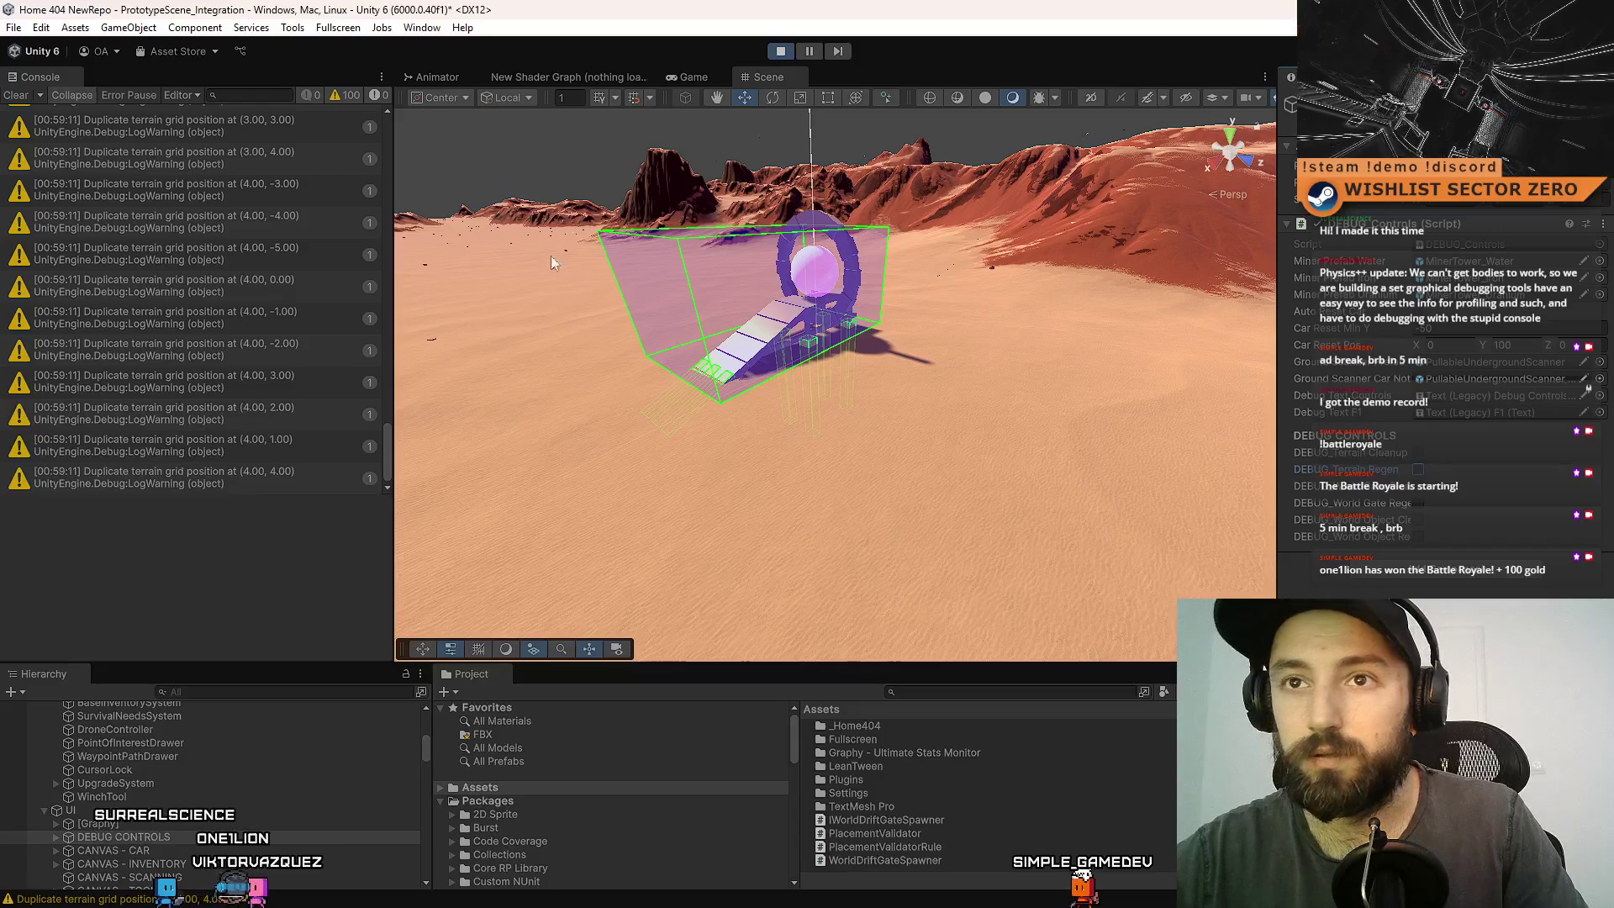
{"action": "left_click", "coordinate": [1417, 455]}
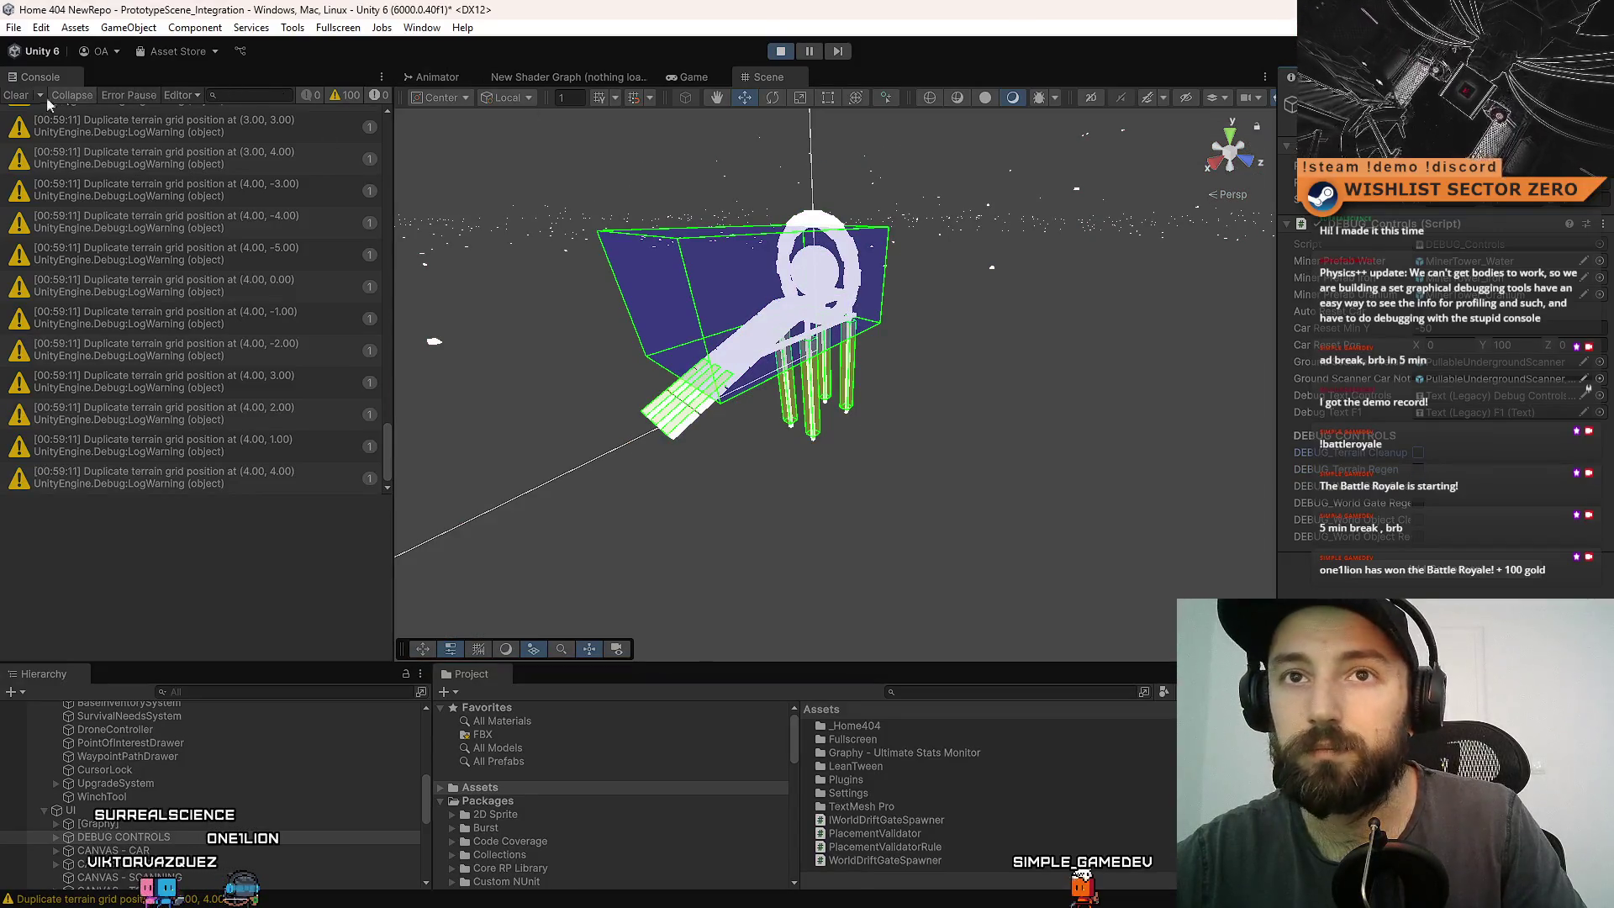
- Clear the duplicate terrain grid warnings from the Console and keep cycling Cleanup and Regen
{"action": "left_click", "coordinate": [16, 95]}
{"action": "left_click", "coordinate": [1419, 472]}
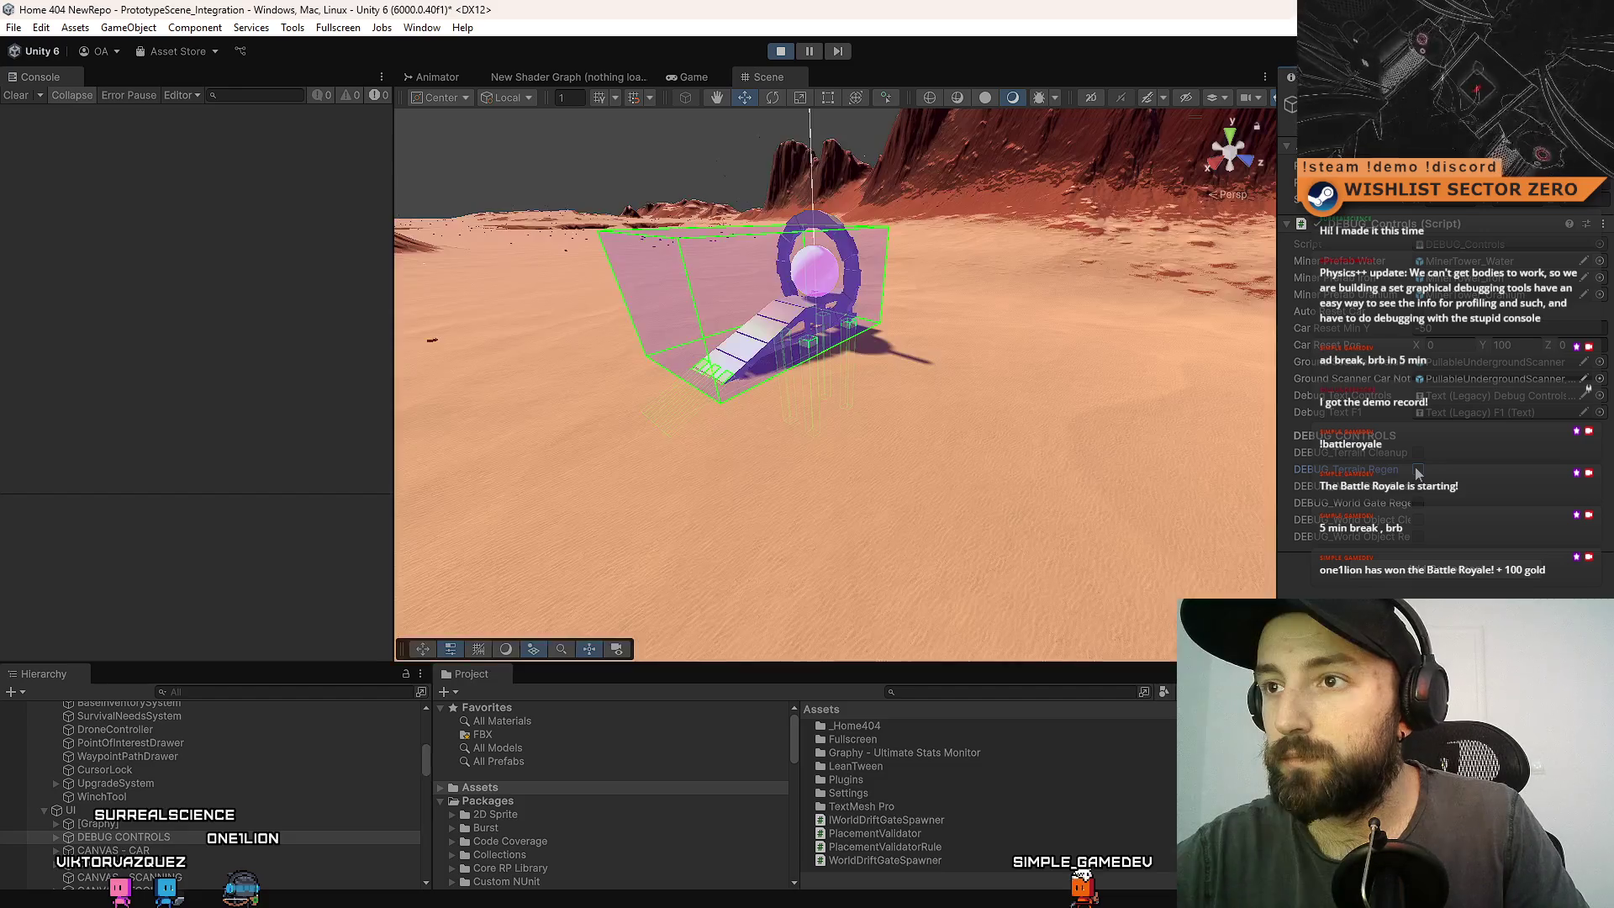
{"action": "left_click", "coordinate": [1417, 455]}
{"action": "left_click", "coordinate": [1420, 469]}
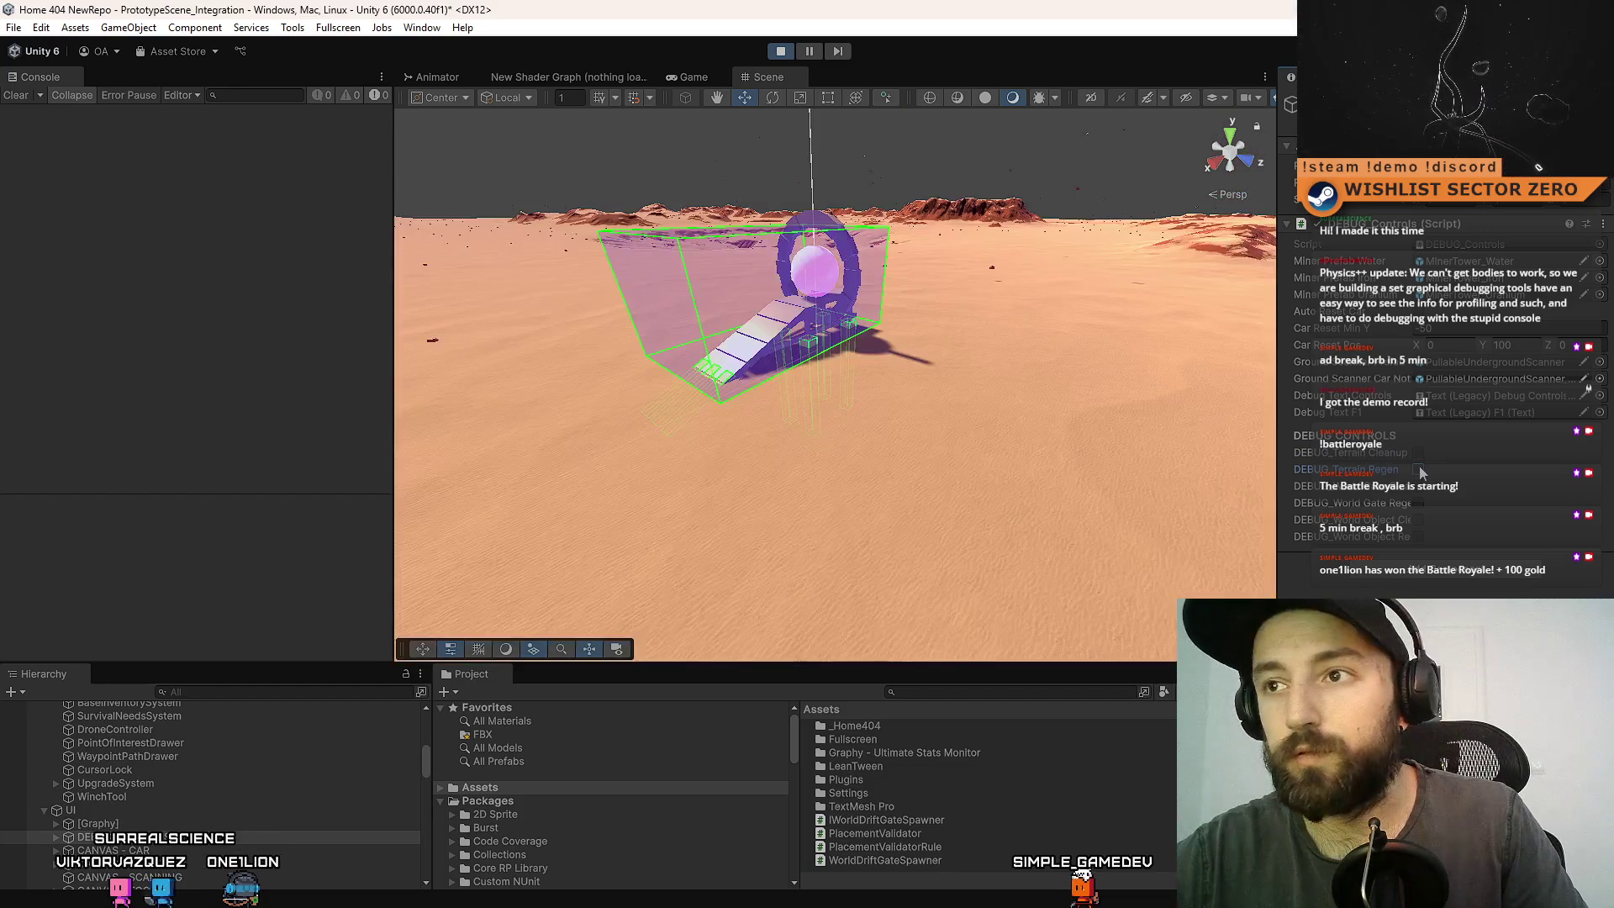
{"action": "left_click", "coordinate": [1421, 456]}
{"action": "left_click", "coordinate": [1420, 470]}
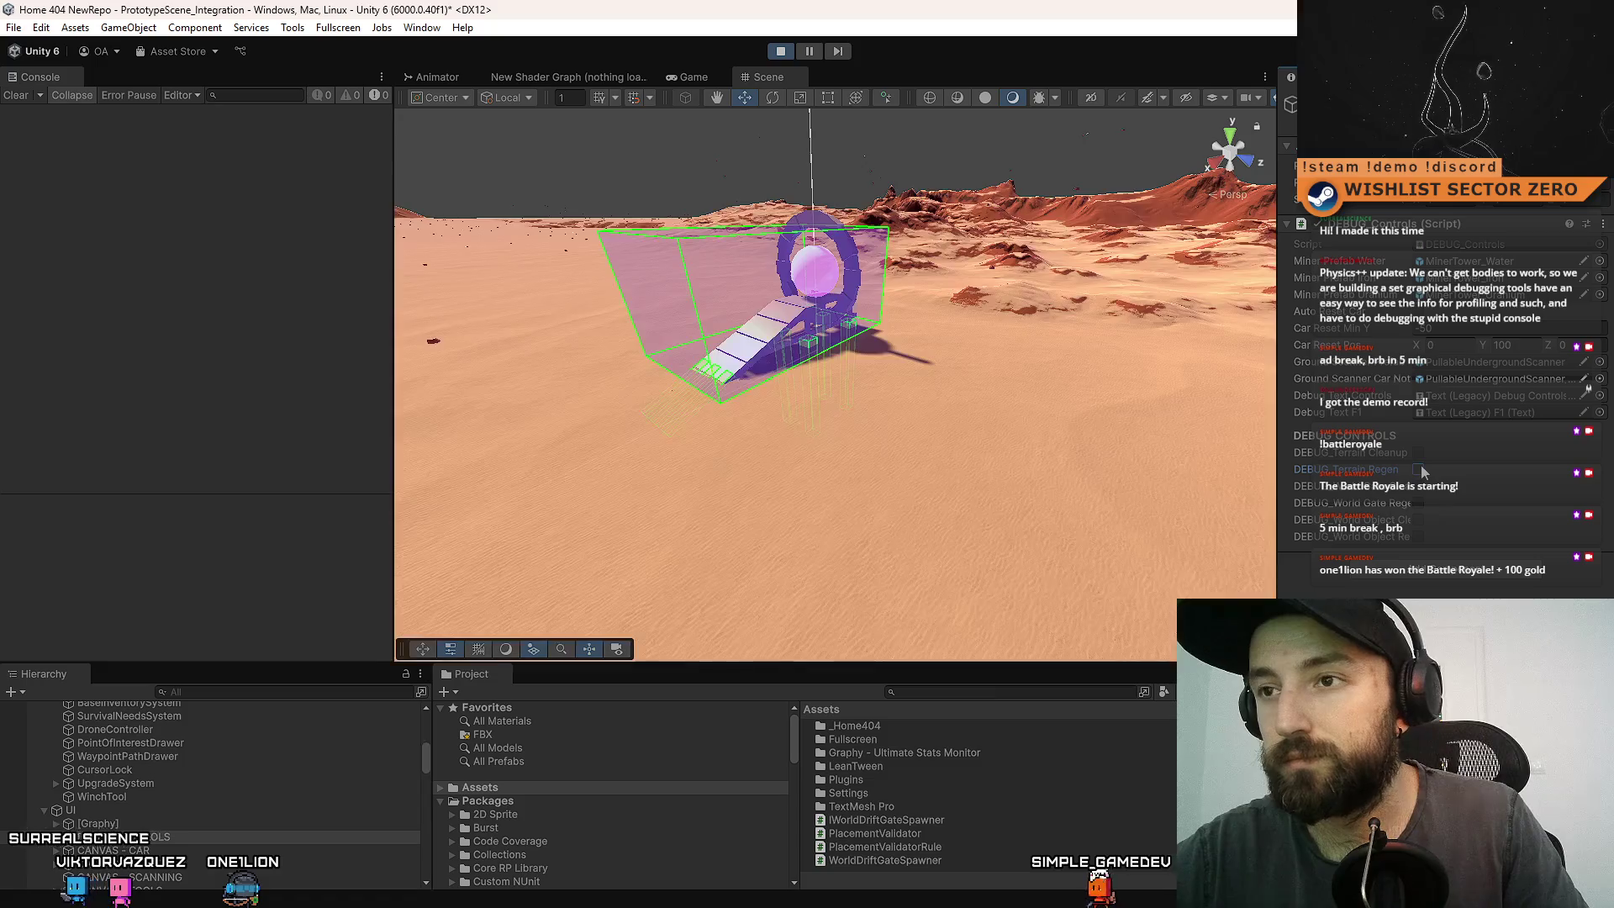
{"action": "left_click", "coordinate": [1419, 455]}
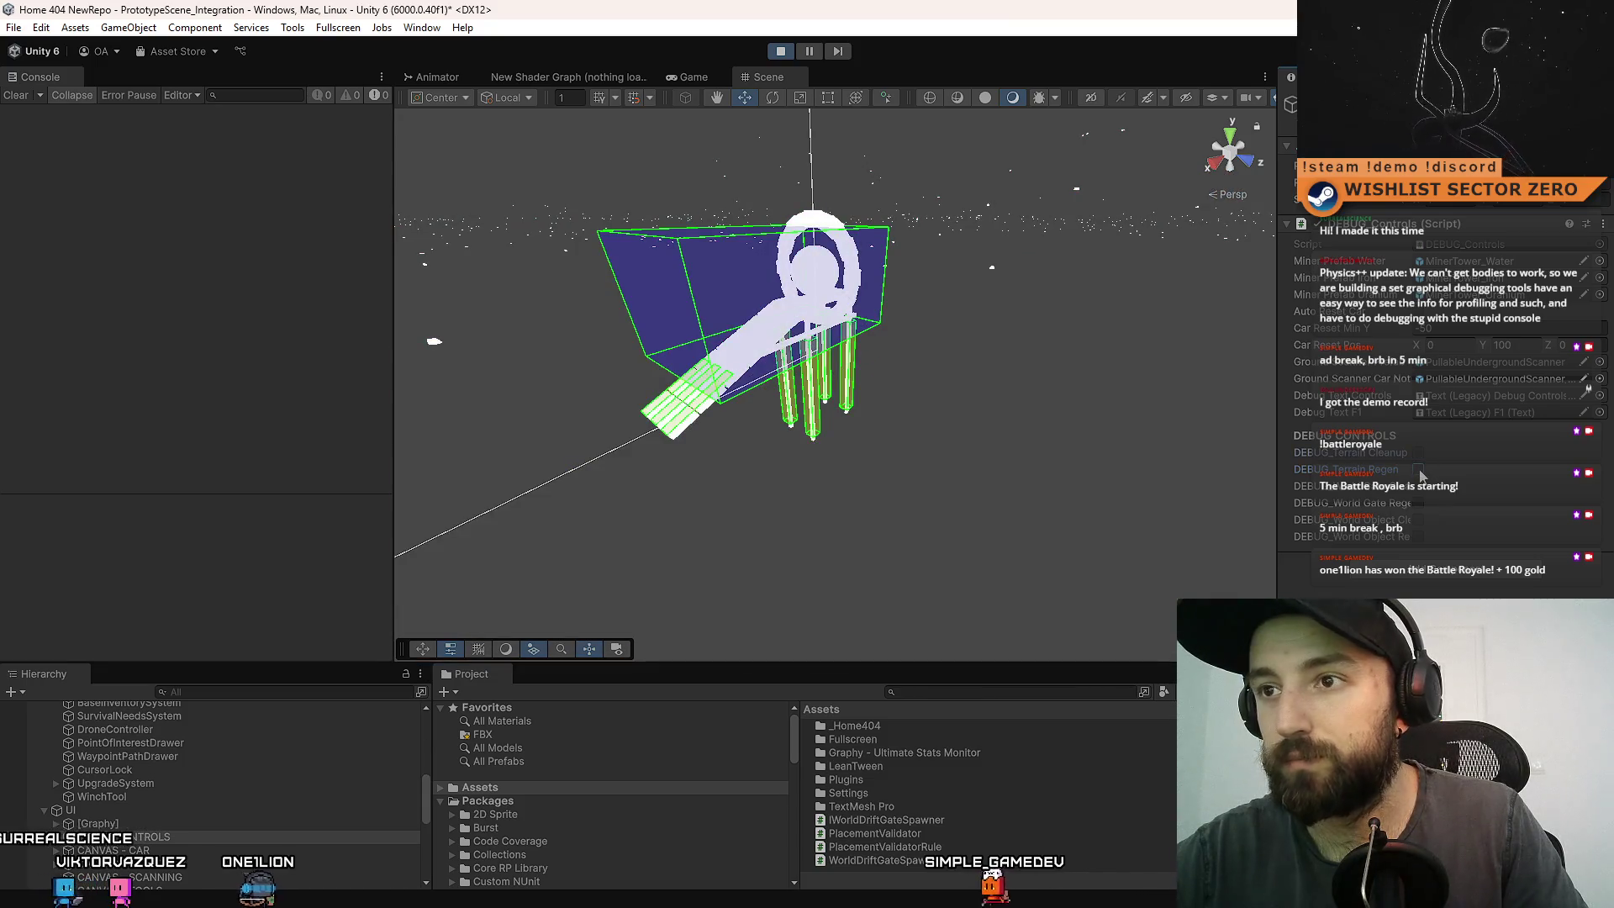
- Finish the Cleanup/Regen cycles on freshly regenerated terrain and orbit around the gate
{"action": "left_click", "coordinate": [1420, 472]}
{"action": "left_click", "coordinate": [1420, 471]}
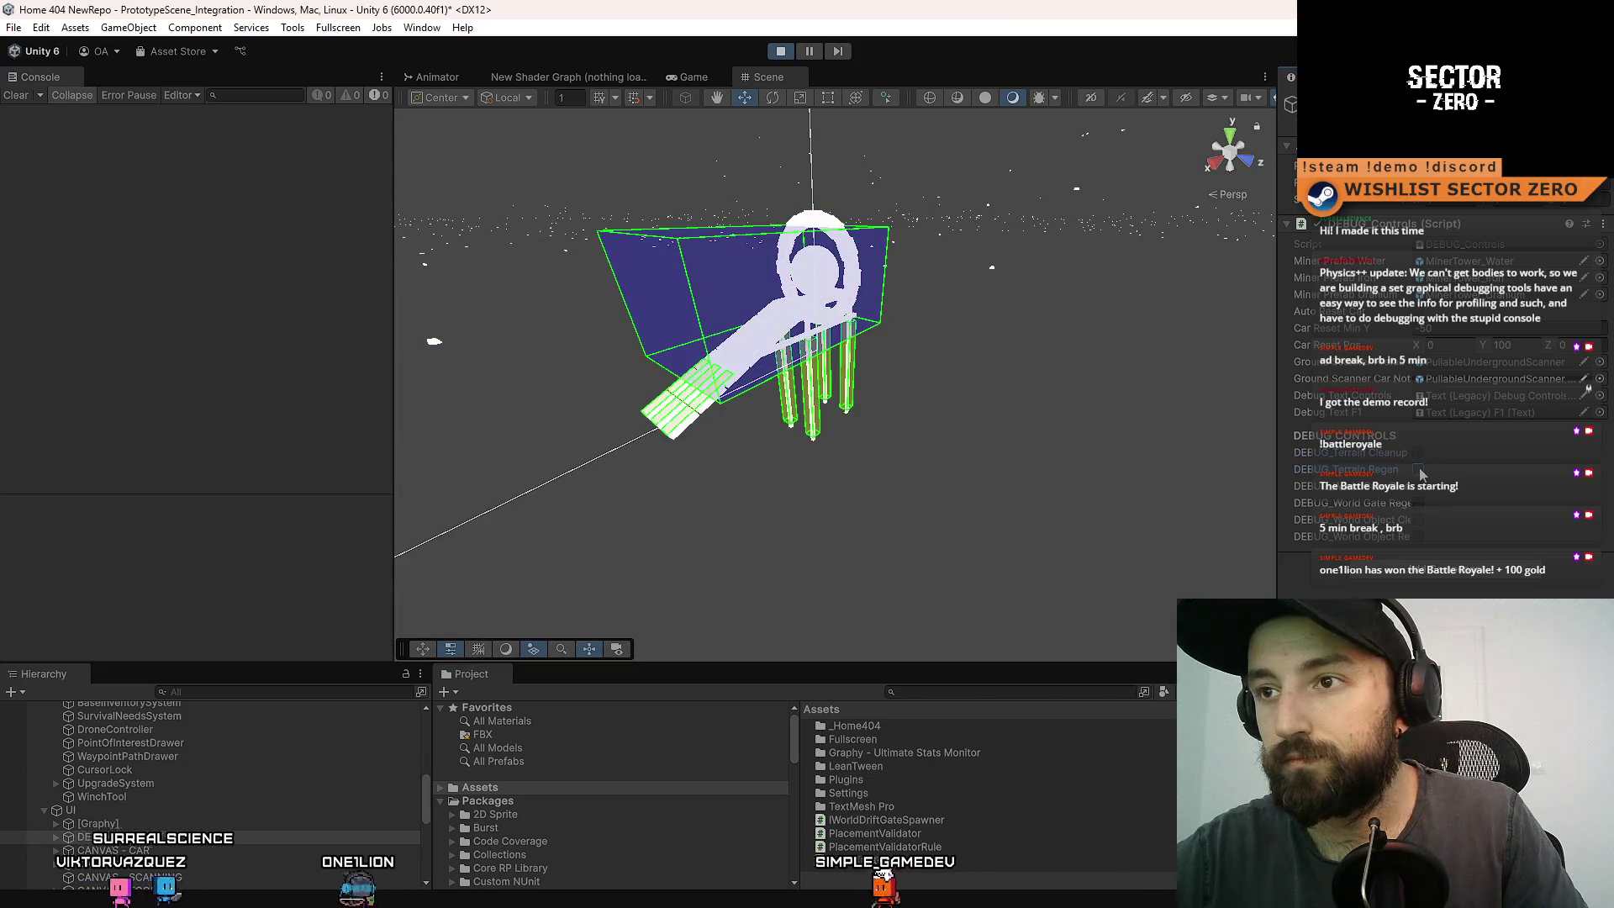
{"action": "left_click", "coordinate": [1419, 473]}
{"action": "left_click", "coordinate": [1414, 456]}
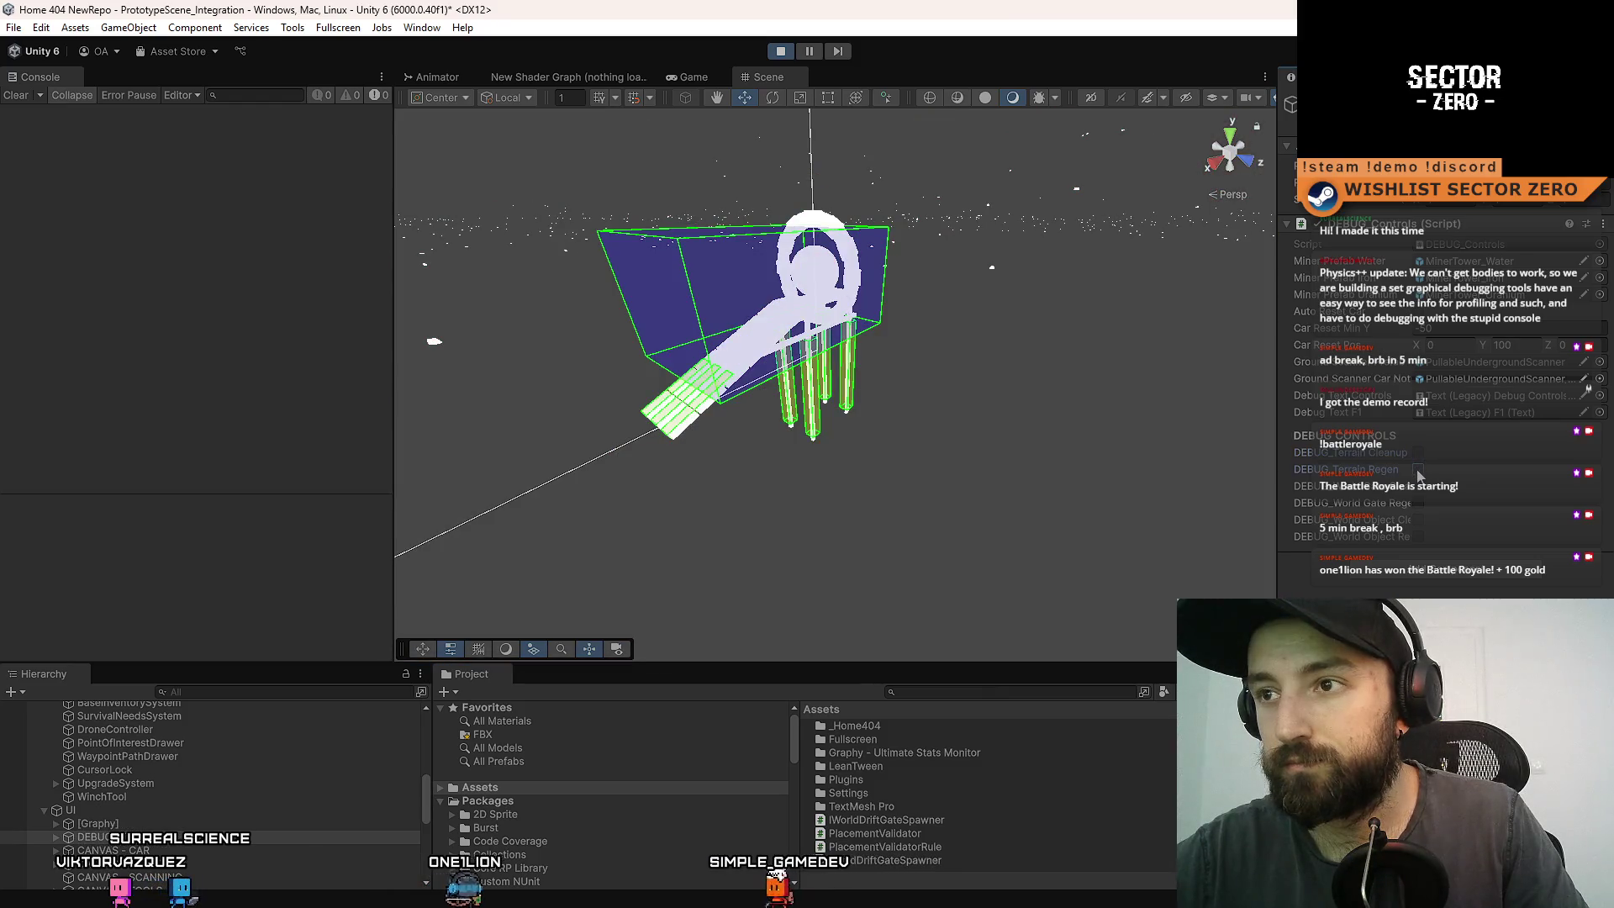
{"action": "left_click", "coordinate": [1420, 472]}
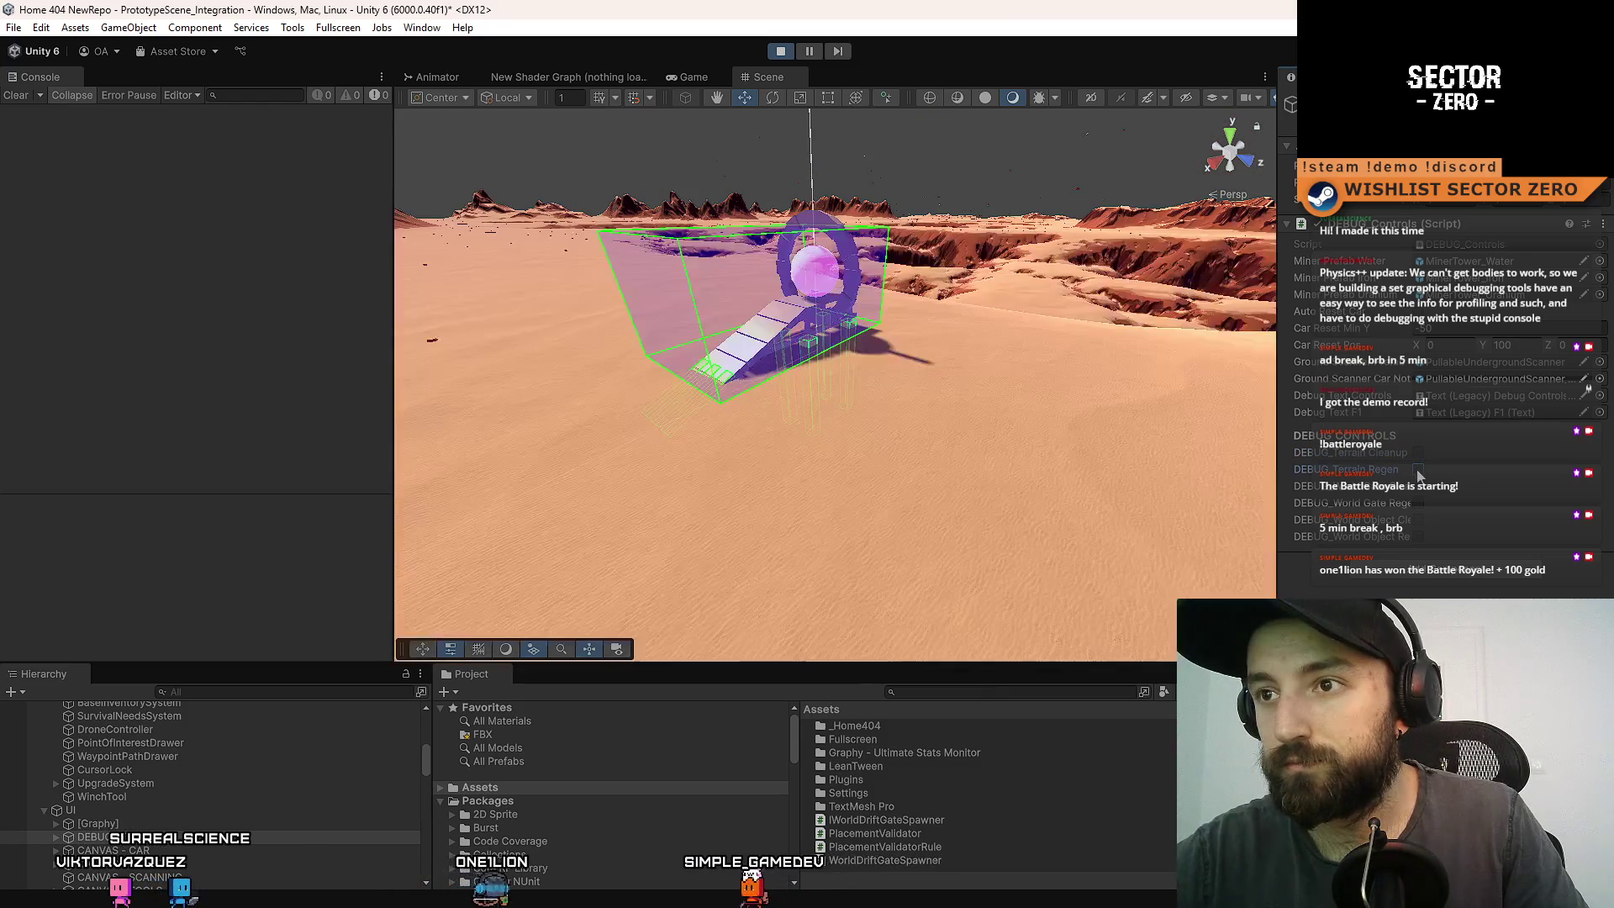
{"action": "left_click", "coordinate": [1420, 471]}
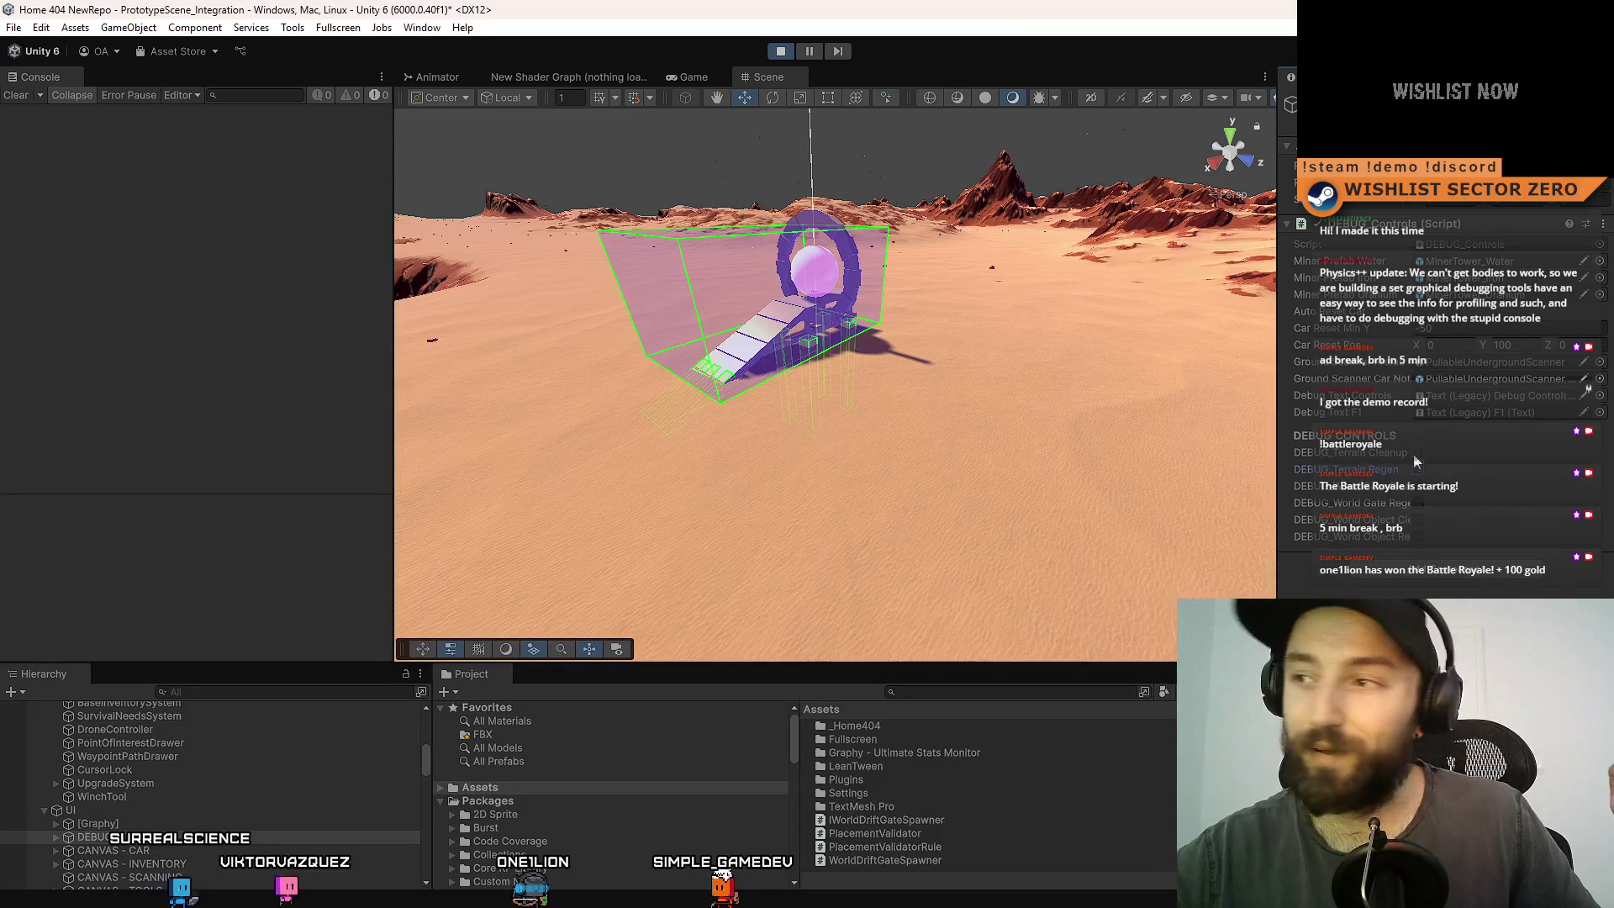
{"action": "left_click", "coordinate": [1421, 469]}
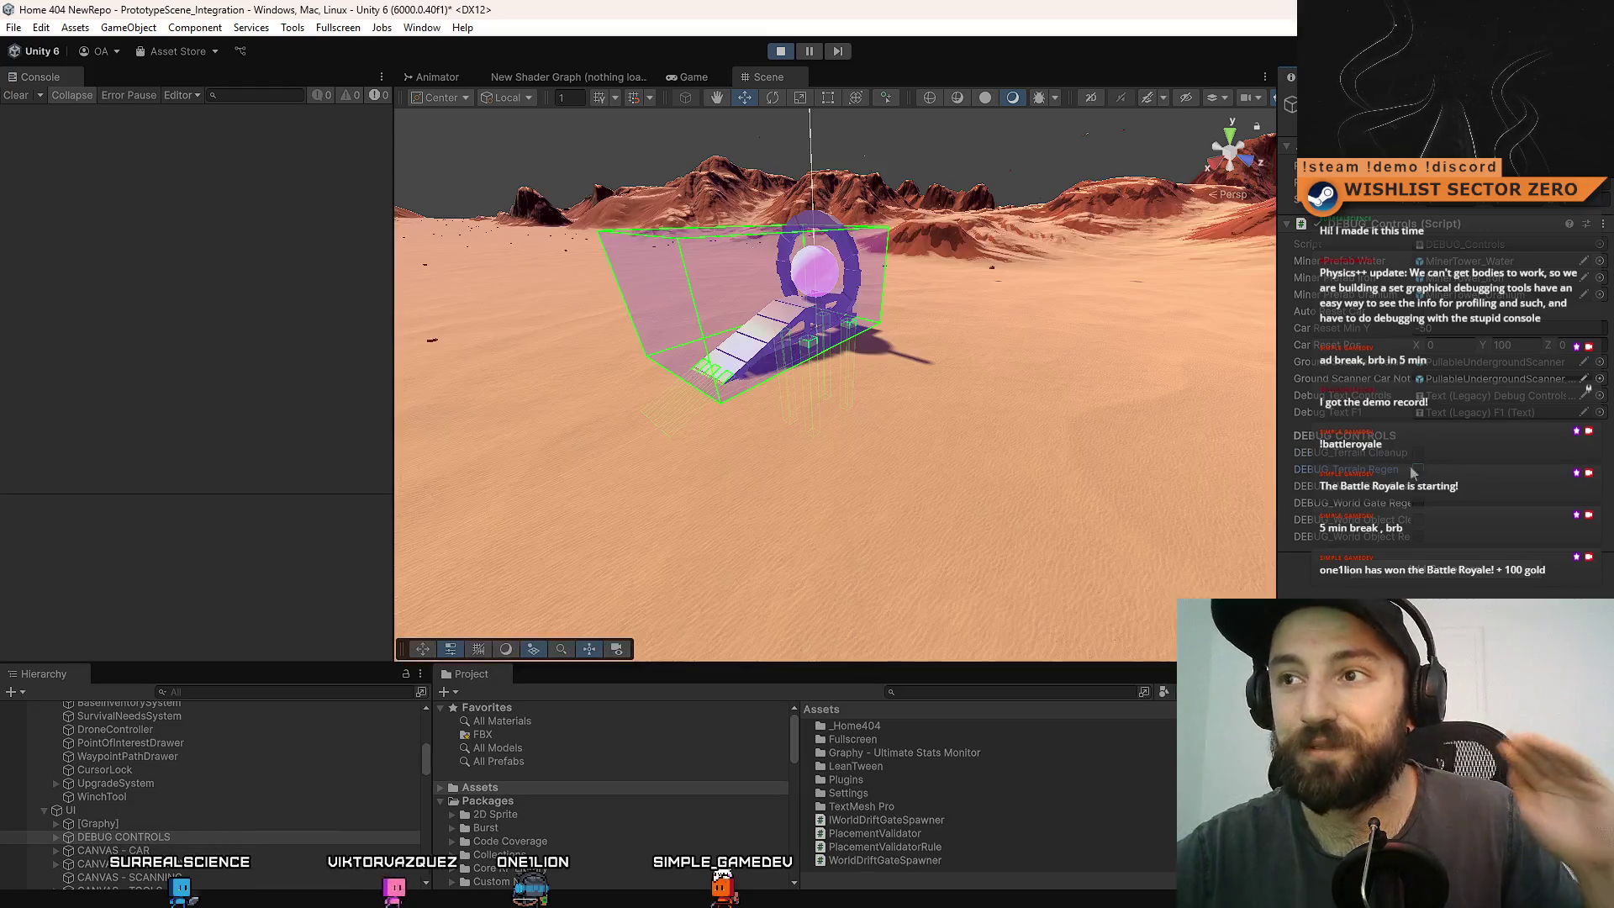
{"action": "mouse_move", "coordinate": [916, 387]}
{"action": "left_mouse_down"}
{"action": "mouse_move", "coordinate": [956, 377]}
{"action": "mouse_move", "coordinate": [1169, 467]}
{"action": "mouse_move", "coordinate": [589, 513]}
{"action": "mouse_move", "coordinate": [622, 345]}
{"action": "mouse_move", "coordinate": [400, 664]}
{"action": "mouse_move", "coordinate": [783, 350]}
{"action": "left_mouse_up"}
- Select a terrain tile and focus the Scene view on the MapTiles object
{"action": "scroll", "coordinate": [311, 755], "scroll_direction": "down", "scroll_amount": 1}
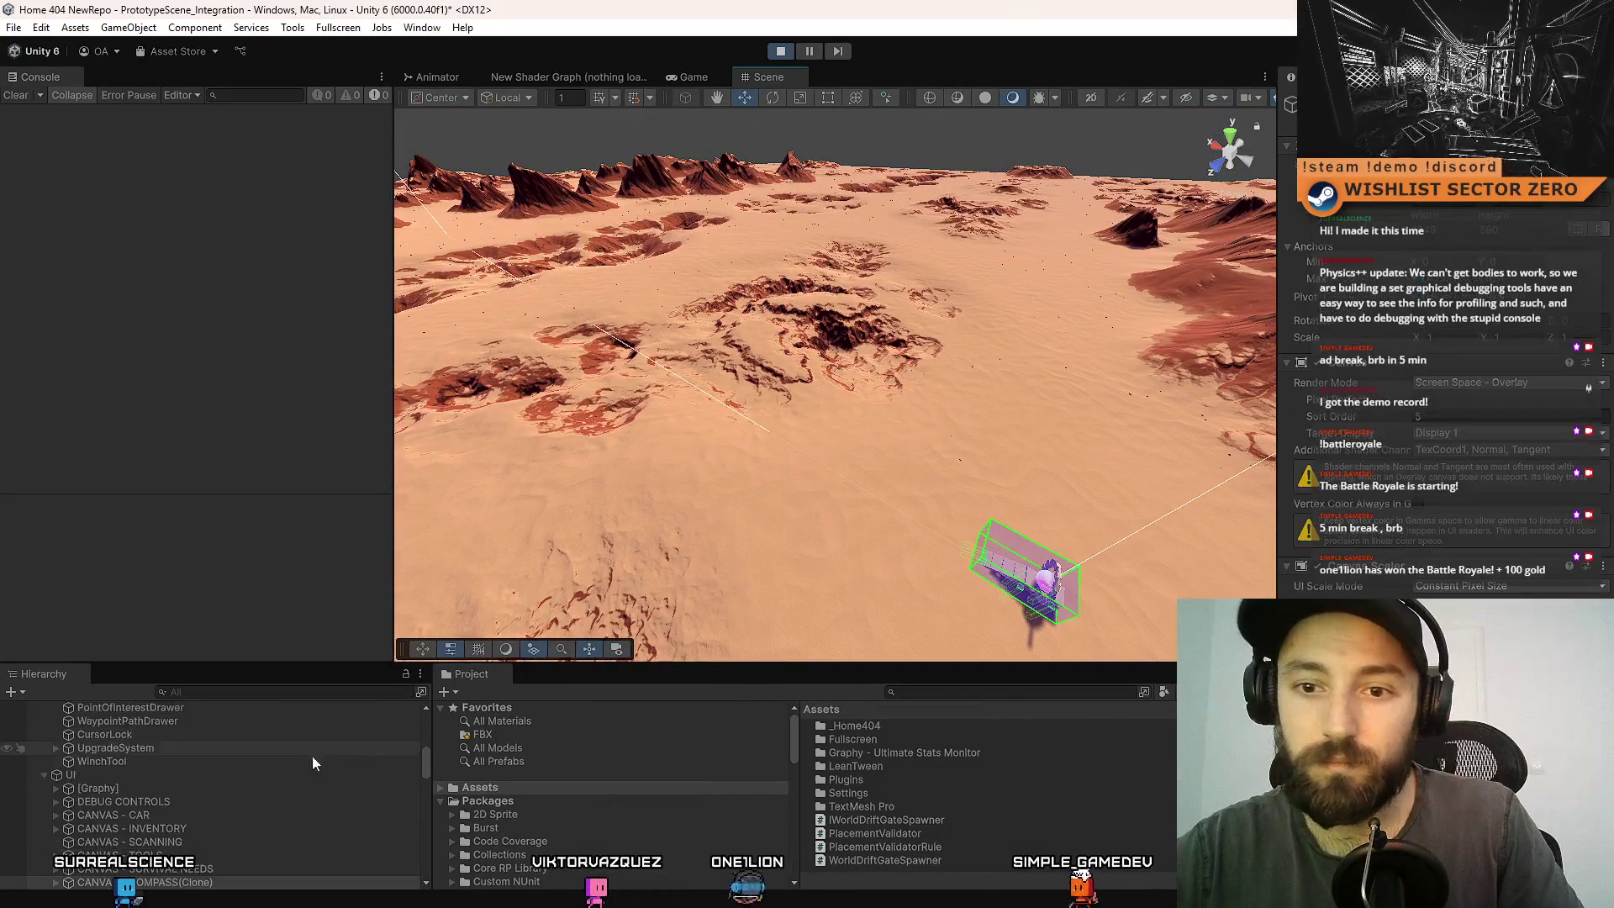
{"action": "left_click_drag", "start_coordinate": [1000, 410], "coordinate": [819, 414]}
{"action": "left_click", "coordinate": [819, 414]}
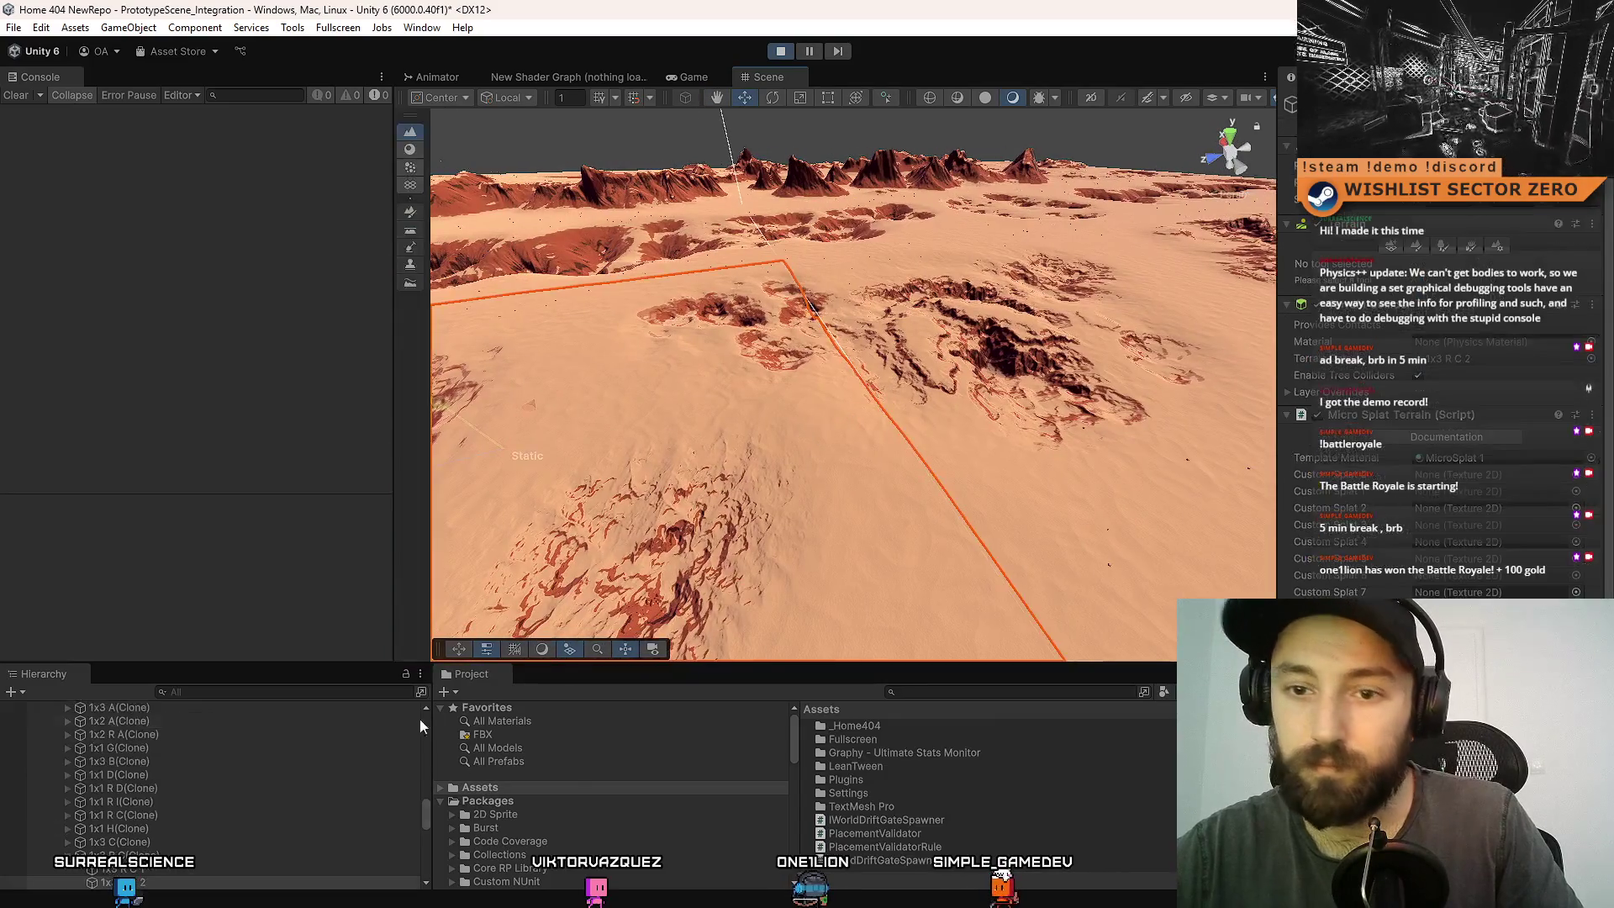
{"action": "scroll", "coordinate": [225, 826], "scroll_direction": "up", "scroll_amount": 3}
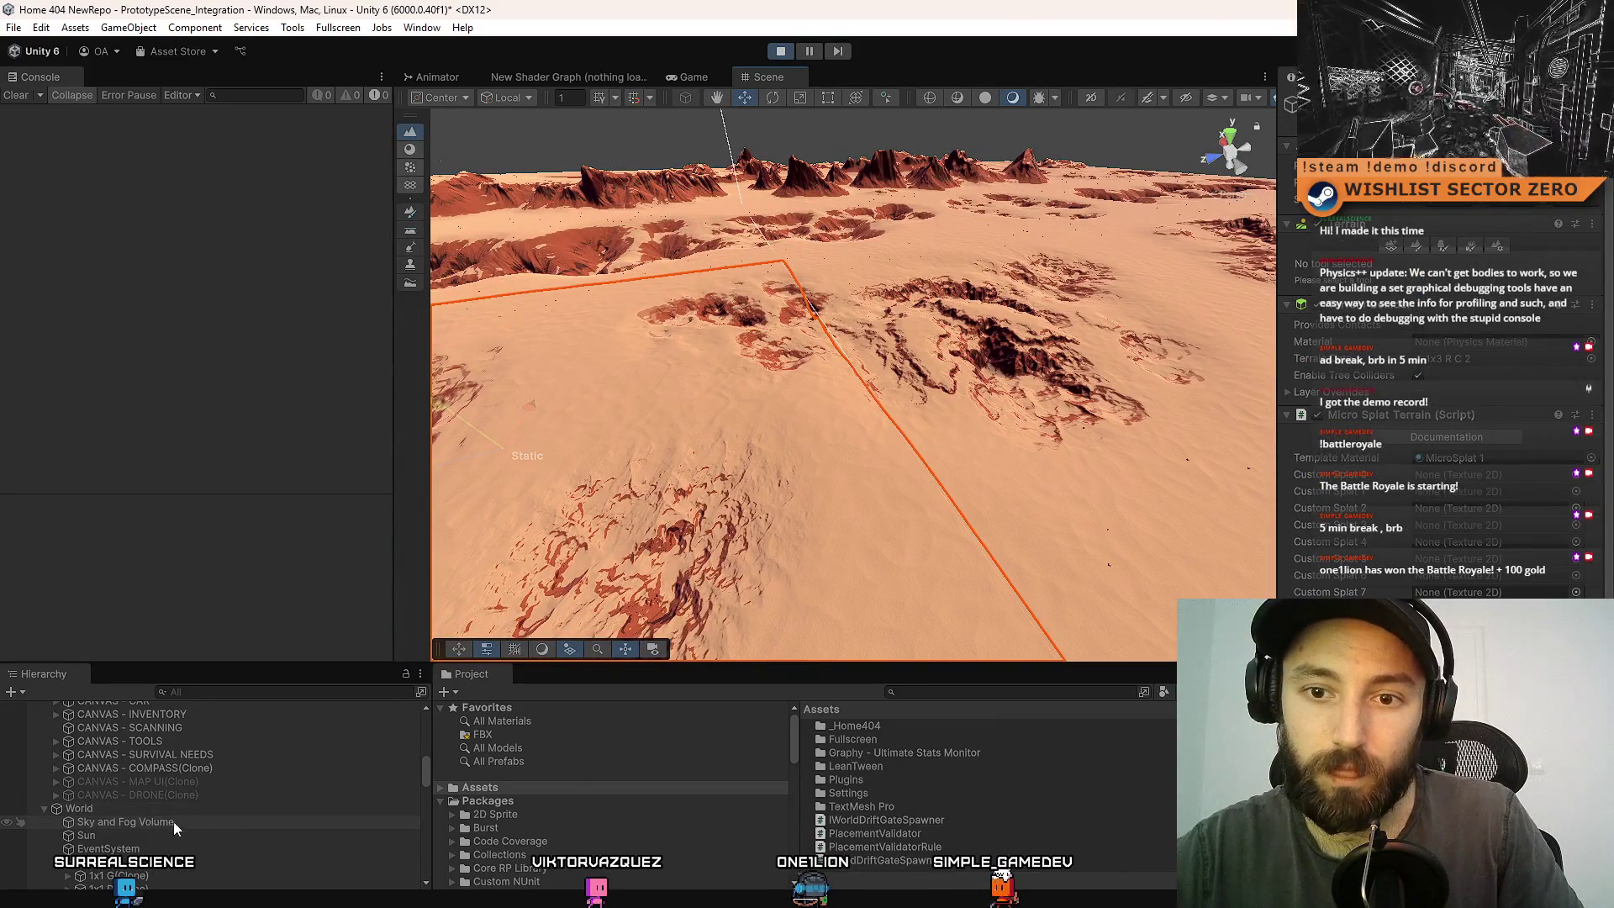
{"action": "scroll", "coordinate": [174, 819], "scroll_direction": "down", "scroll_amount": 3}
{"action": "double_click", "coordinate": [184, 813]}
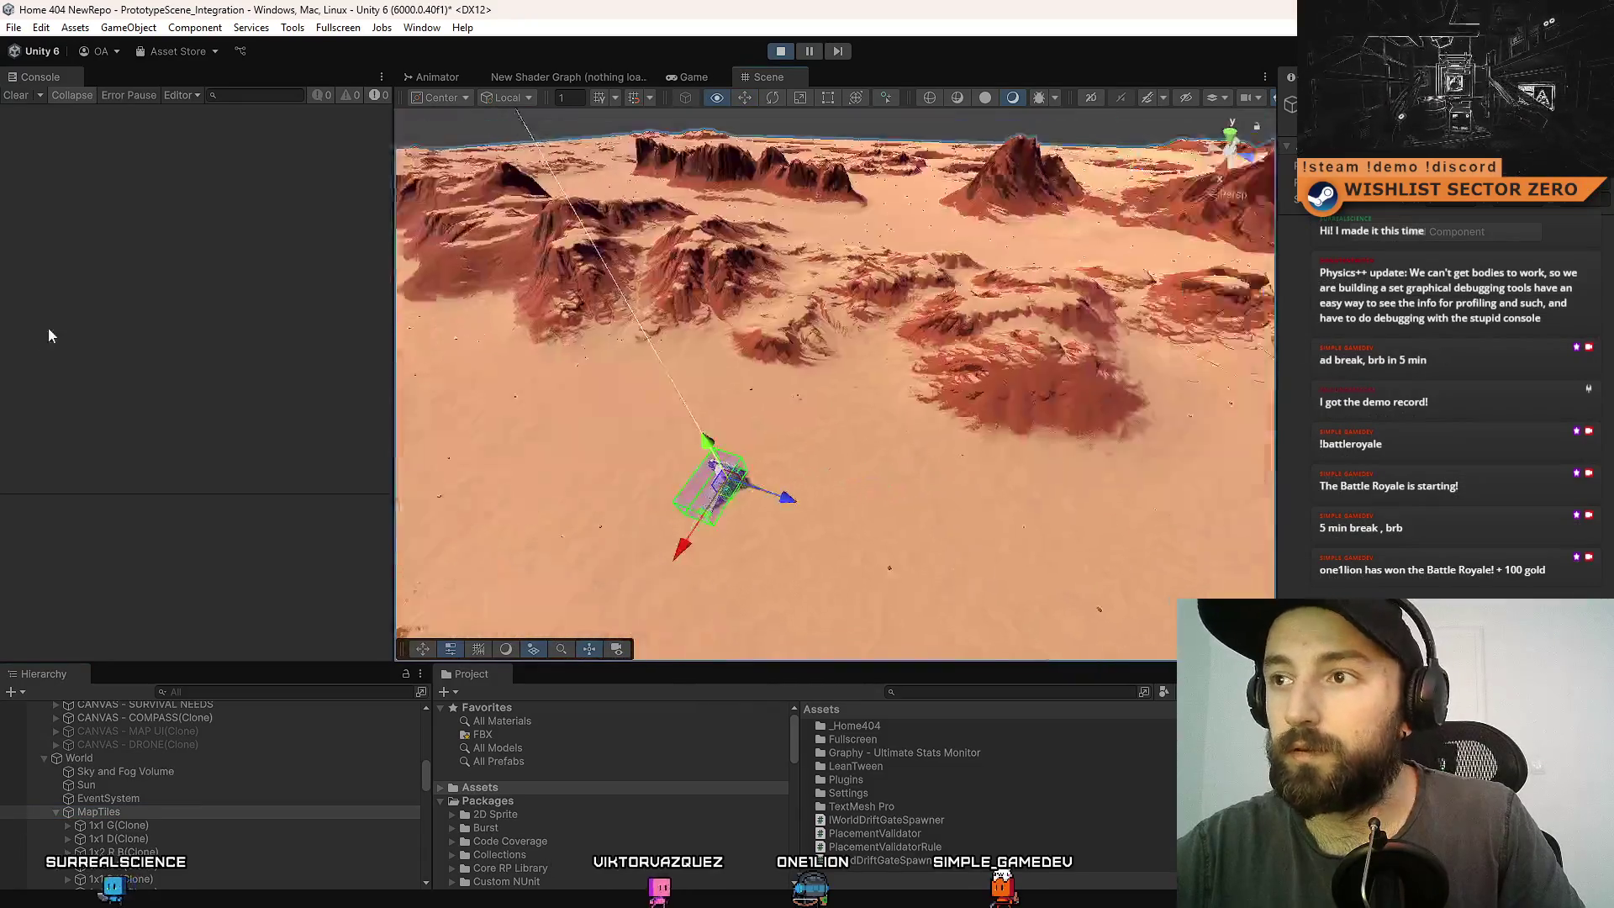
- Swing the view over the terrain, then select World and start a Hierarchy search
{"action": "mouse_move", "coordinate": [756, 353]}
{"action": "left_mouse_down"}
{"action": "mouse_move", "coordinate": [943, 366]}
{"action": "mouse_move", "coordinate": [896, 420]}
{"action": "mouse_move", "coordinate": [1049, 447]}
{"action": "mouse_move", "coordinate": [966, 388]}
{"action": "mouse_move", "coordinate": [807, 375]}
{"action": "mouse_move", "coordinate": [876, 355]}
{"action": "mouse_move", "coordinate": [1040, 368]}
{"action": "mouse_move", "coordinate": [1177, 291]}
{"action": "mouse_move", "coordinate": [1131, 296]}
{"action": "left_mouse_up"}
{"action": "mouse_move", "coordinate": [1005, 375]}
{"action": "left_mouse_down"}
{"action": "mouse_move", "coordinate": [1020, 421]}
{"action": "mouse_move", "coordinate": [1088, 390]}
{"action": "mouse_move", "coordinate": [991, 382]}
{"action": "mouse_move", "coordinate": [938, 414]}
{"action": "left_mouse_up"}
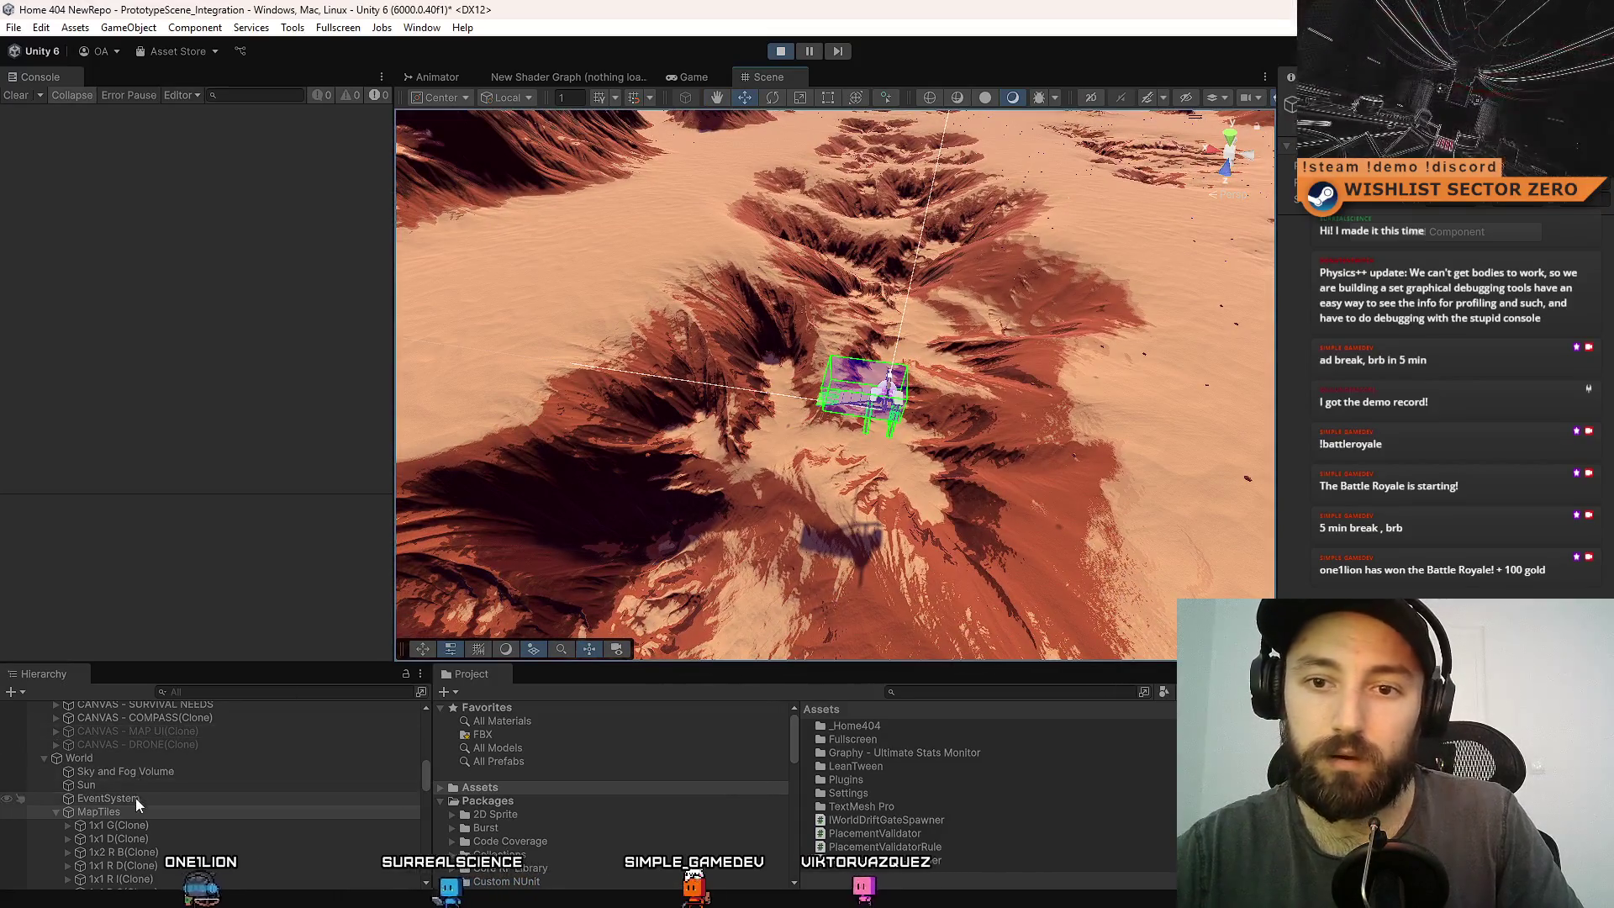
{"action": "left_click", "coordinate": [156, 759]}
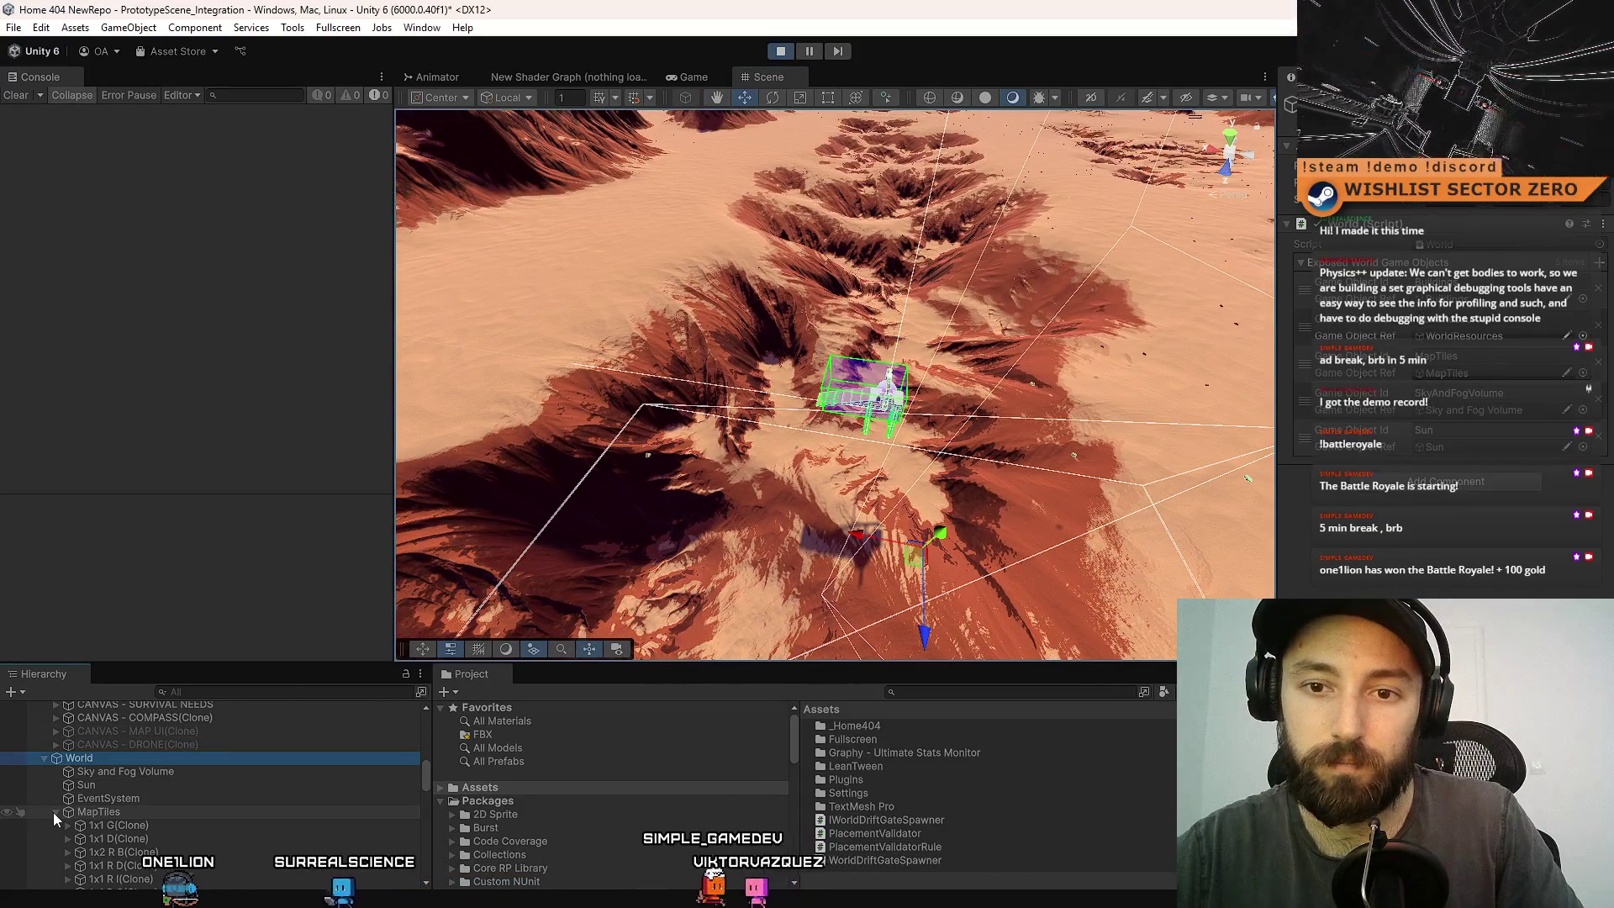
{"action": "left_click", "coordinate": [263, 692]}
- Select DEBUG CONTROLS via a 'debug' search, clear the filter, and run DEBUG_World Gate Regen
{"action": "type", "text": "deb"}
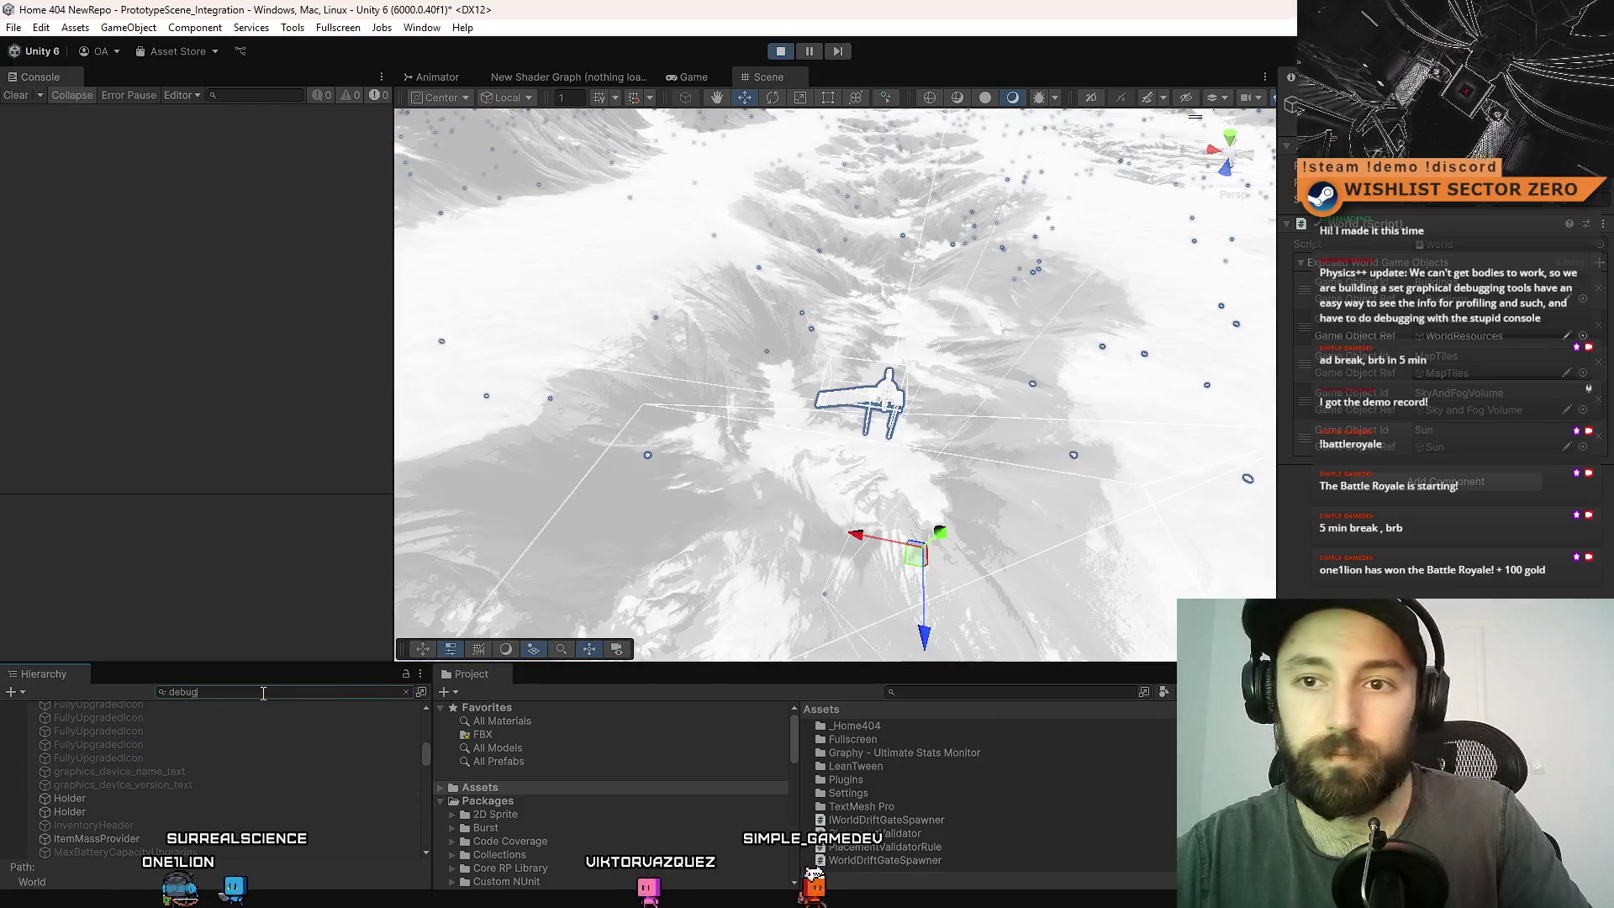
{"action": "type", "text": "ug"}
{"action": "left_click", "coordinate": [193, 720]}
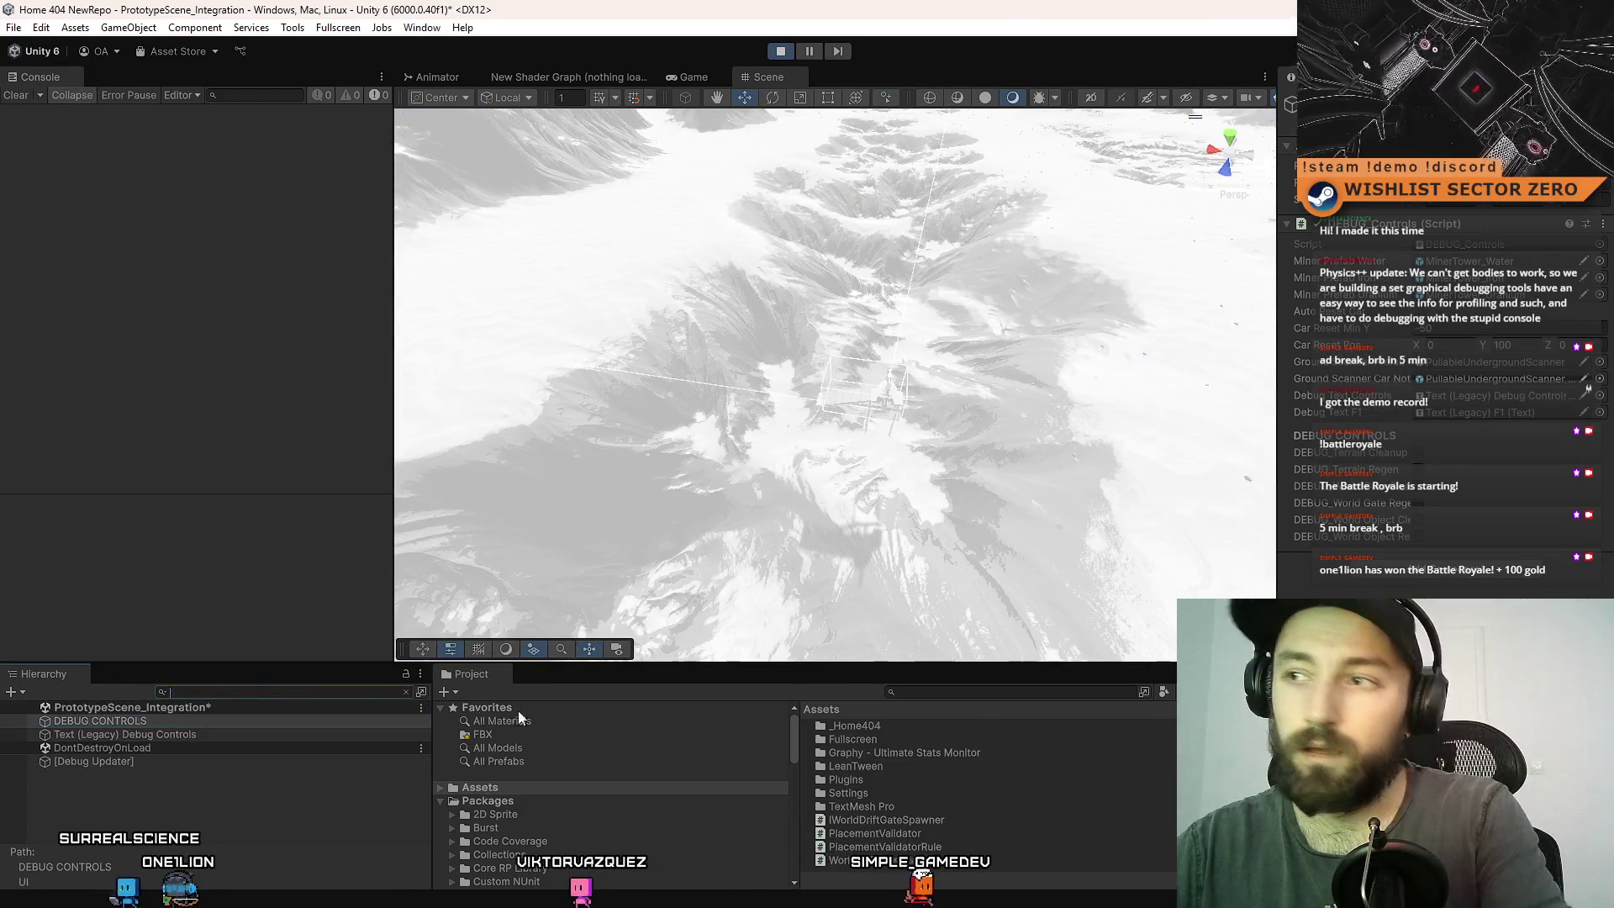
{"action": "key", "text": "Escape"}
{"action": "key", "text": "f"}
{"action": "left_click_drag", "start_coordinate": [891, 471], "coordinate": [1116, 462]}
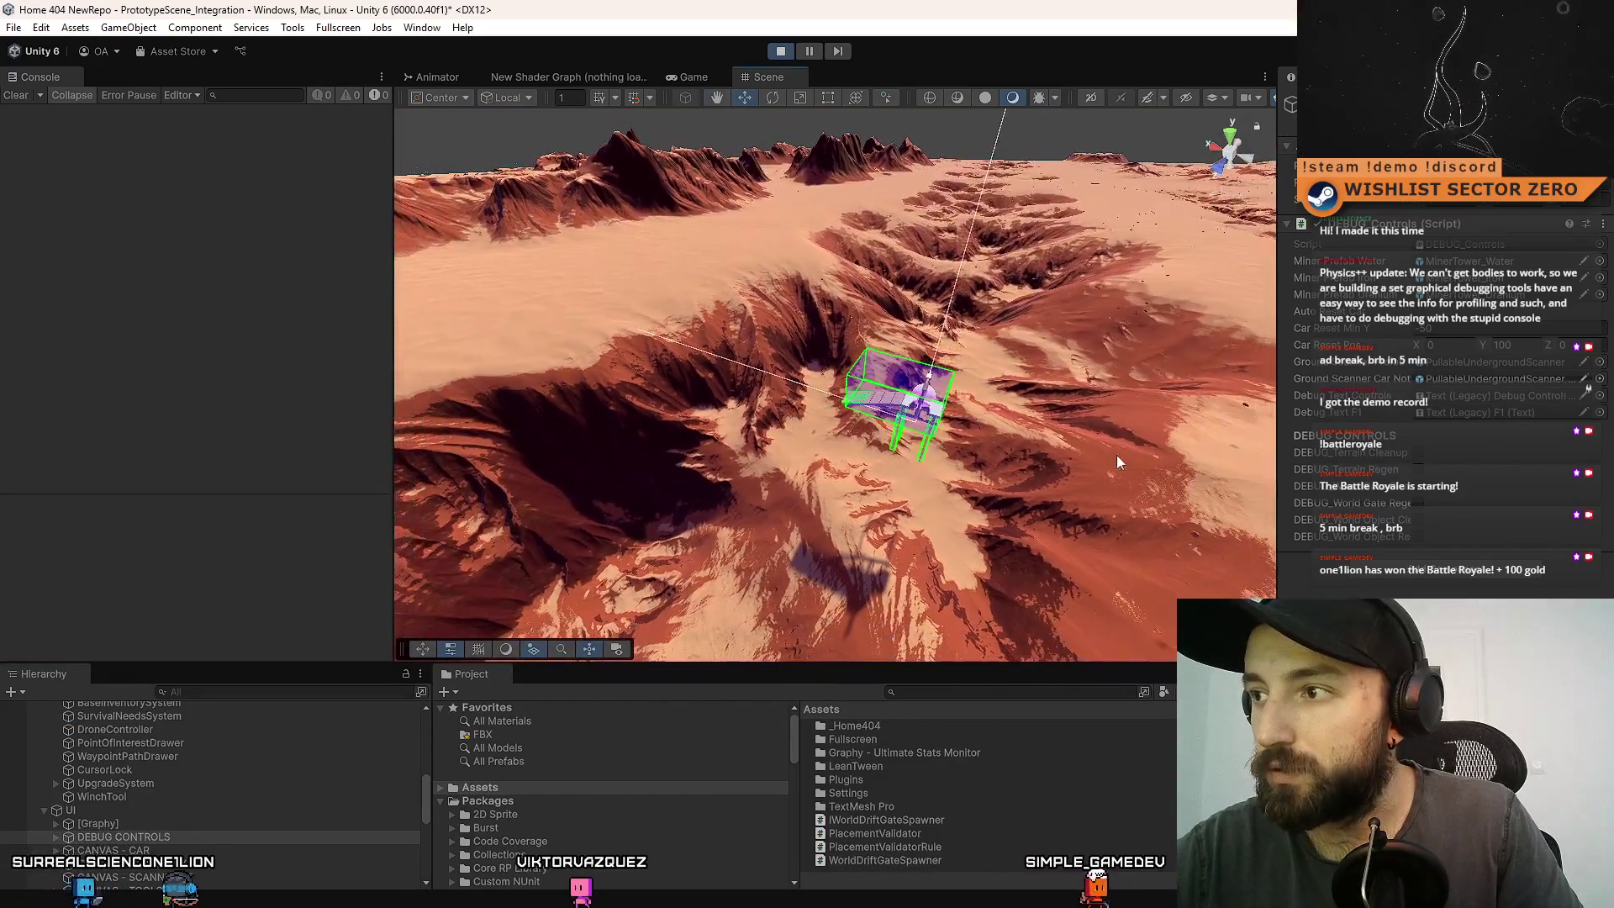
{"action": "left_click", "coordinate": [1420, 503]}
- Orbit around the gate spawn box and scroll through the failed ray logs in the Console
{"action": "mouse_move", "coordinate": [874, 496]}
{"action": "left_mouse_down", "text": "alt"}
{"action": "mouse_move", "coordinate": [903, 505]}
{"action": "mouse_move", "coordinate": [653, 300]}
{"action": "mouse_move", "coordinate": [777, 275]}
{"action": "mouse_move", "coordinate": [1001, 163]}
{"action": "mouse_move", "coordinate": [1037, 254]}
{"action": "mouse_move", "coordinate": [1370, 345]}
{"action": "left_mouse_up", "text": "alt"}
{"action": "mouse_move", "coordinate": [992, 319]}
{"action": "left_mouse_down"}
{"action": "mouse_move", "coordinate": [956, 299]}
{"action": "mouse_move", "coordinate": [609, 495]}
{"action": "mouse_move", "coordinate": [626, 595]}
{"action": "mouse_move", "coordinate": [666, 617]}
{"action": "mouse_move", "coordinate": [584, 587]}
{"action": "left_mouse_up"}
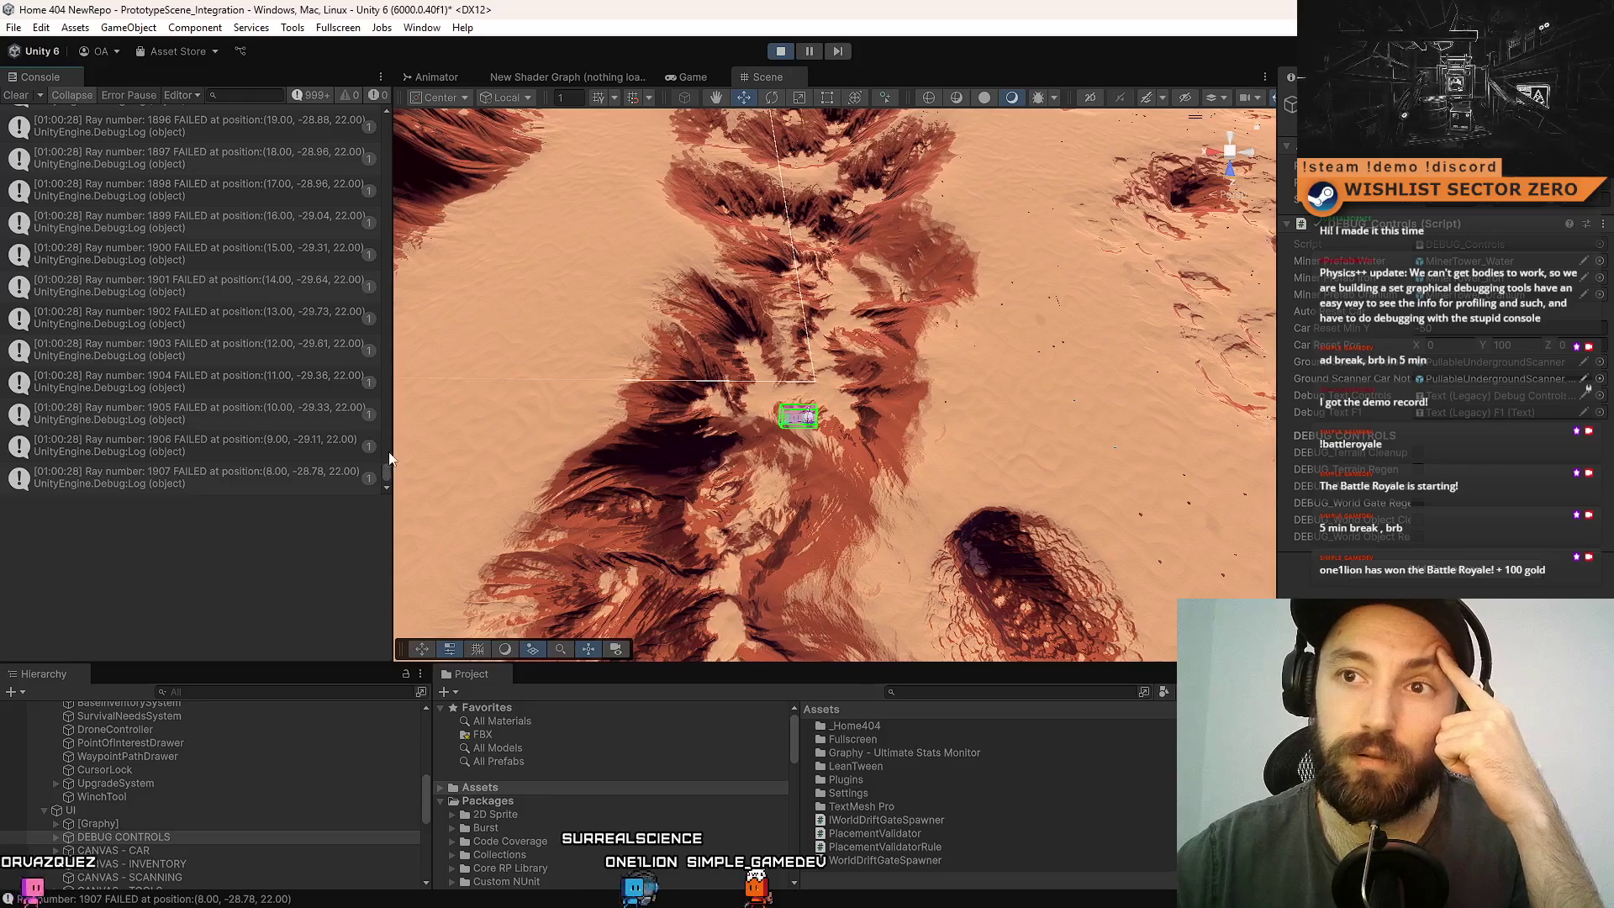
{"action": "mouse_move", "coordinate": [731, 286]}
{"action": "left_mouse_down", "text": "alt"}
{"action": "mouse_move", "coordinate": [742, 223]}
{"action": "mouse_move", "coordinate": [767, 421]}
{"action": "left_mouse_up", "text": "alt"}
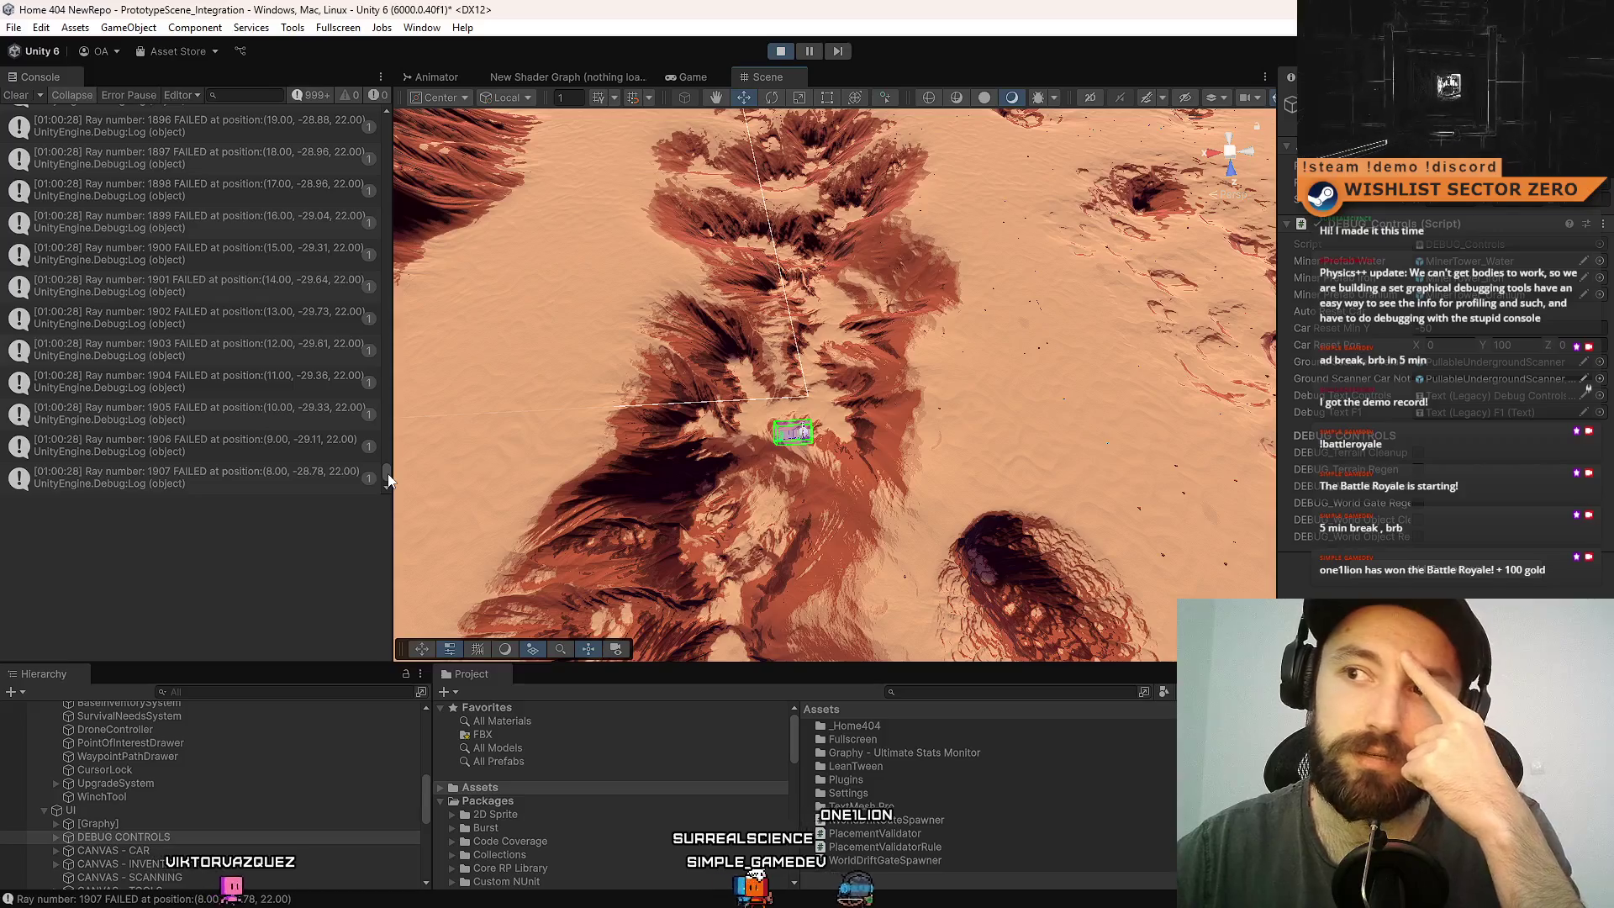
{"action": "mouse_move", "coordinate": [389, 479]}
{"action": "left_mouse_down"}
{"action": "mouse_move", "coordinate": [411, 361]}
{"action": "mouse_move", "coordinate": [397, 102]}
{"action": "left_mouse_up"}
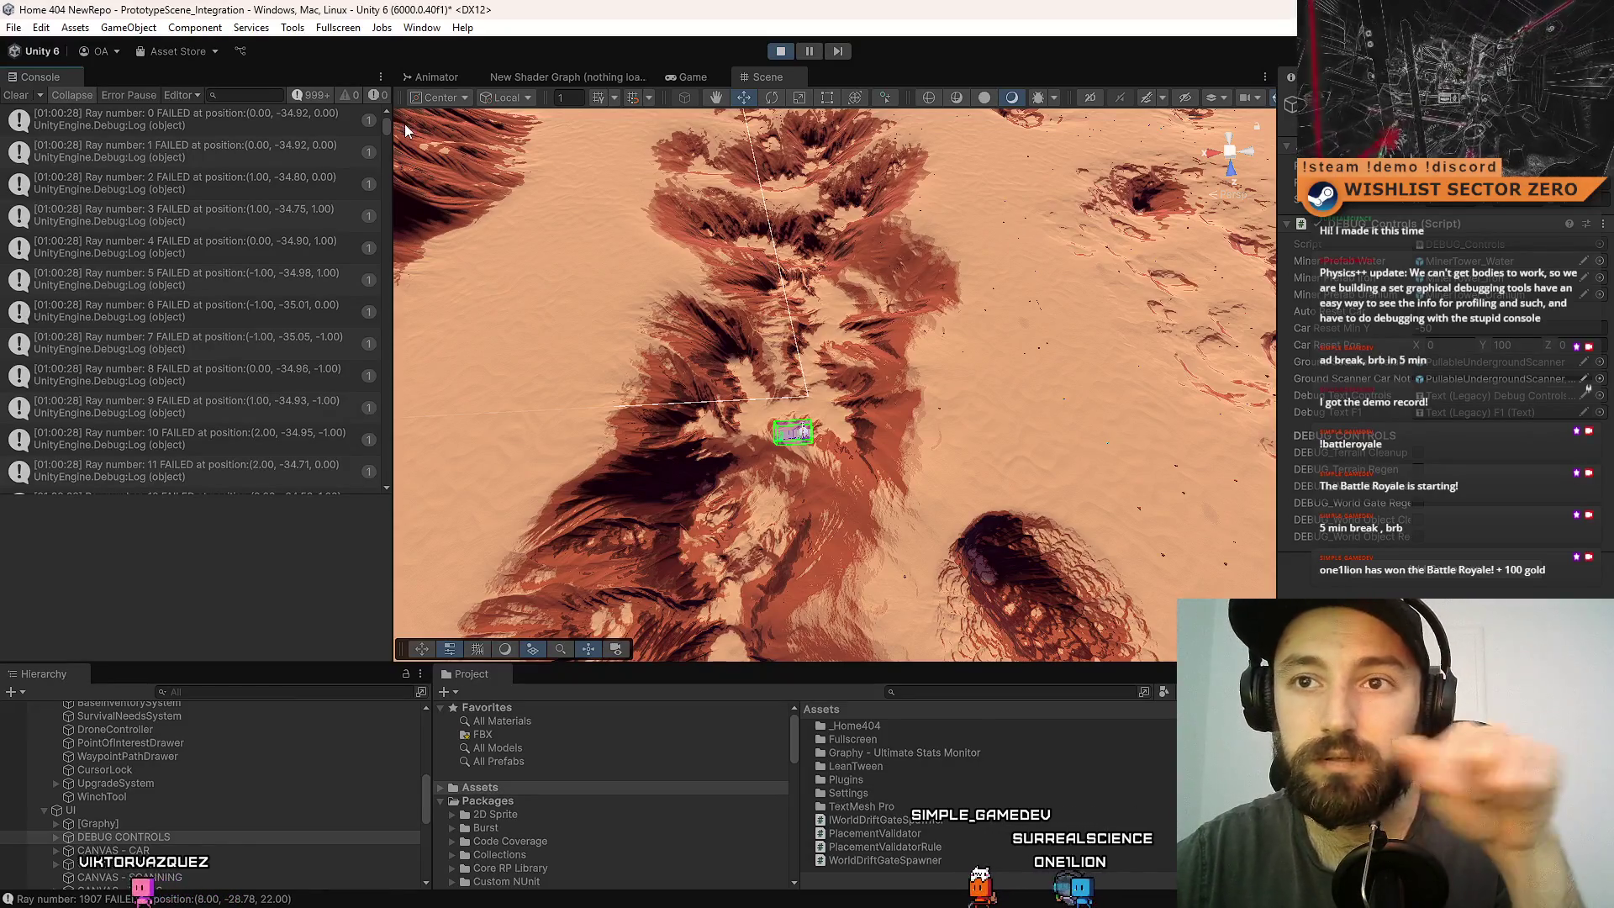
{"action": "mouse_move", "coordinate": [405, 129]}
{"action": "left_mouse_down"}
{"action": "mouse_move", "coordinate": [395, 242]}
{"action": "mouse_move", "coordinate": [414, 365]}
{"action": "mouse_move", "coordinate": [388, 552]}
{"action": "left_mouse_up"}
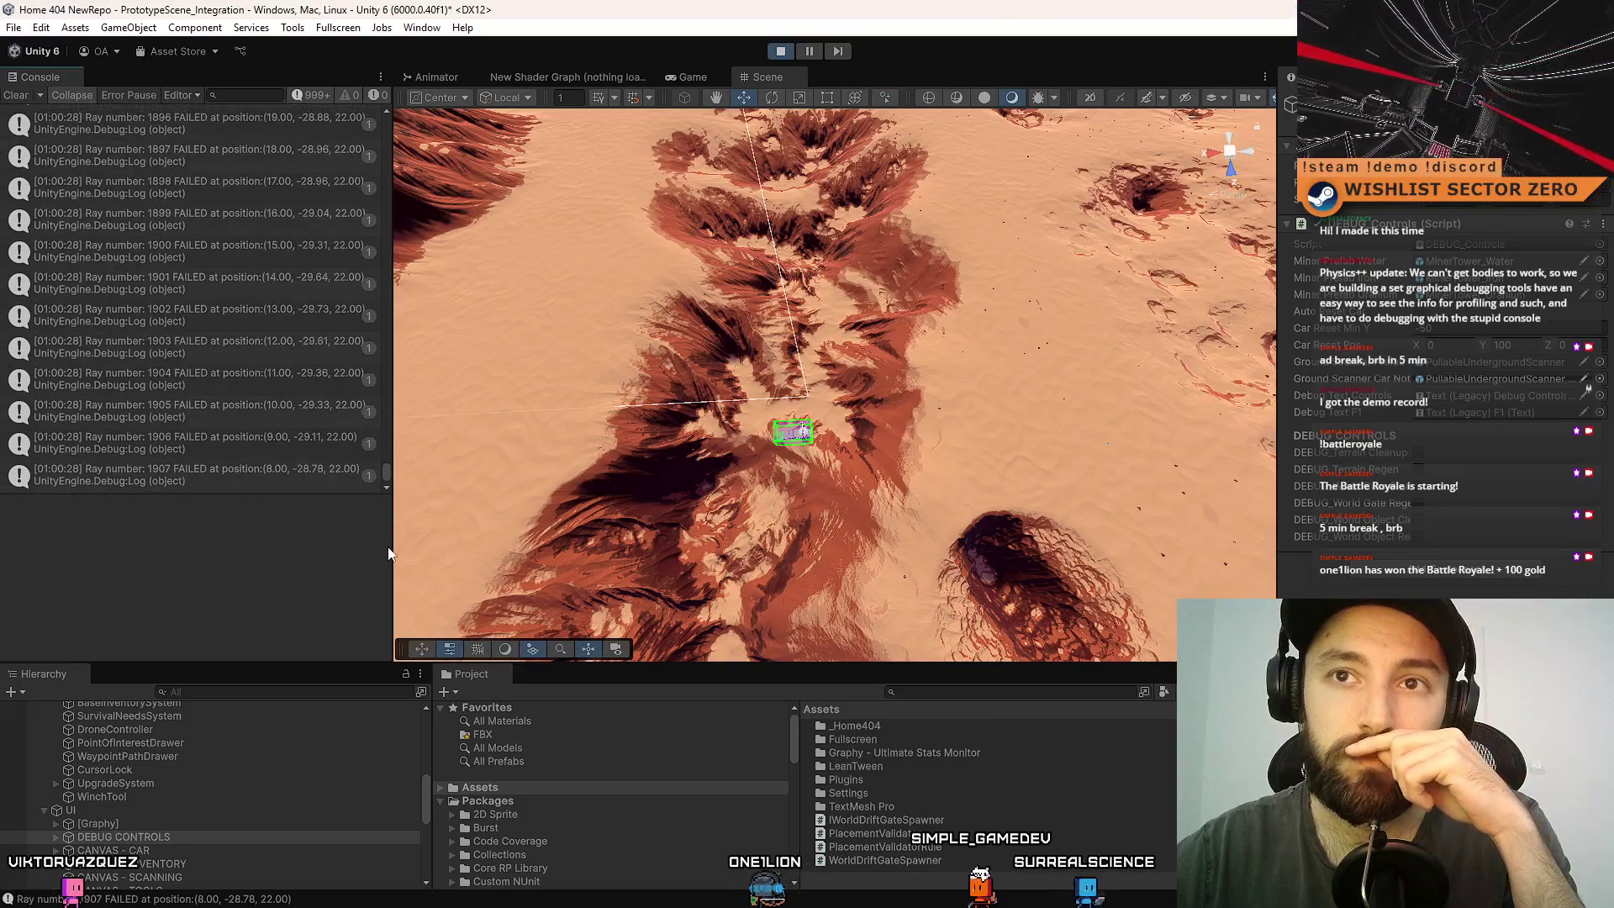
- Clear the Console and rerun DEBUG_World Gate Regen for a fresh batch of logs
{"action": "left_click", "coordinate": [16, 95]}
{"action": "mouse_move", "coordinate": [950, 479]}
{"action": "left_mouse_down"}
{"action": "mouse_move", "coordinate": [973, 468]}
{"action": "mouse_move", "coordinate": [930, 504]}
{"action": "left_mouse_up"}
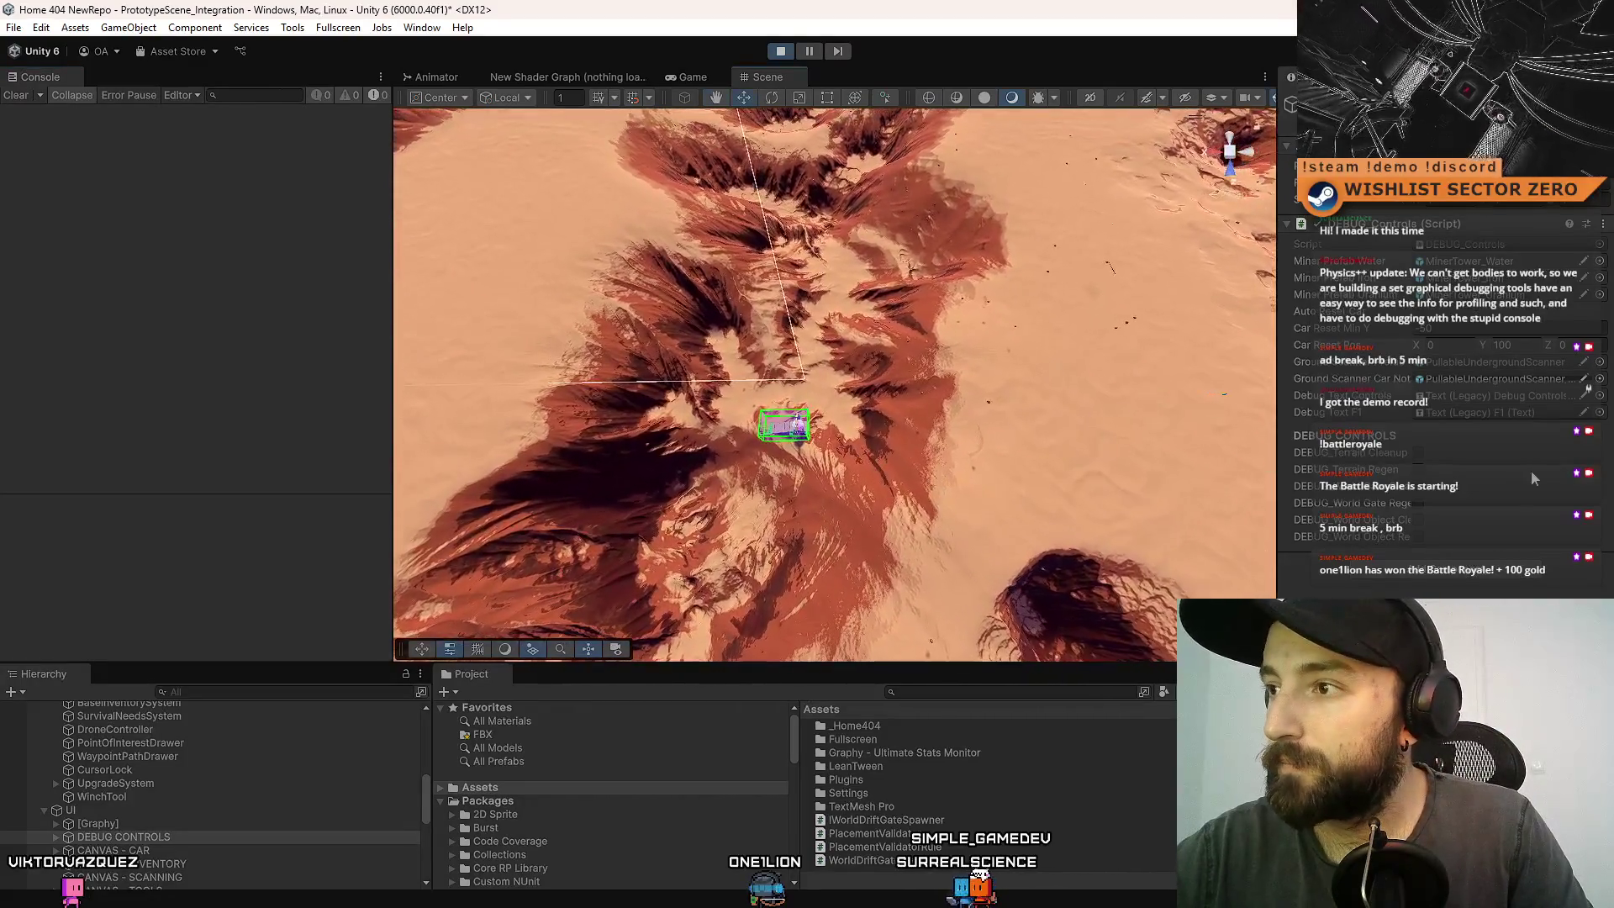
{"action": "left_click", "coordinate": [1425, 502]}
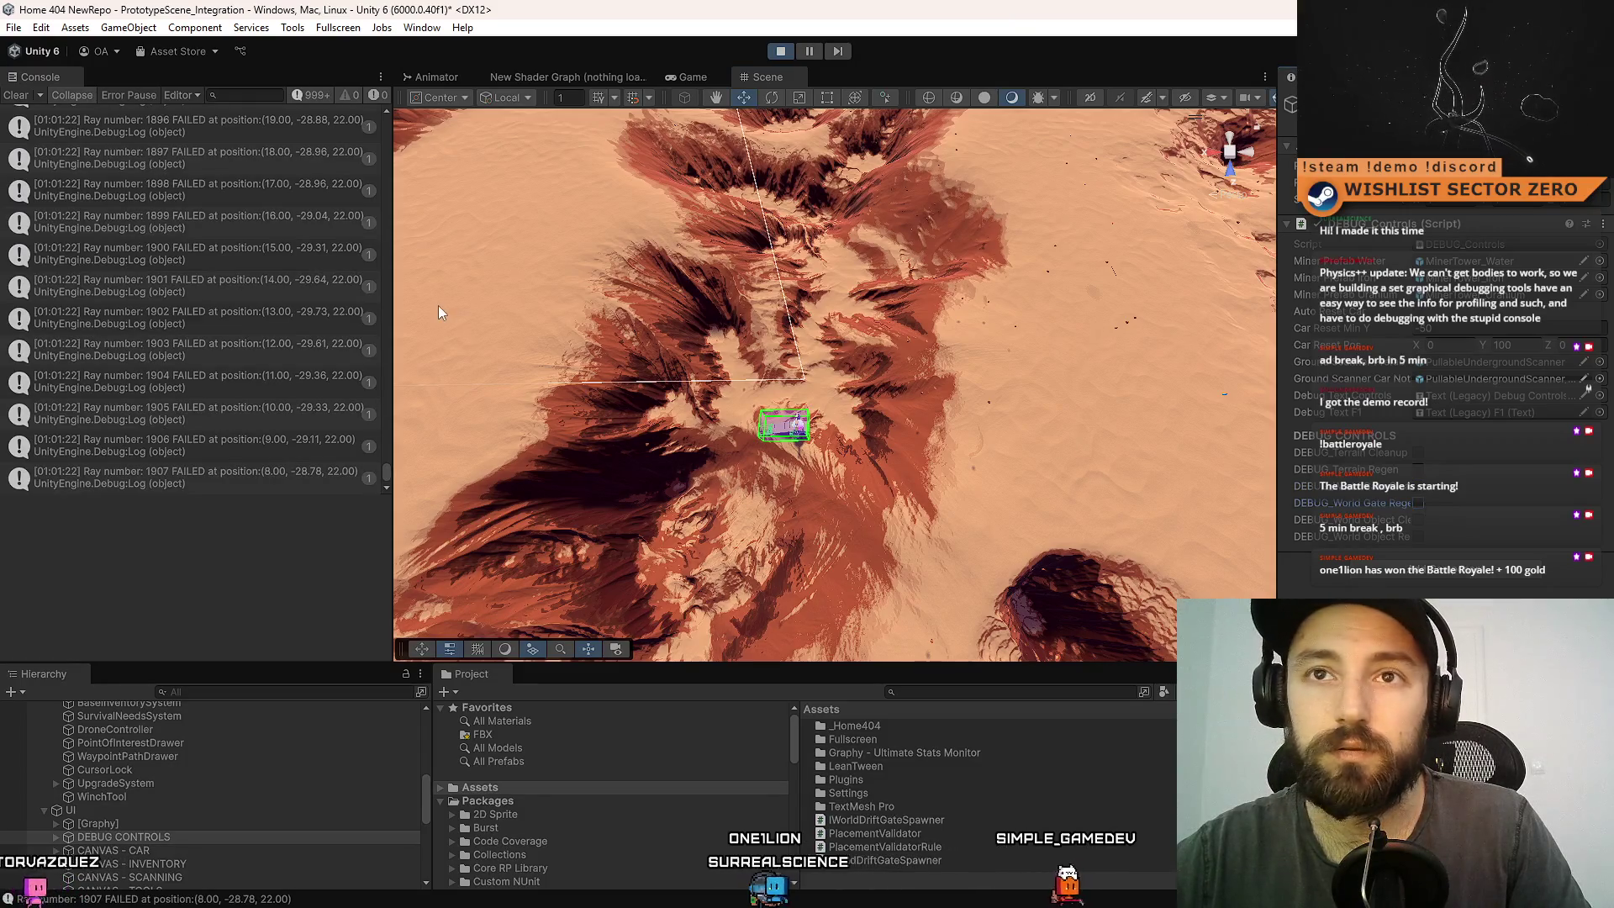
{"action": "mouse_move", "coordinate": [732, 395]}
{"action": "left_mouse_down"}
{"action": "mouse_move", "coordinate": [754, 373]}
{"action": "mouse_move", "coordinate": [800, 189]}
{"action": "mouse_move", "coordinate": [809, 245]}
{"action": "mouse_move", "coordinate": [644, 319]}
{"action": "left_mouse_up"}
{"action": "mouse_move", "coordinate": [848, 329]}
{"action": "left_mouse_down"}
{"action": "mouse_move", "coordinate": [909, 346]}
{"action": "mouse_move", "coordinate": [852, 320]}
{"action": "mouse_move", "coordinate": [779, 242]}
{"action": "mouse_move", "coordinate": [798, 471]}
{"action": "left_mouse_up"}
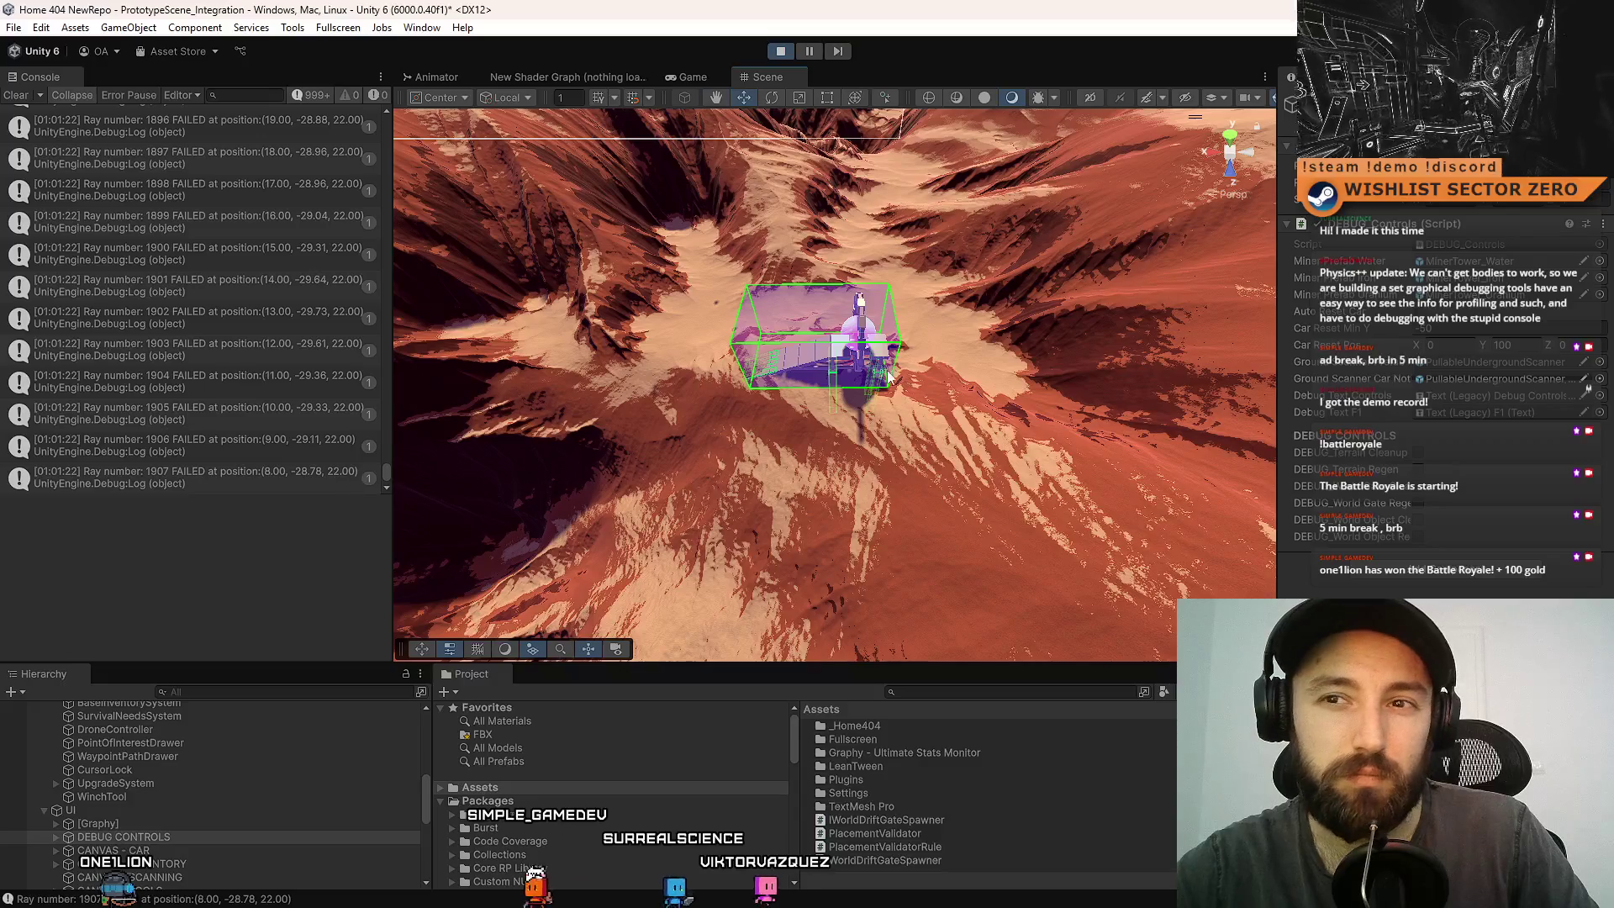
{"action": "mouse_move", "coordinate": [891, 403]}
{"action": "left_mouse_down"}
{"action": "mouse_move", "coordinate": [903, 412]}
{"action": "mouse_move", "coordinate": [839, 395]}
{"action": "left_mouse_up"}
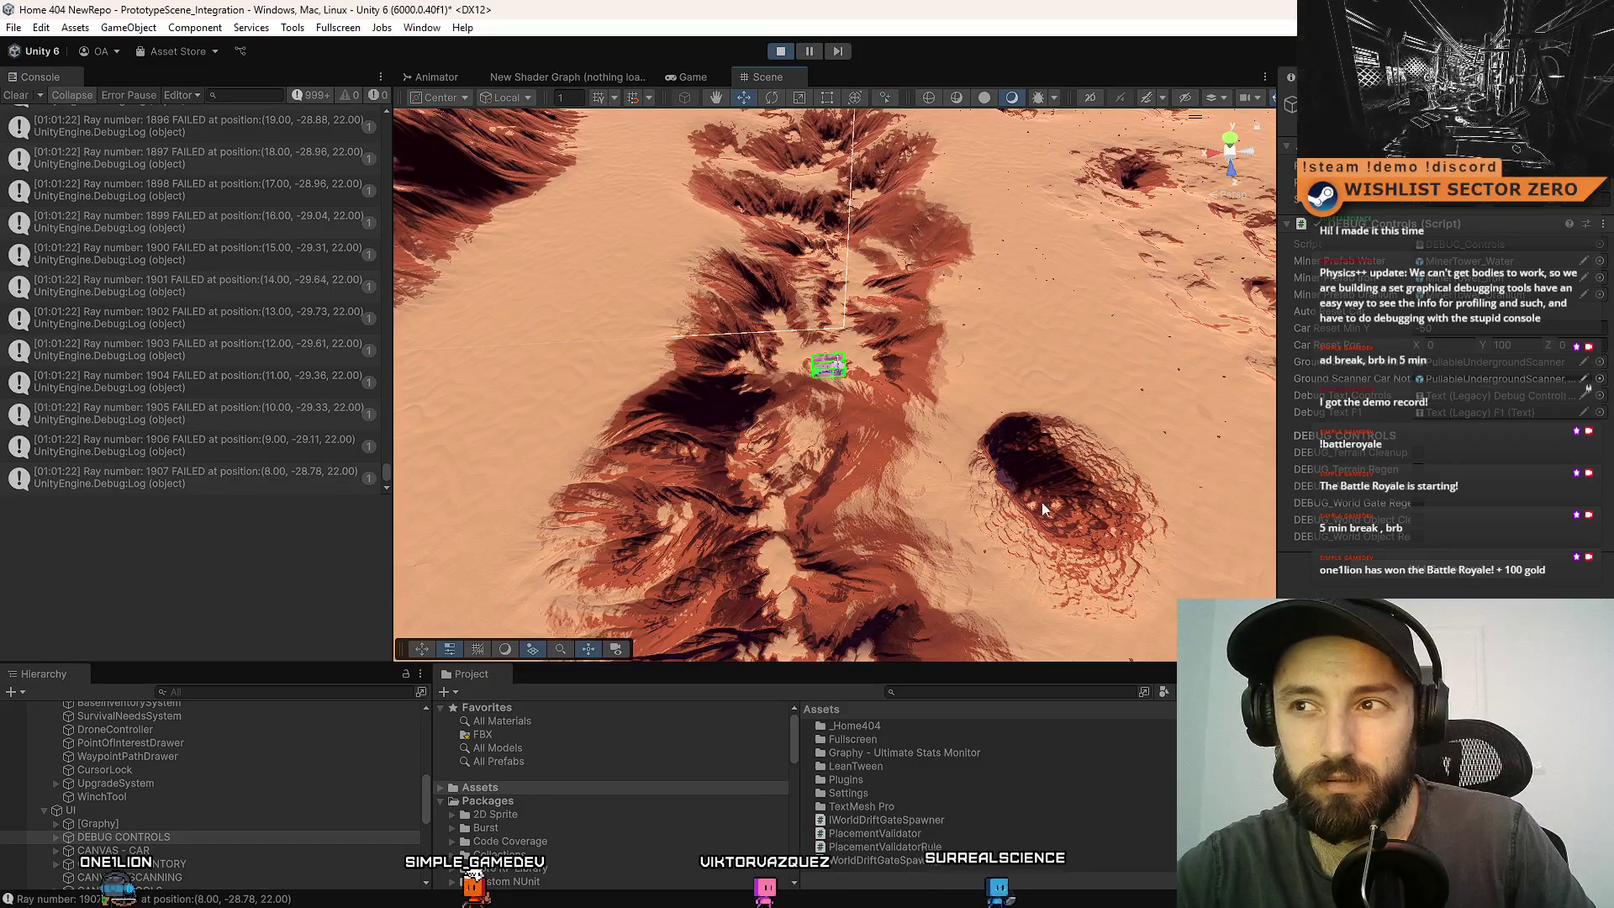
{"action": "mouse_move", "coordinate": [1042, 508]}
{"action": "left_mouse_down"}
{"action": "mouse_move", "coordinate": [1056, 454]}
{"action": "mouse_move", "coordinate": [890, 398]}
{"action": "mouse_move", "coordinate": [282, 830]}
{"action": "left_mouse_up"}
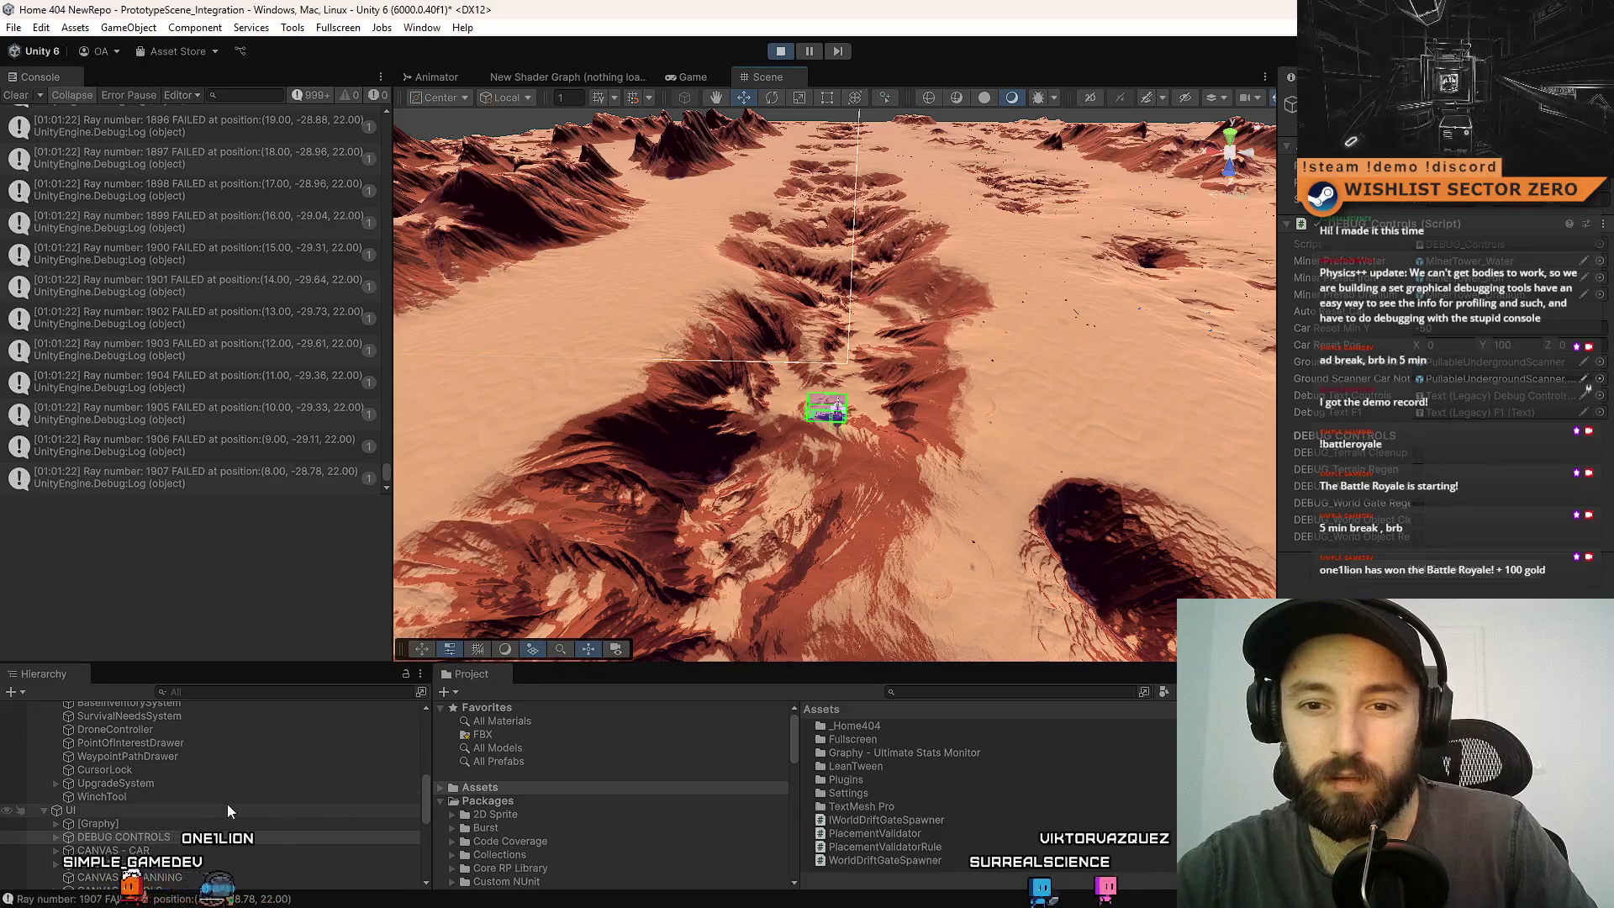
{"action": "scroll", "coordinate": [305, 779], "scroll_direction": "up", "scroll_amount": 10}
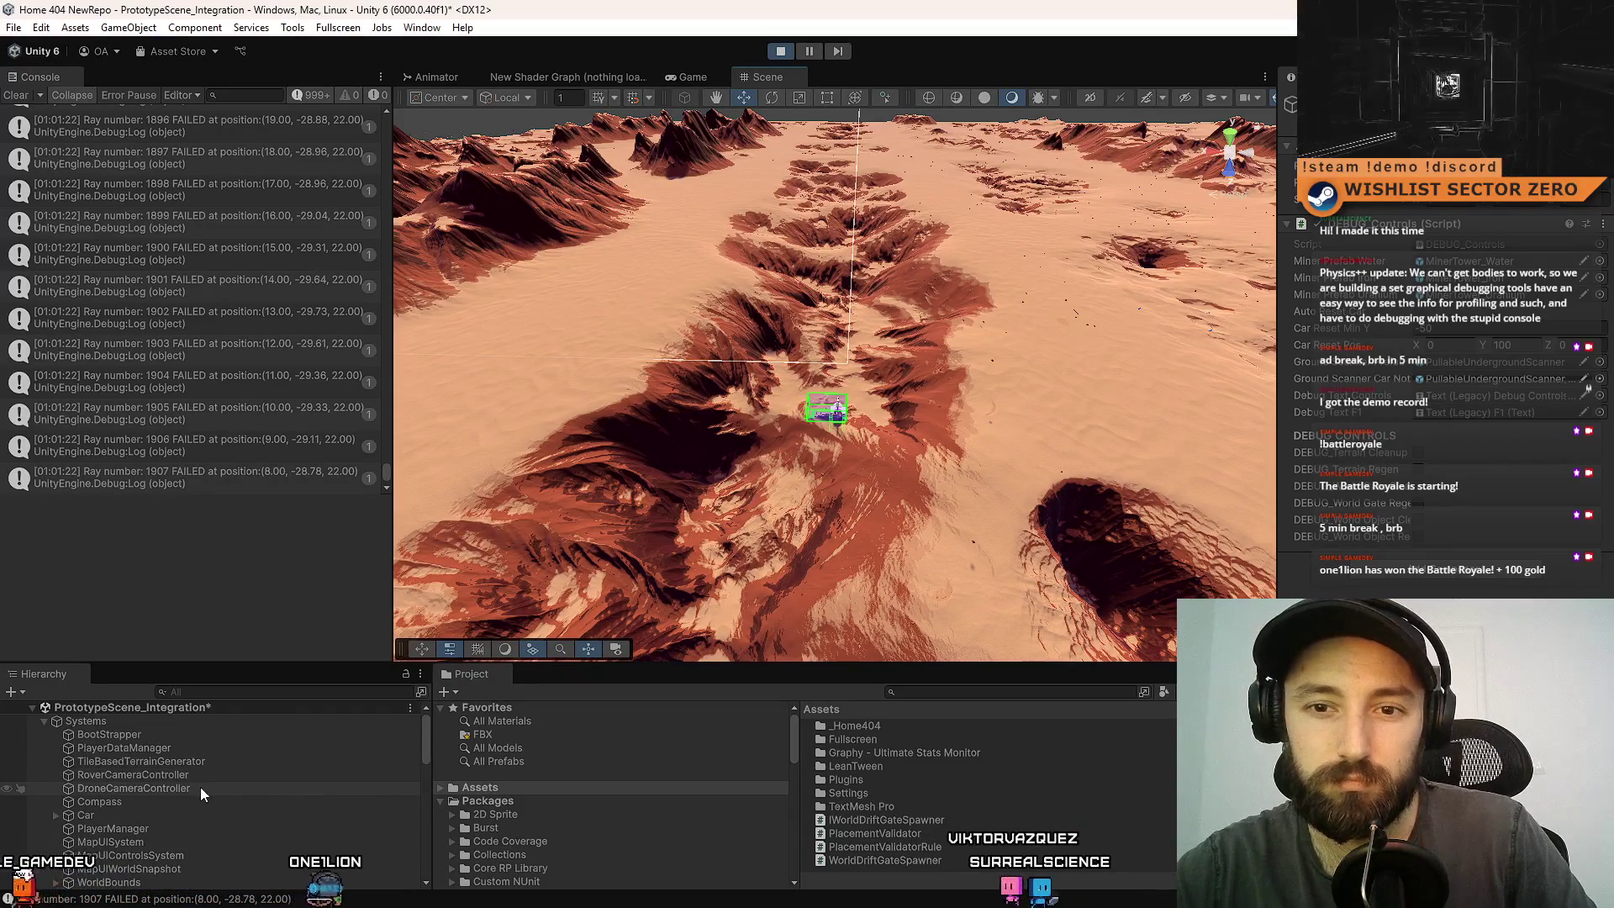
- Select WorldDriftGateSpawner in the Hierarchy, then look at the SurfaceScanningSystem settings
{"action": "scroll", "coordinate": [209, 789], "scroll_direction": "down", "scroll_amount": 2}
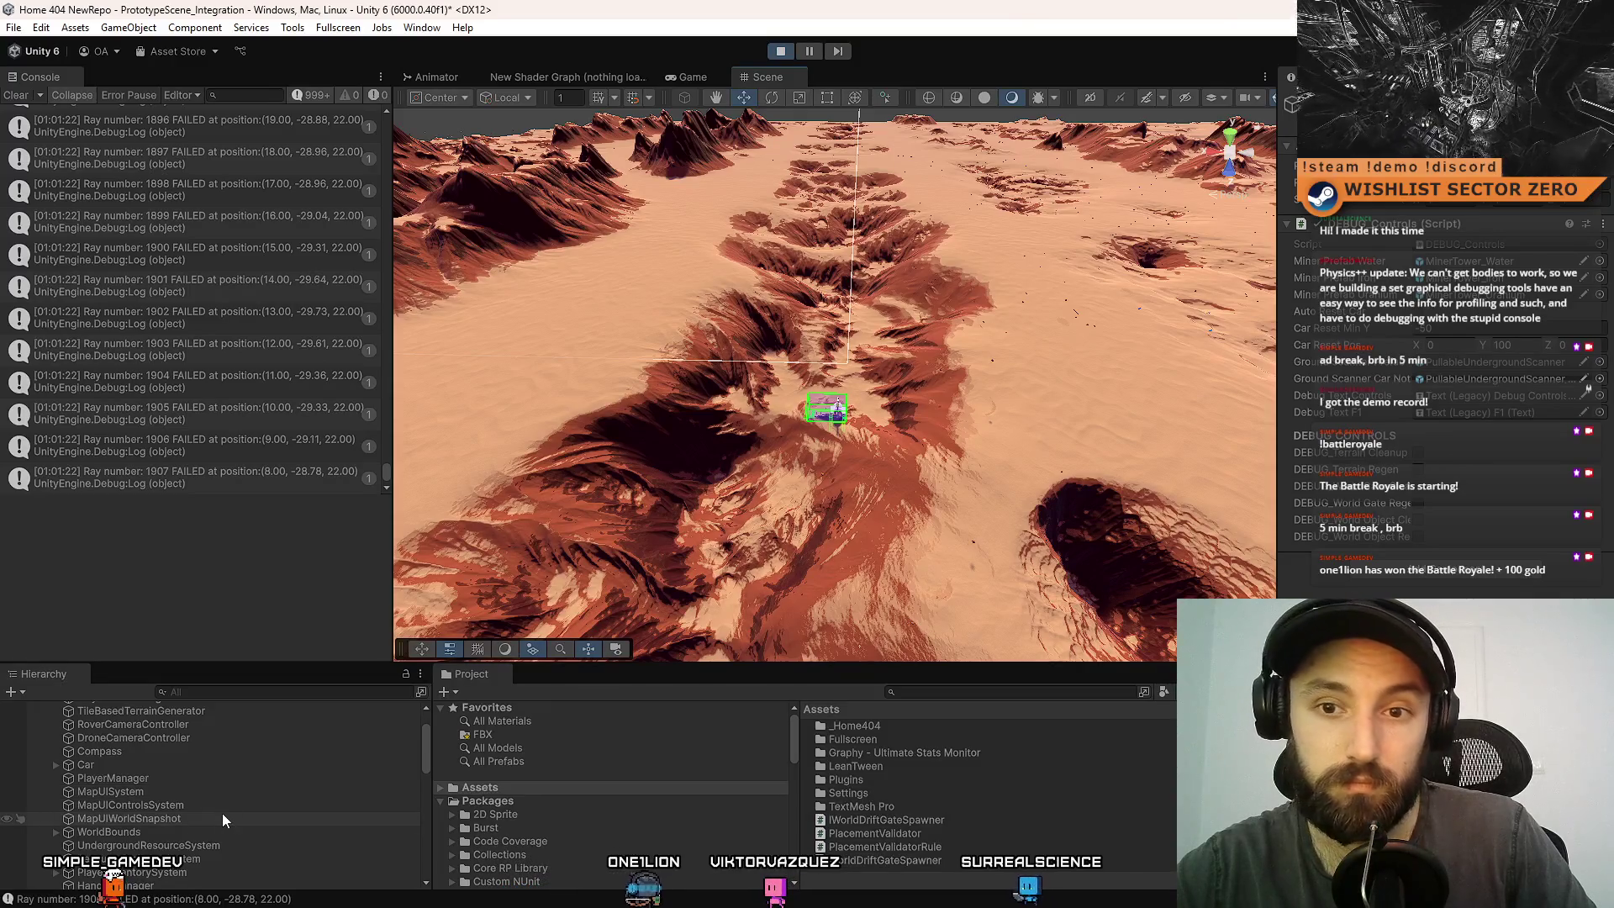
{"action": "scroll", "coordinate": [219, 814], "scroll_direction": "up", "scroll_amount": 2}
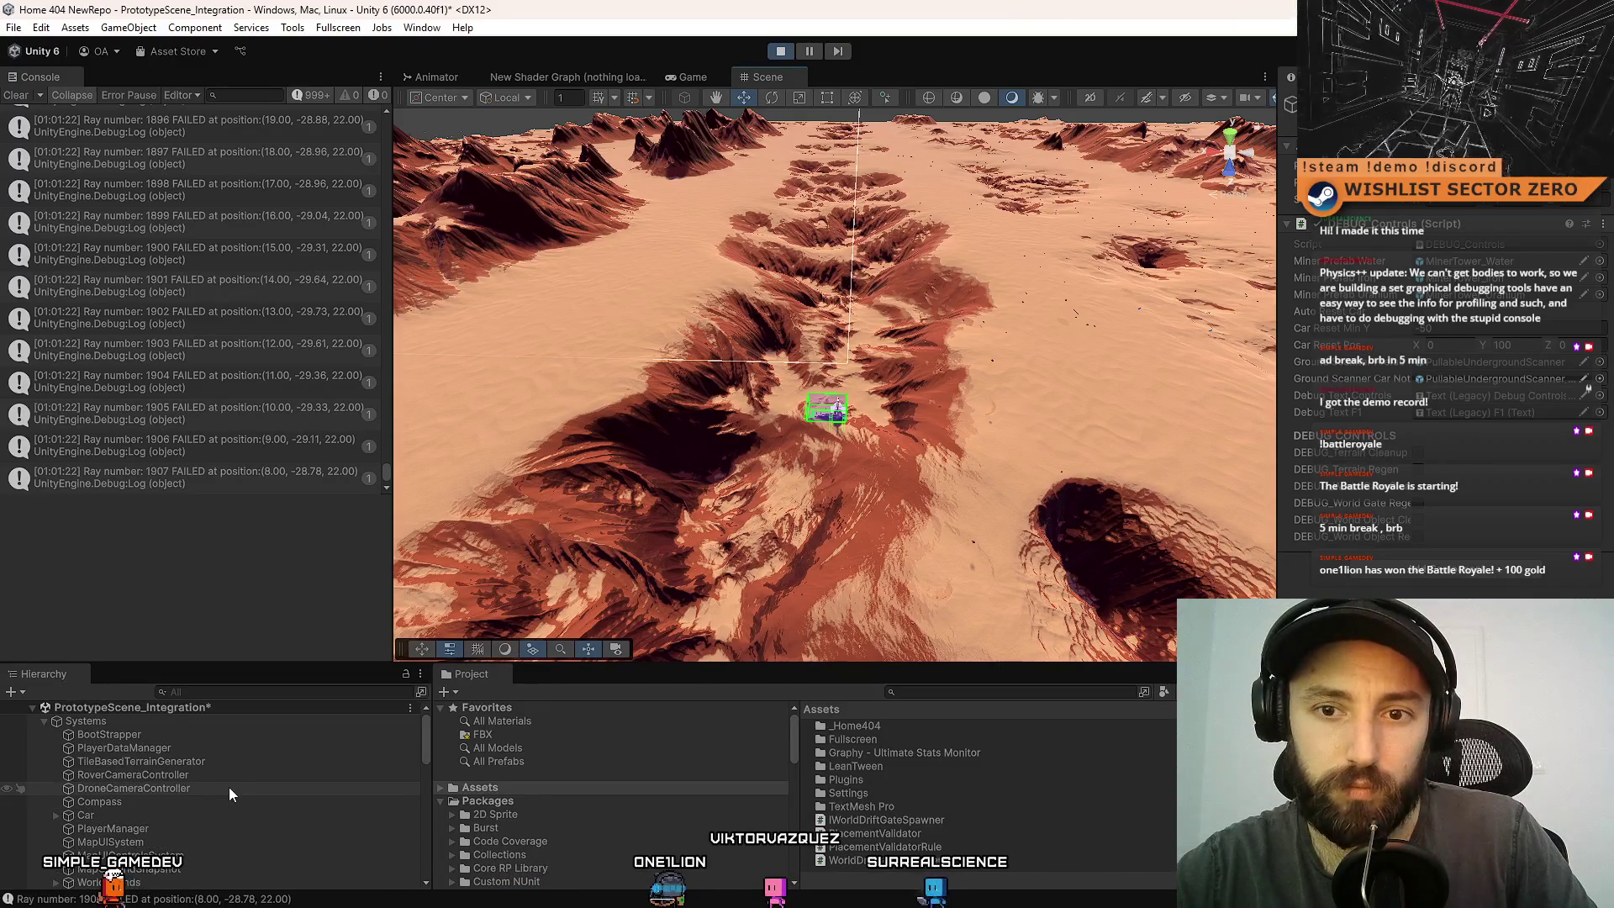
{"action": "scroll", "coordinate": [228, 791], "scroll_direction": "down", "scroll_amount": 3}
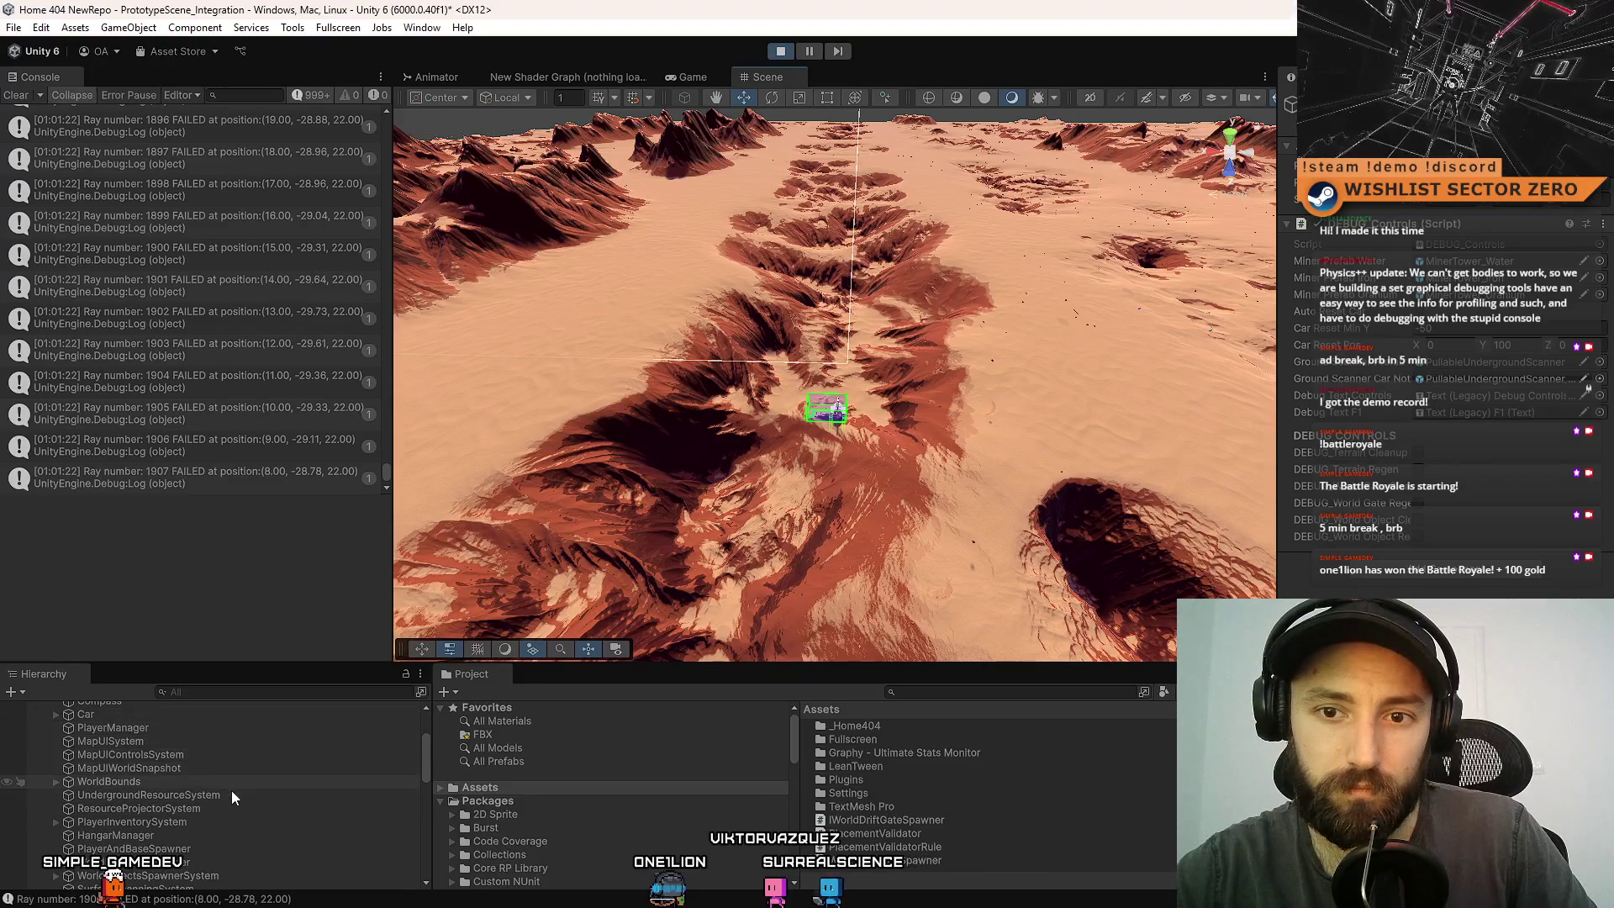
{"action": "scroll", "coordinate": [228, 827], "scroll_direction": "down", "scroll_amount": 2}
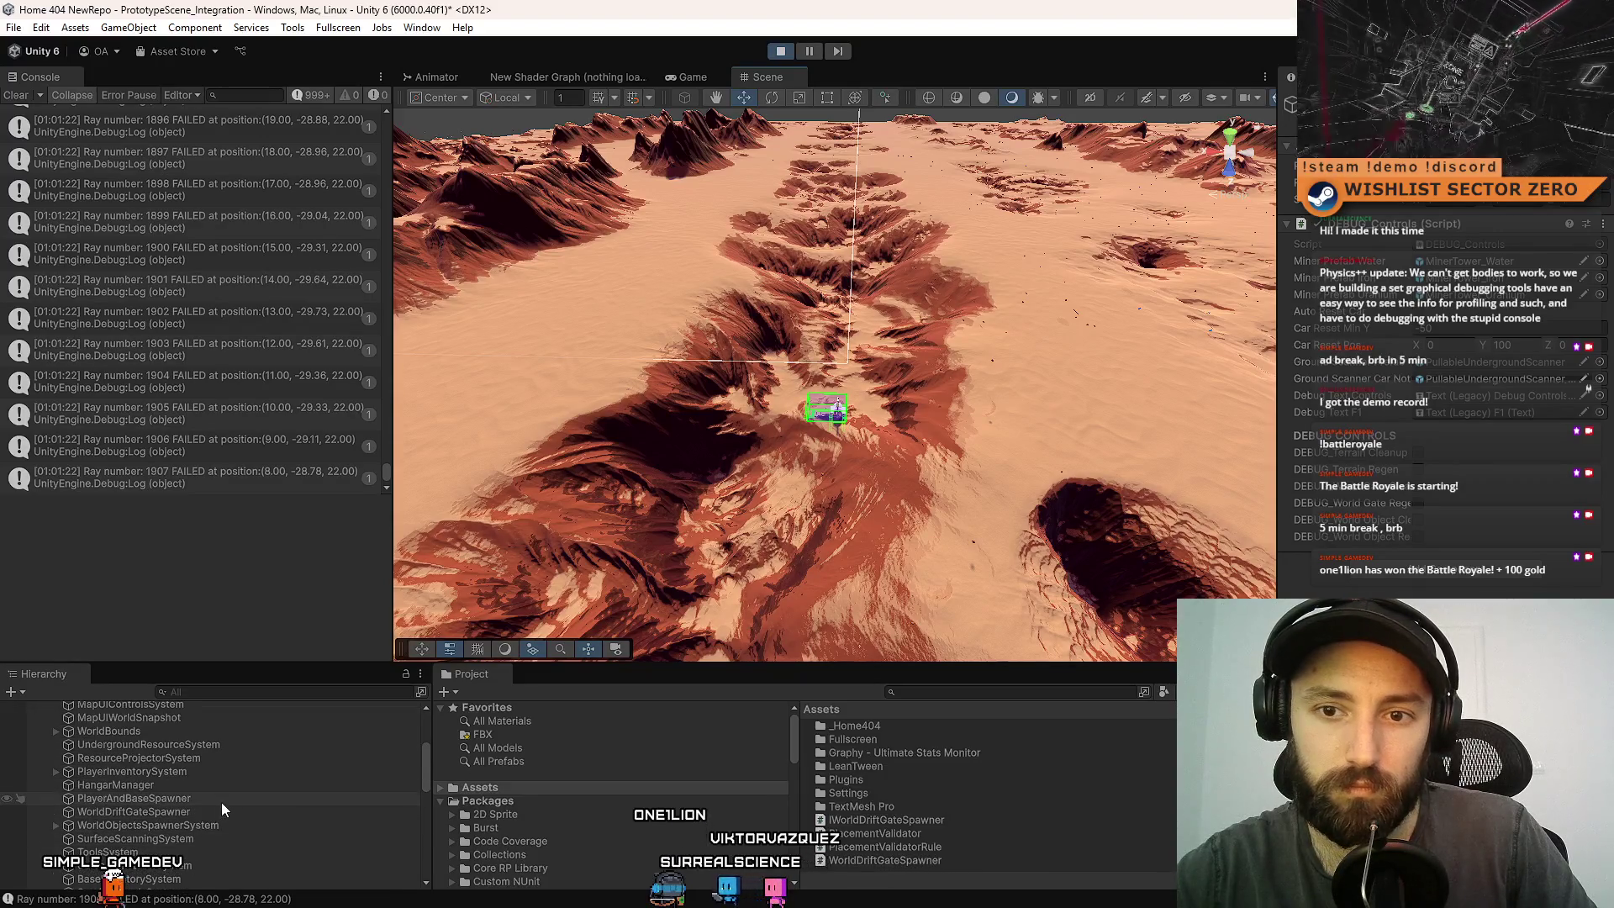
{"action": "left_click", "coordinate": [217, 811]}
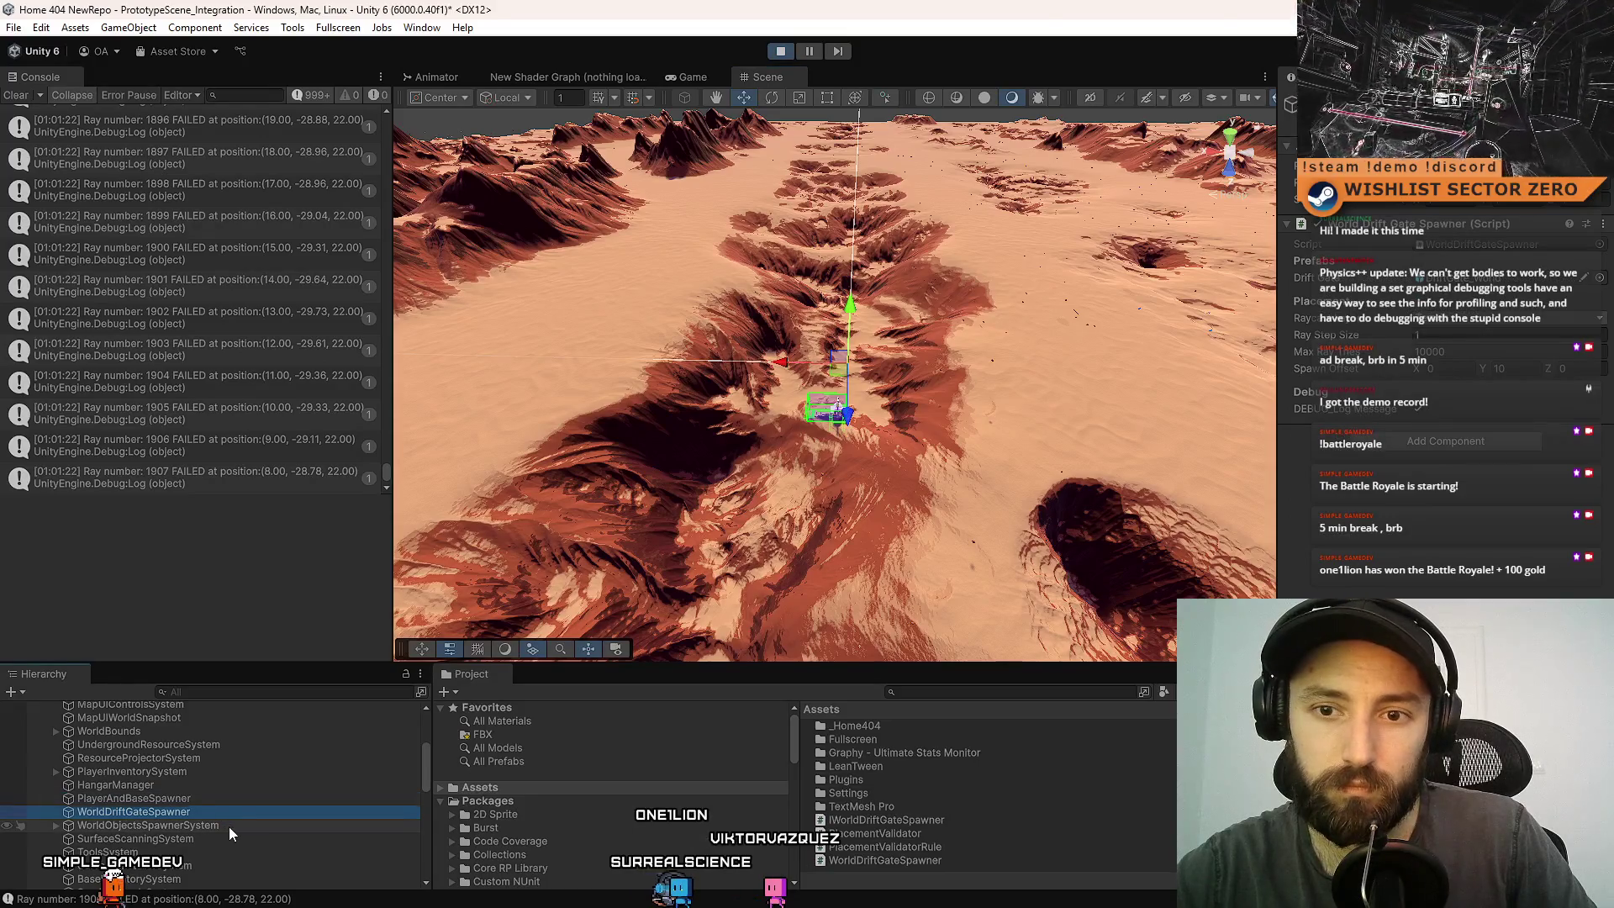
{"action": "left_click", "coordinate": [229, 825]}
{"action": "left_click", "coordinate": [223, 834]}
- Check PlayerAndBaseSpawner, reselect WorldDriftGateSpawner, and orbit closer to its spawn box
{"action": "scroll", "coordinate": [233, 837], "scroll_direction": "down", "scroll_amount": 3}
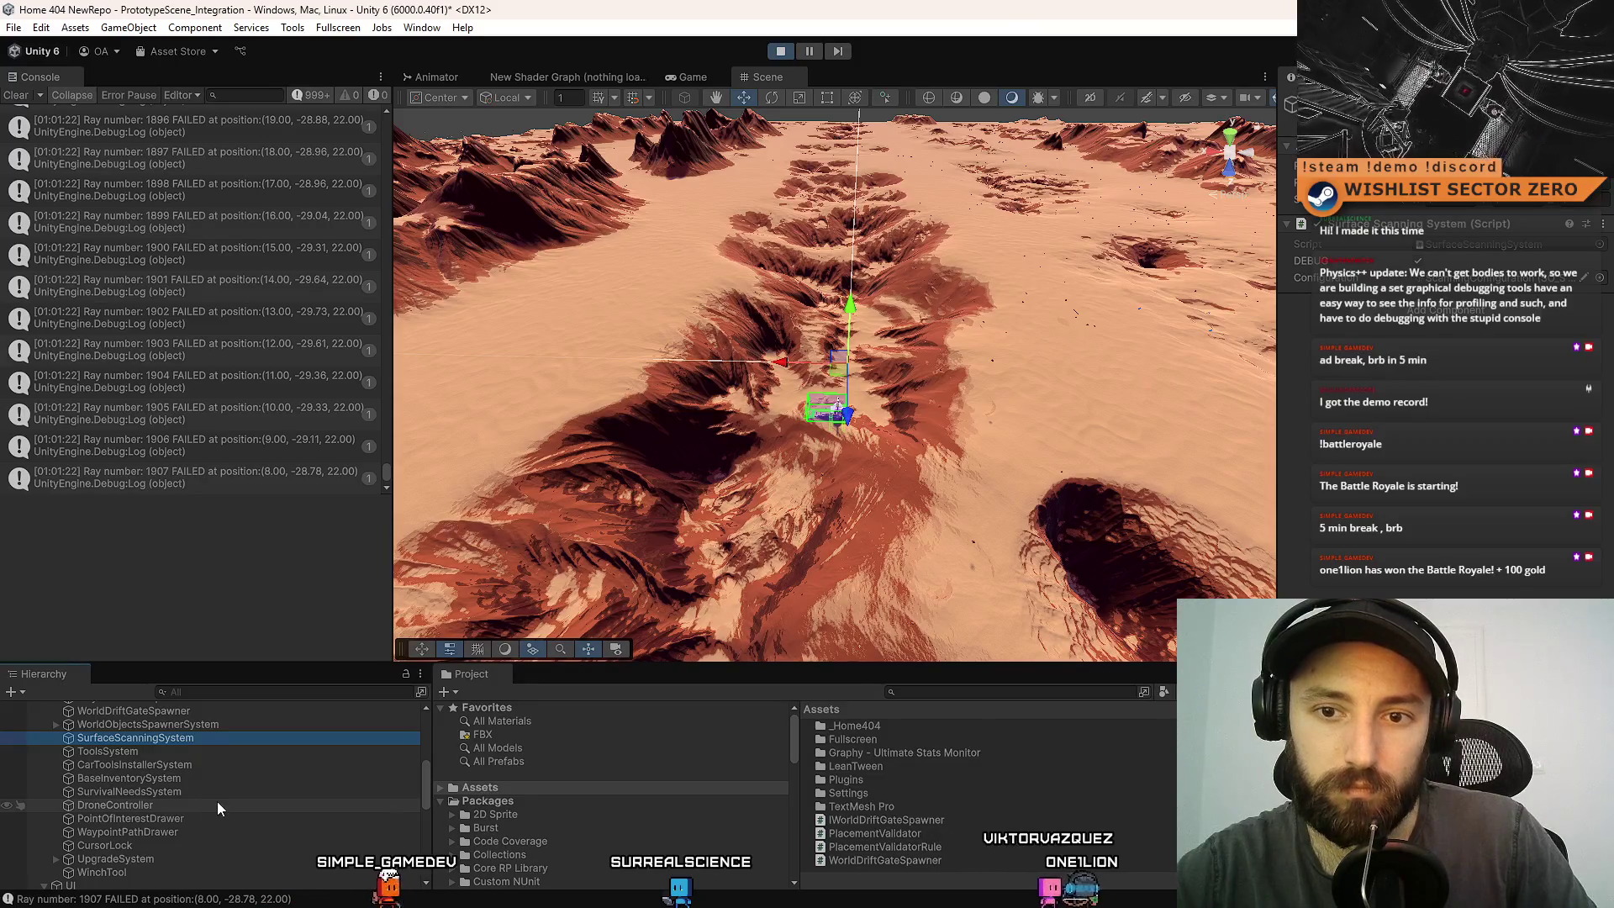
{"action": "scroll", "coordinate": [217, 805], "scroll_direction": "up", "scroll_amount": 5}
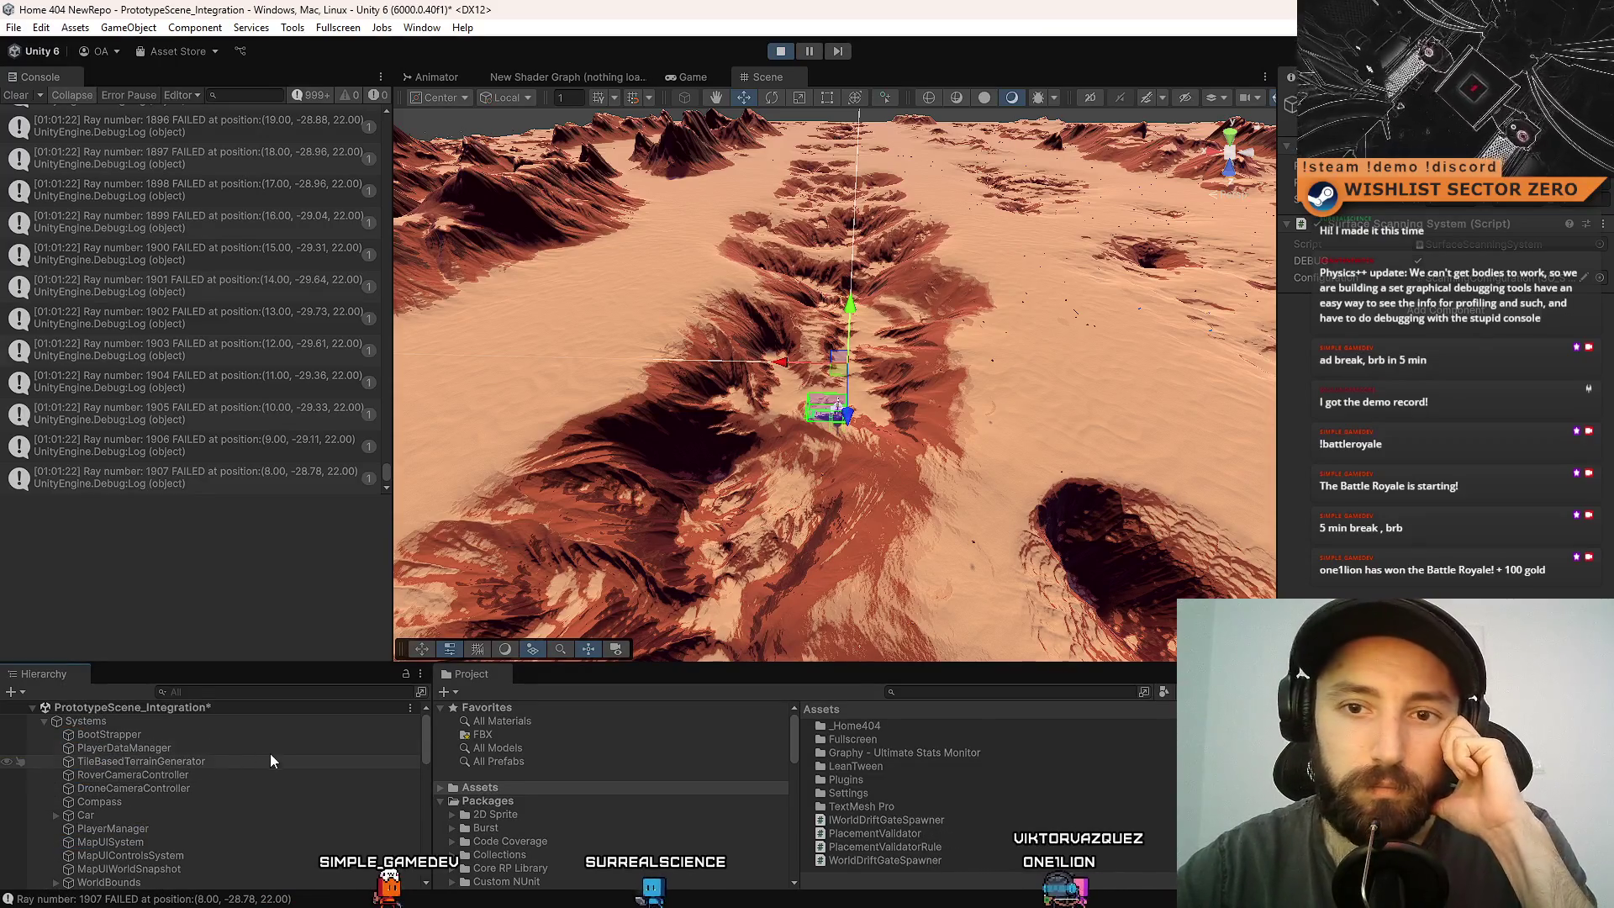
{"action": "scroll", "coordinate": [209, 804], "scroll_direction": "down", "scroll_amount": 2}
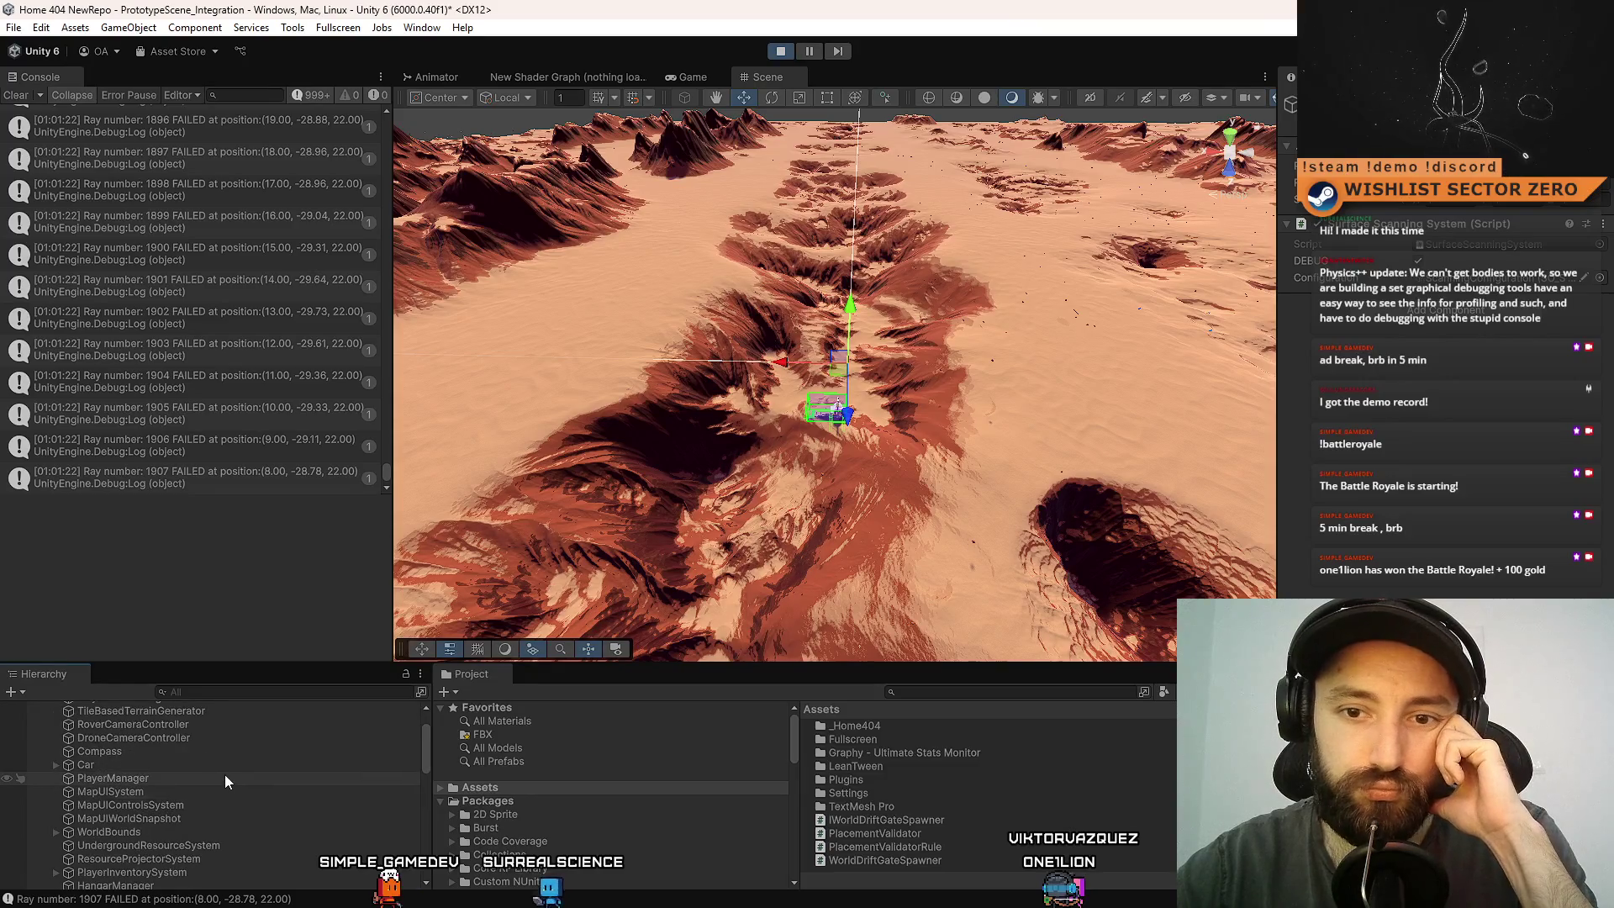
{"action": "scroll", "coordinate": [227, 769], "scroll_direction": "down", "scroll_amount": 2}
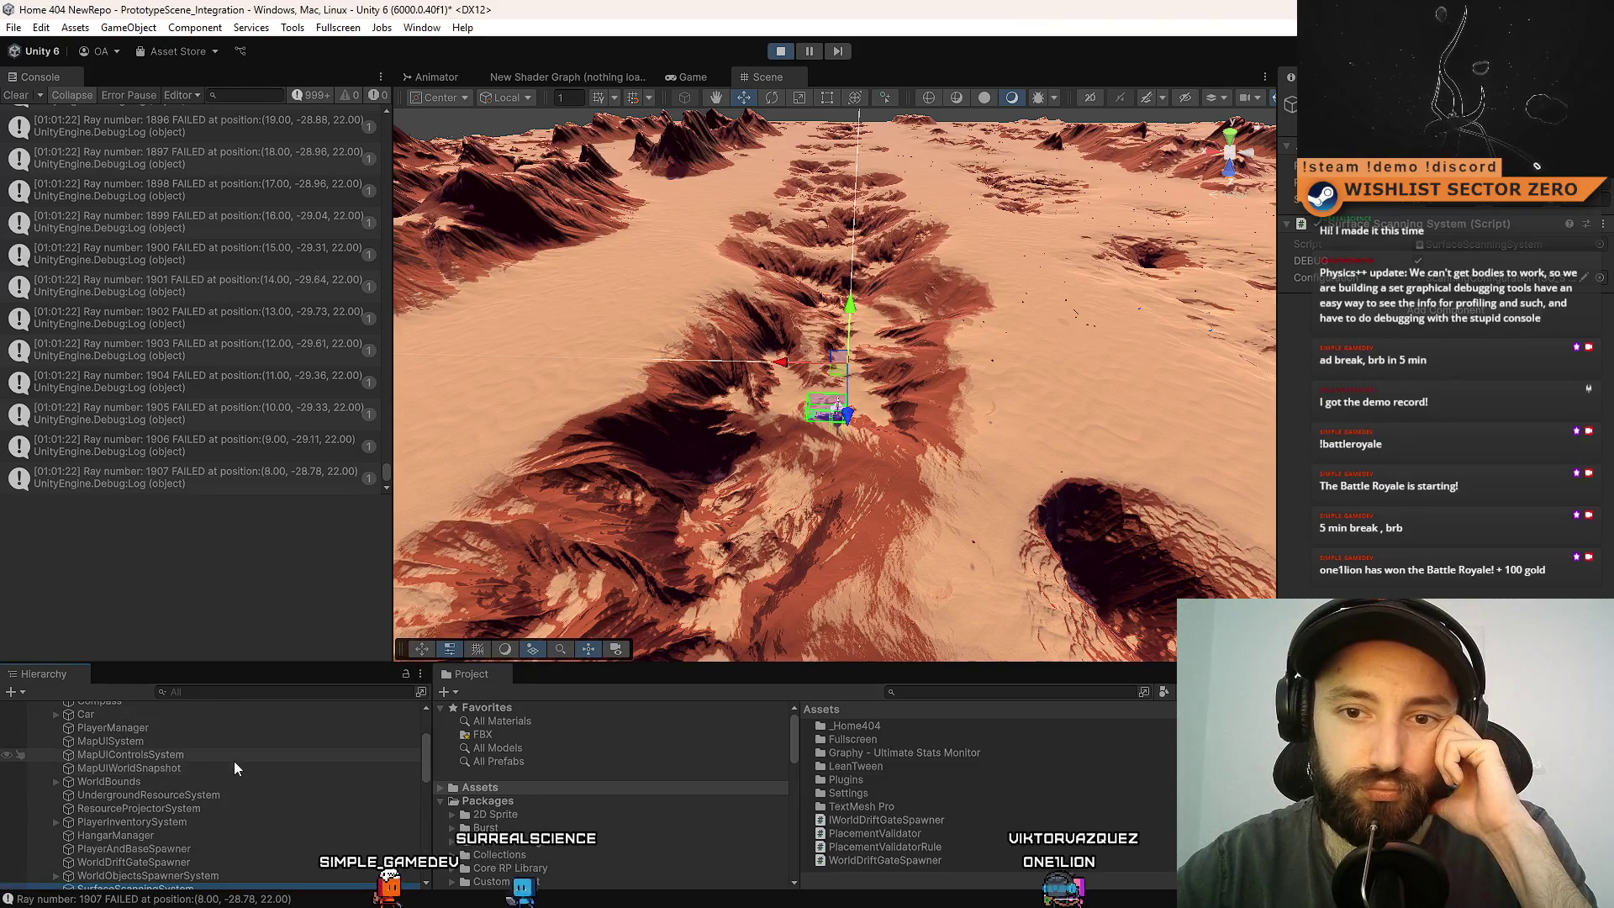
{"action": "left_click", "coordinate": [209, 849]}
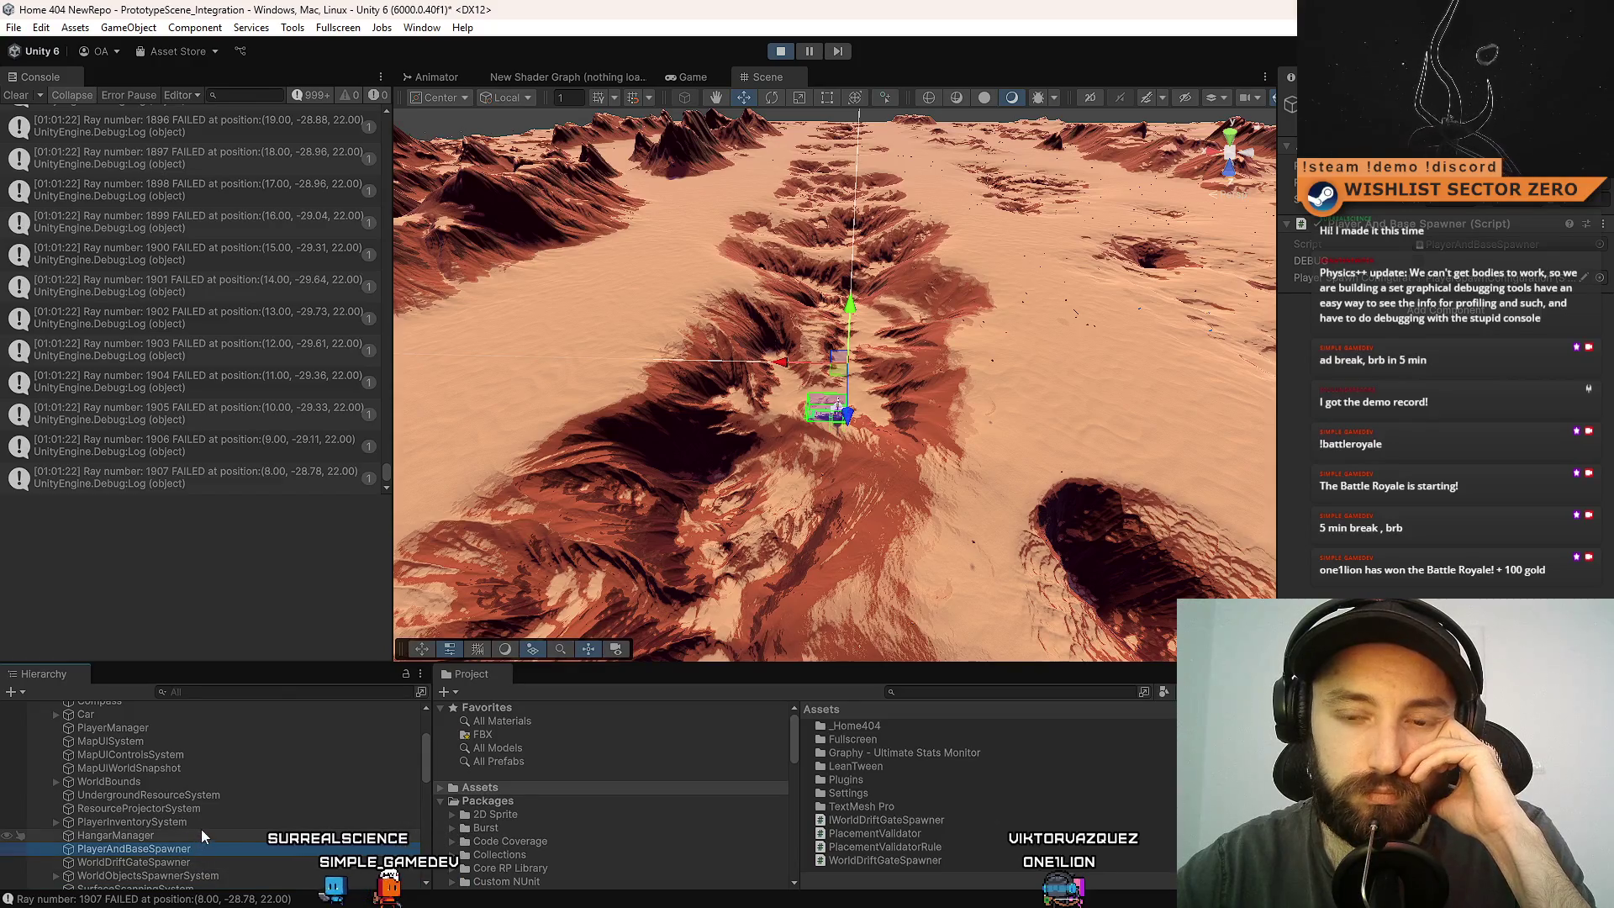
{"action": "scroll", "coordinate": [207, 829], "scroll_direction": "down", "scroll_amount": 2}
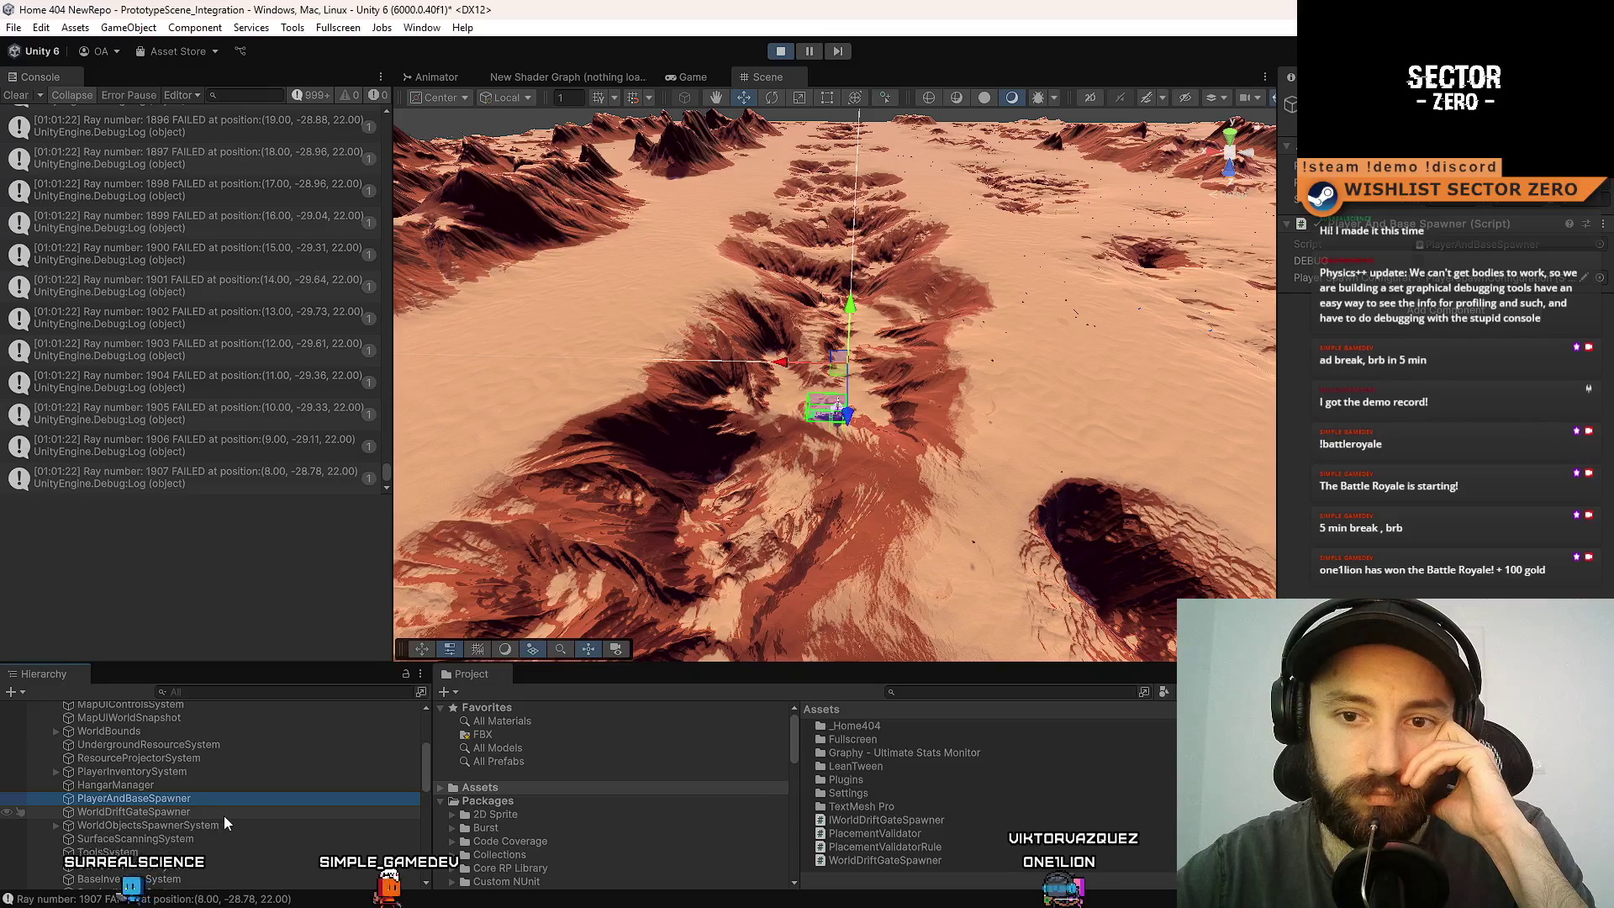
{"action": "left_click", "coordinate": [223, 815]}
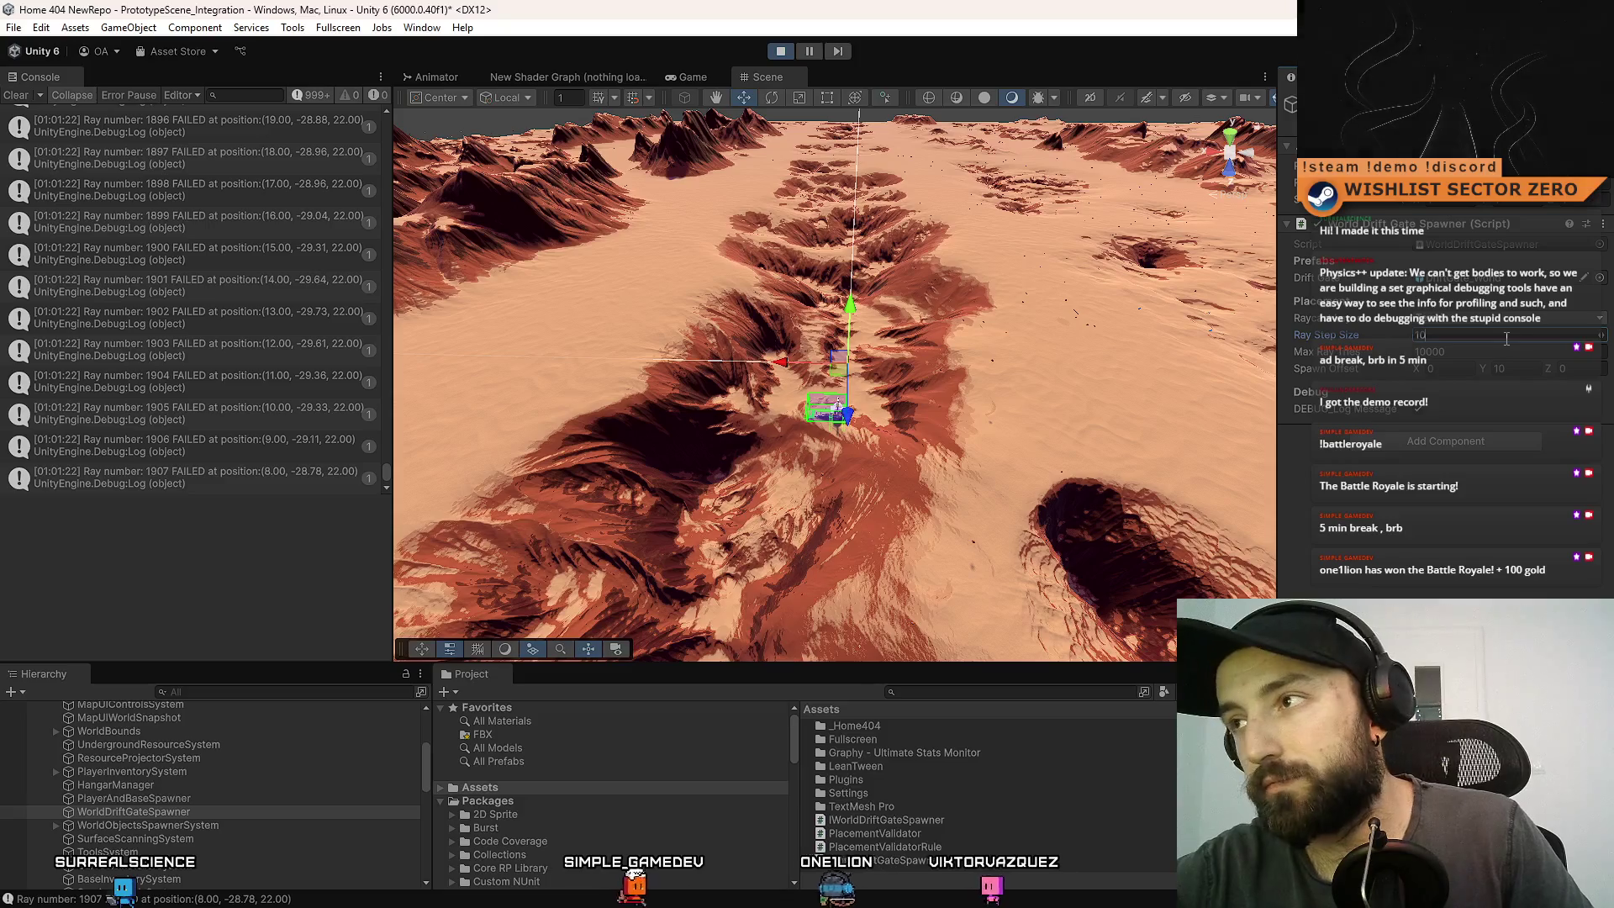
{"action": "mouse_move", "coordinate": [1039, 446]}
{"action": "left_mouse_down"}
{"action": "mouse_move", "coordinate": [1073, 479]}
{"action": "mouse_move", "coordinate": [1039, 458]}
{"action": "left_mouse_up"}
{"action": "scroll", "coordinate": [1039, 458], "scroll_direction": "up", "scroll_amount": 5}
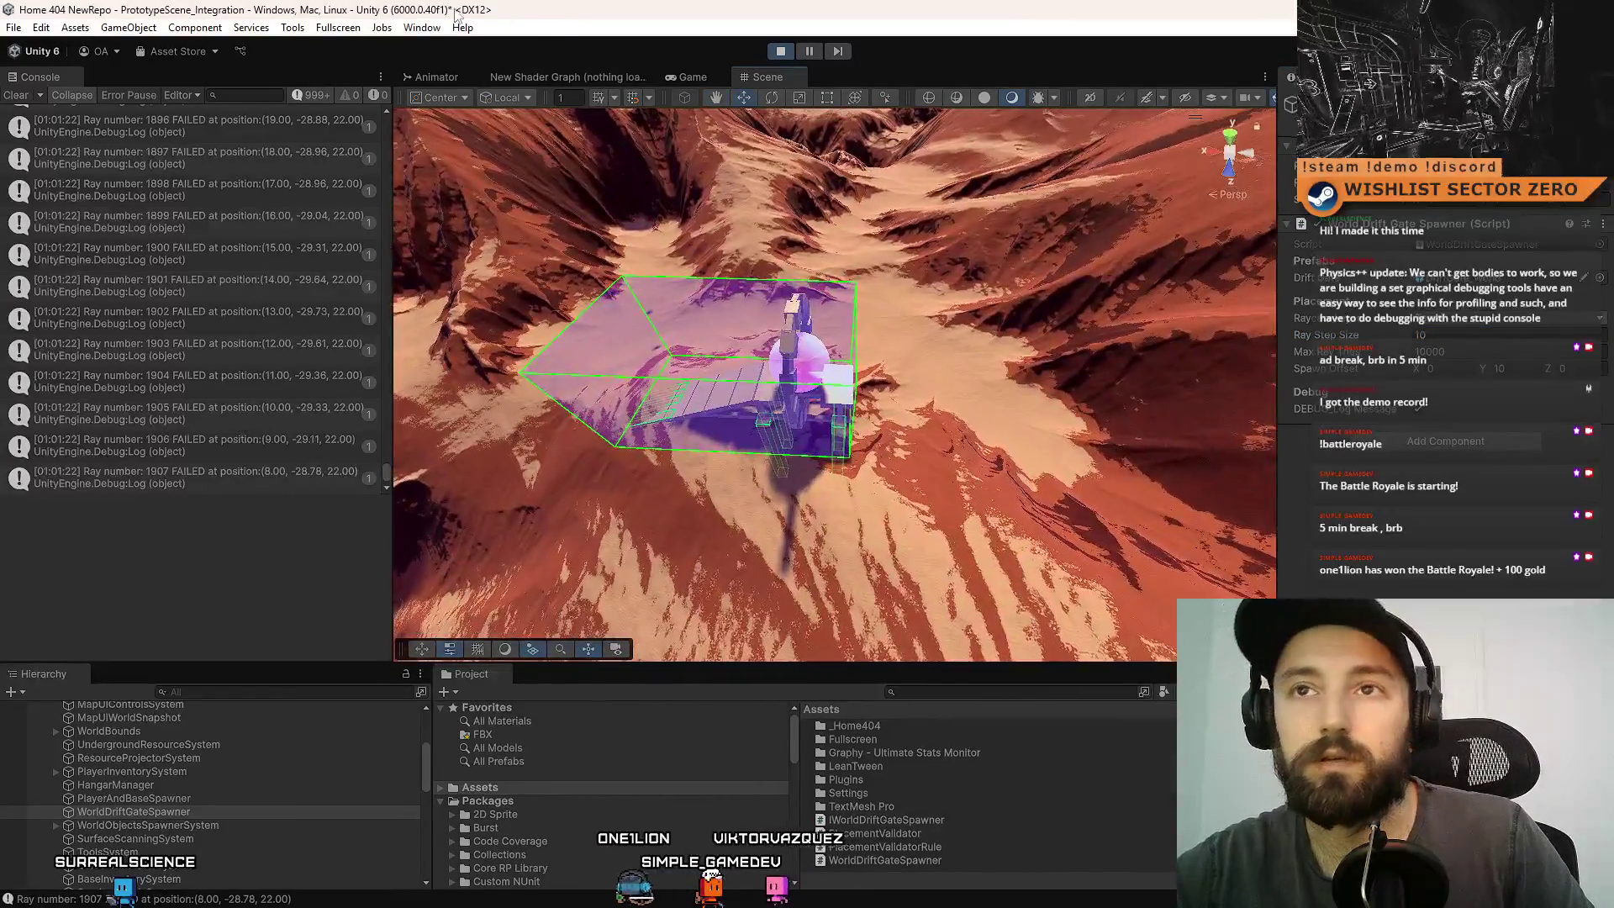
- Create a Cube via GameObject > 3D Object, view it from a low angle, and select a failed ray log
{"action": "left_click", "coordinate": [128, 27]}
{"action": "mouse_move", "coordinate": [184, 140]}
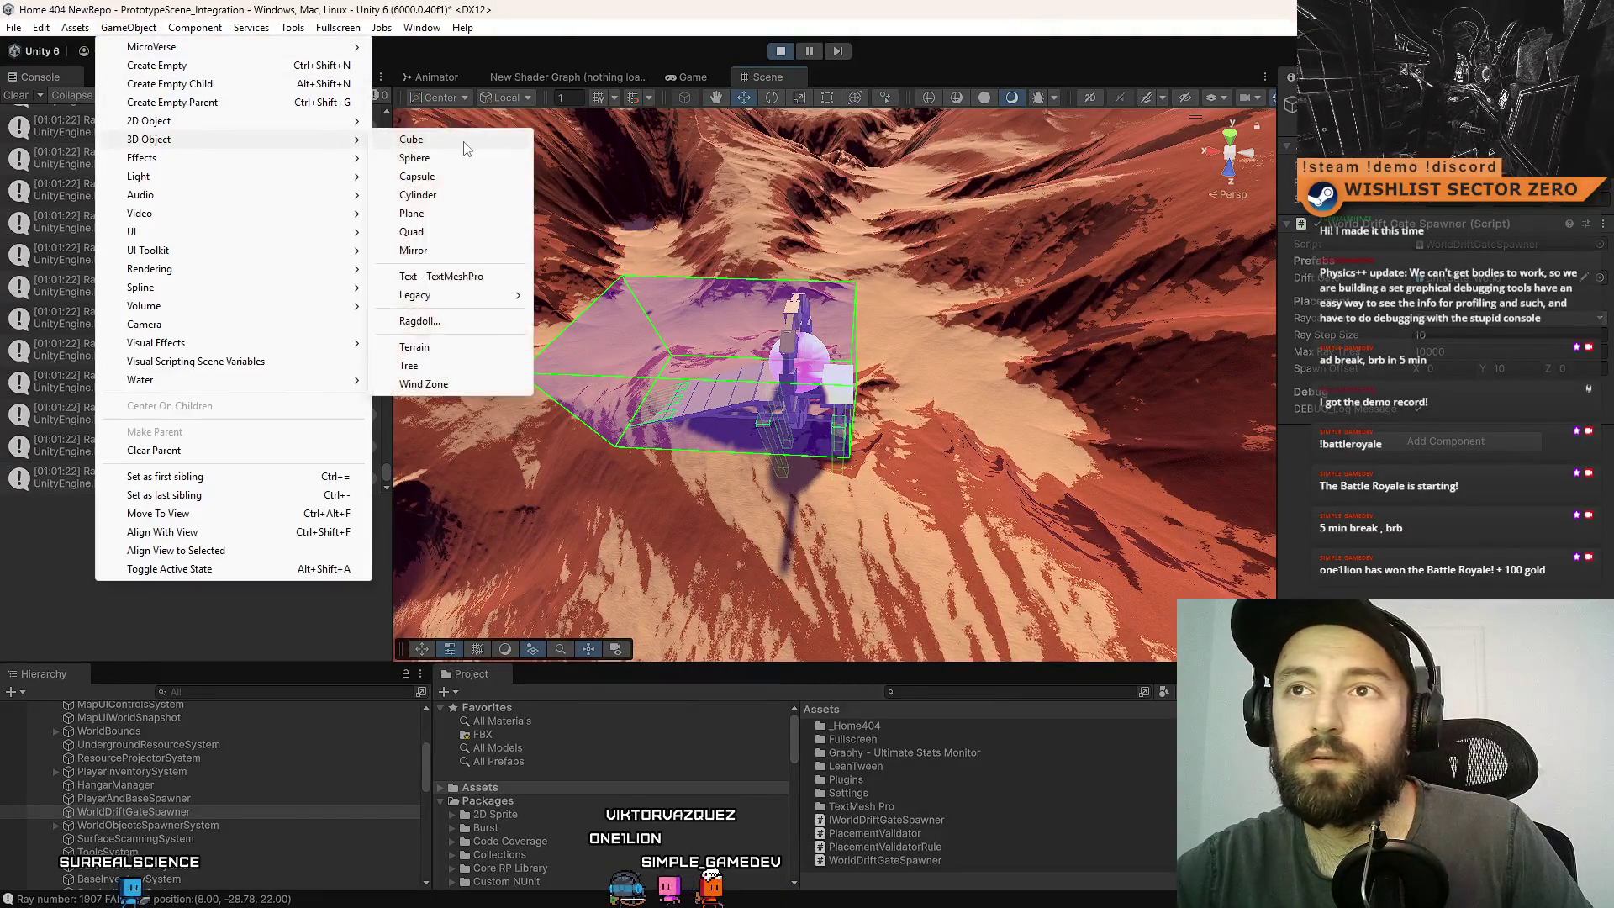
{"action": "left_click", "coordinate": [403, 140]}
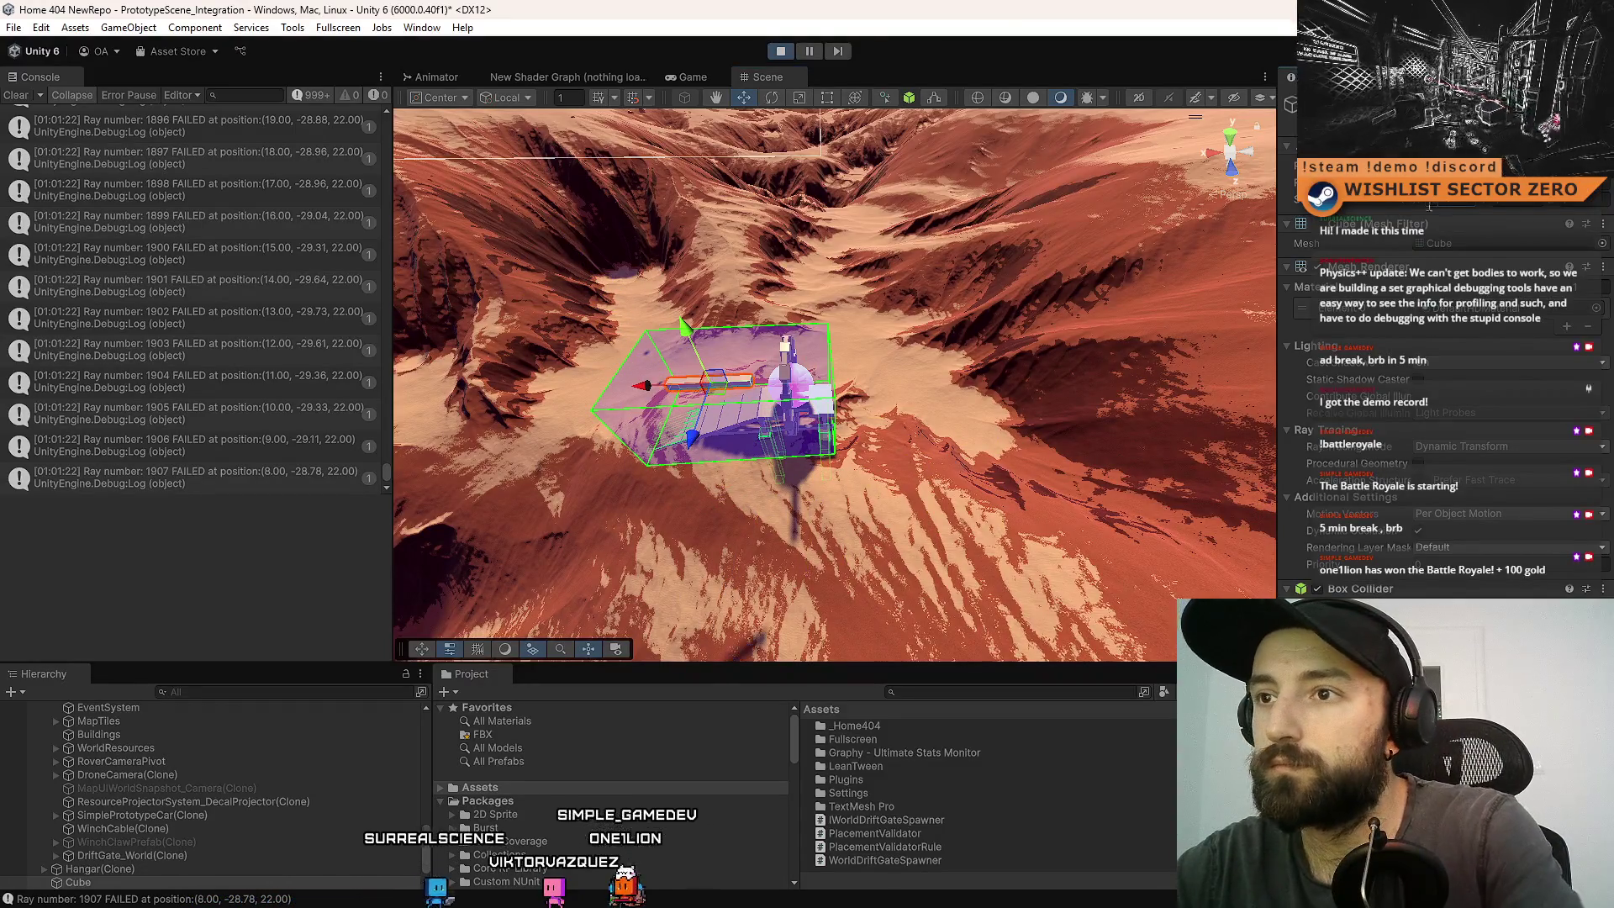
{"action": "mouse_move", "coordinate": [757, 378]}
{"action": "left_mouse_down"}
{"action": "mouse_move", "coordinate": [806, 375]}
{"action": "mouse_move", "coordinate": [774, 434]}
{"action": "left_mouse_up"}
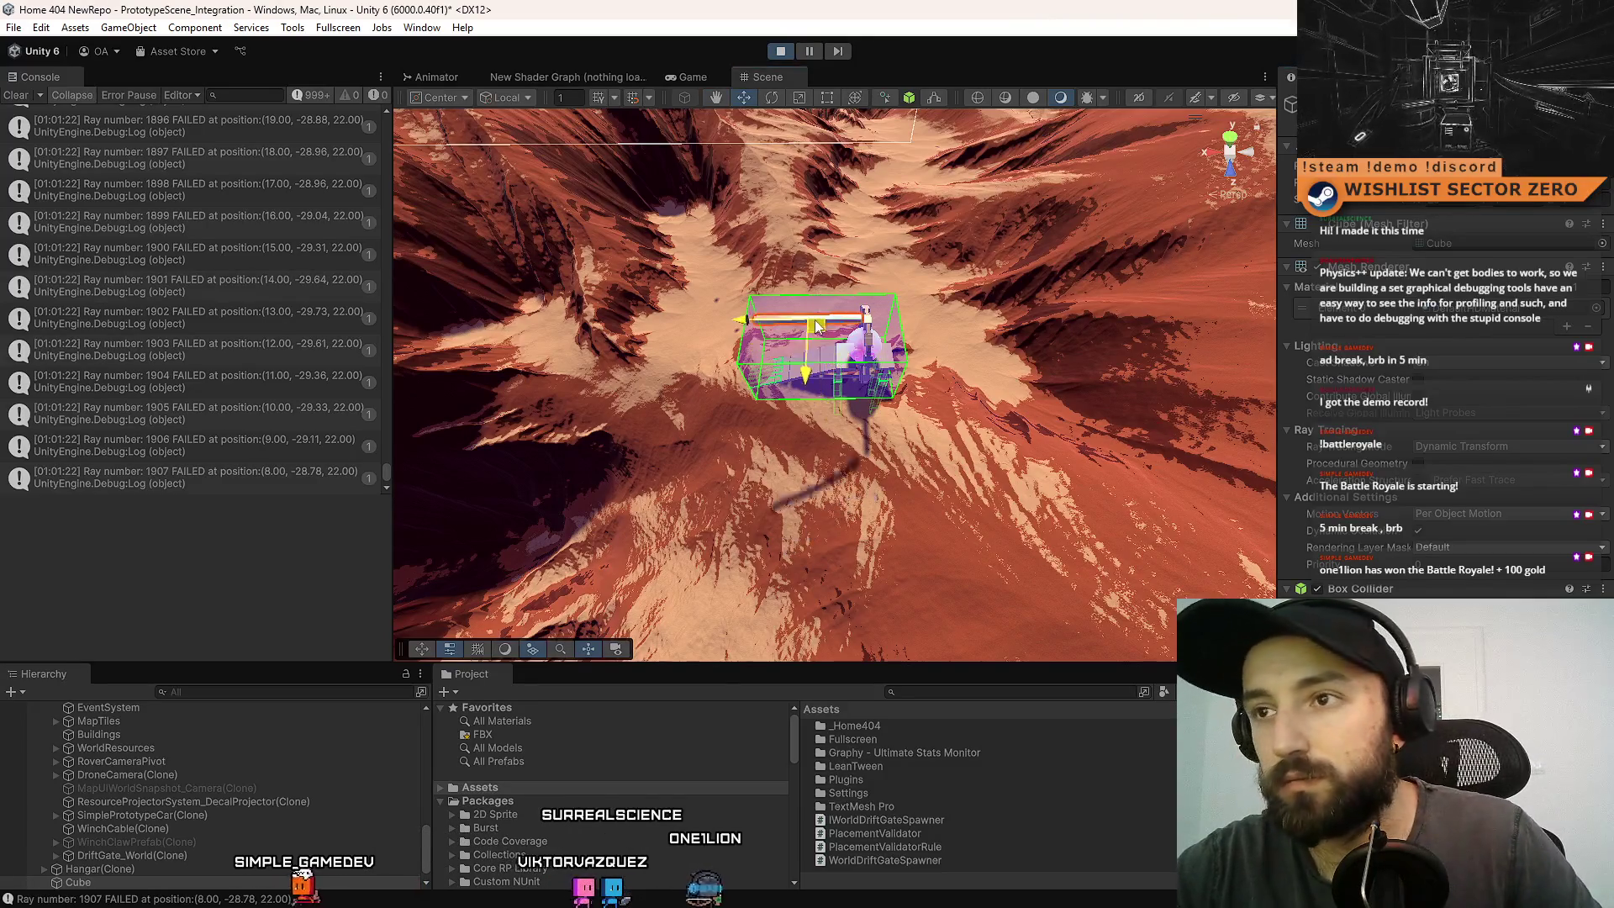
{"action": "left_click_drag", "start_coordinate": [836, 271], "coordinate": [842, 373]}
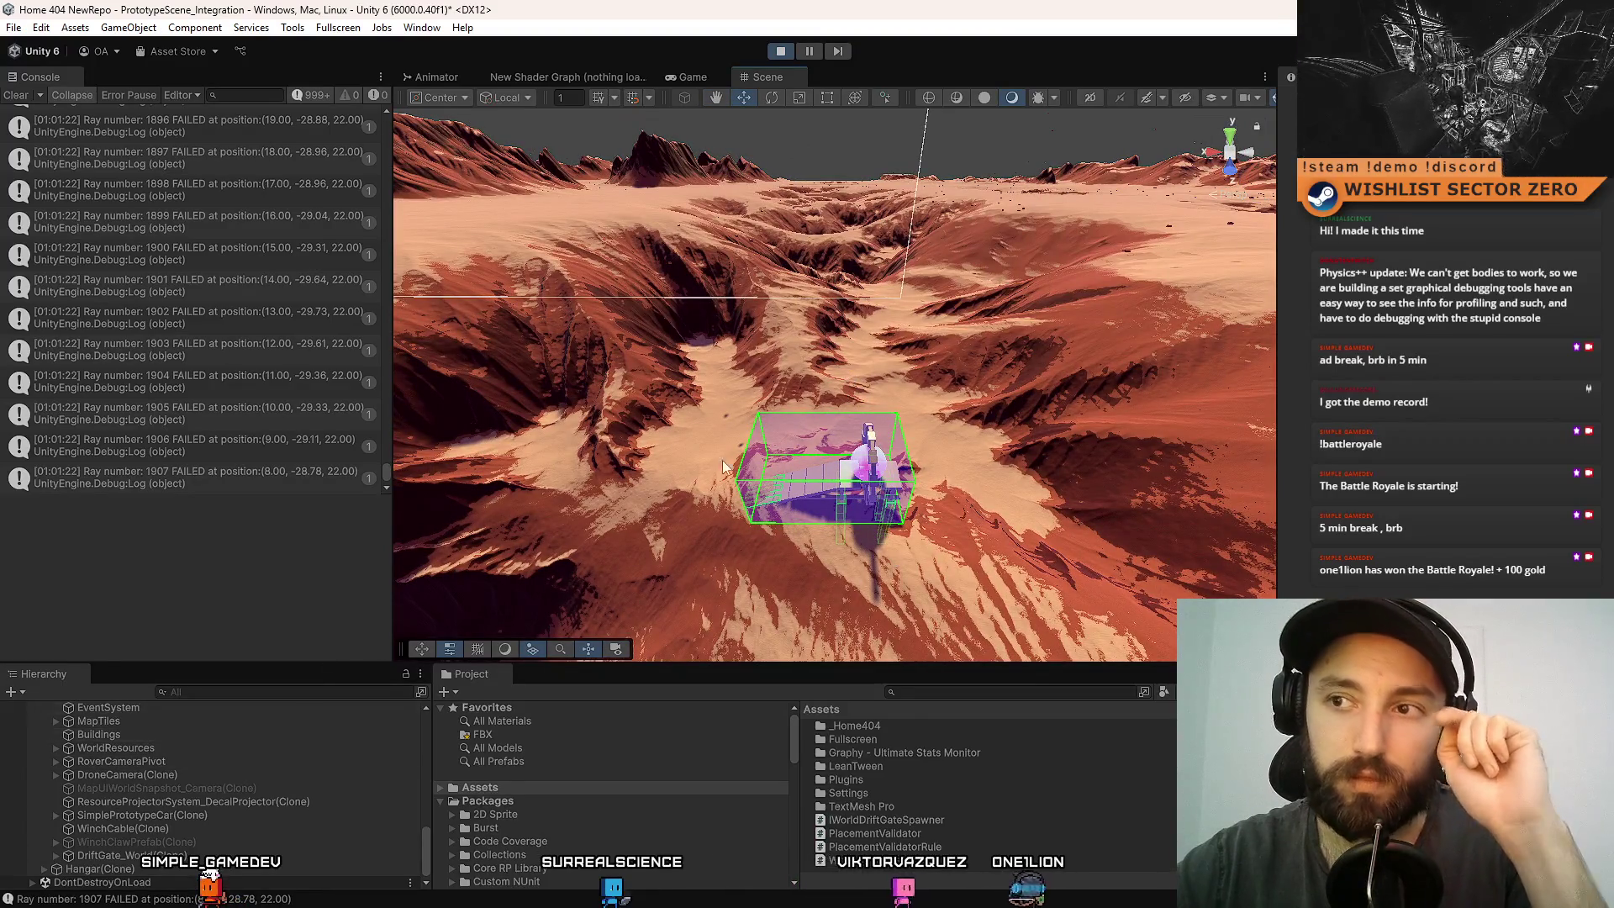
{"action": "left_click", "coordinate": [33, 108]}
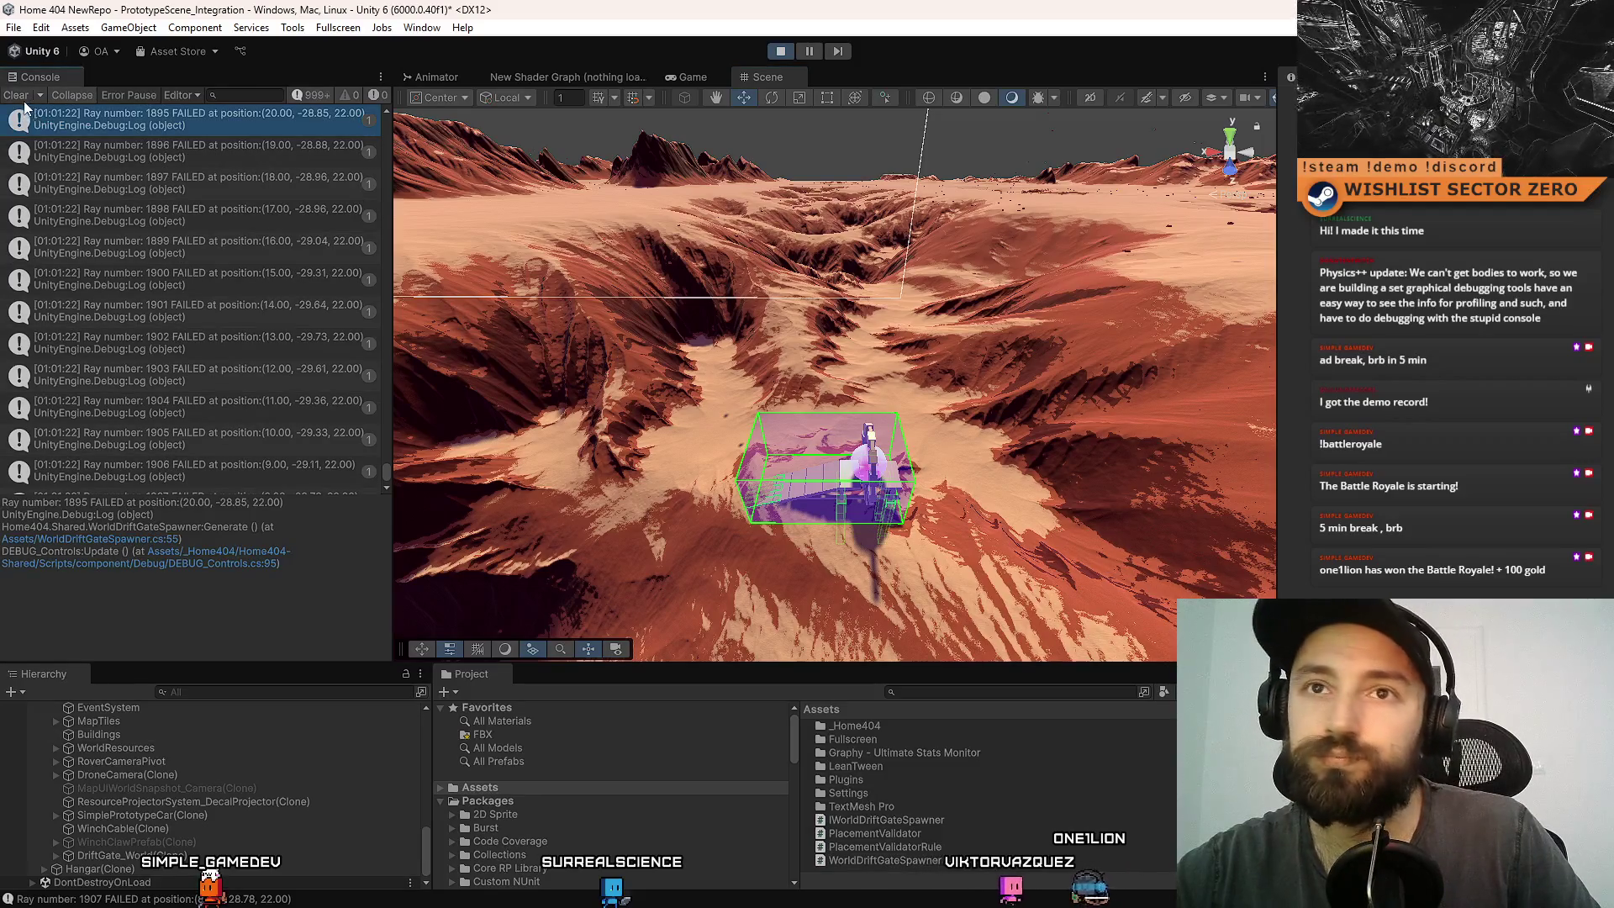
- Clear the Console's failed-ray log and look steeply down on the desert terrain
{"action": "left_click", "coordinate": [17, 95]}
{"action": "left_click_drag", "start_coordinate": [855, 403], "coordinate": [859, 352]}
{"action": "scroll", "coordinate": [202, 782], "scroll_direction": "up", "scroll_amount": 3}
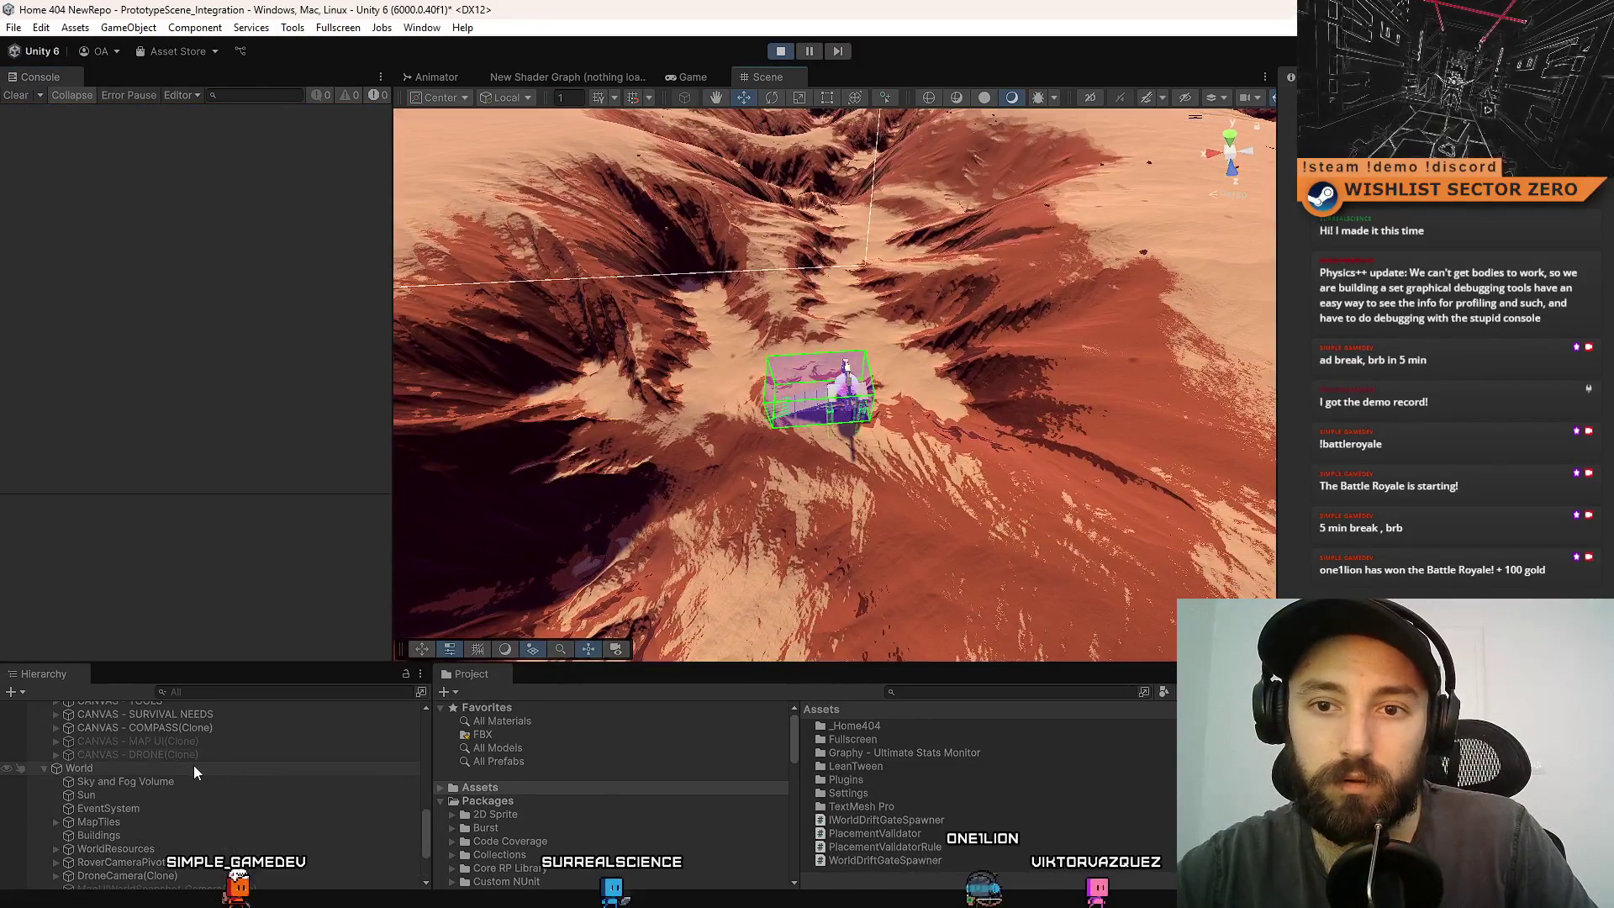
- Search the Hierarchy for 'debu', select DEBUG CONTROLS, then clear the search
{"action": "left_click", "coordinate": [274, 692]}
{"action": "type", "text": "debu"}
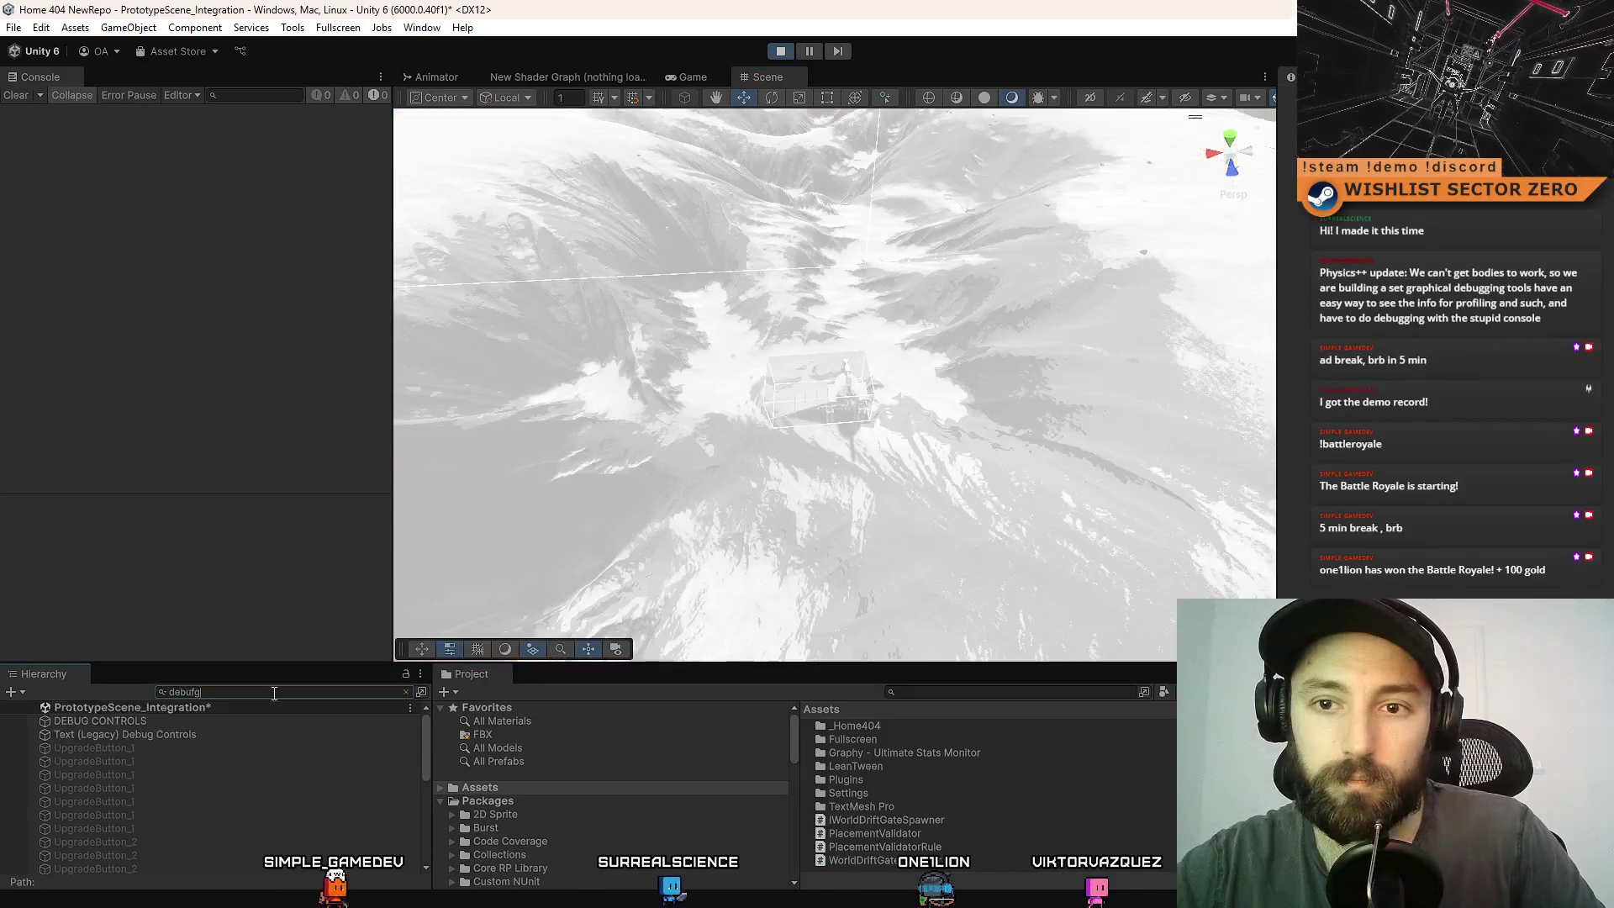
{"action": "left_click", "coordinate": [185, 721]}
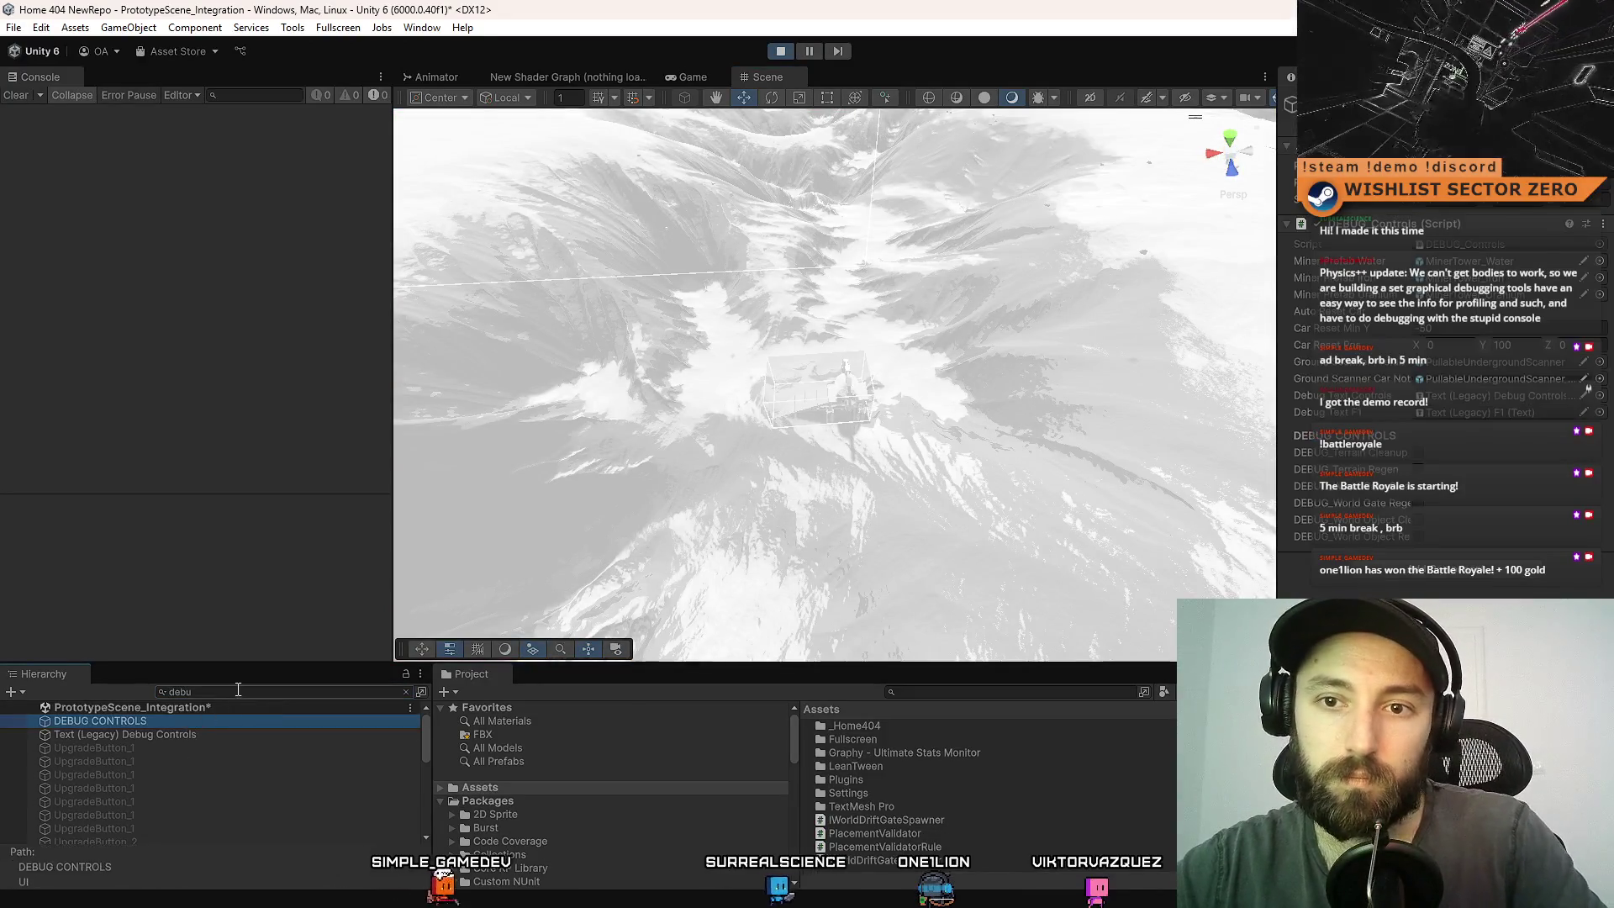
{"action": "left_click", "coordinate": [406, 692]}
- Orbit the Scene view across the desert terrain, ending on a steeper view
{"action": "mouse_move", "coordinate": [822, 457]}
{"action": "left_mouse_down"}
{"action": "mouse_move", "coordinate": [872, 506]}
{"action": "mouse_move", "coordinate": [796, 479]}
{"action": "left_mouse_up"}
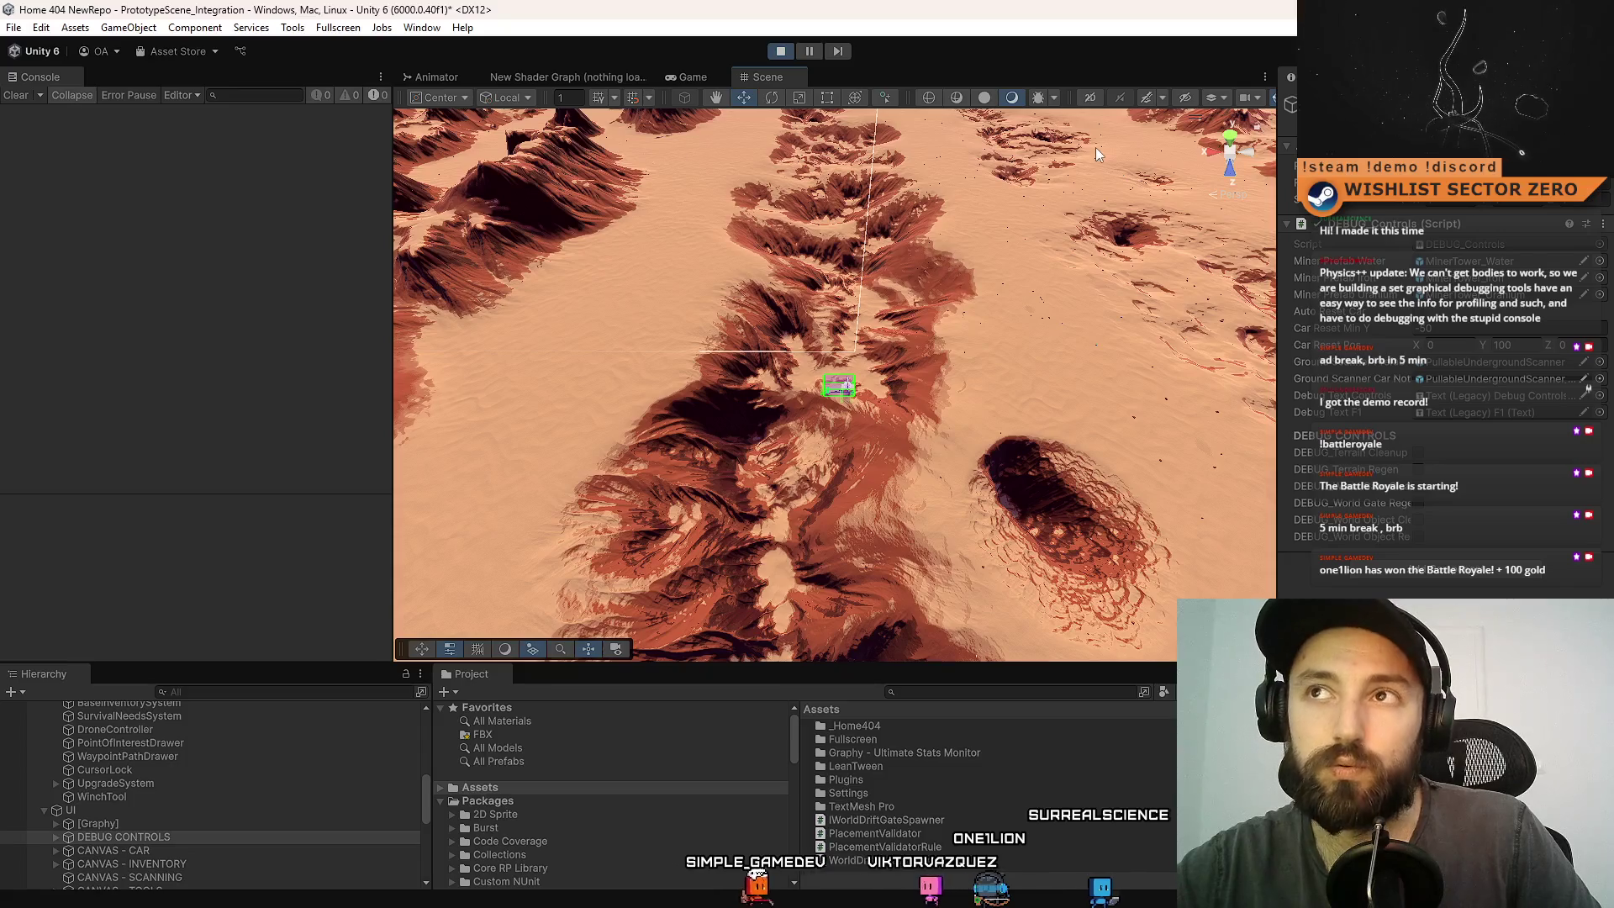
{"action": "right_click", "coordinate": [1129, 508]}
{"action": "mouse_move", "coordinate": [1130, 508]}
{"action": "left_mouse_down"}
{"action": "mouse_move", "coordinate": [1027, 414]}
{"action": "mouse_move", "coordinate": [1020, 450]}
{"action": "left_mouse_up"}
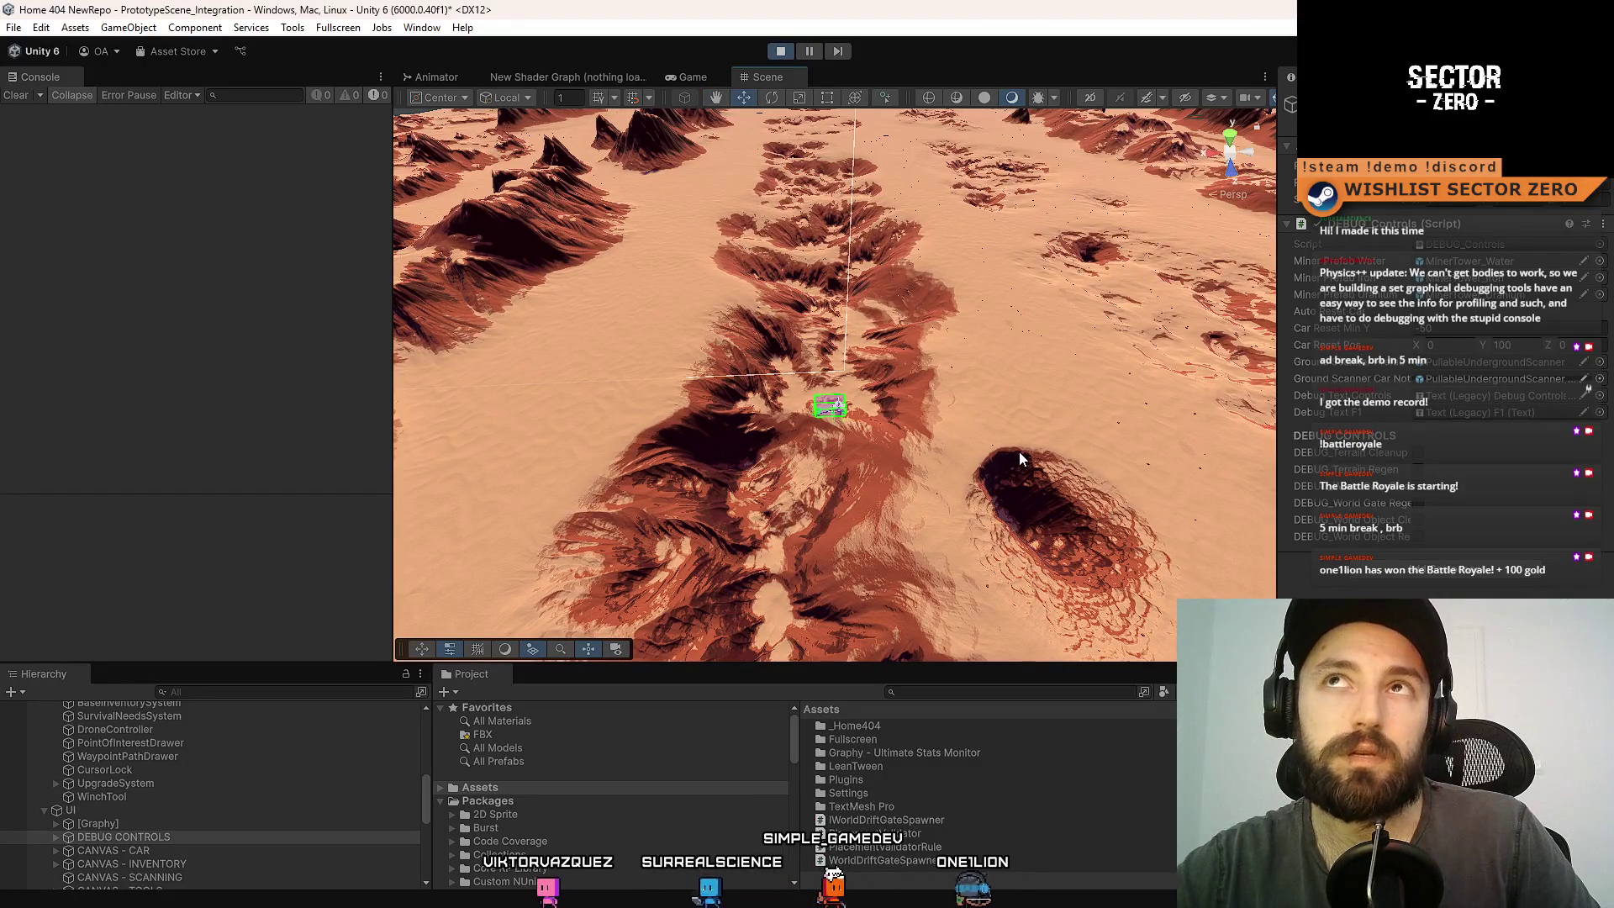
{"action": "mouse_move", "coordinate": [904, 503]}
{"action": "left_mouse_down"}
{"action": "mouse_move", "coordinate": [737, 549]}
{"action": "mouse_move", "coordinate": [1199, 406]}
{"action": "left_mouse_up"}
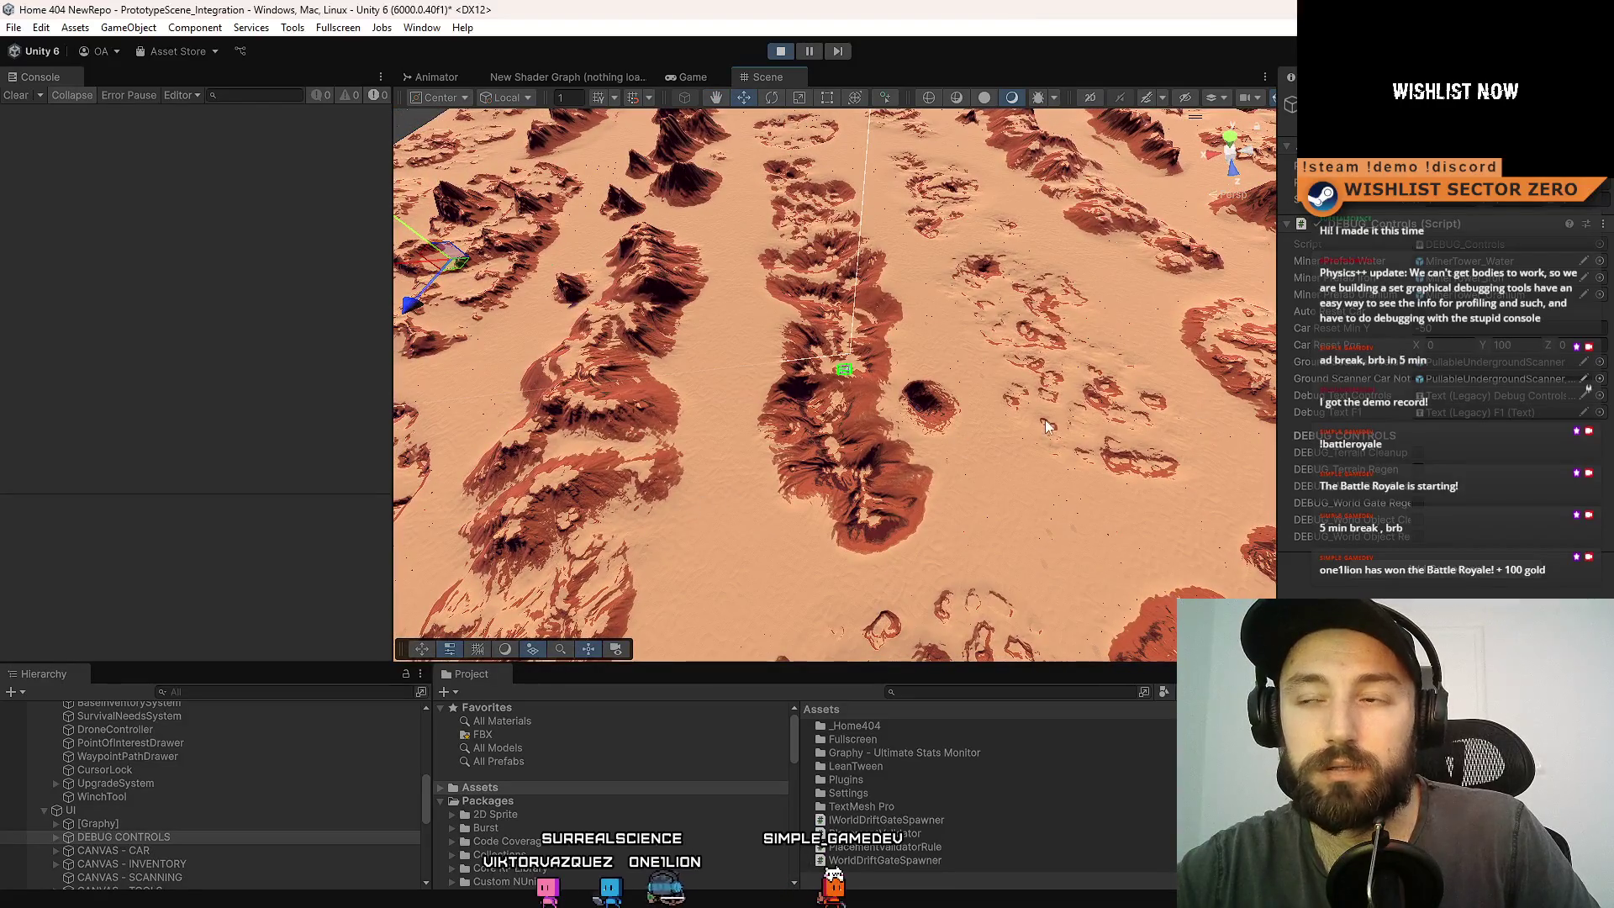
{"action": "left_click_drag", "start_coordinate": [1047, 426], "coordinate": [422, 116]}
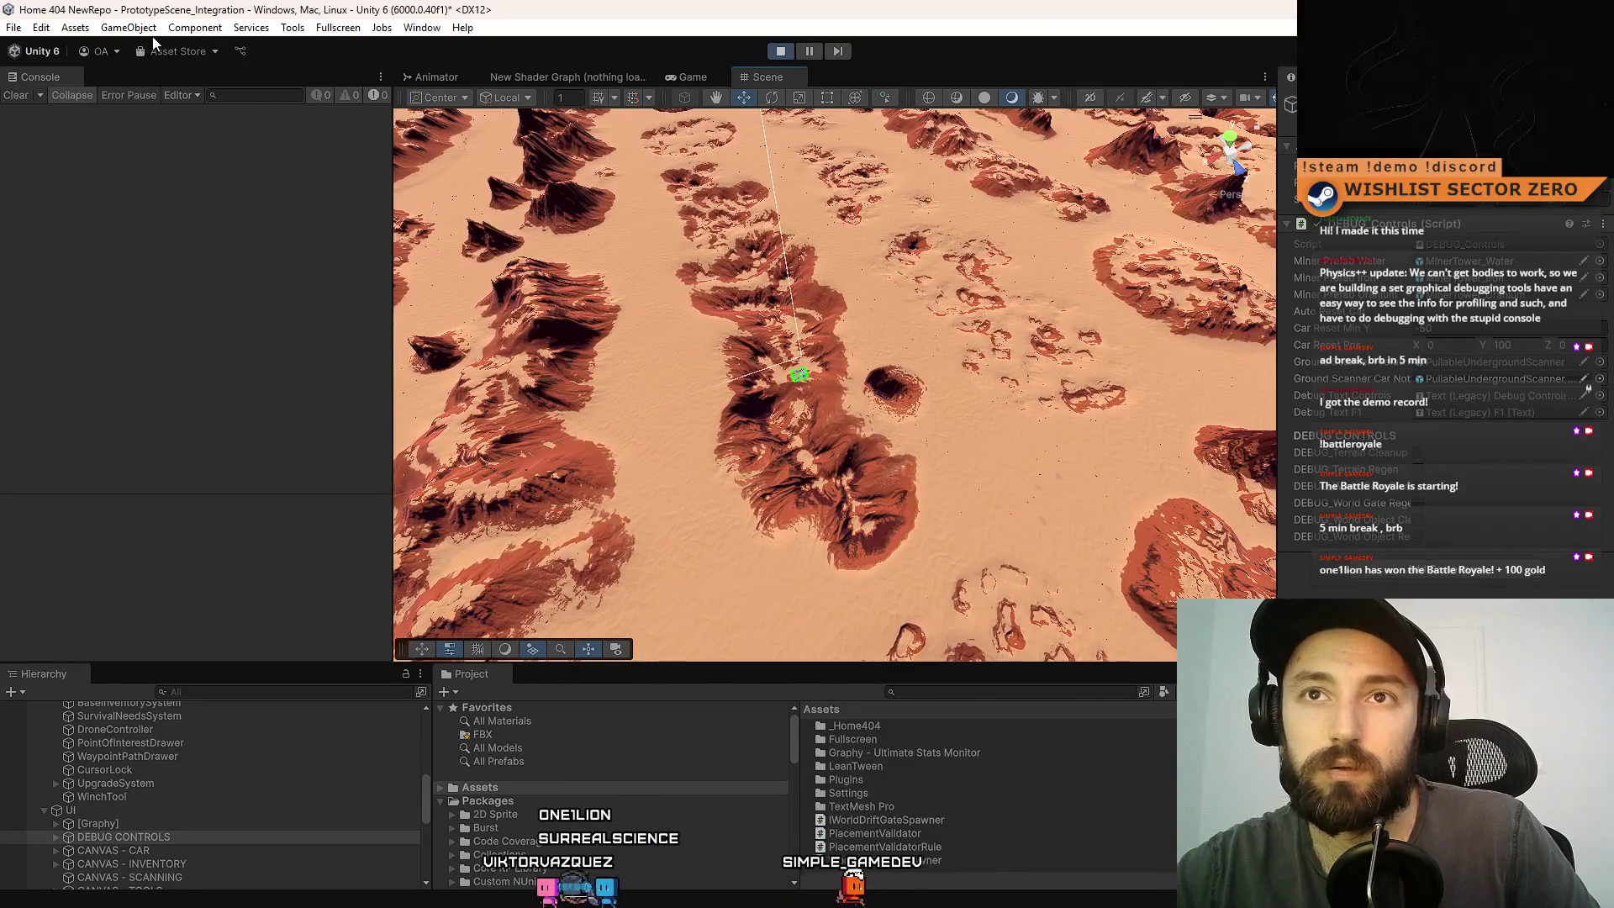
{"action": "left_click", "coordinate": [152, 32]}
- Add a Cube via GameObject > 3D Object > Cube and confirm its default name
{"action": "mouse_move", "coordinate": [177, 139]}
{"action": "left_click", "coordinate": [405, 139]}
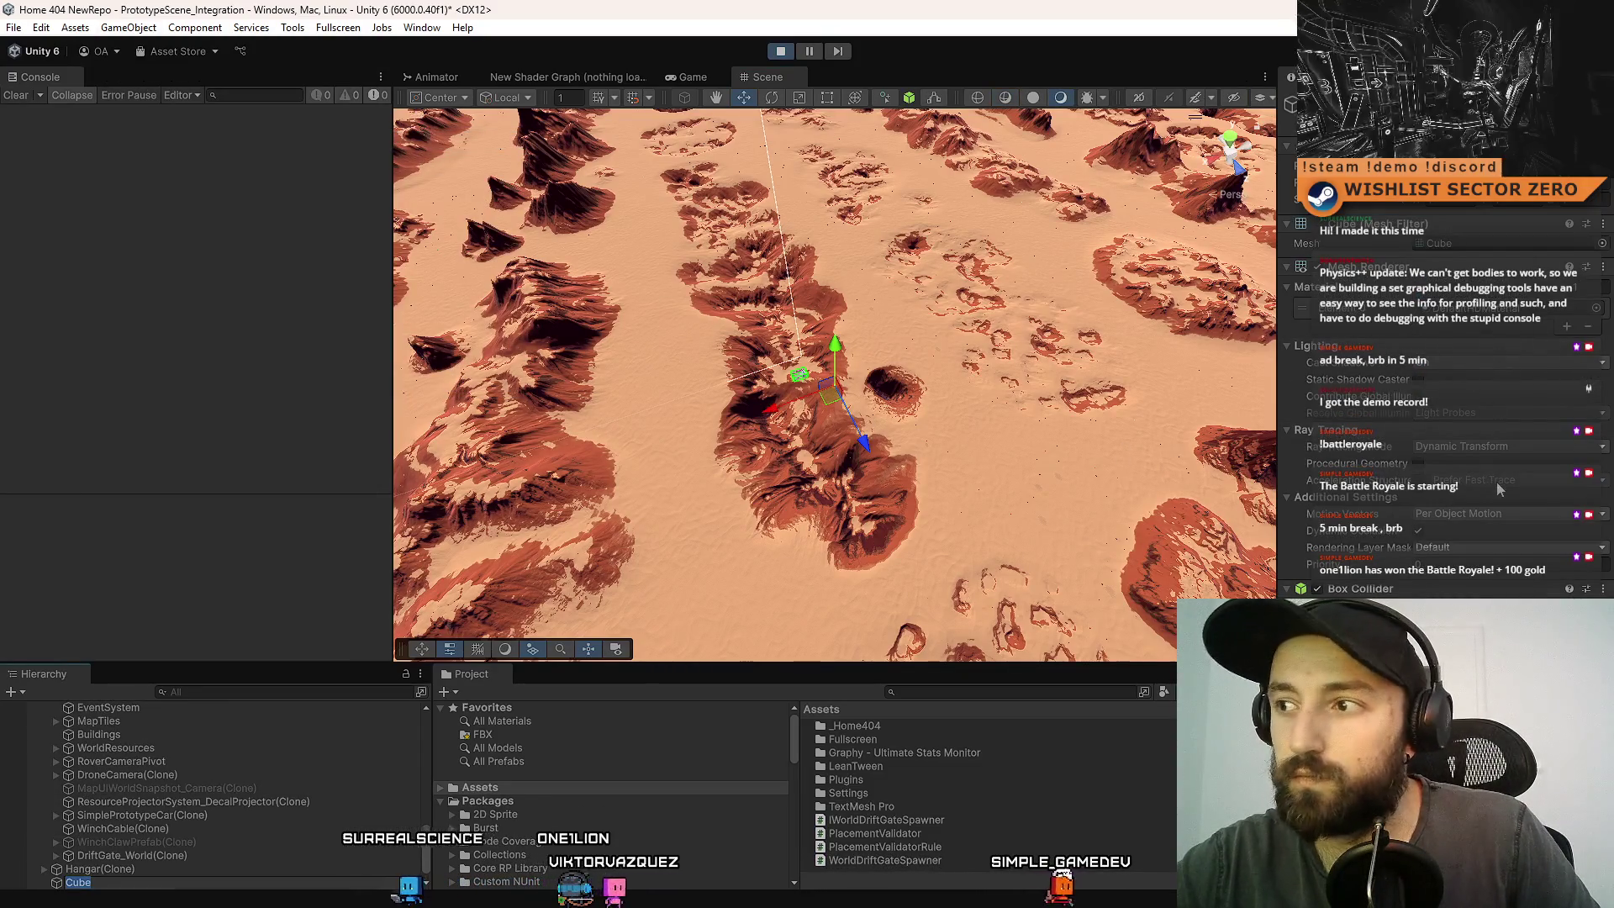
{"action": "left_click", "coordinate": [112, 879]}
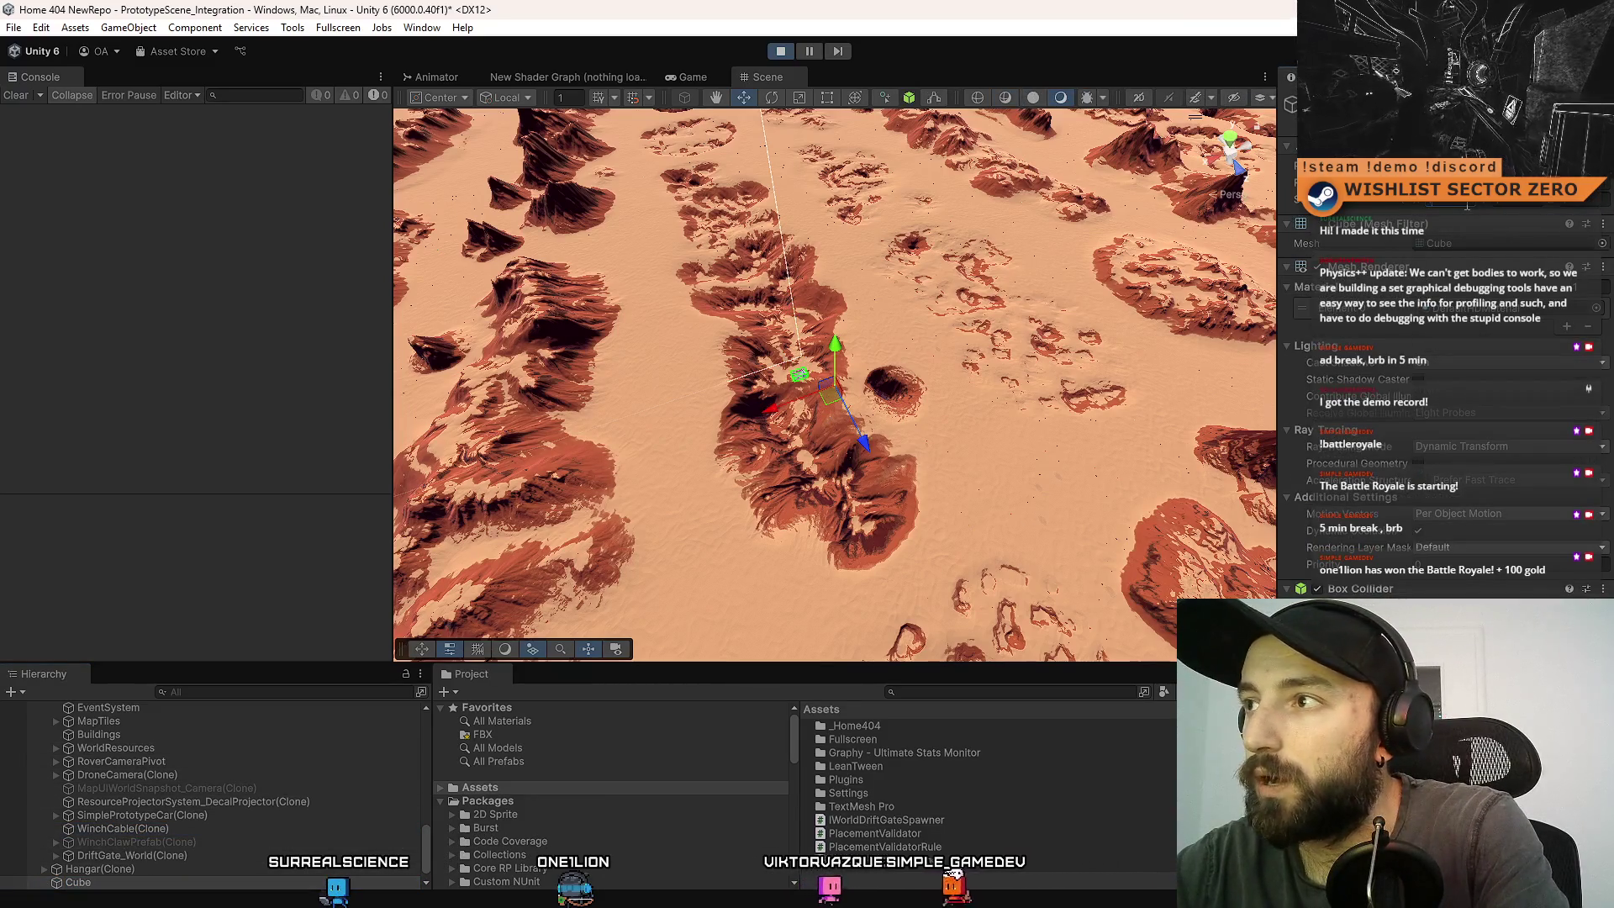
- Orbit around the new cube and return to a top-down view of the terrain
{"action": "left_click_drag", "start_coordinate": [687, 447], "coordinate": [761, 367]}
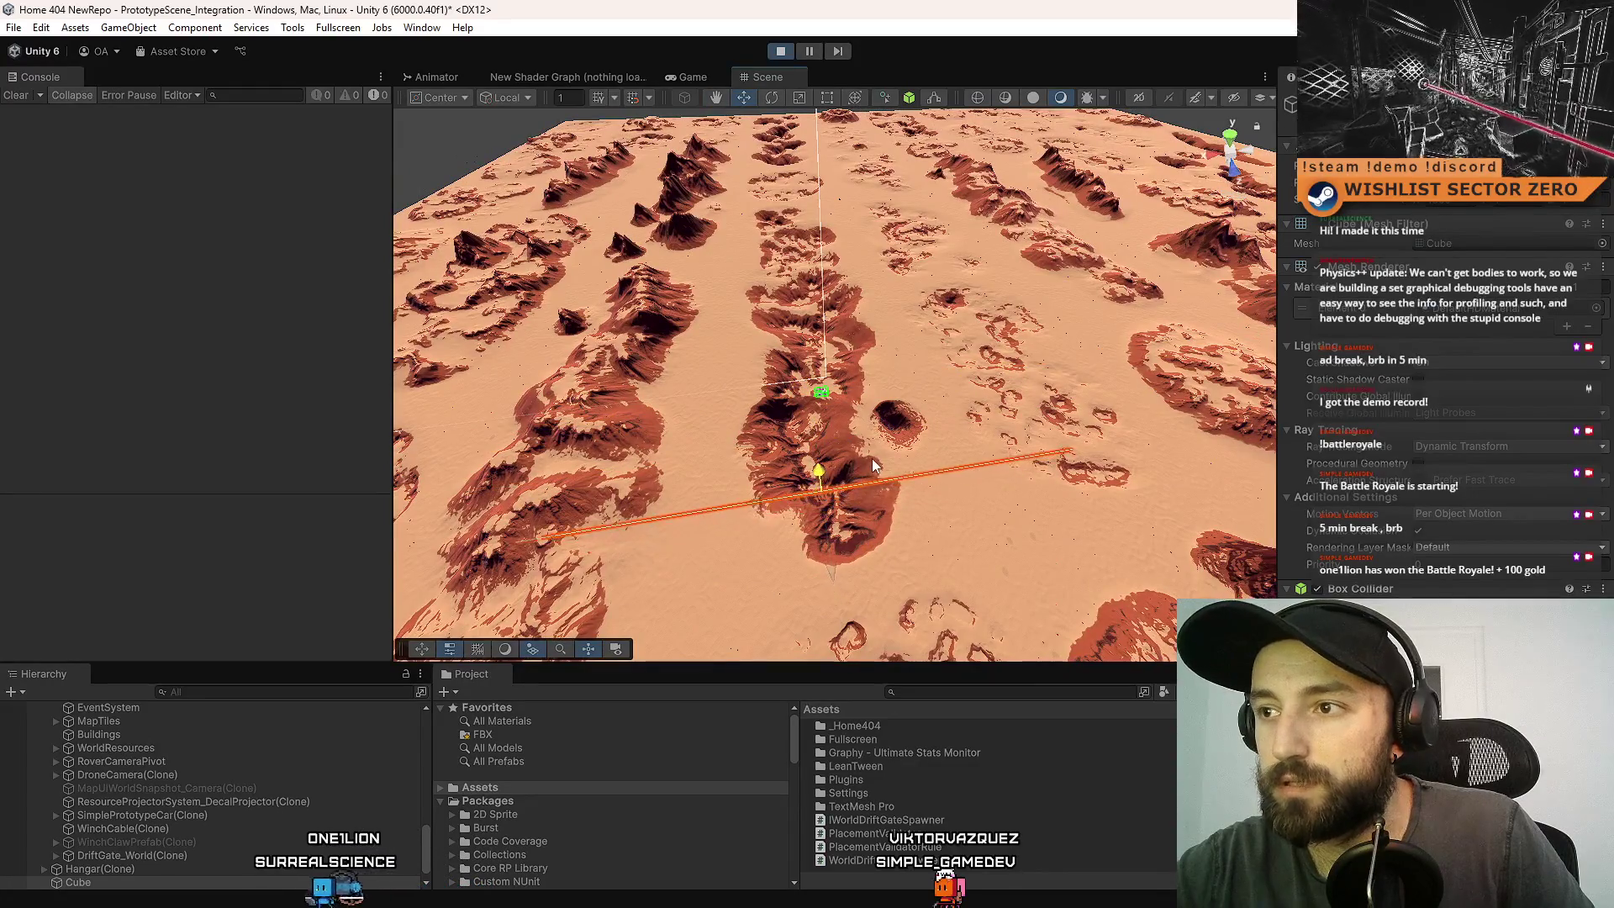
{"action": "mouse_move", "coordinate": [917, 460]}
{"action": "left_mouse_down"}
{"action": "mouse_move", "coordinate": [883, 528]}
{"action": "mouse_move", "coordinate": [438, 500]}
{"action": "mouse_move", "coordinate": [735, 295]}
{"action": "left_mouse_up"}
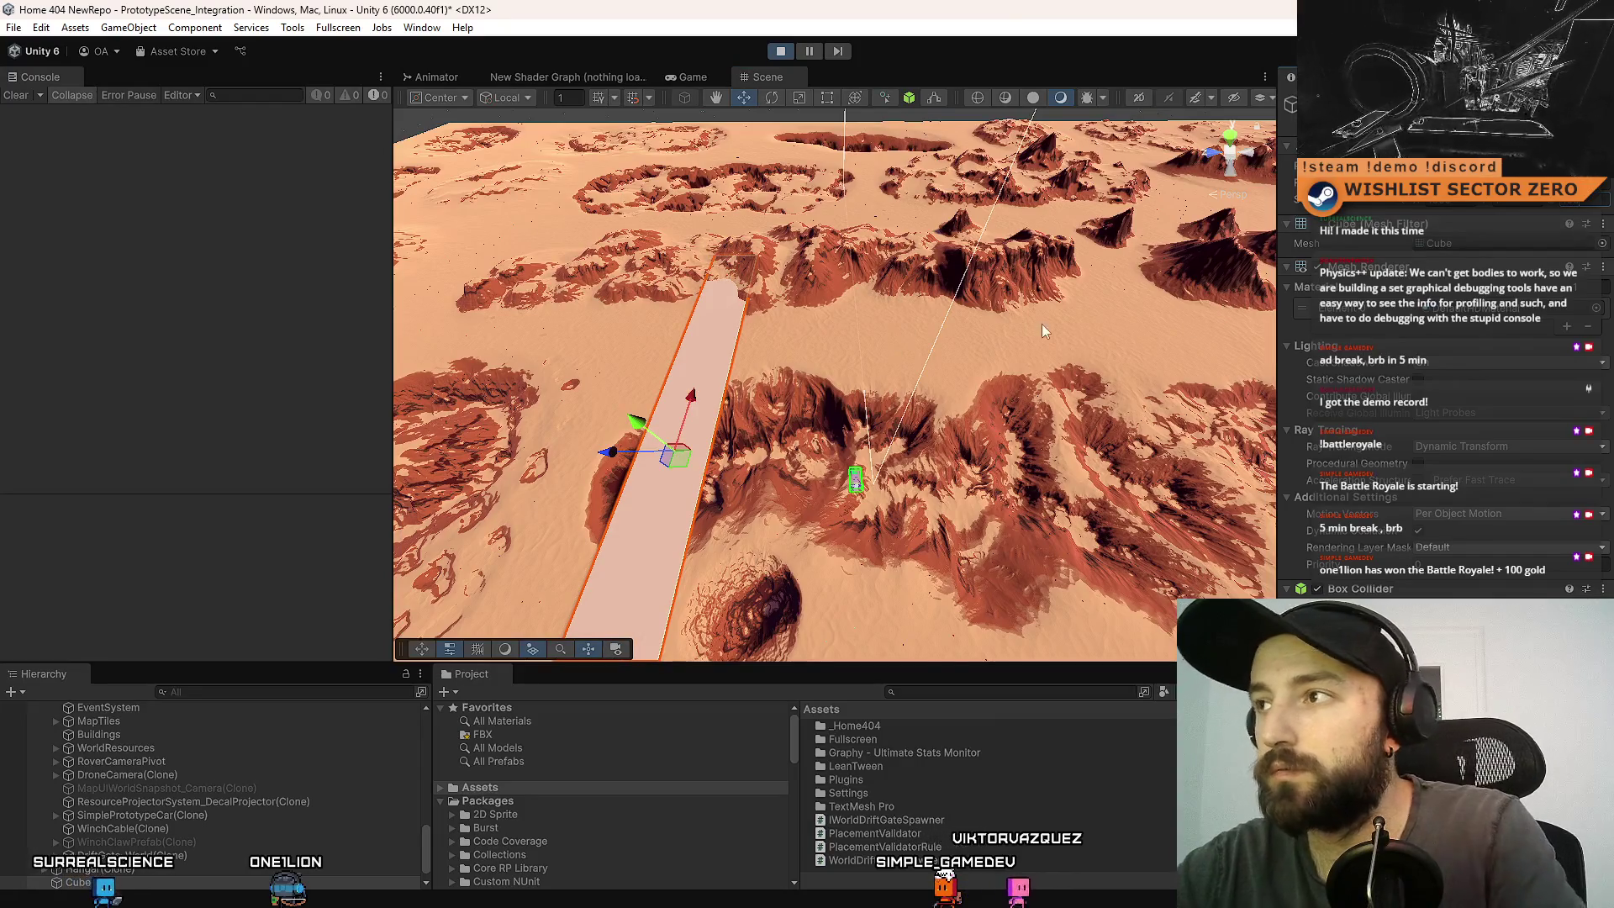
{"action": "scroll", "coordinate": [669, 407], "scroll_direction": "up", "scroll_amount": 3}
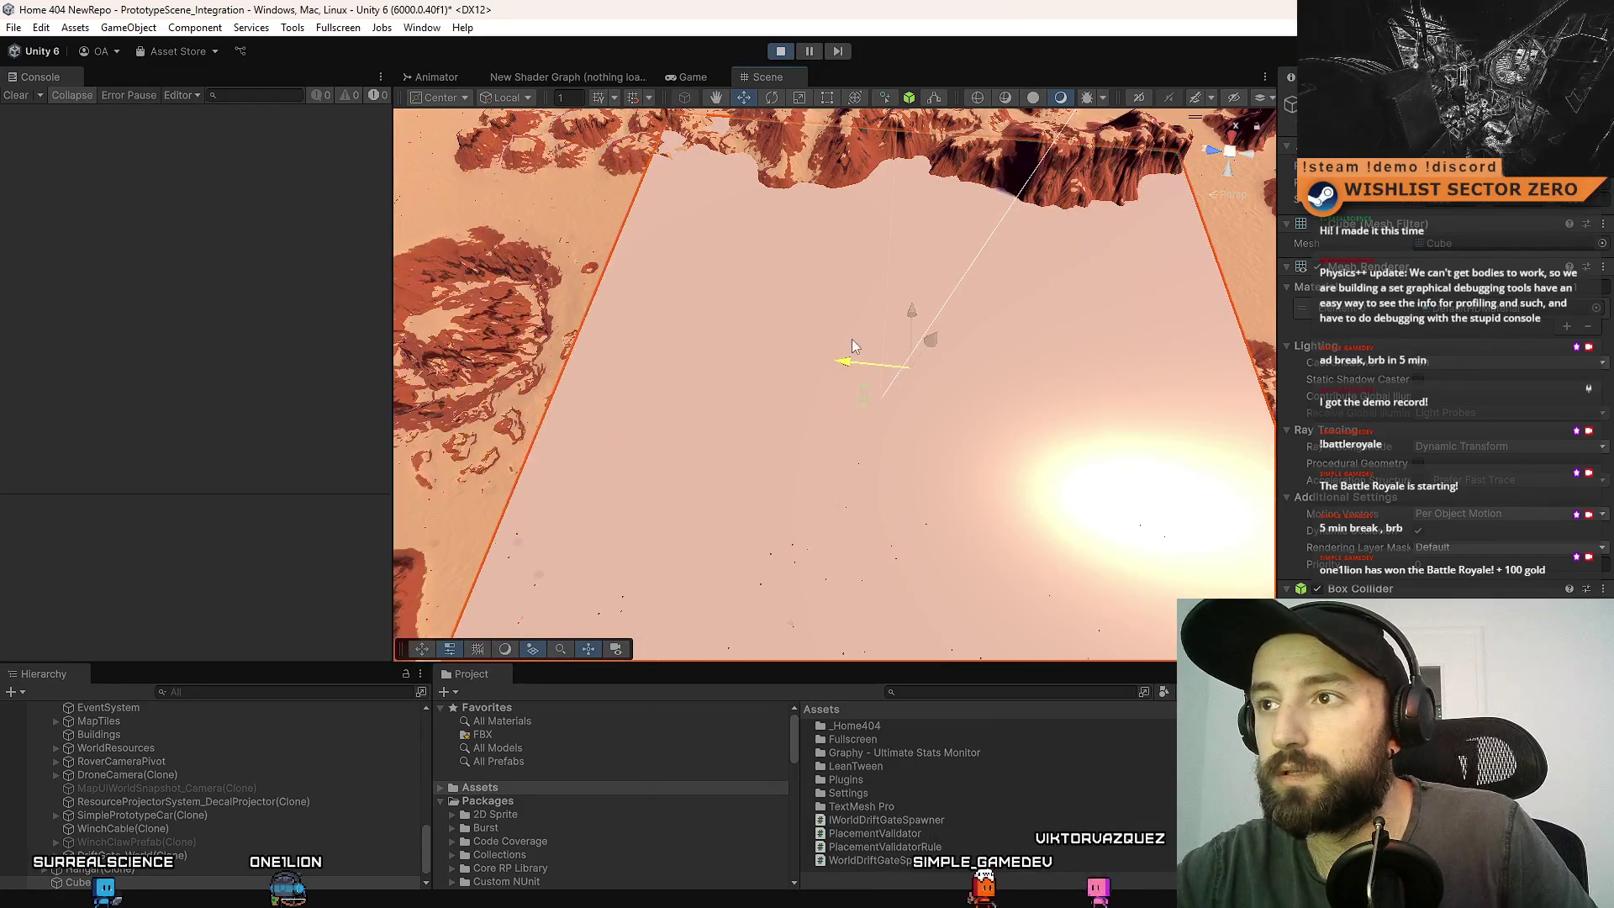
{"action": "mouse_move", "coordinate": [820, 383]}
{"action": "left_mouse_down"}
{"action": "mouse_move", "coordinate": [831, 367]}
{"action": "mouse_move", "coordinate": [697, 364]}
{"action": "mouse_move", "coordinate": [796, 341]}
{"action": "mouse_move", "coordinate": [905, 269]}
{"action": "mouse_move", "coordinate": [1096, 278]}
{"action": "mouse_move", "coordinate": [826, 370]}
{"action": "left_mouse_up"}
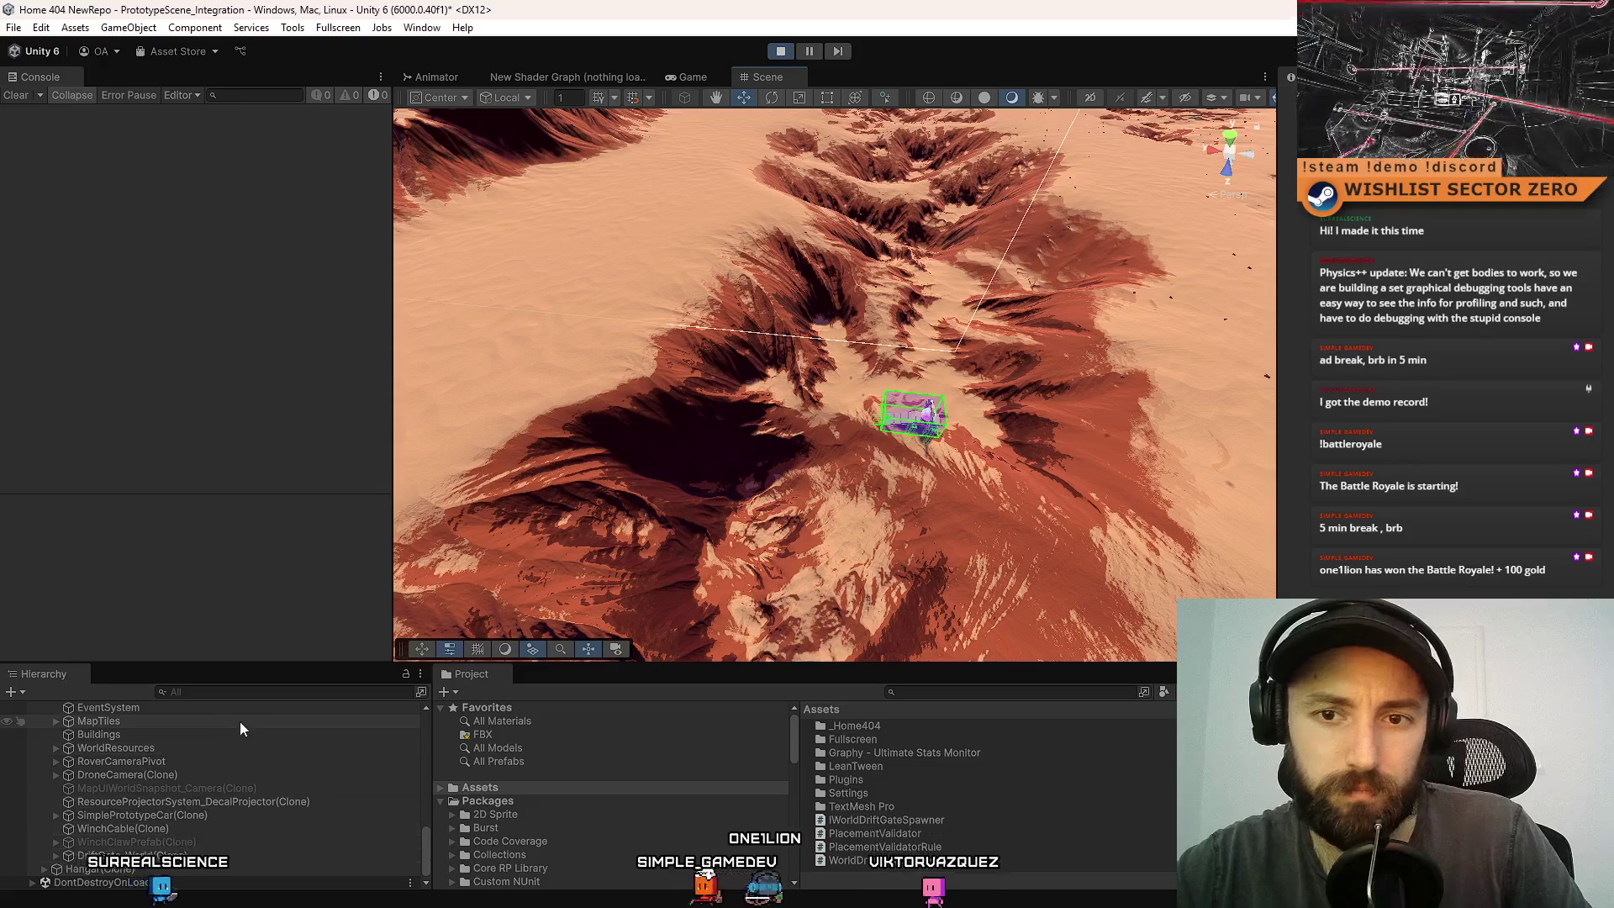
- Search the Hierarchy for 'debug', select DEBUG CONTROLS, and clear the search
{"action": "left_click", "coordinate": [293, 692]}
{"action": "type", "text": "dev"}
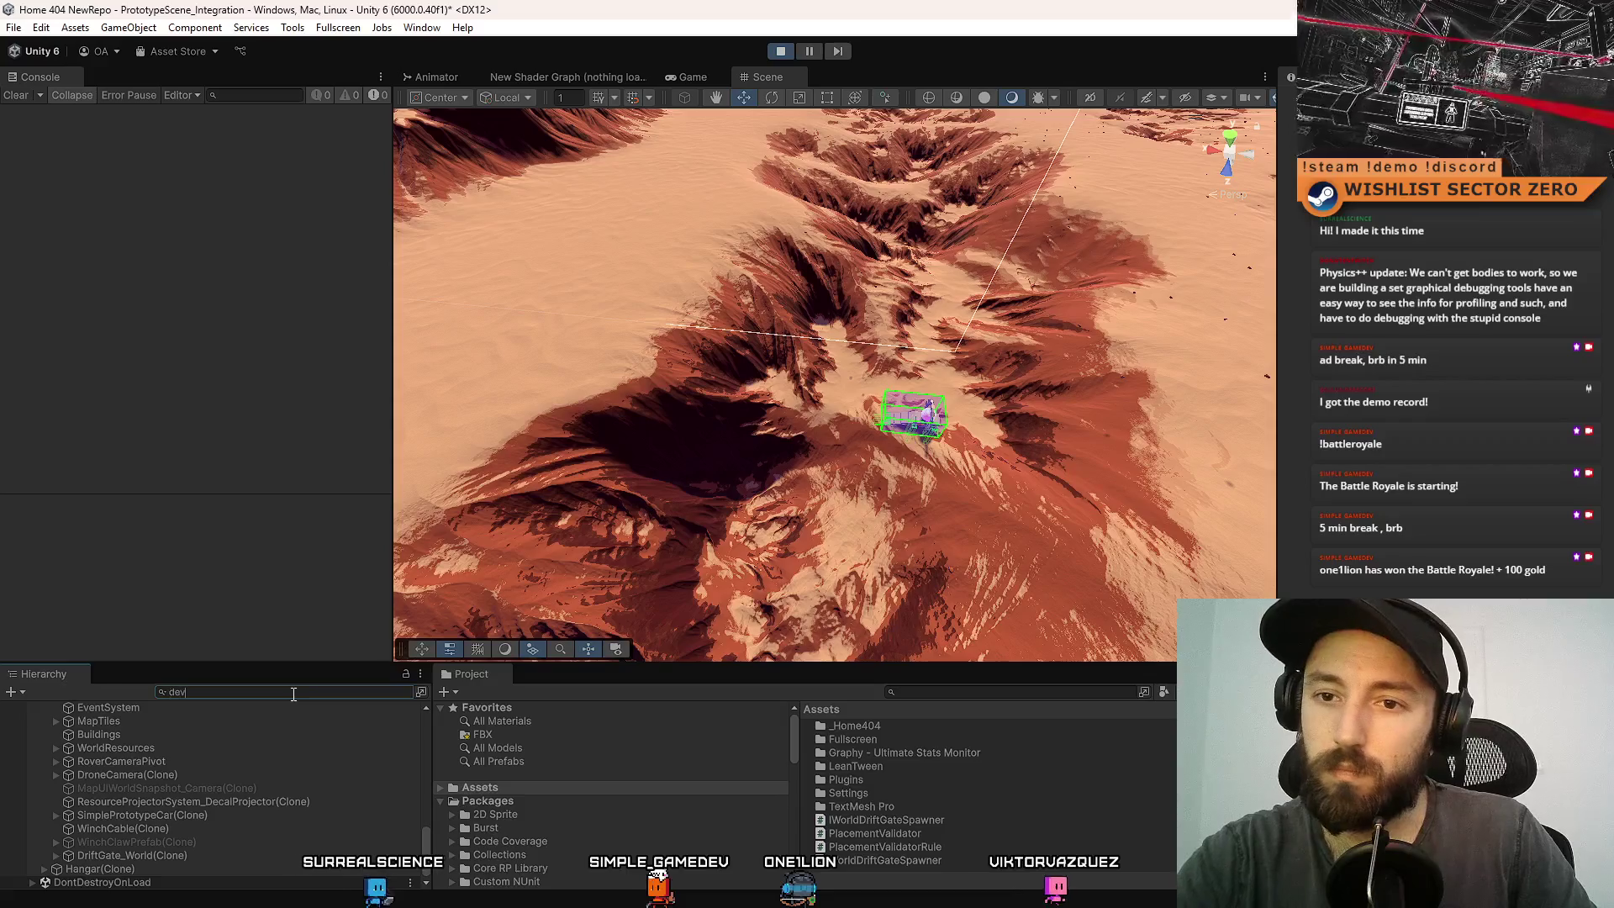
{"action": "key", "text": "BackSpace"}
{"action": "type", "text": "bug"}
{"action": "left_click", "coordinate": [220, 720]}
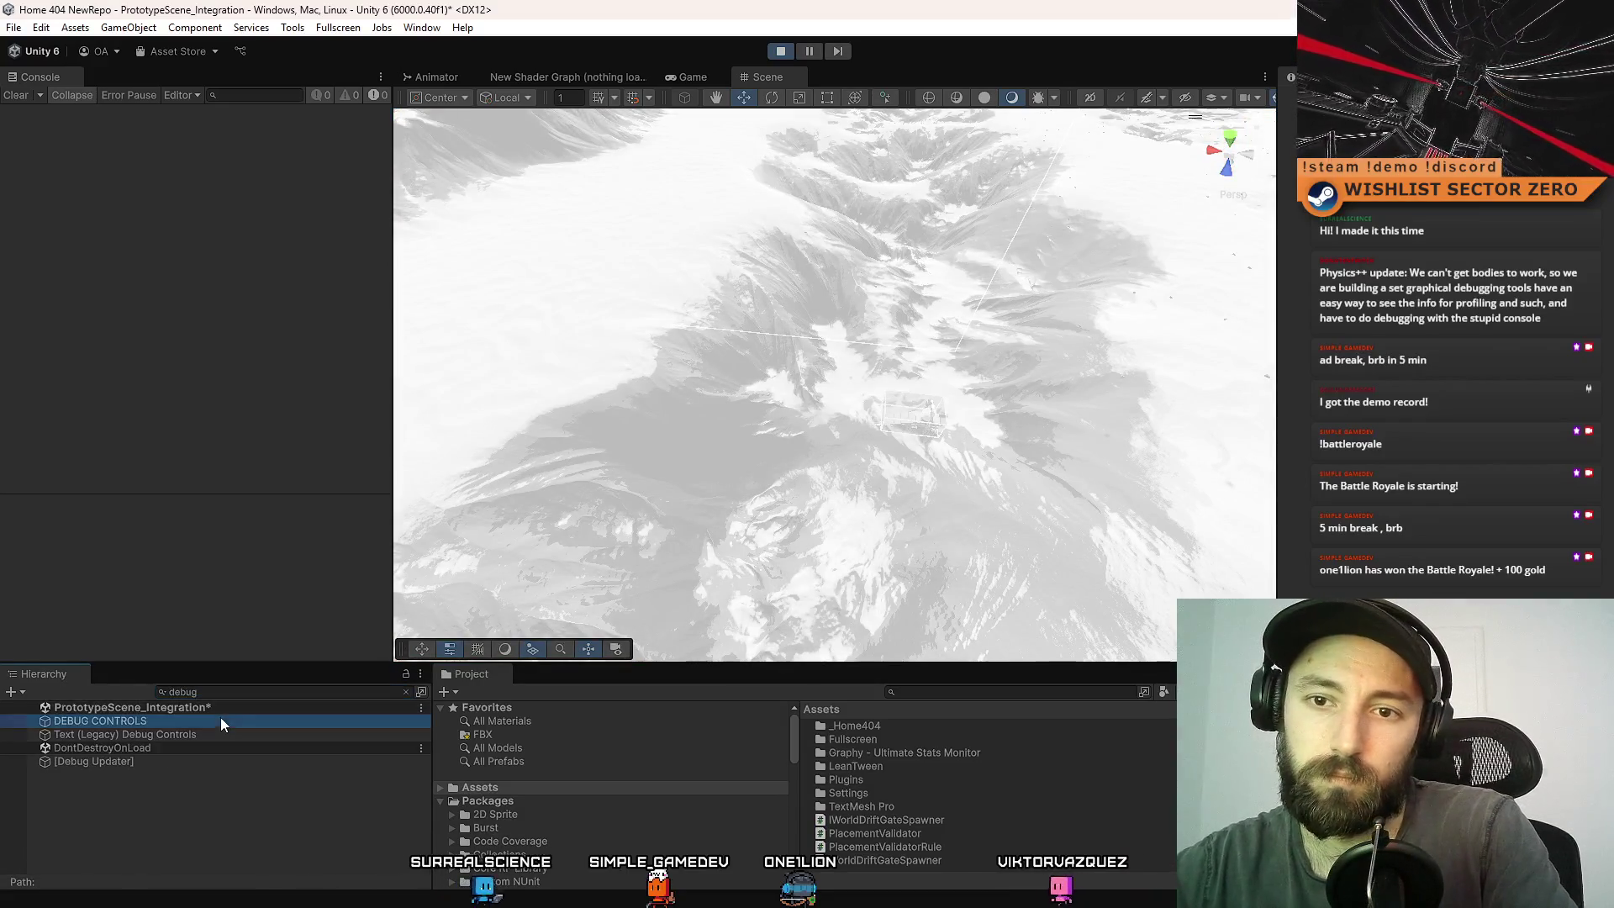
{"action": "left_click", "coordinate": [406, 692]}
{"action": "left_click_drag", "start_coordinate": [608, 442], "coordinate": [781, 433]}
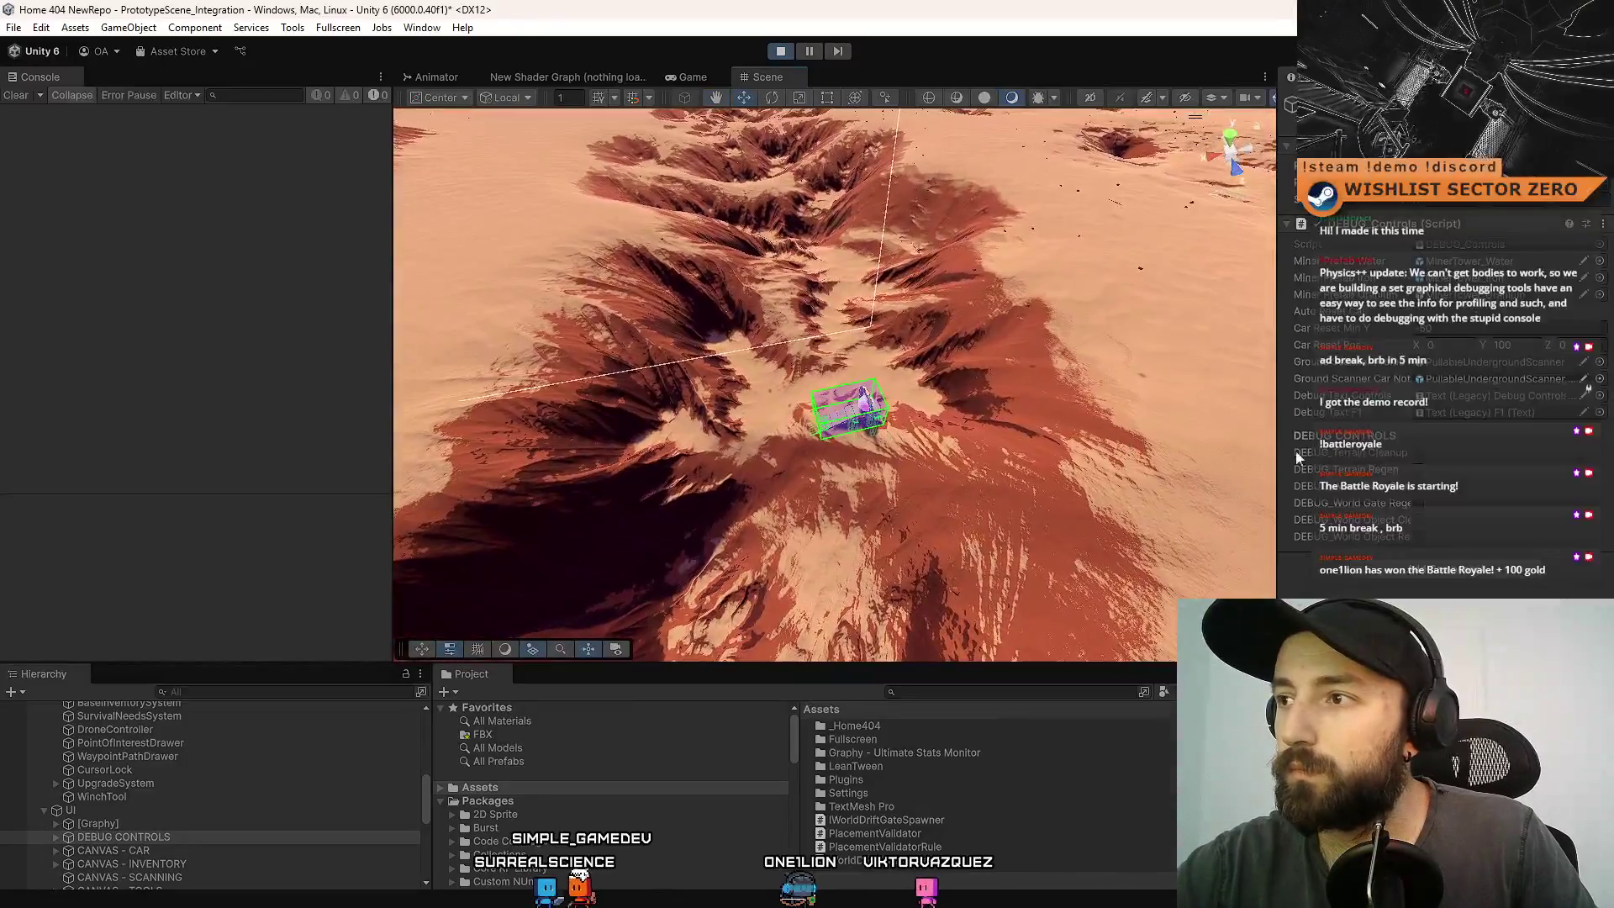
- Run DEBUG_Terrain Cleanup then DEBUG_Terrain Regen, frame the result, and select a terrain tile
{"action": "left_click", "coordinate": [1419, 454]}
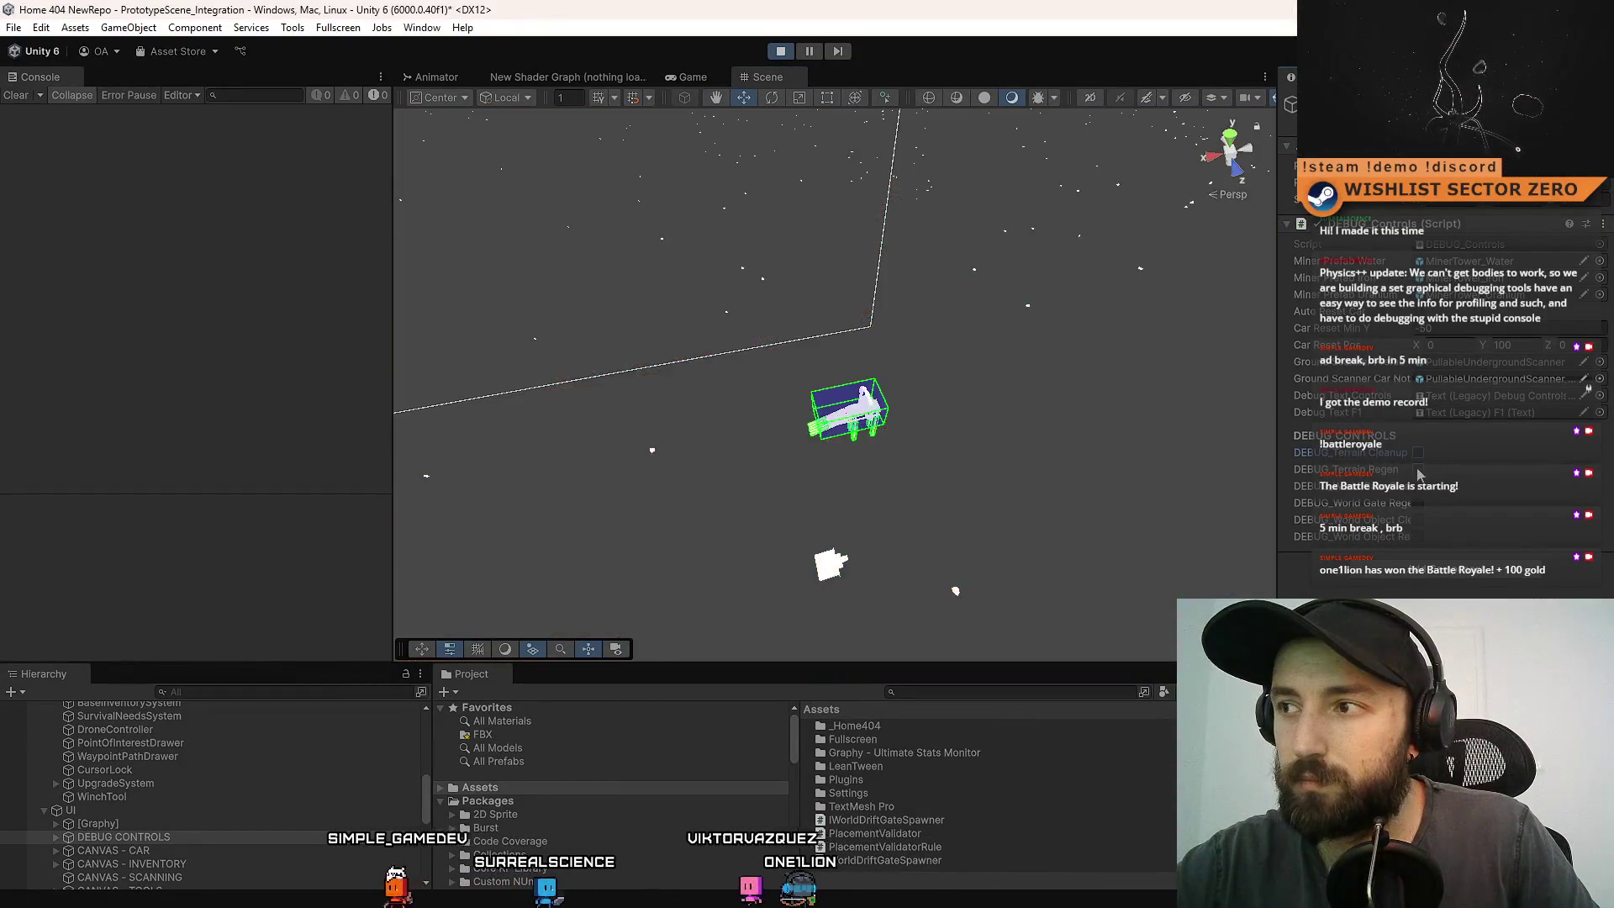
{"action": "left_click", "coordinate": [1419, 470]}
{"action": "mouse_move", "coordinate": [967, 420]}
{"action": "left_mouse_down"}
{"action": "mouse_move", "coordinate": [772, 311]}
{"action": "mouse_move", "coordinate": [900, 342]}
{"action": "mouse_move", "coordinate": [828, 425]}
{"action": "mouse_move", "coordinate": [841, 437]}
{"action": "left_mouse_up"}
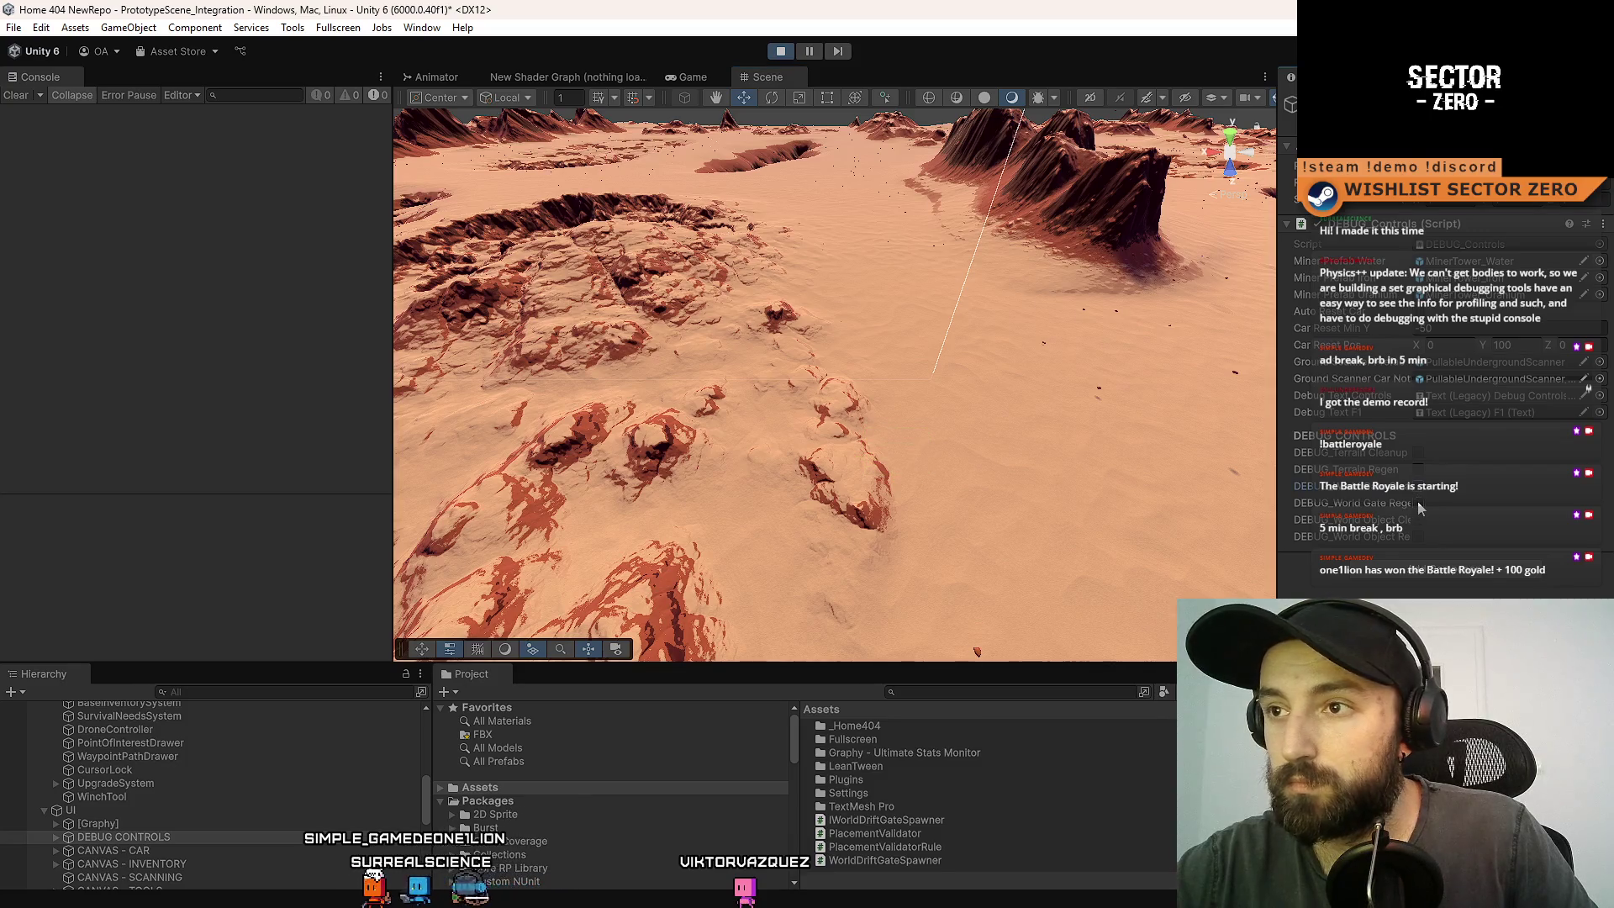
{"action": "key", "text": "f"}
{"action": "mouse_move", "coordinate": [1034, 437]}
{"action": "left_mouse_down"}
{"action": "mouse_move", "coordinate": [826, 477]}
{"action": "mouse_move", "coordinate": [875, 472]}
{"action": "mouse_move", "coordinate": [753, 329]}
{"action": "left_mouse_up"}
{"action": "left_click", "coordinate": [730, 479]}
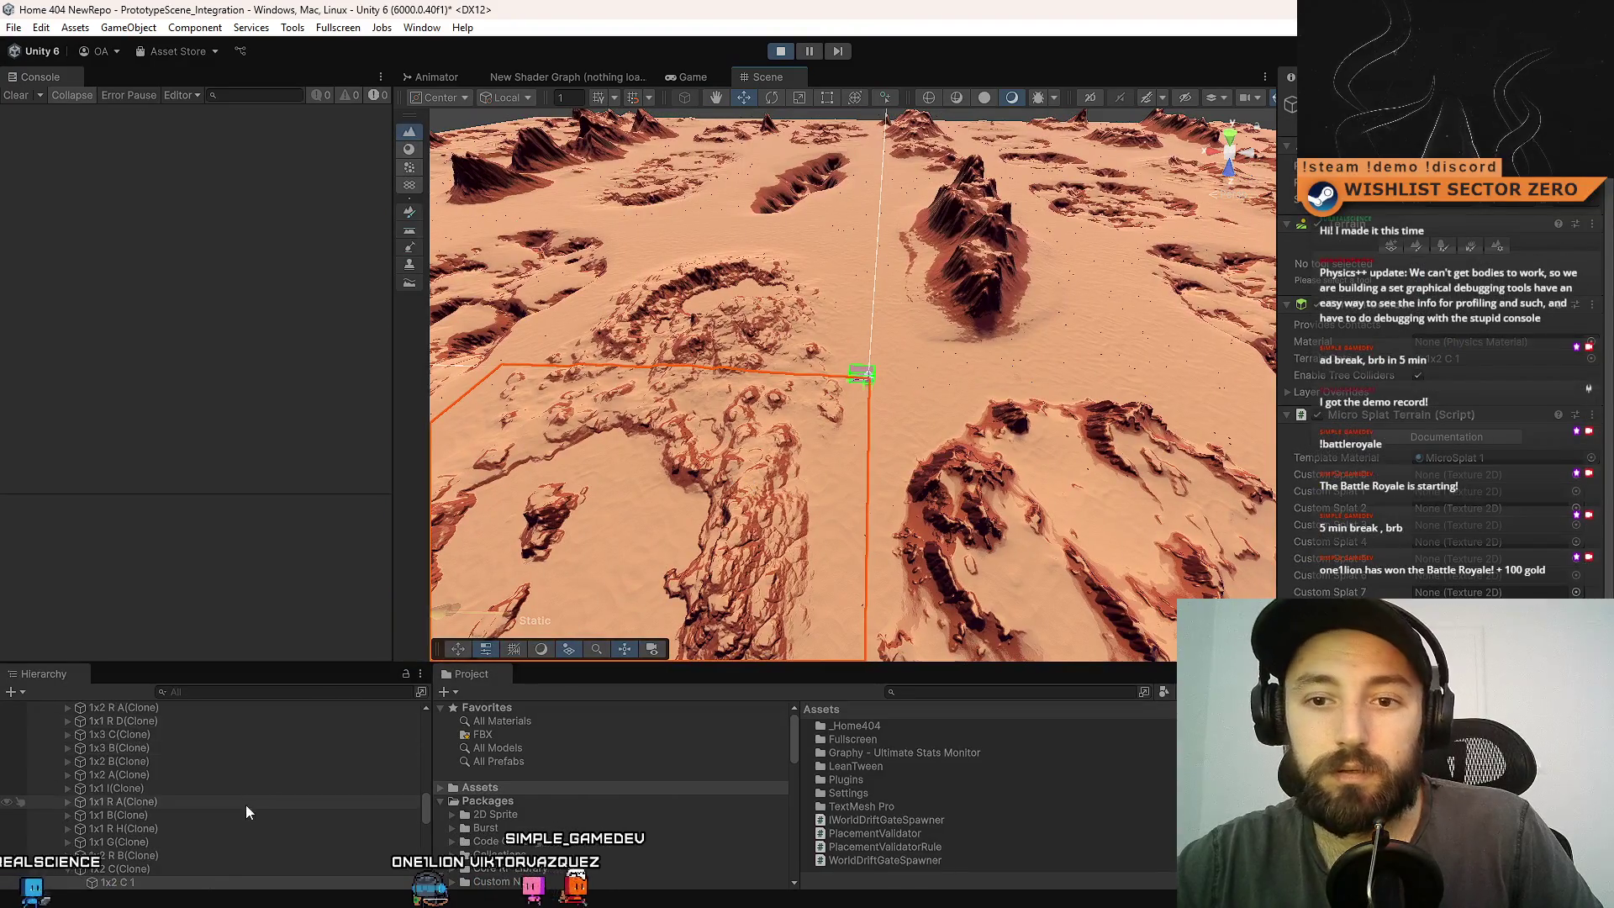
- Select the small green-box object and drag it to a new spot on the terrain
{"action": "scroll", "coordinate": [214, 792], "scroll_direction": "up", "scroll_amount": 5}
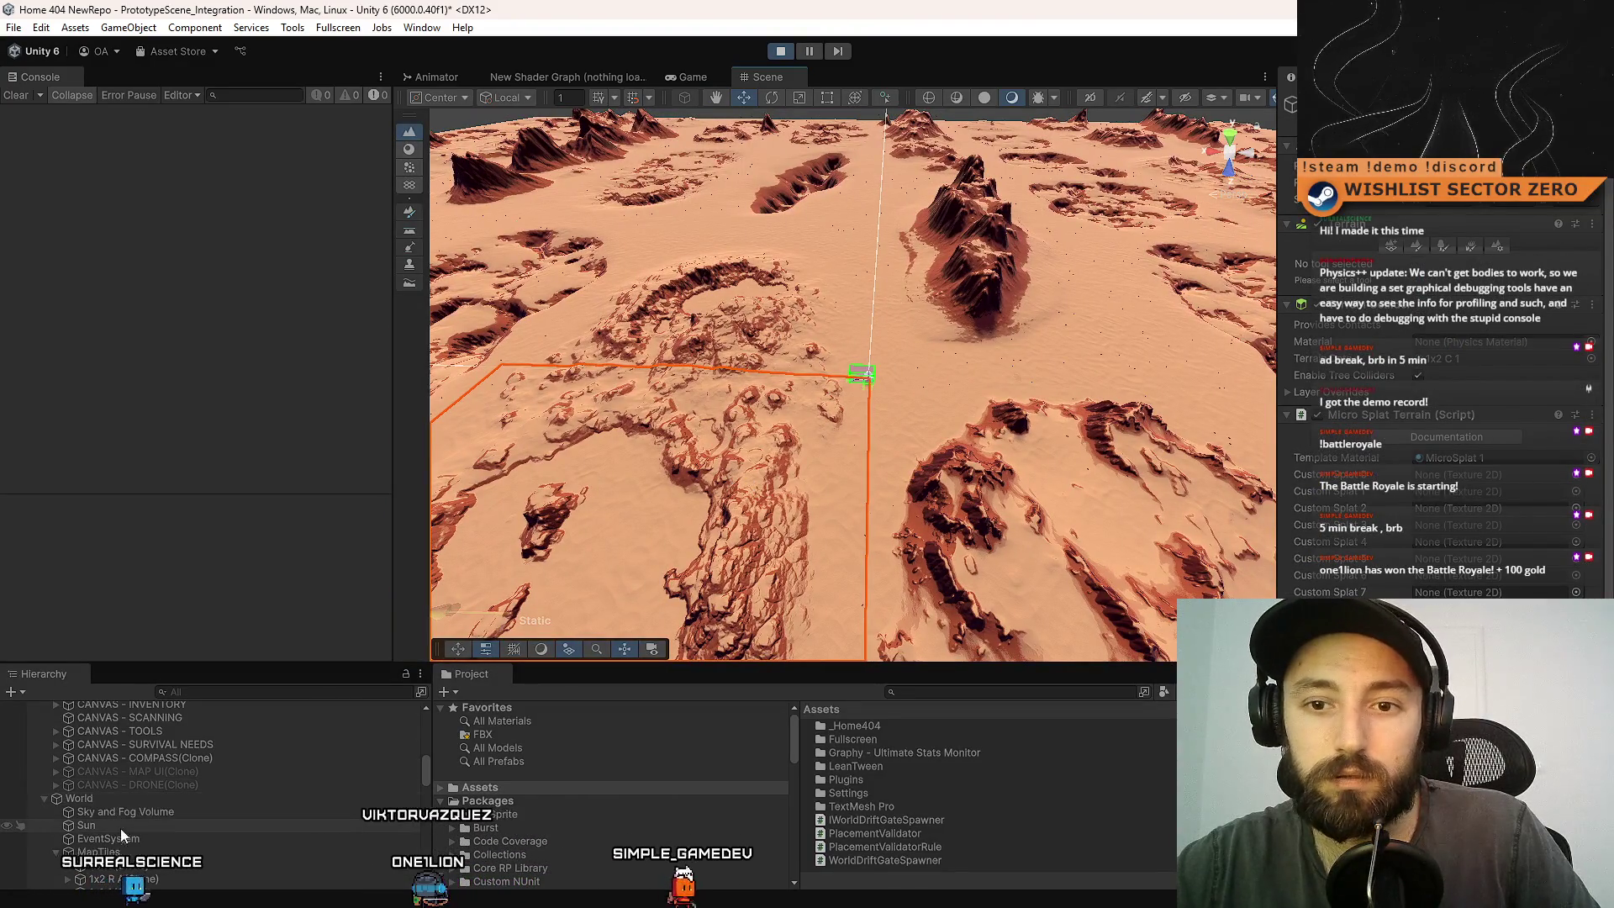
{"action": "left_click", "coordinate": [862, 374]}
{"action": "mouse_move", "coordinate": [861, 374]}
{"action": "left_mouse_down"}
{"action": "mouse_move", "coordinate": [820, 403]}
{"action": "mouse_move", "coordinate": [822, 372]}
{"action": "left_mouse_up"}
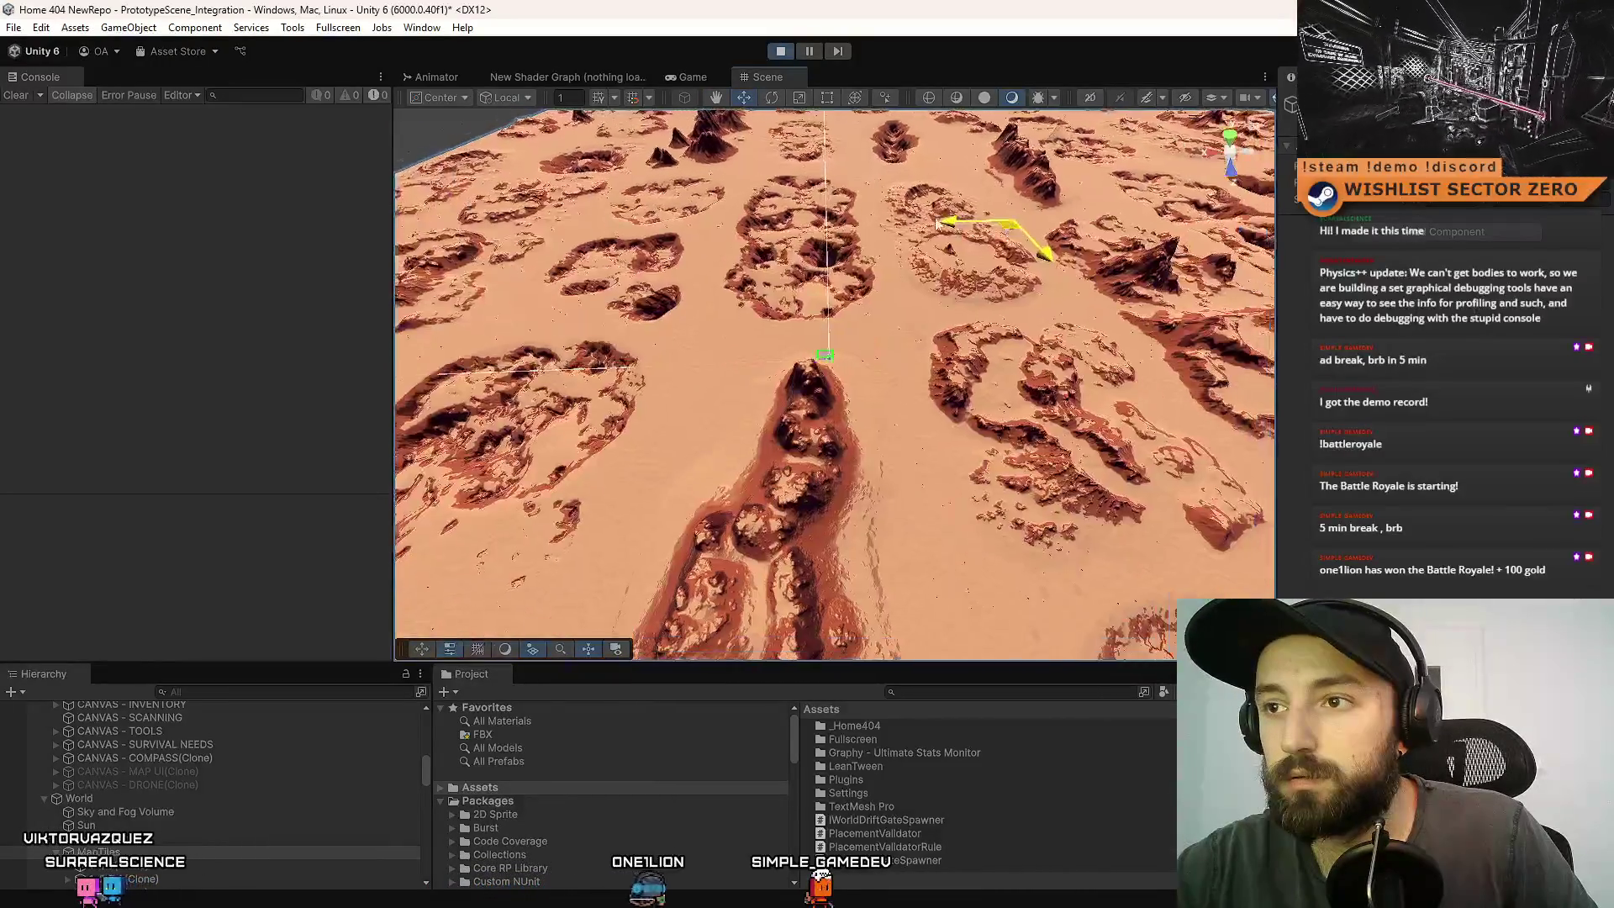
{"action": "mouse_move", "coordinate": [652, 252]}
{"action": "left_mouse_down"}
{"action": "mouse_move", "coordinate": [658, 349]}
{"action": "mouse_move", "coordinate": [751, 402]}
{"action": "mouse_move", "coordinate": [794, 462]}
{"action": "mouse_move", "coordinate": [788, 442]}
{"action": "mouse_move", "coordinate": [688, 481]}
{"action": "mouse_move", "coordinate": [693, 538]}
{"action": "mouse_move", "coordinate": [728, 506]}
{"action": "mouse_move", "coordinate": [712, 634]}
{"action": "mouse_move", "coordinate": [680, 676]}
{"action": "left_mouse_up"}
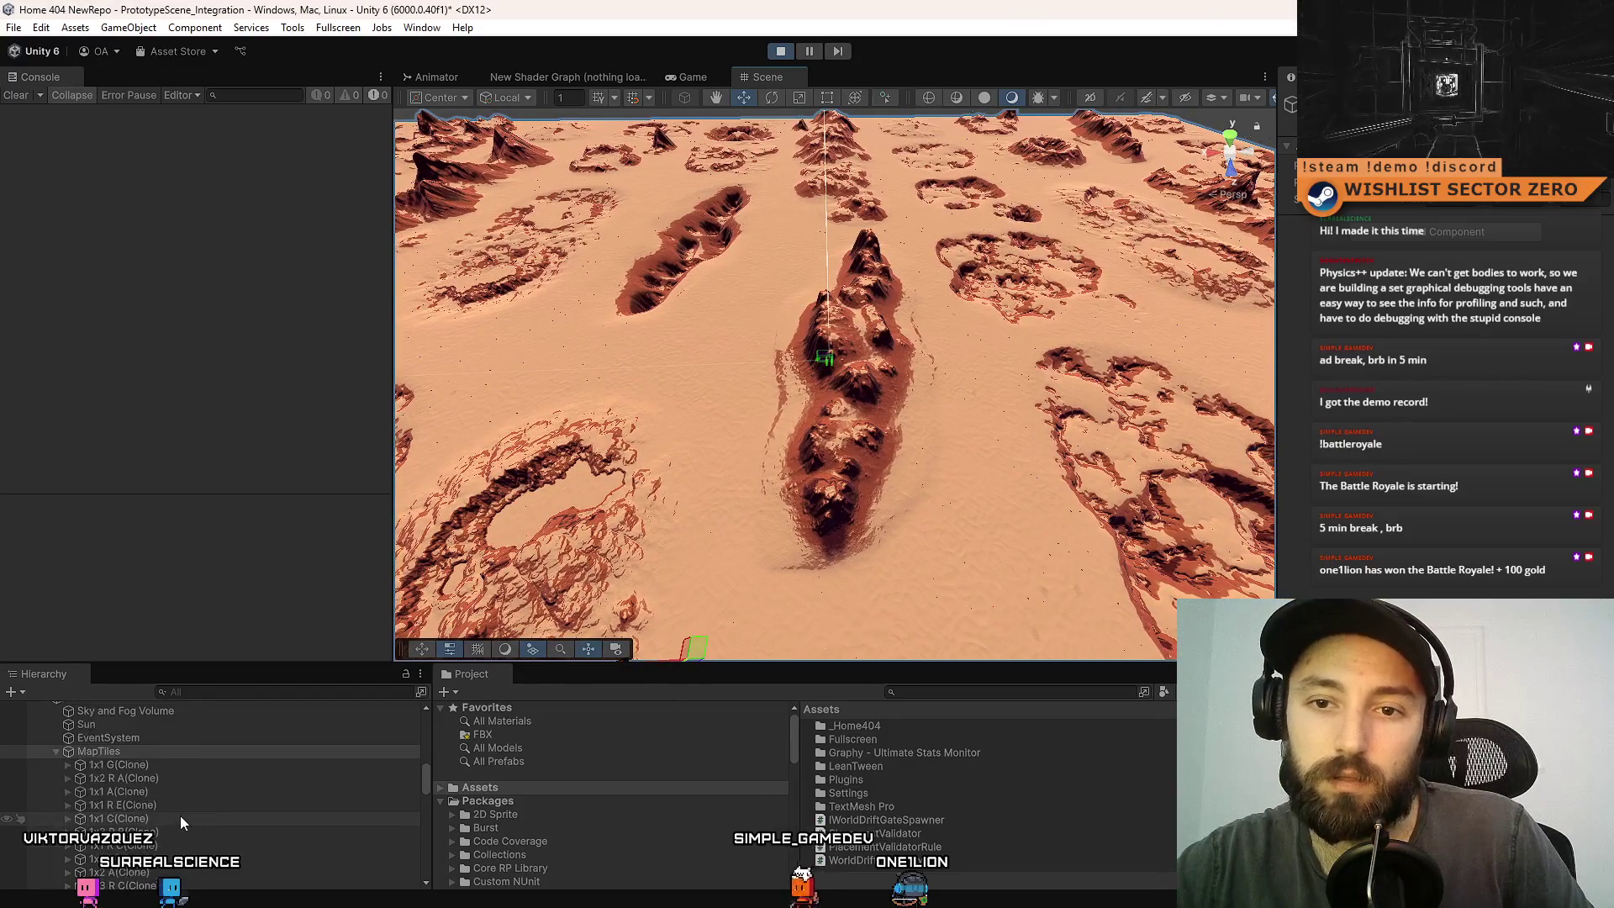
- Select DEBUG CONTROLS via Hierarchy search, clear the search, and frame the spawned car and gate
{"action": "left_click", "coordinate": [229, 688]}
{"action": "type", "text": "ug"}
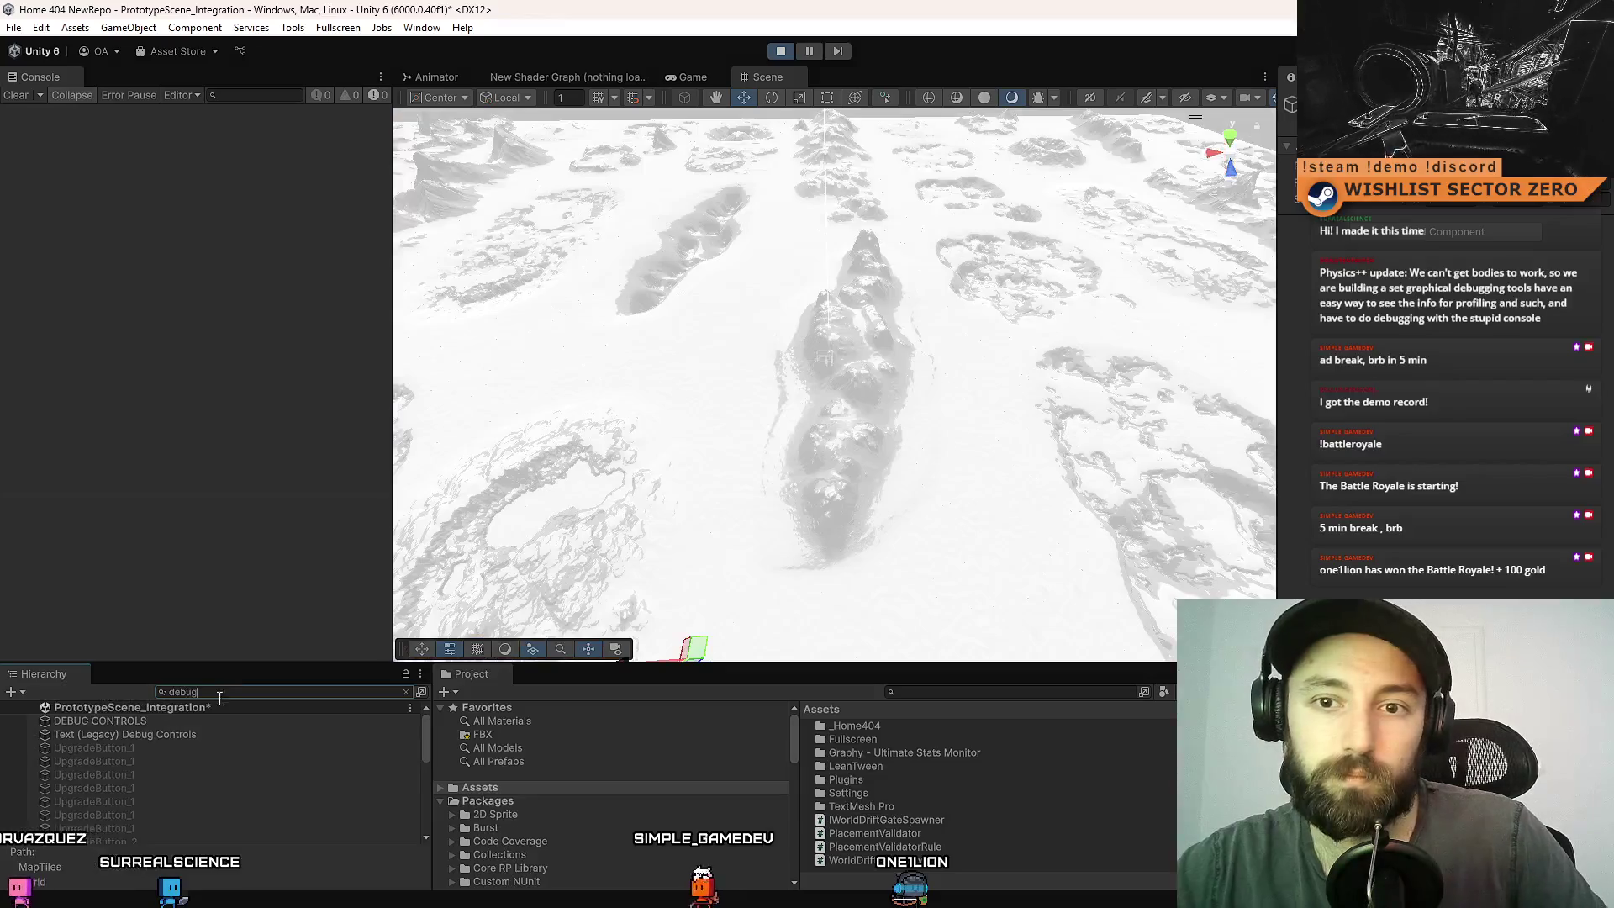
{"action": "left_click", "coordinate": [210, 720]}
{"action": "left_click", "coordinate": [243, 692]}
{"action": "key", "text": "BackSpace"}
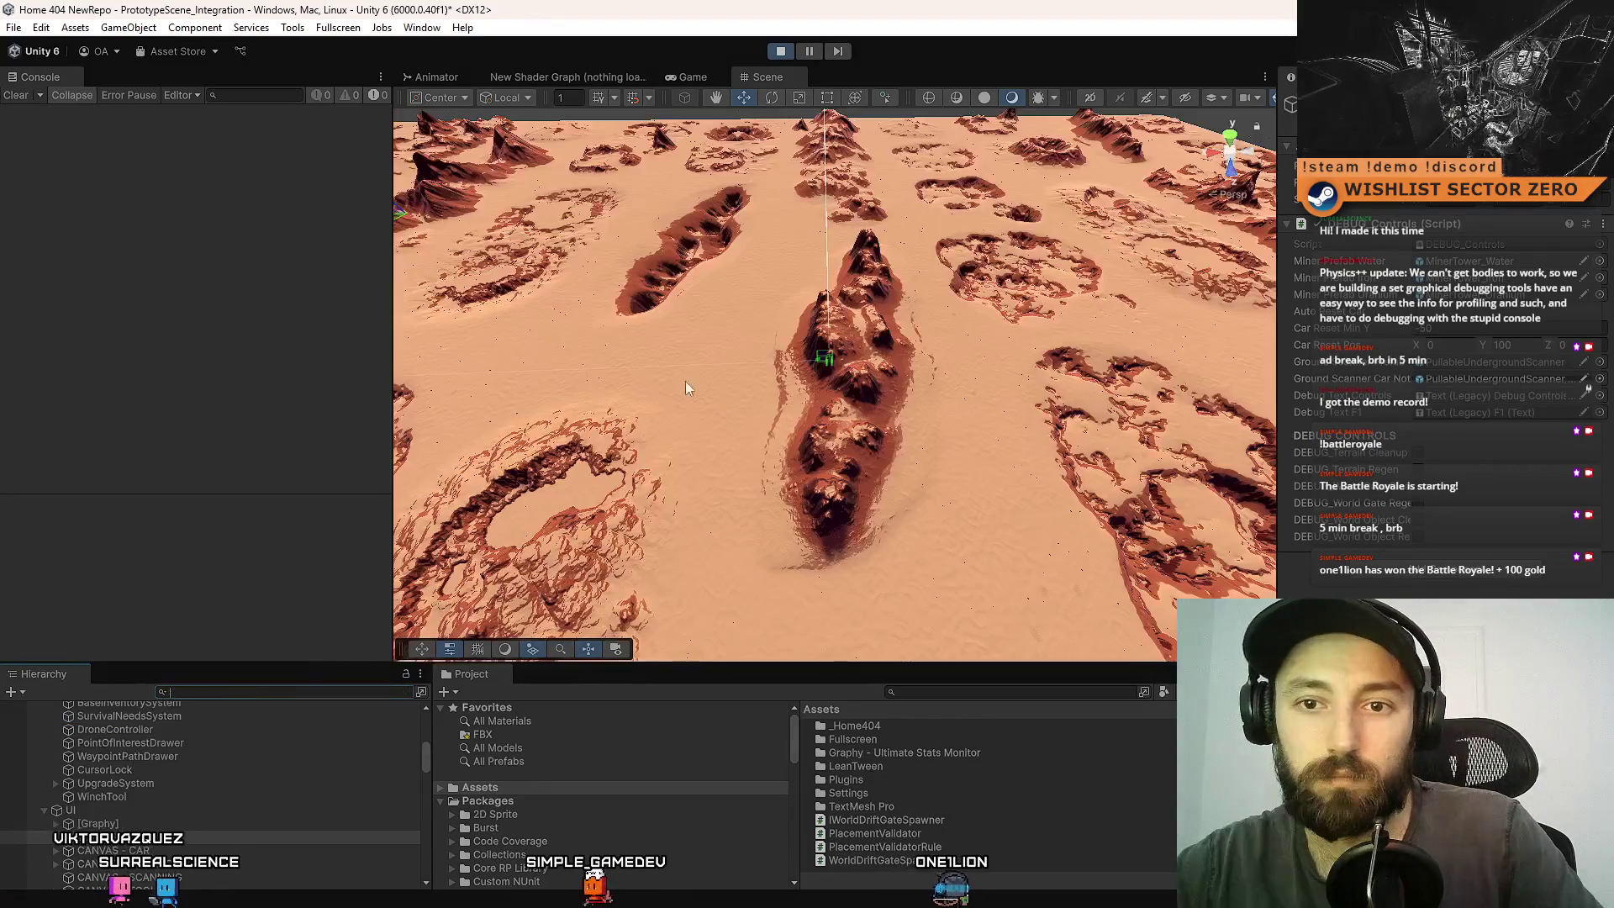
{"action": "left_click_drag", "start_coordinate": [684, 381], "coordinate": [666, 382]}
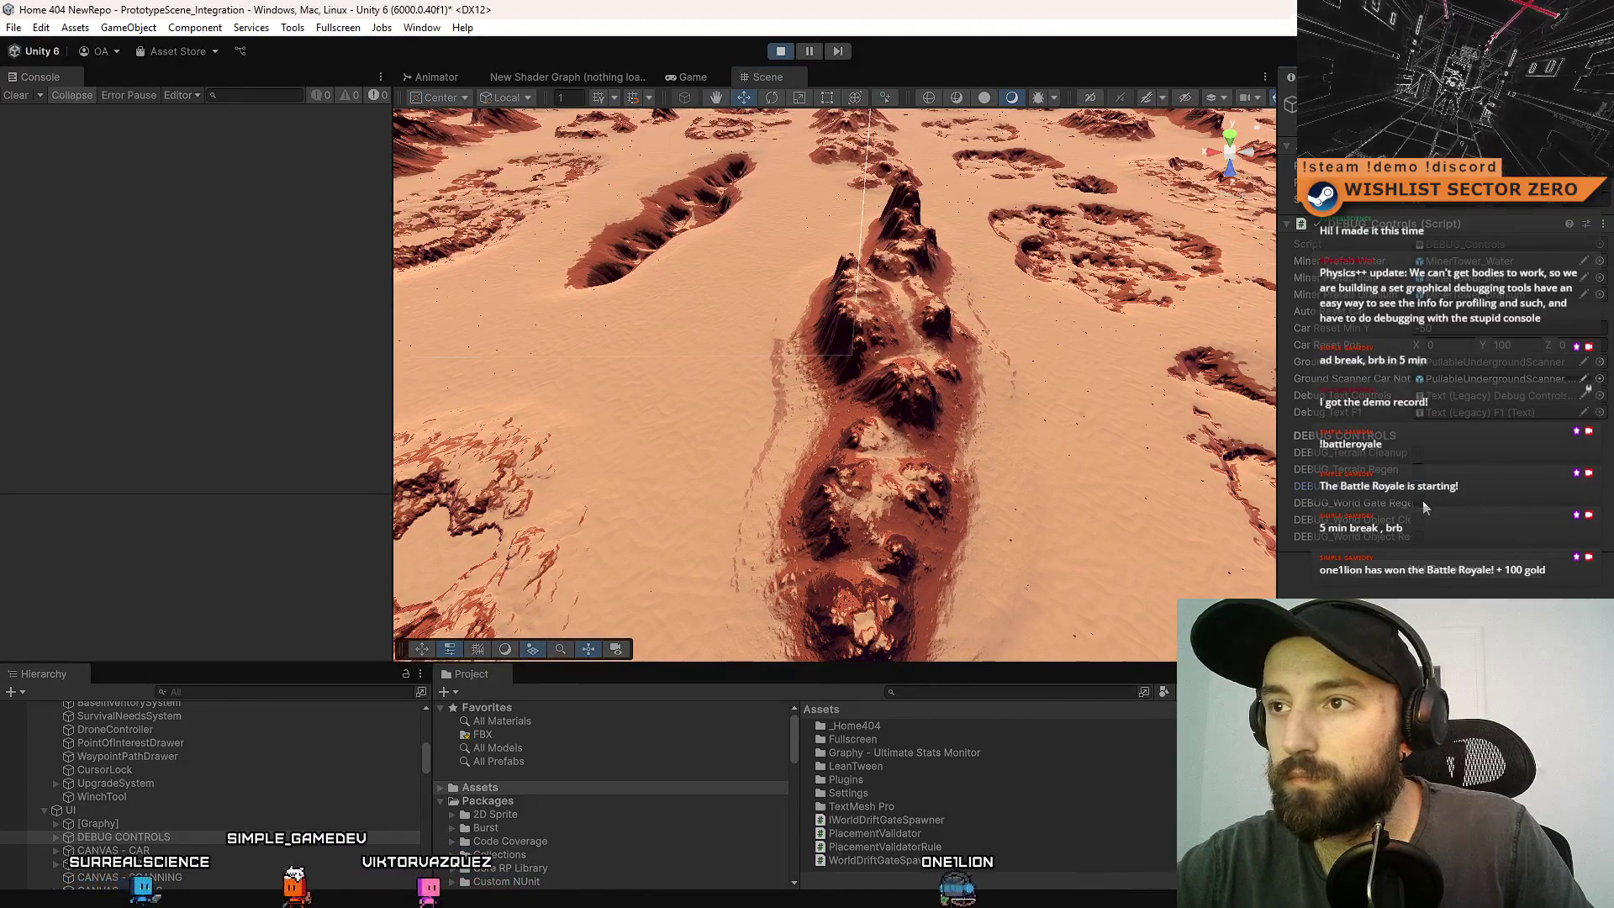
{"action": "left_click_drag", "start_coordinate": [854, 401], "coordinate": [736, 433]}
{"action": "key", "text": "f"}
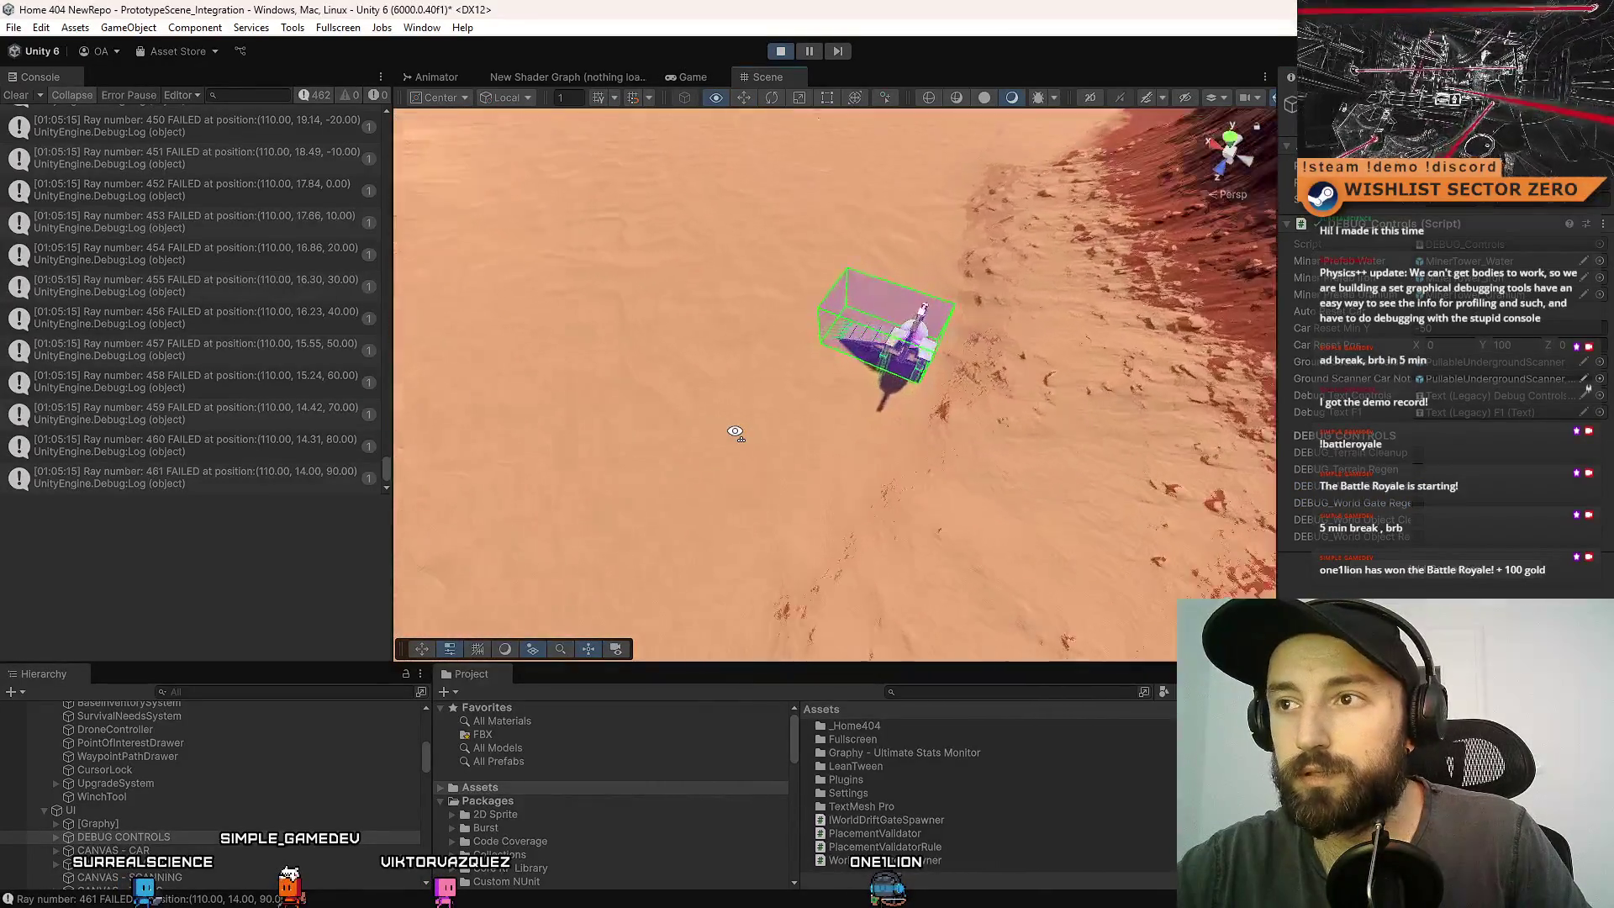
{"action": "scroll", "coordinate": [1185, 266], "scroll_direction": "down", "scroll_amount": 5}
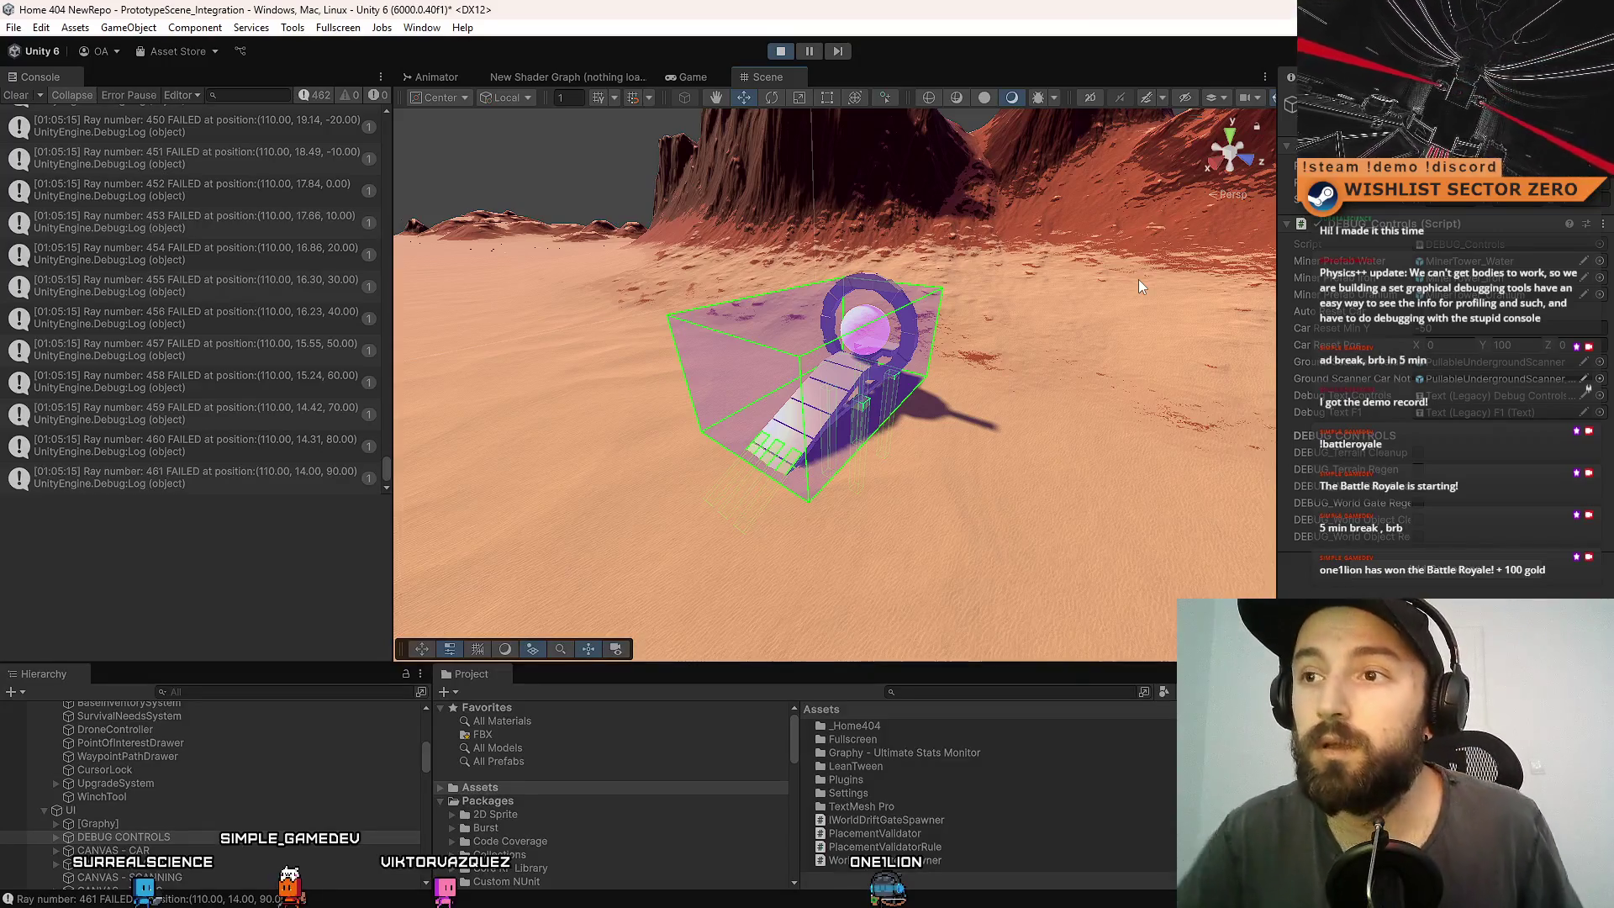
{"action": "mouse_move", "coordinate": [1138, 281]}
{"action": "left_mouse_down"}
{"action": "mouse_move", "coordinate": [1064, 225]}
{"action": "mouse_move", "coordinate": [1018, 141]}
{"action": "mouse_move", "coordinate": [1191, 325]}
{"action": "mouse_move", "coordinate": [1140, 306]}
{"action": "mouse_move", "coordinate": [965, 350]}
{"action": "mouse_move", "coordinate": [854, 412]}
{"action": "mouse_move", "coordinate": [1148, 373]}
{"action": "mouse_move", "coordinate": [877, 344]}
{"action": "mouse_move", "coordinate": [821, 428]}
{"action": "left_mouse_up"}
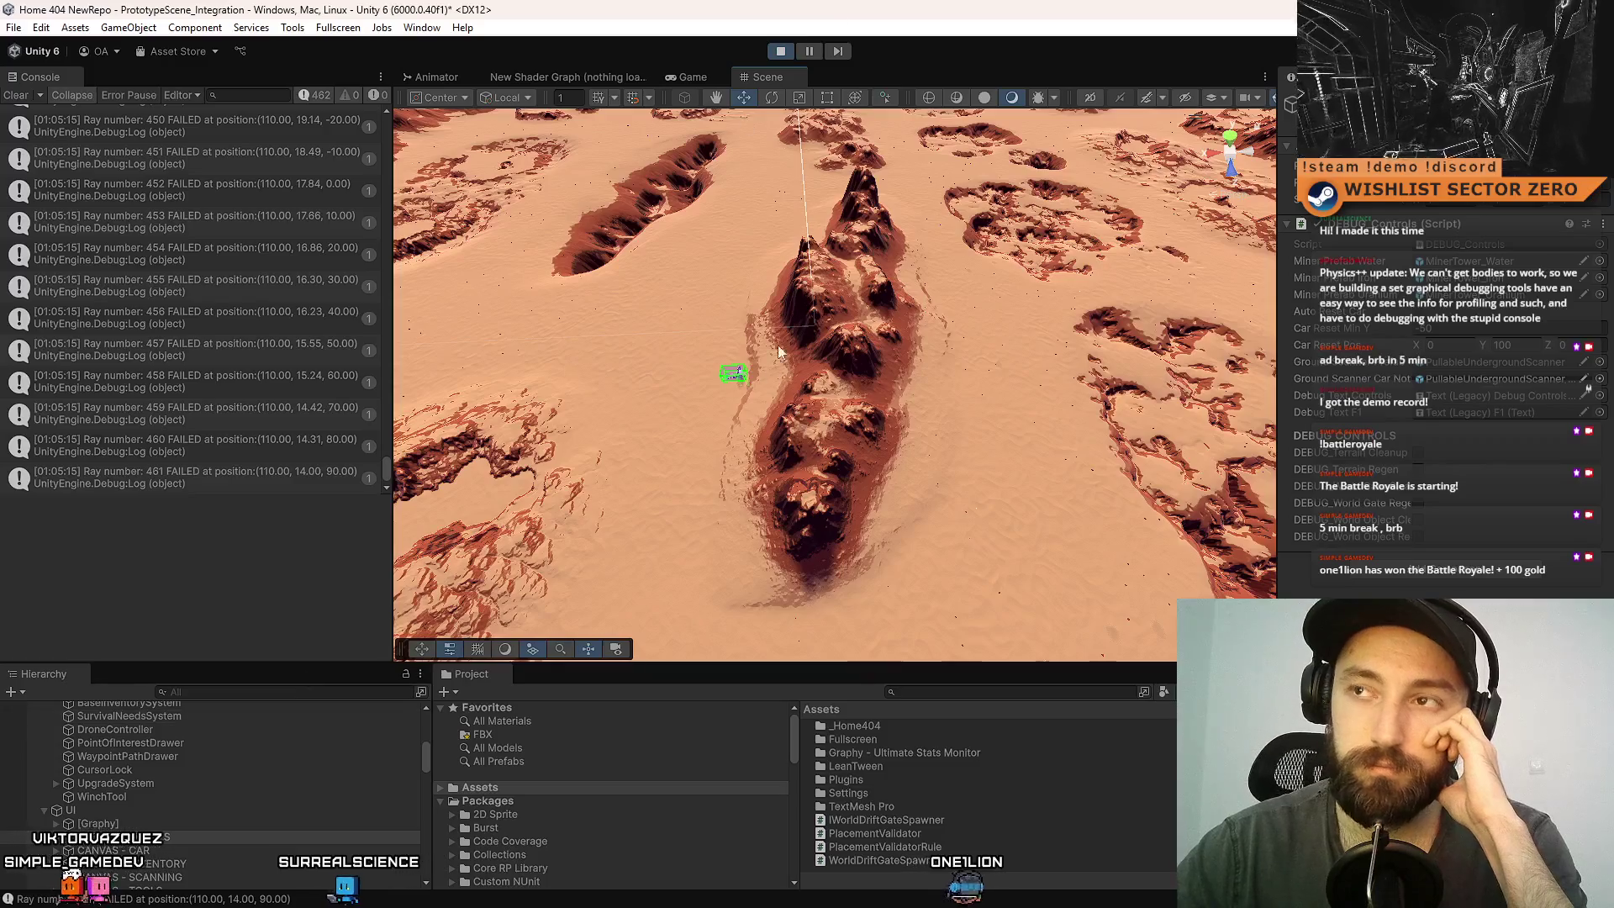
{"action": "scroll", "coordinate": [224, 761], "scroll_direction": "up", "scroll_amount": 5}
{"action": "scroll", "coordinate": [225, 790], "scroll_direction": "up", "scroll_amount": 5}
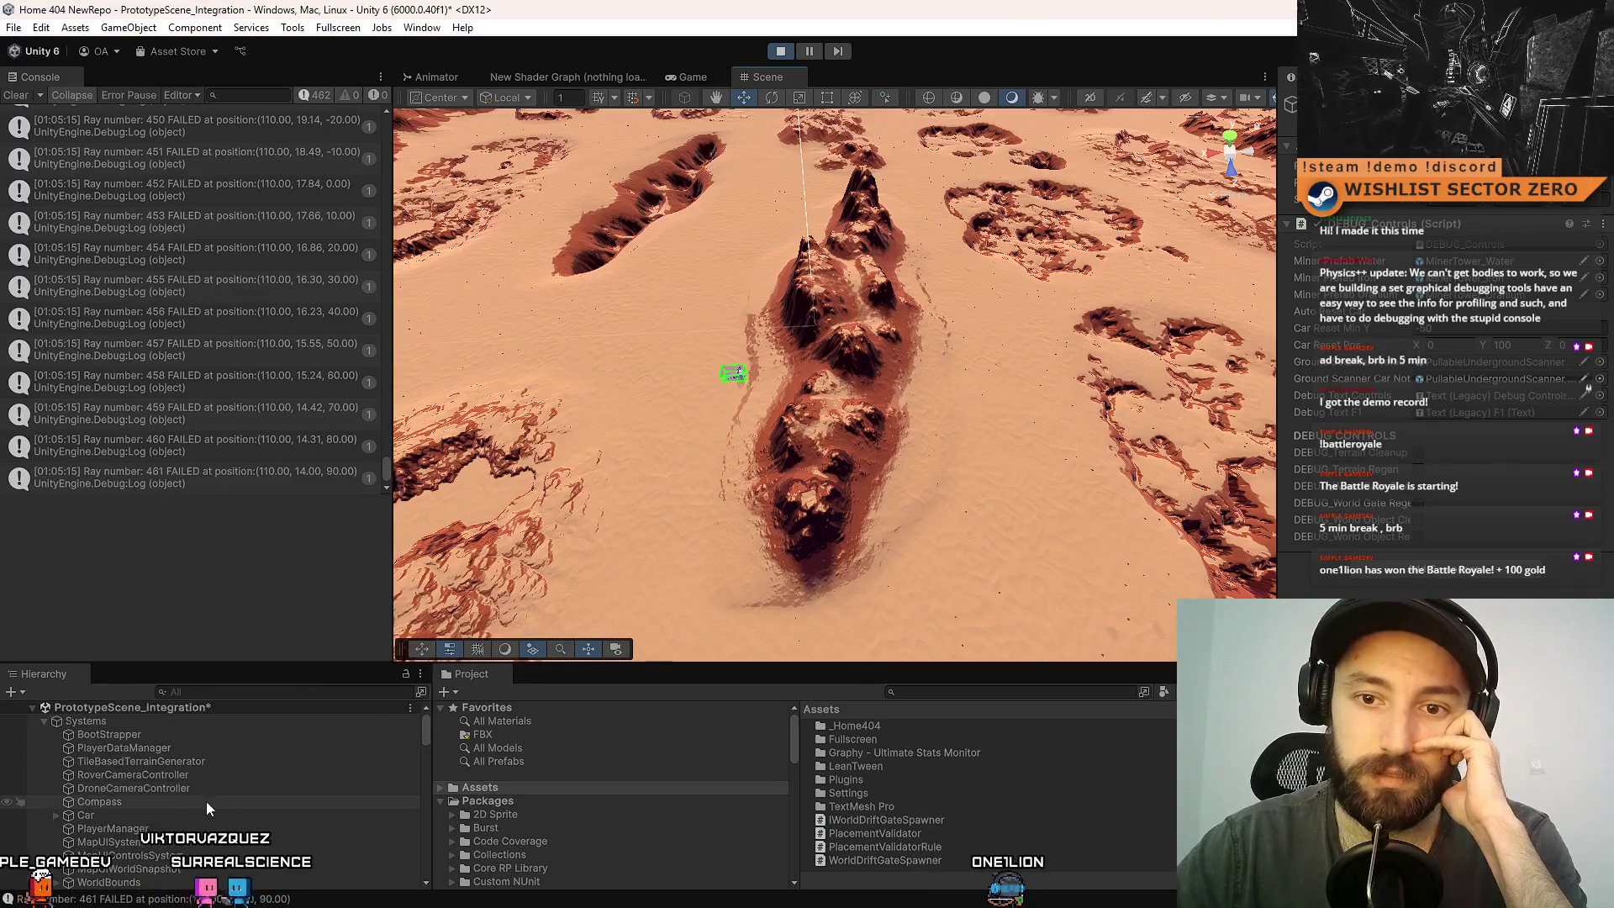
{"action": "scroll", "coordinate": [179, 767], "scroll_direction": "down", "scroll_amount": 3}
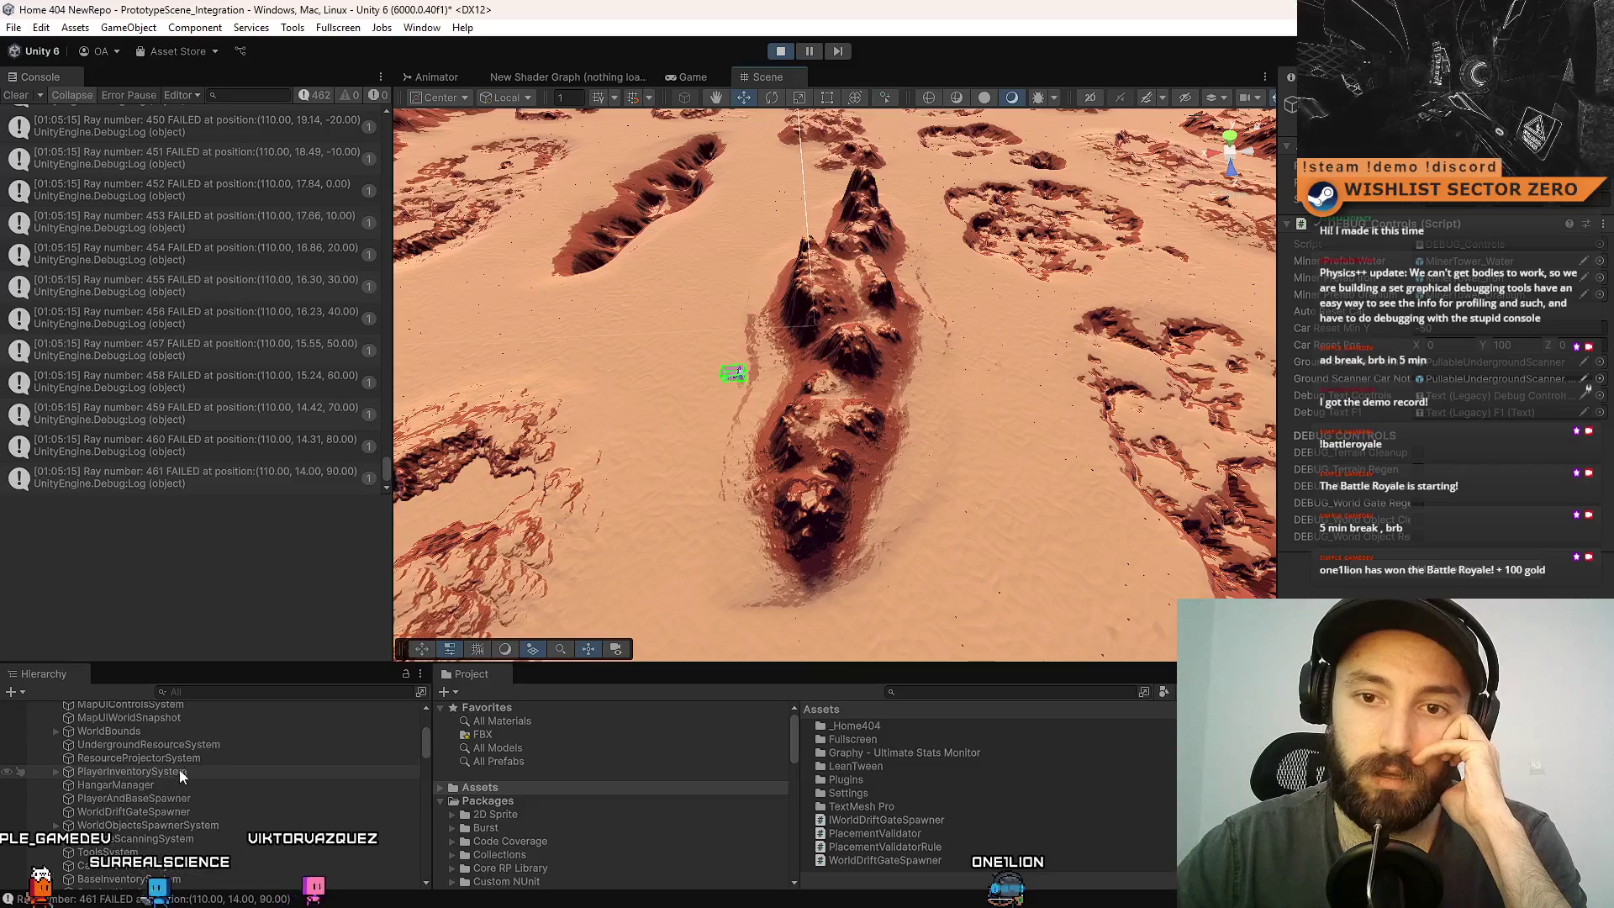
{"action": "scroll", "coordinate": [184, 798], "scroll_direction": "down", "scroll_amount": 3}
{"action": "scroll", "coordinate": [185, 815], "scroll_direction": "up", "scroll_amount": 3}
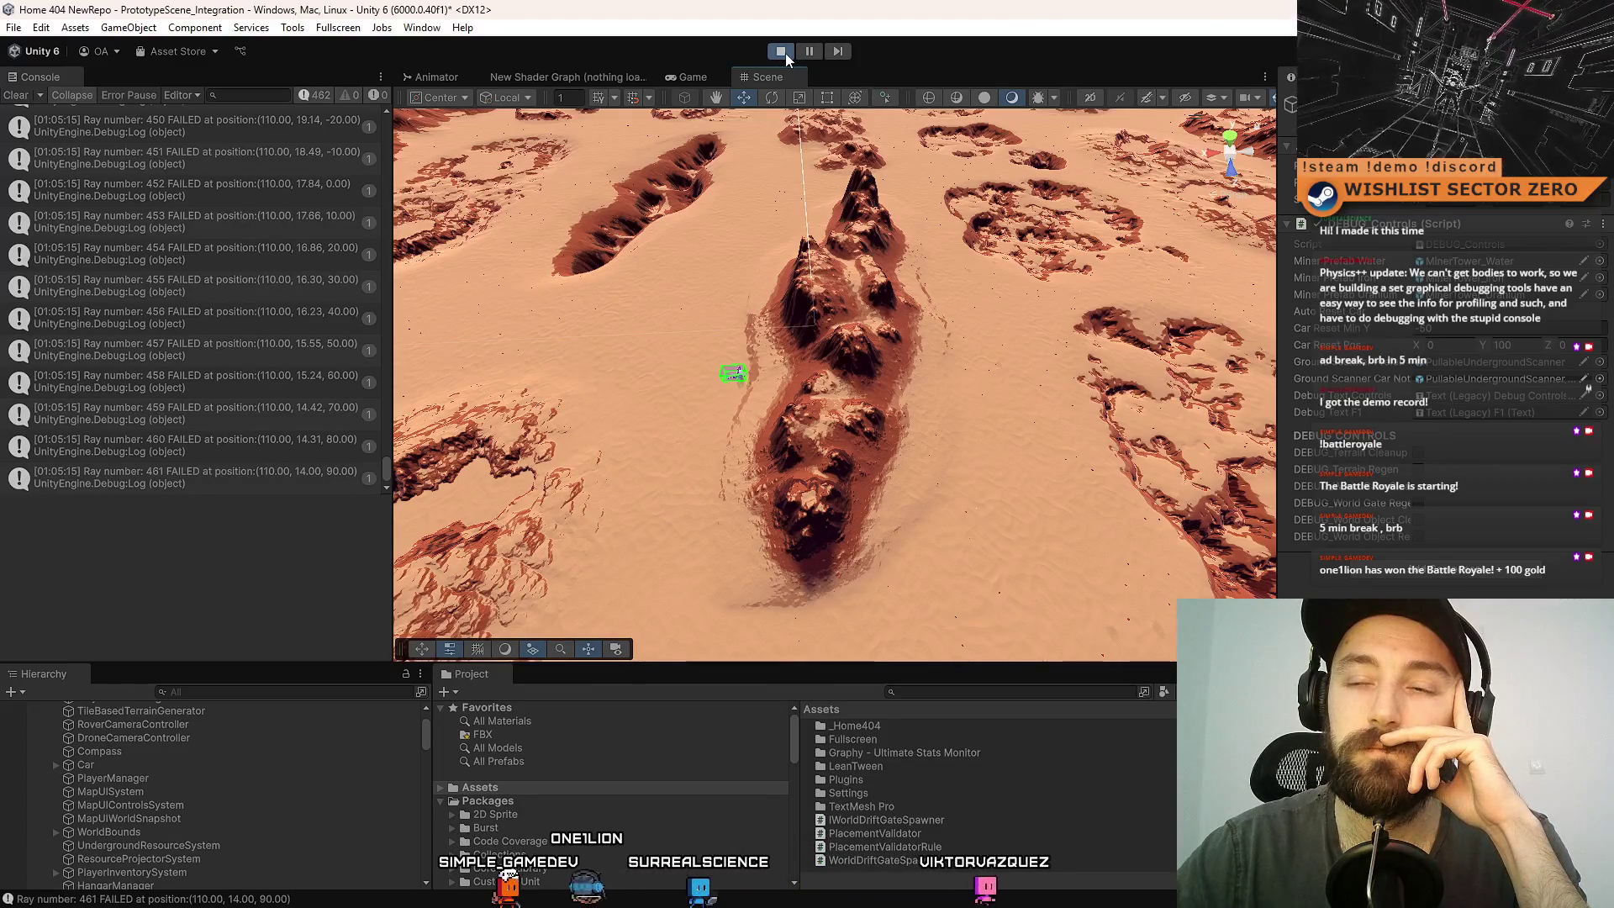
- Exit play mode, find the drift gate scripts in the Project window, and open WorldDriftGateSpawner
{"action": "left_click", "coordinate": [784, 52]}
{"action": "type", "text": "drif"}
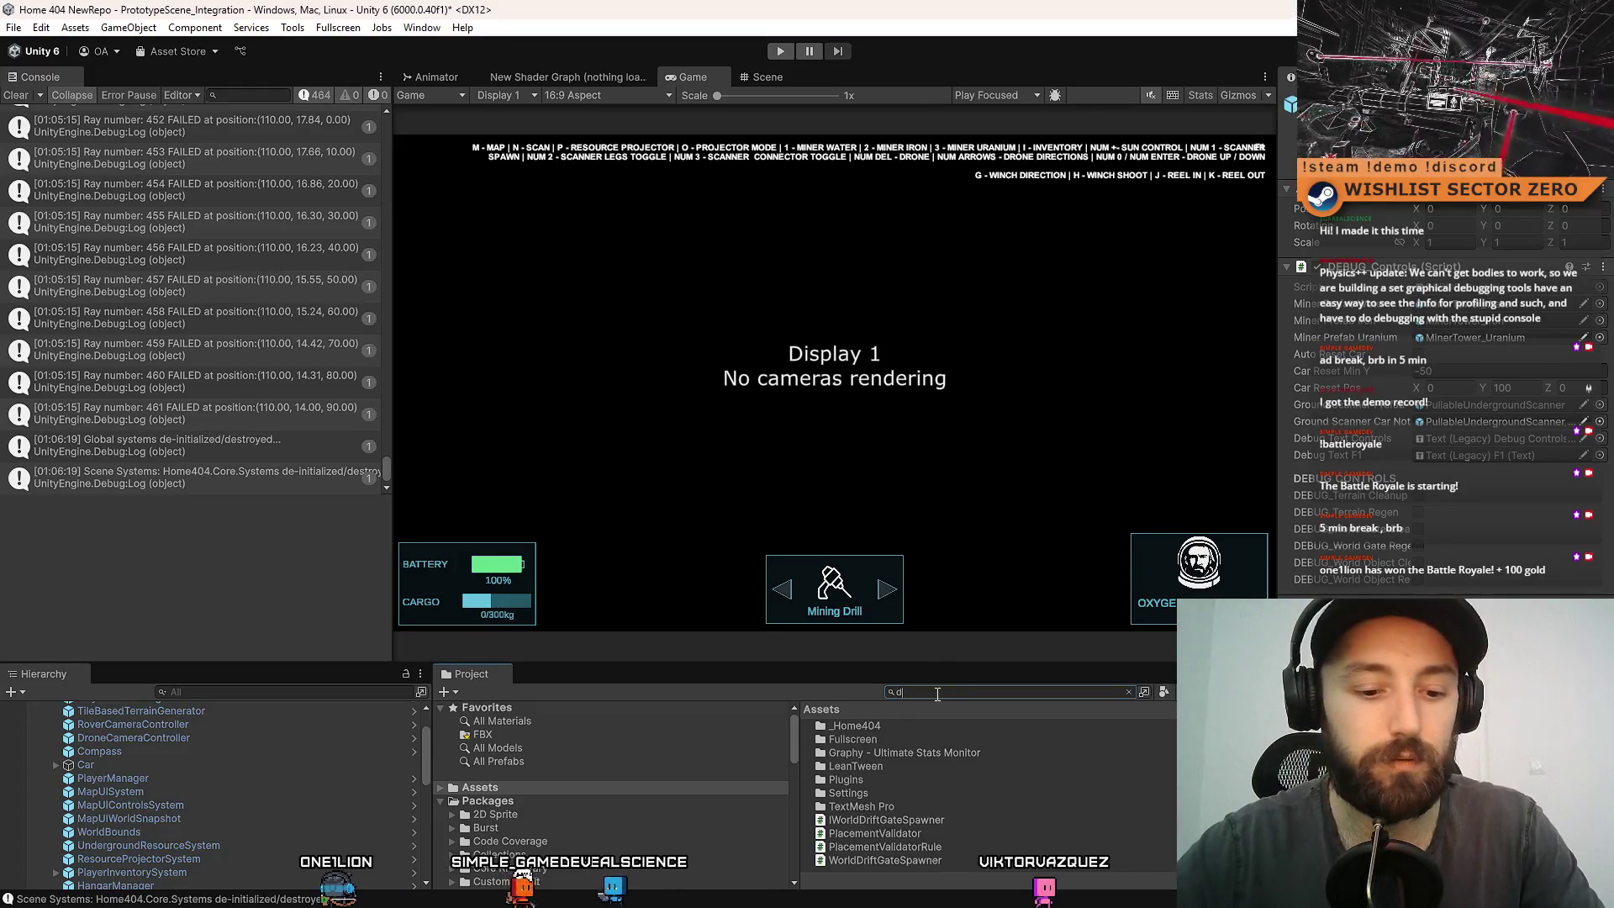
{"action": "type", "text": "t gate"}
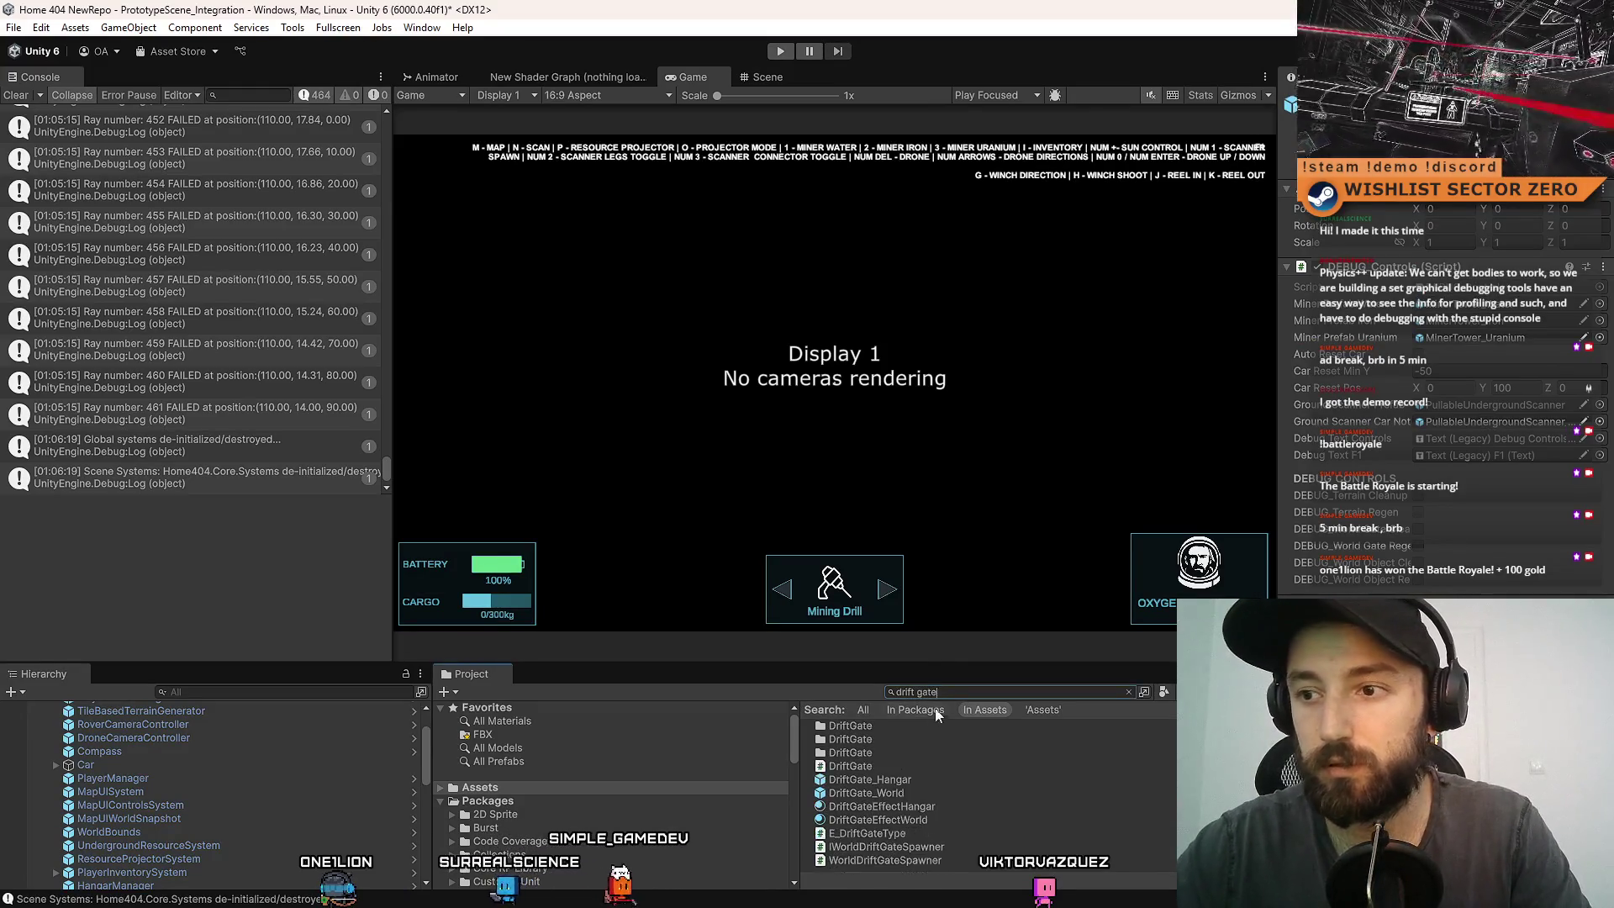
{"action": "left_click", "coordinate": [926, 767]}
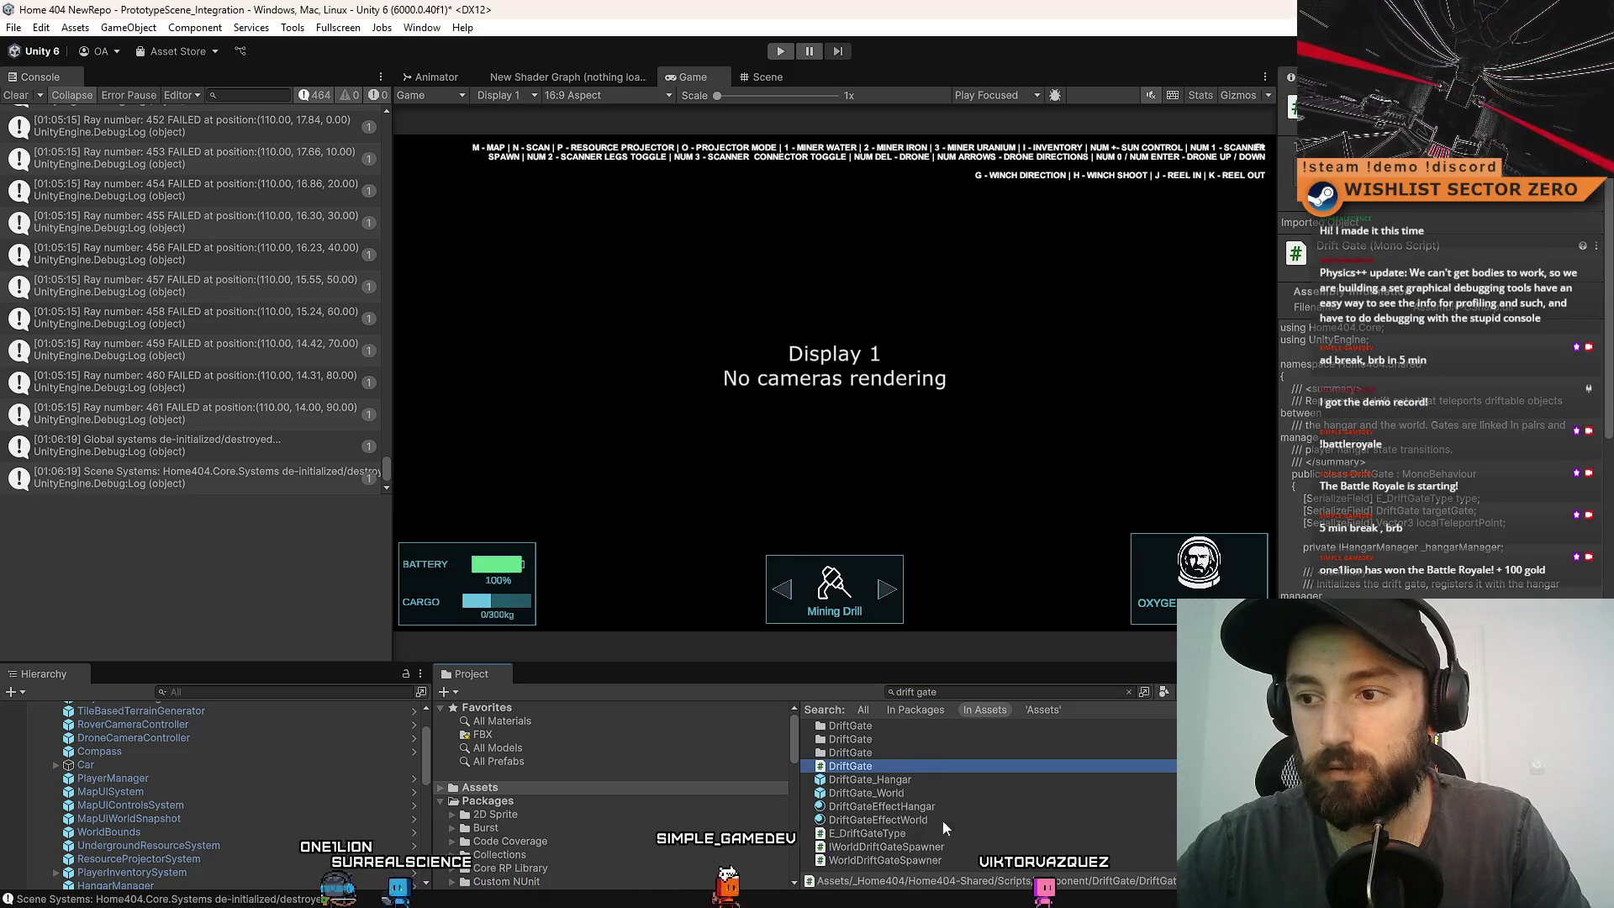
{"action": "left_click", "coordinate": [971, 861]}
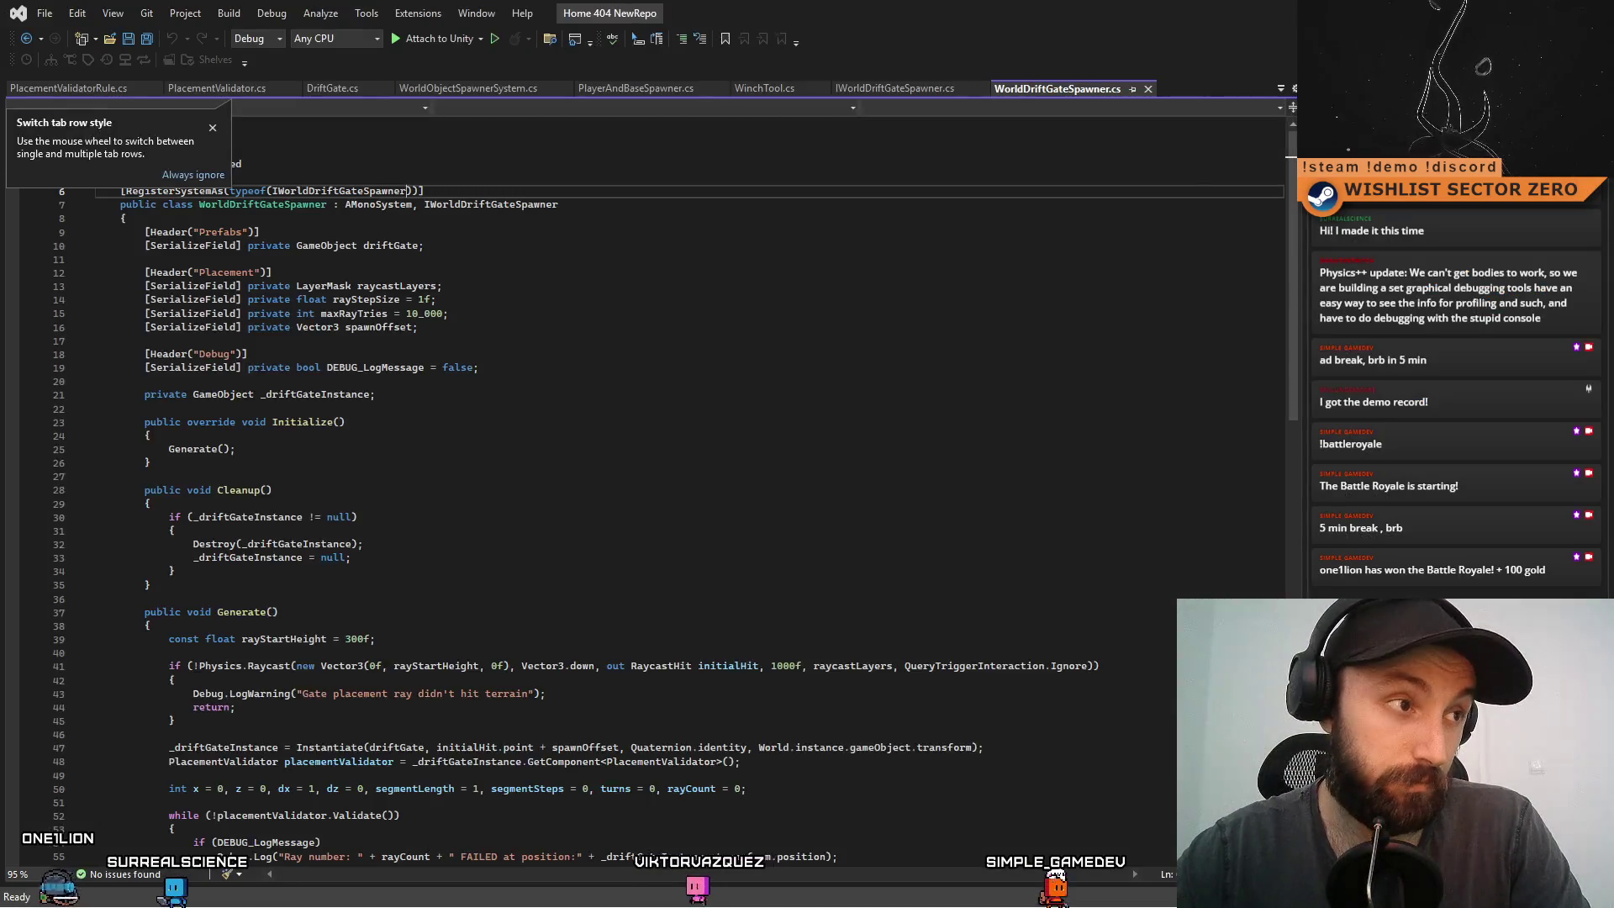
- Remove the underscore so line 15 reads maxRayTries = 10000, and save the file
{"action": "scroll", "coordinate": [1286, 386], "scroll_direction": "down", "scroll_amount": 10}
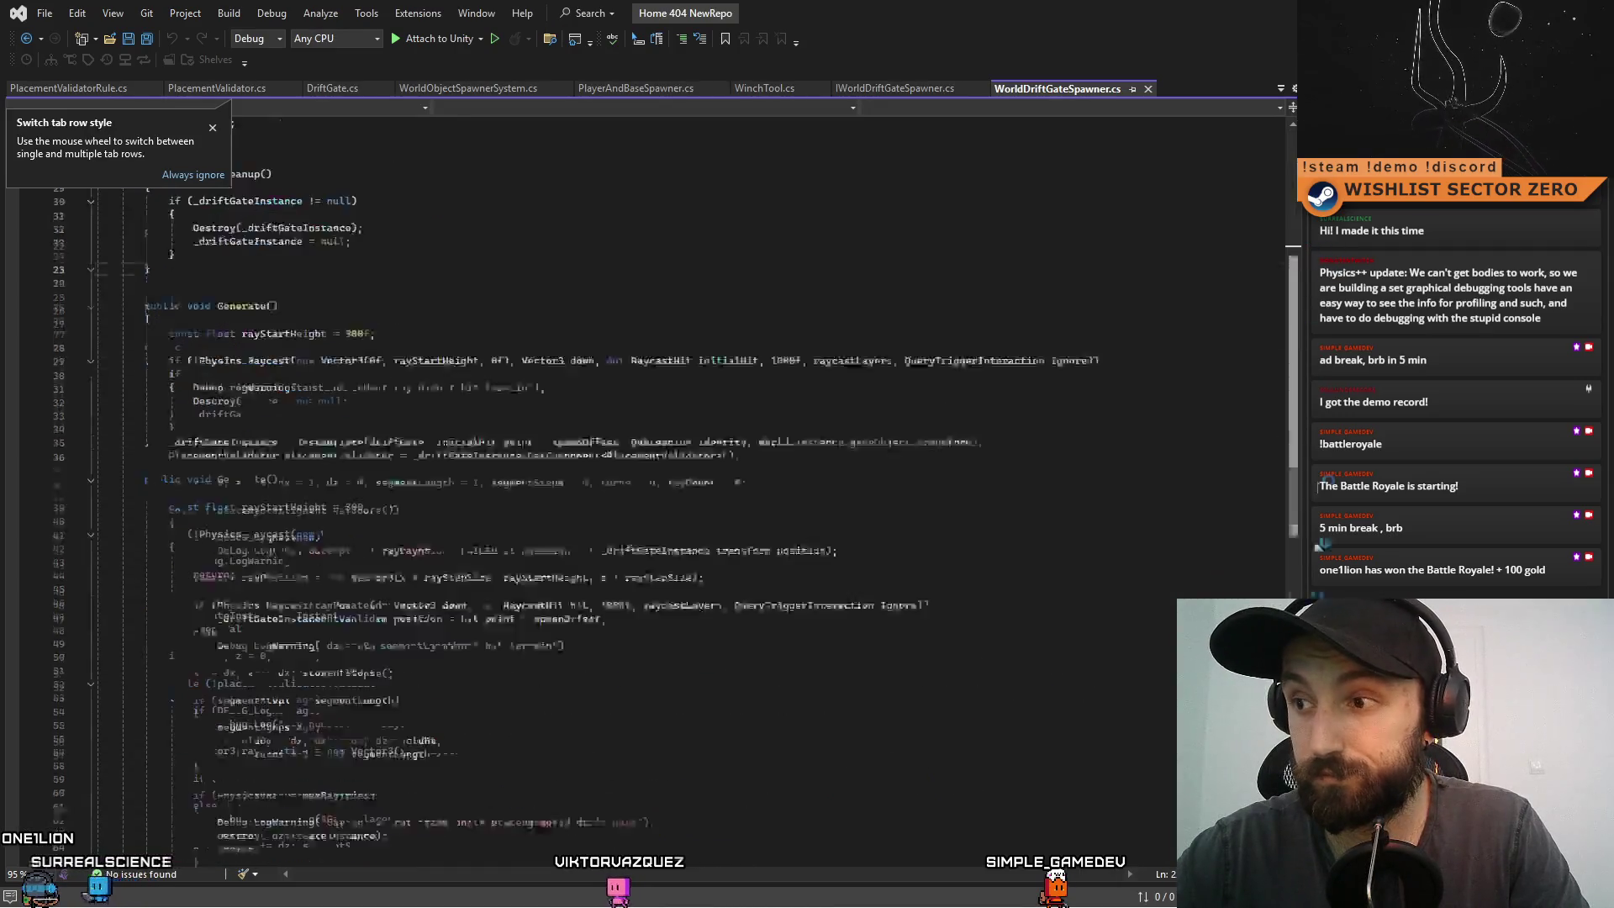
{"action": "scroll", "coordinate": [1268, 274], "scroll_direction": "up", "scroll_amount": 10}
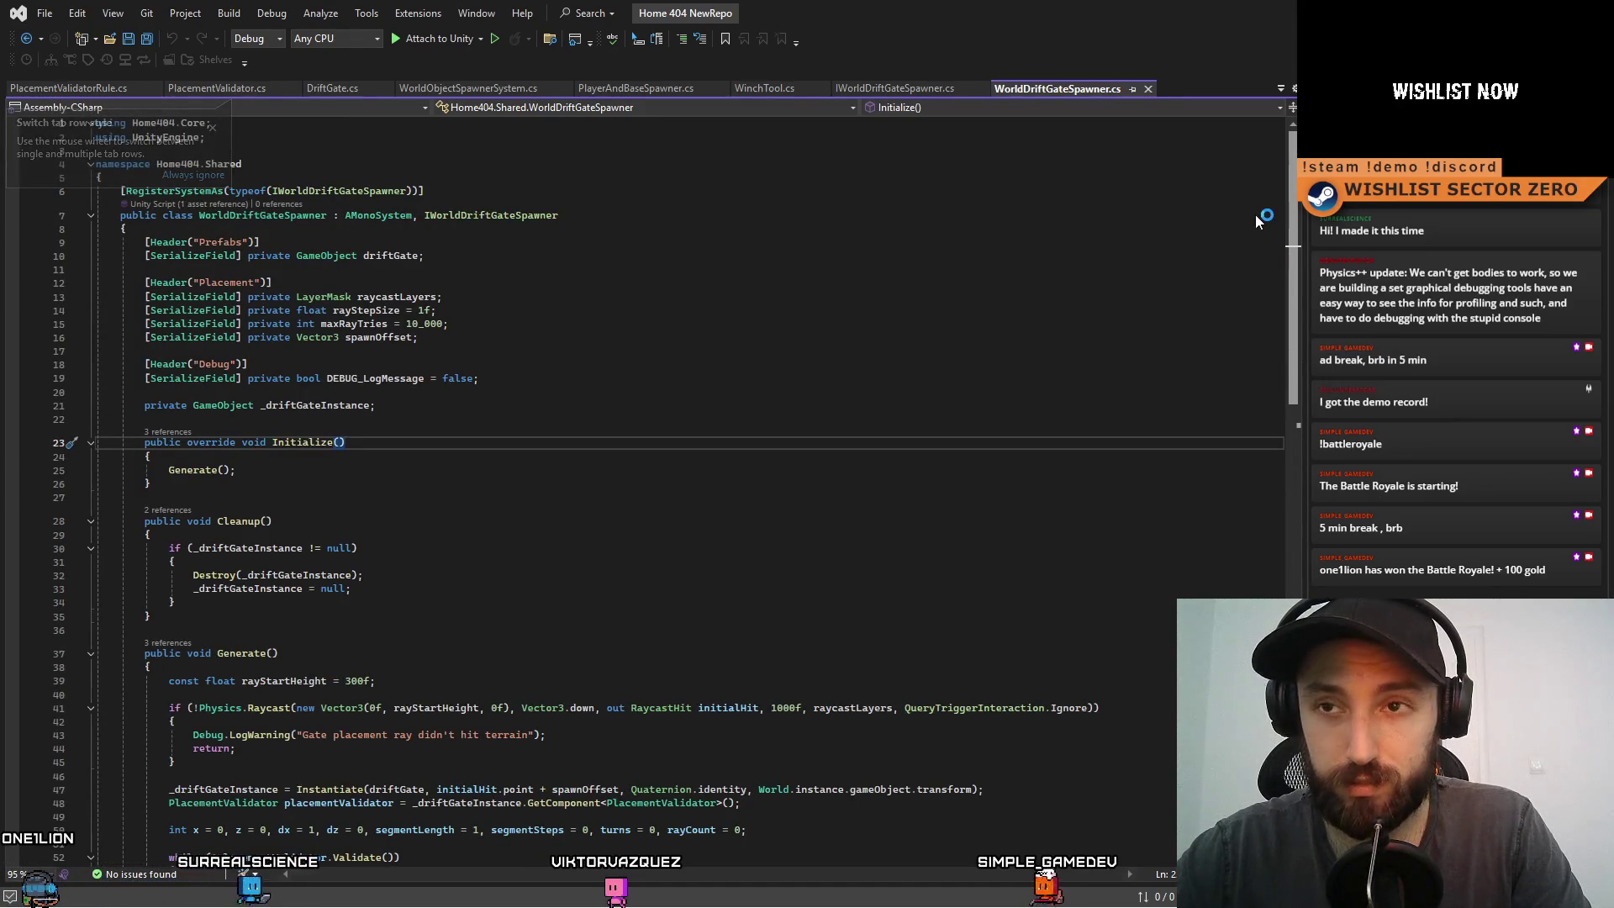
{"action": "left_click", "coordinate": [423, 323]}
{"action": "key", "text": "BackSpace"}
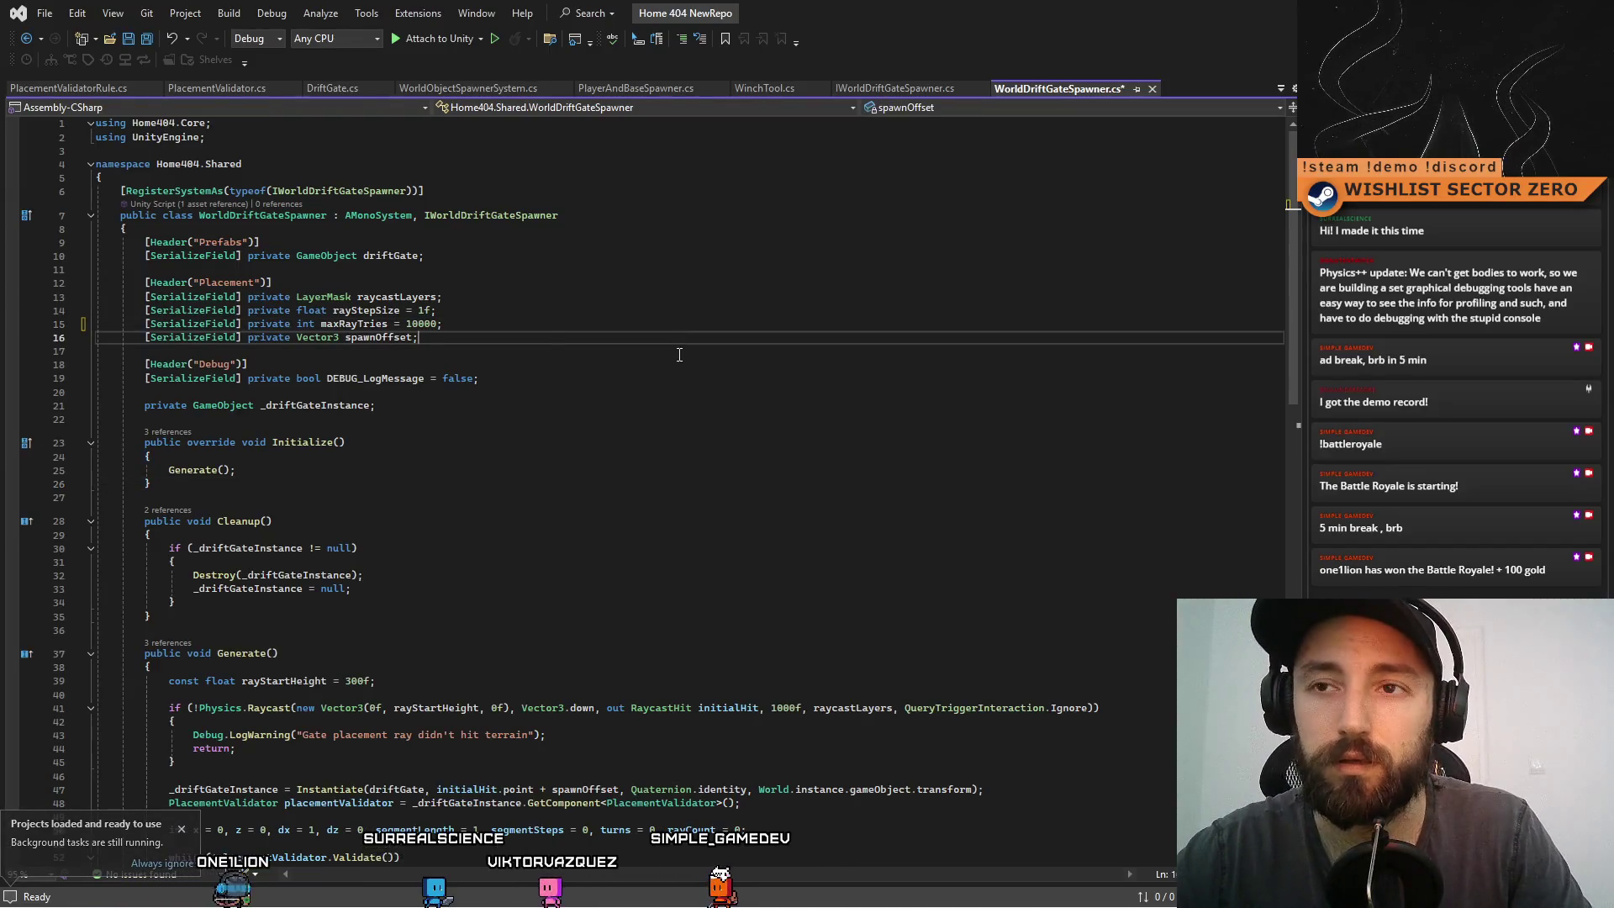
{"action": "left_click", "coordinate": [549, 351]}
{"action": "key", "text": "ctrl+s"}
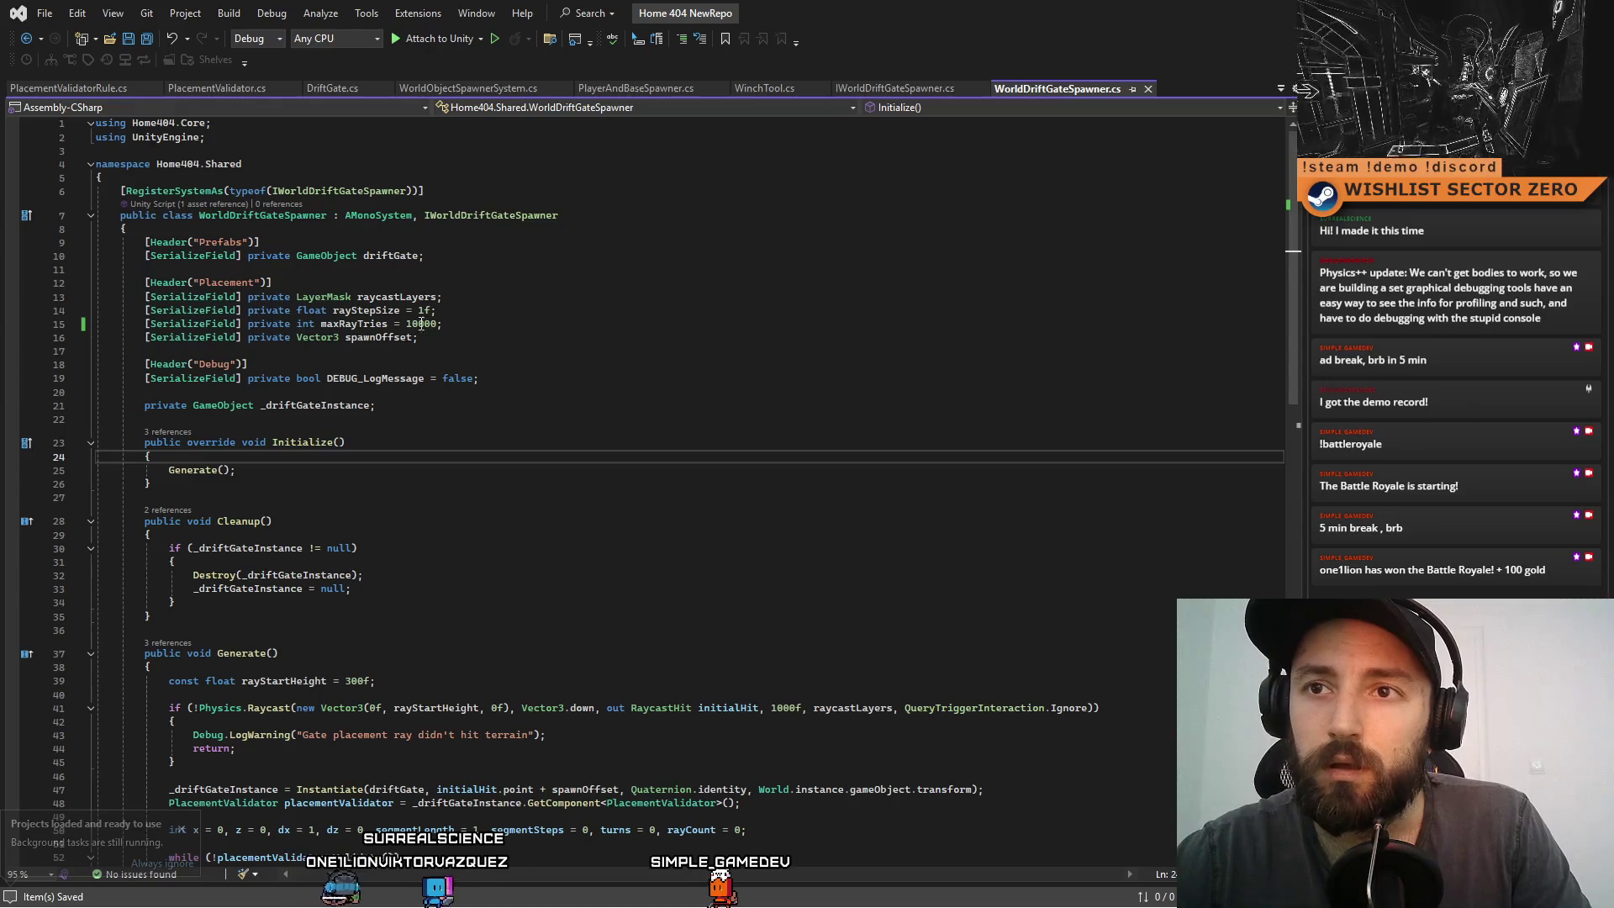
- Highlight the rayStepSize field name and scroll through the surrounding code
{"action": "double_click", "coordinate": [366, 310]}
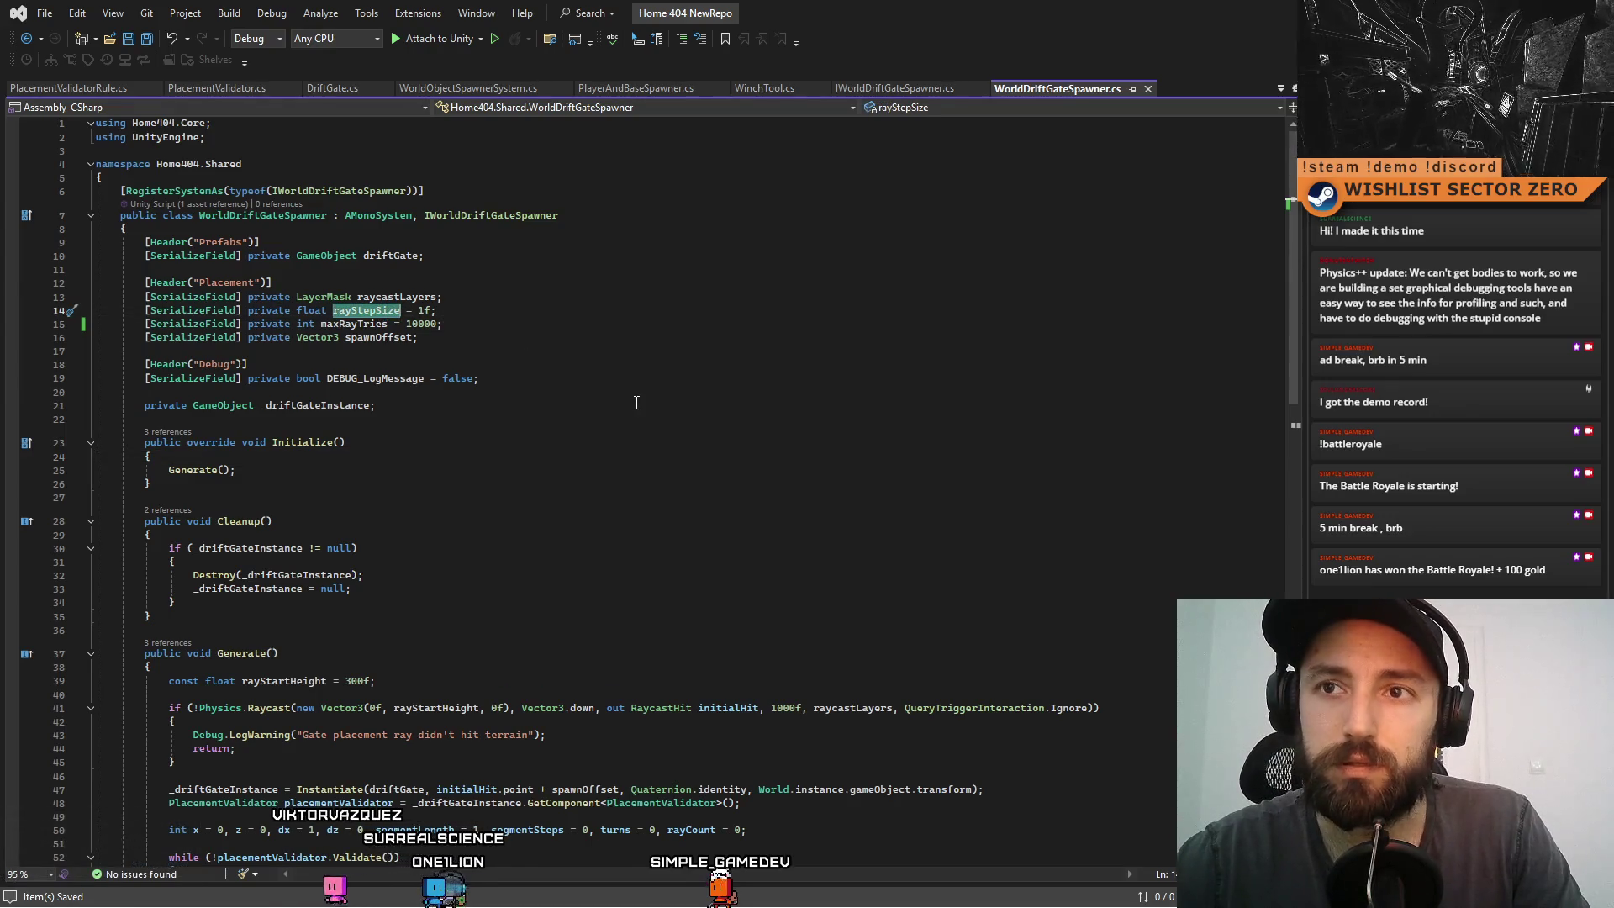
{"action": "left_click", "coordinate": [668, 419]}
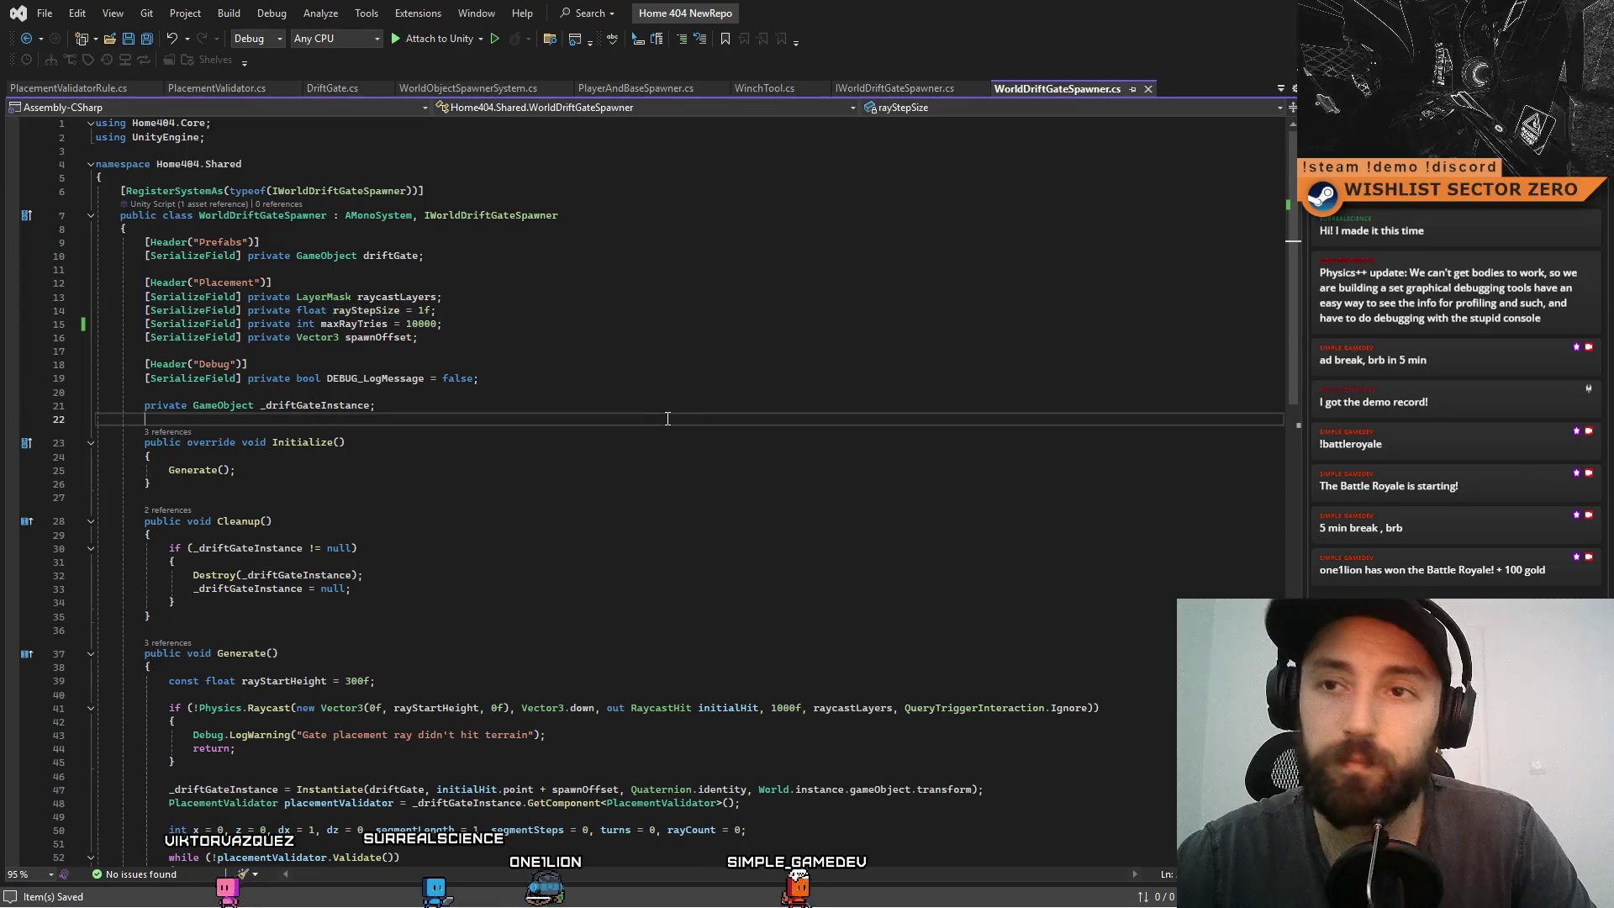
{"action": "scroll", "coordinate": [815, 465], "scroll_direction": "down", "scroll_amount": 14}
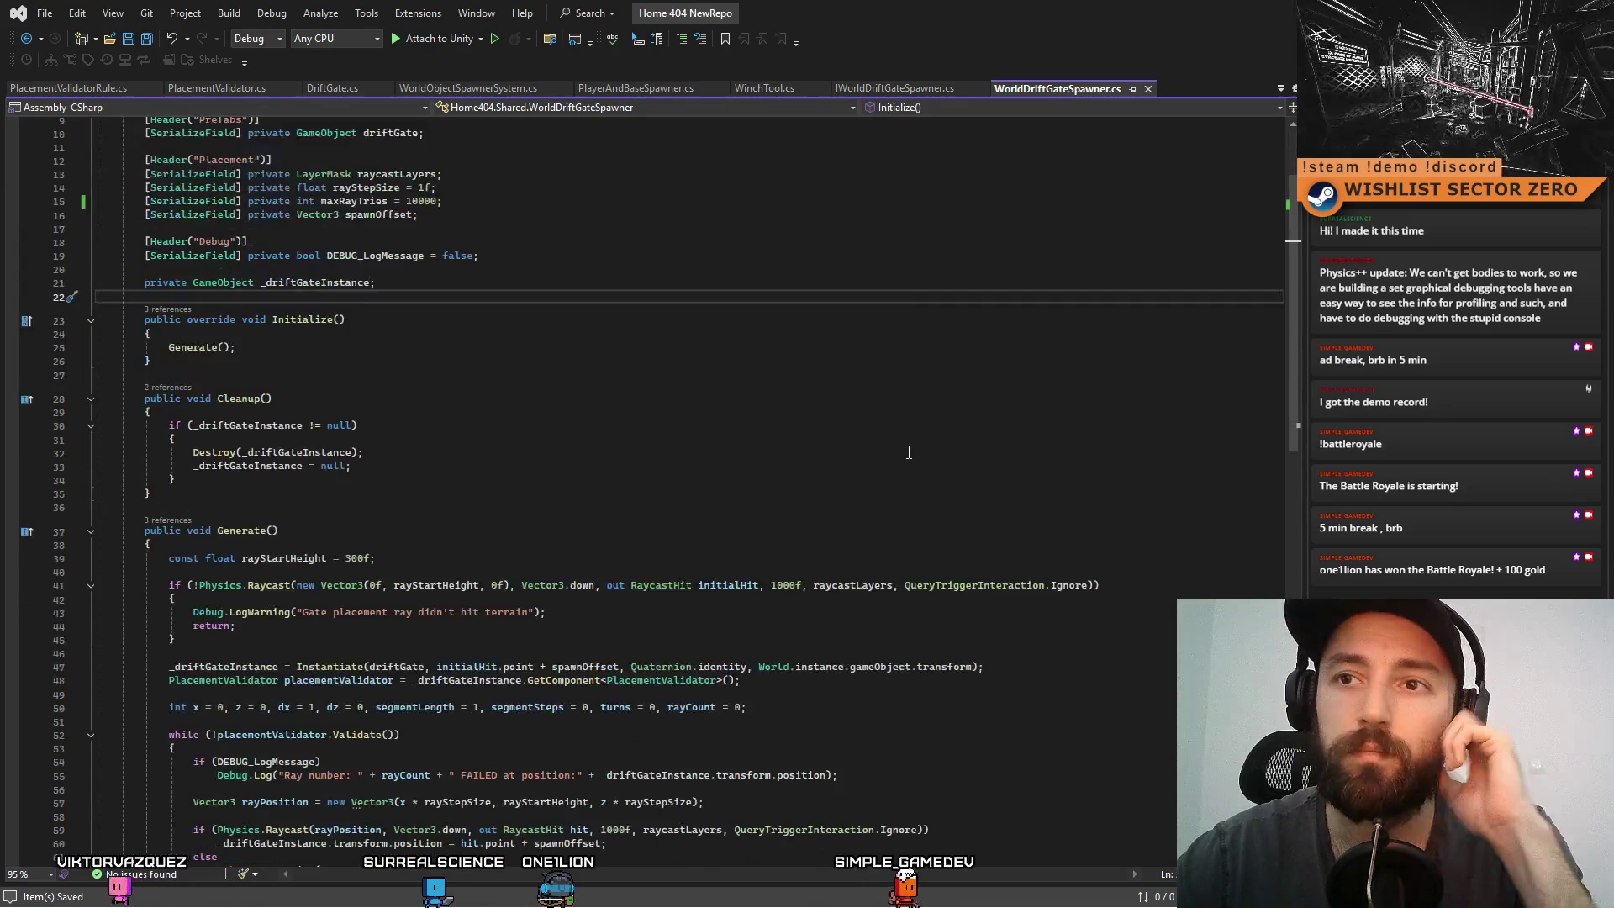
{"action": "scroll", "coordinate": [815, 465], "scroll_direction": "up", "scroll_amount": 14}
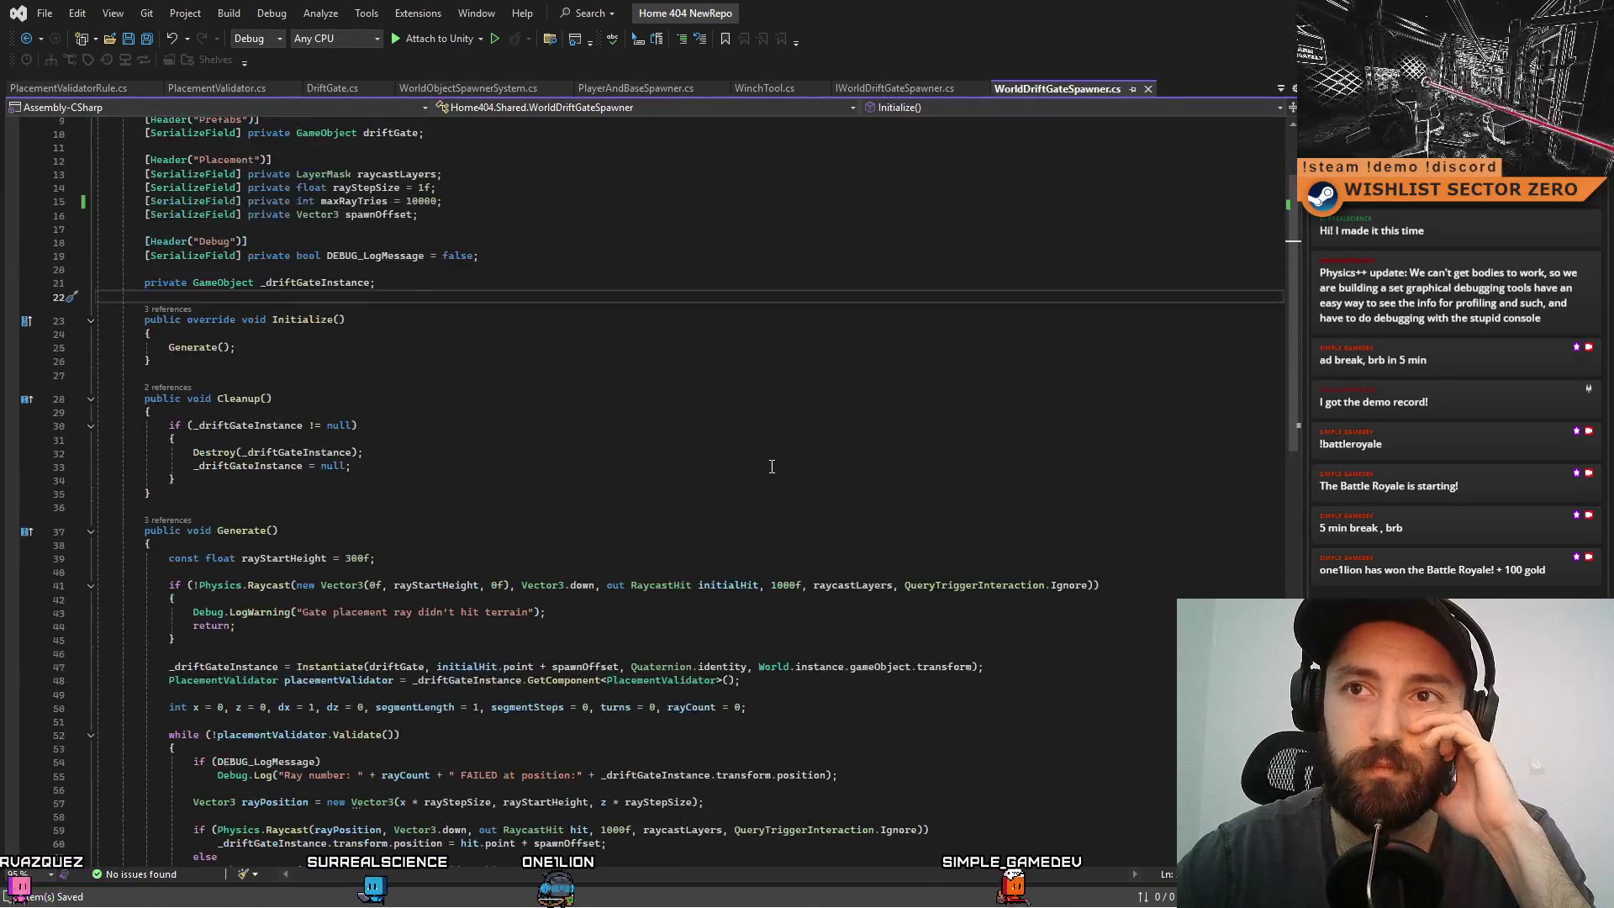
{"action": "left_click", "coordinate": [570, 338]}
- Highlight the maxRayTries field name, then select all the code in the file
{"action": "double_click", "coordinate": [353, 323]}
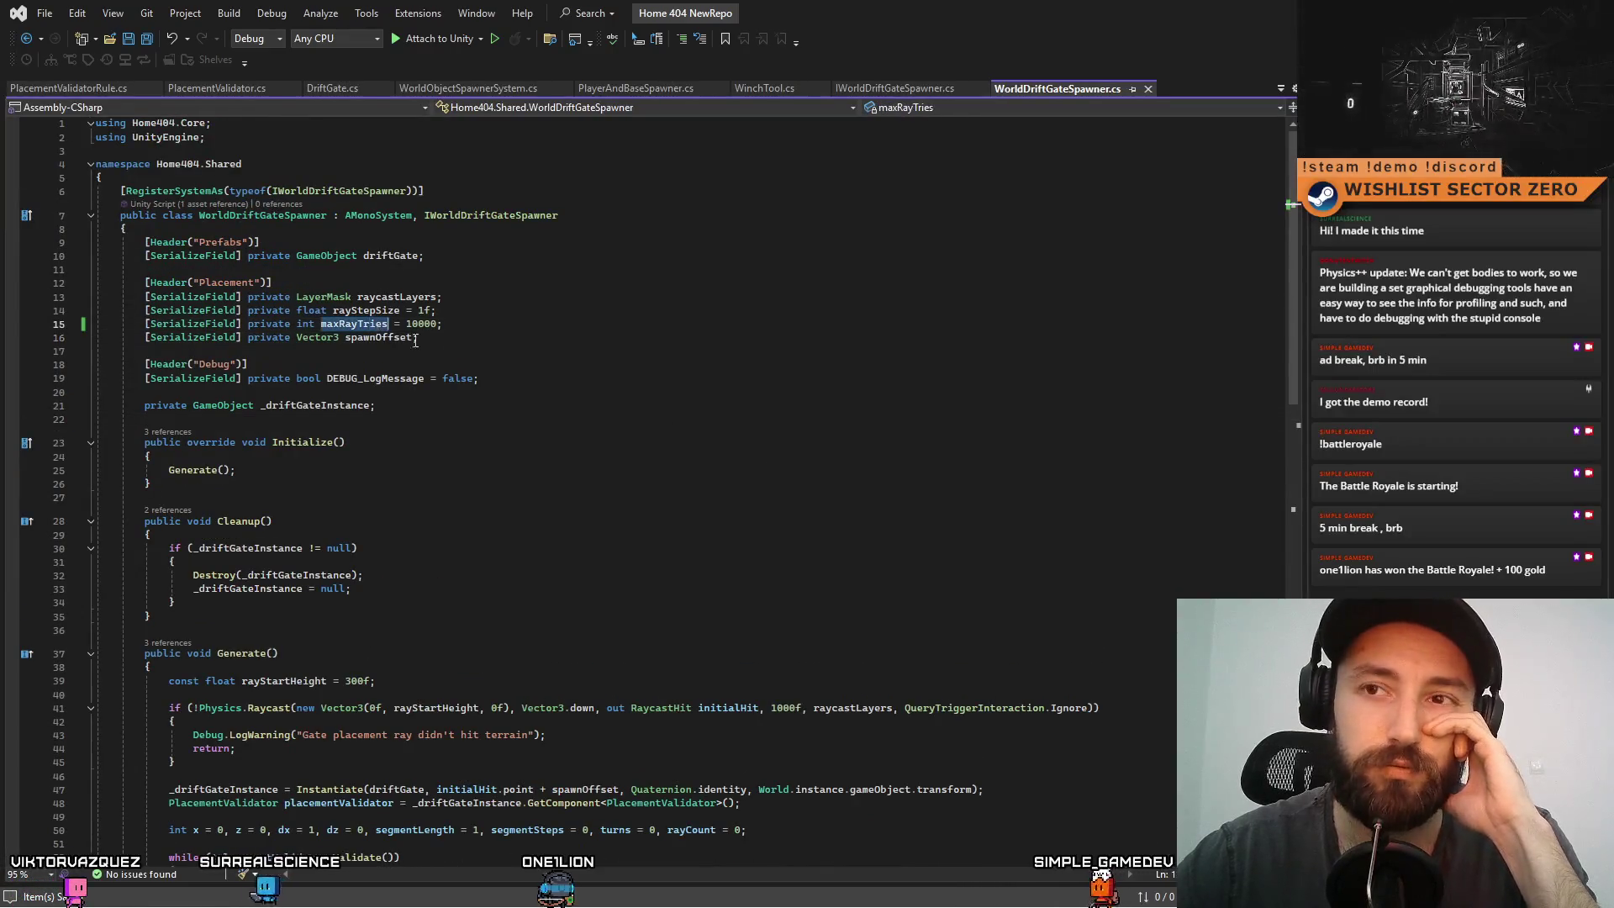
{"action": "left_click", "coordinate": [630, 365]}
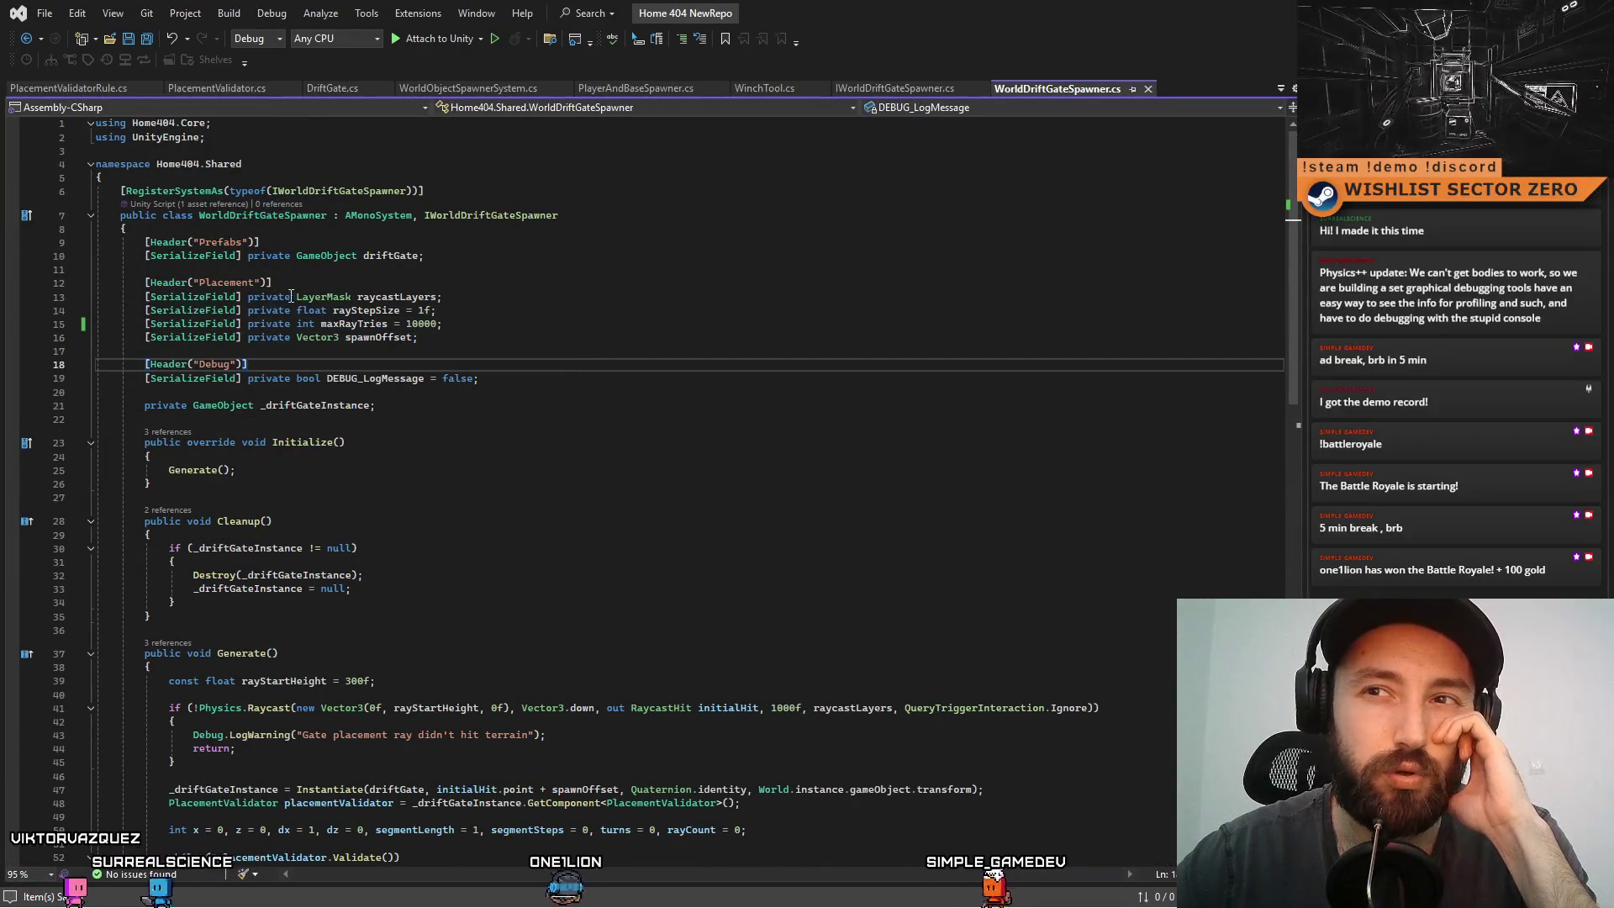
{"action": "double_click", "coordinate": [366, 310]}
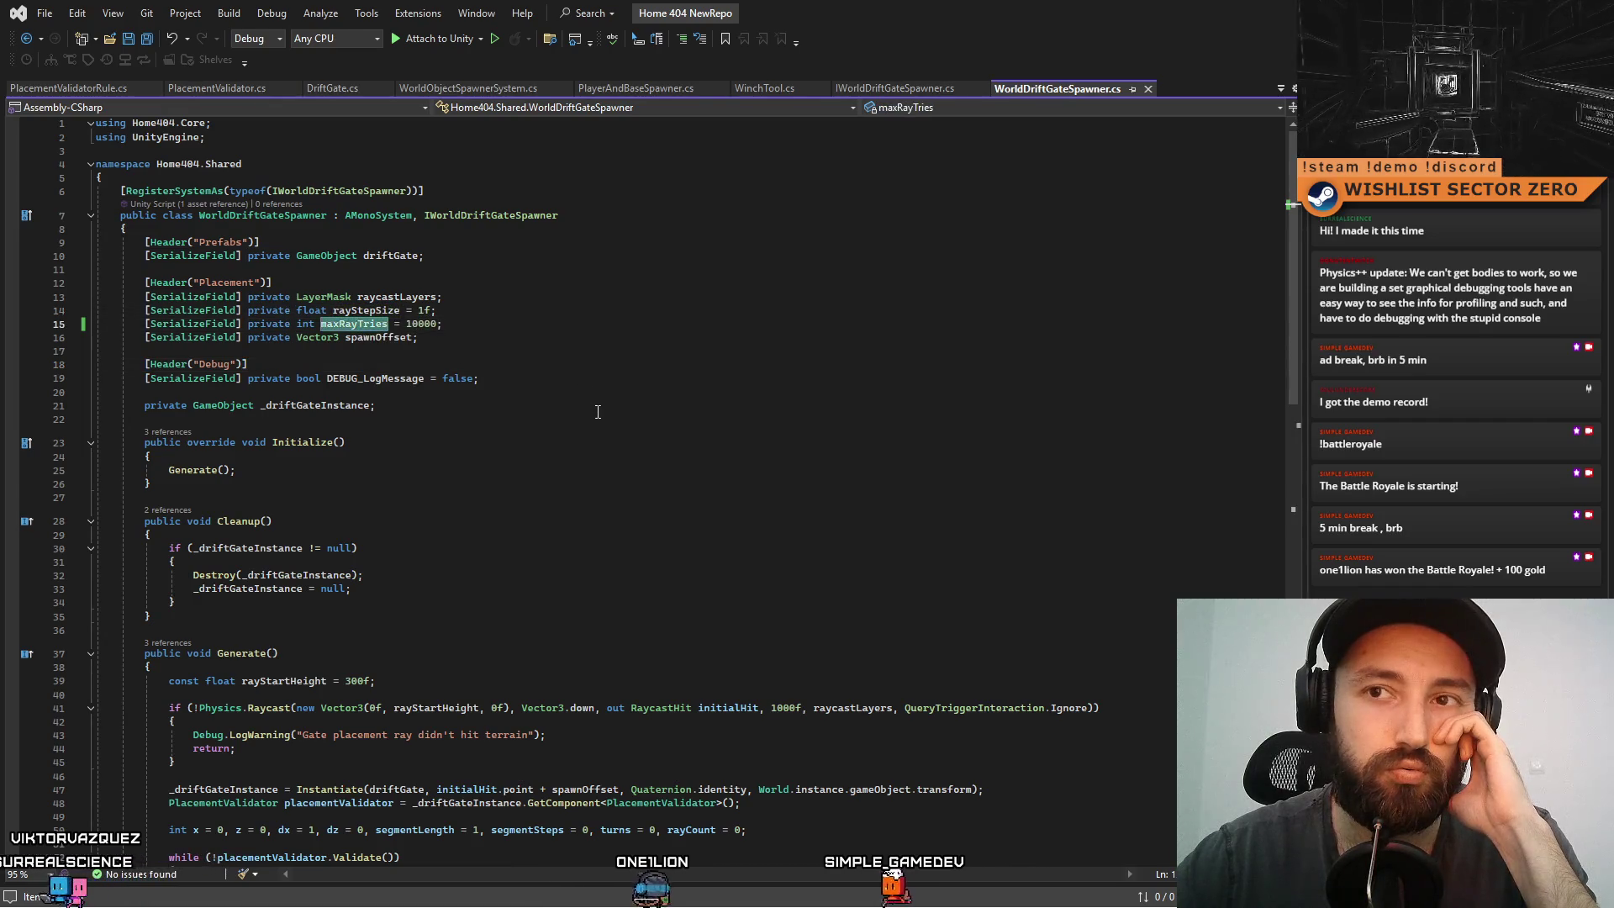
{"action": "left_click", "coordinate": [562, 405]}
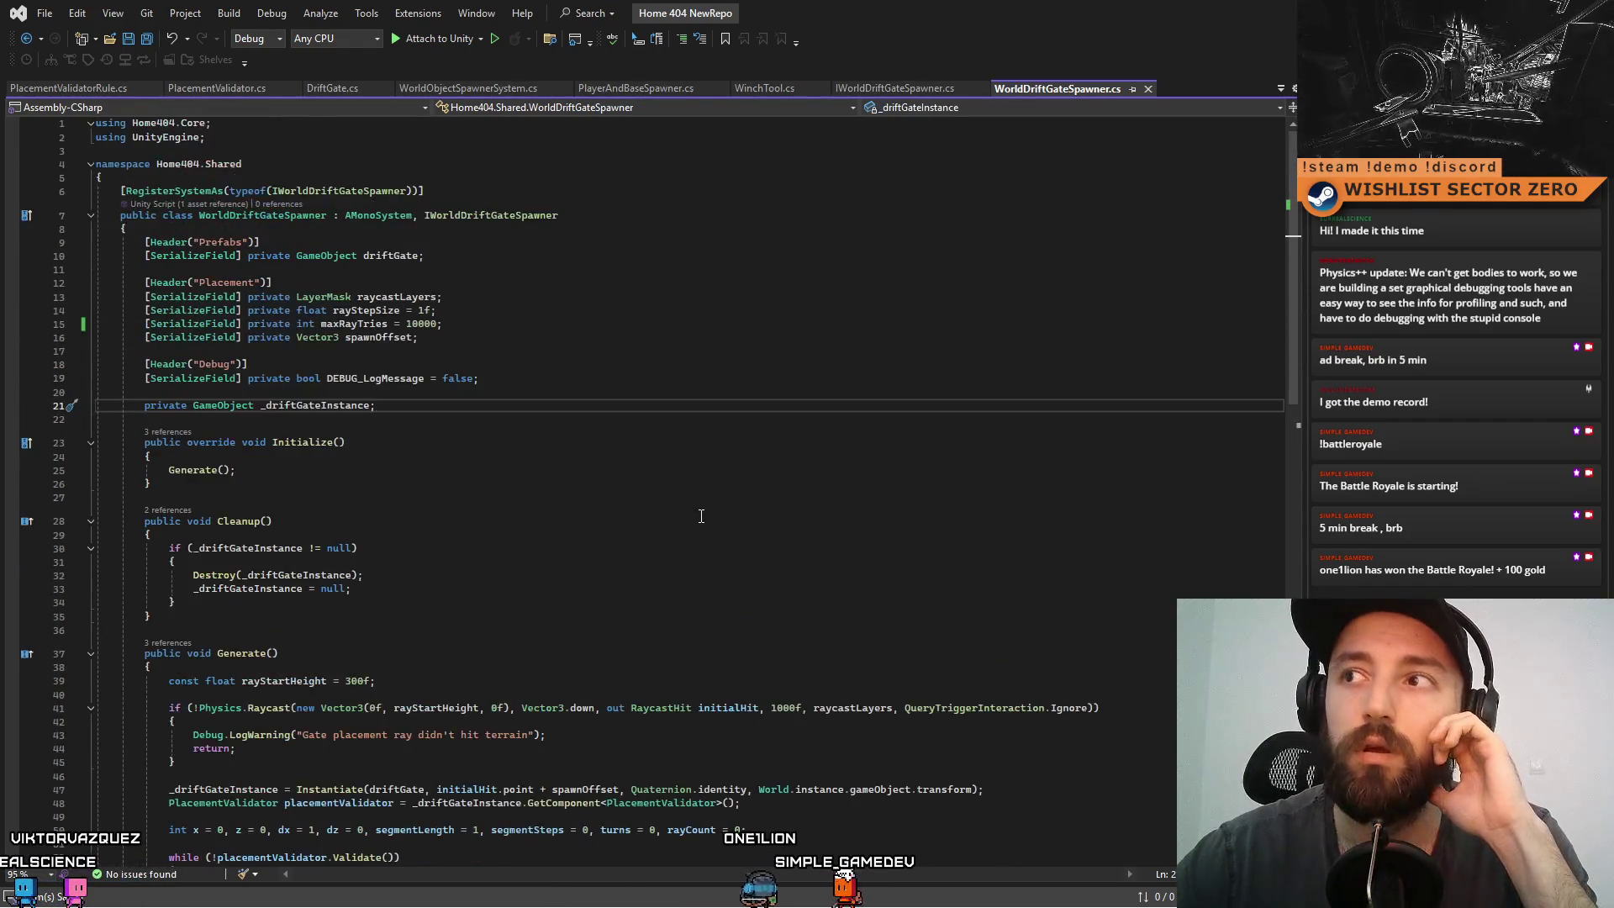
{"action": "scroll", "coordinate": [699, 513], "scroll_direction": "down", "scroll_amount": 10}
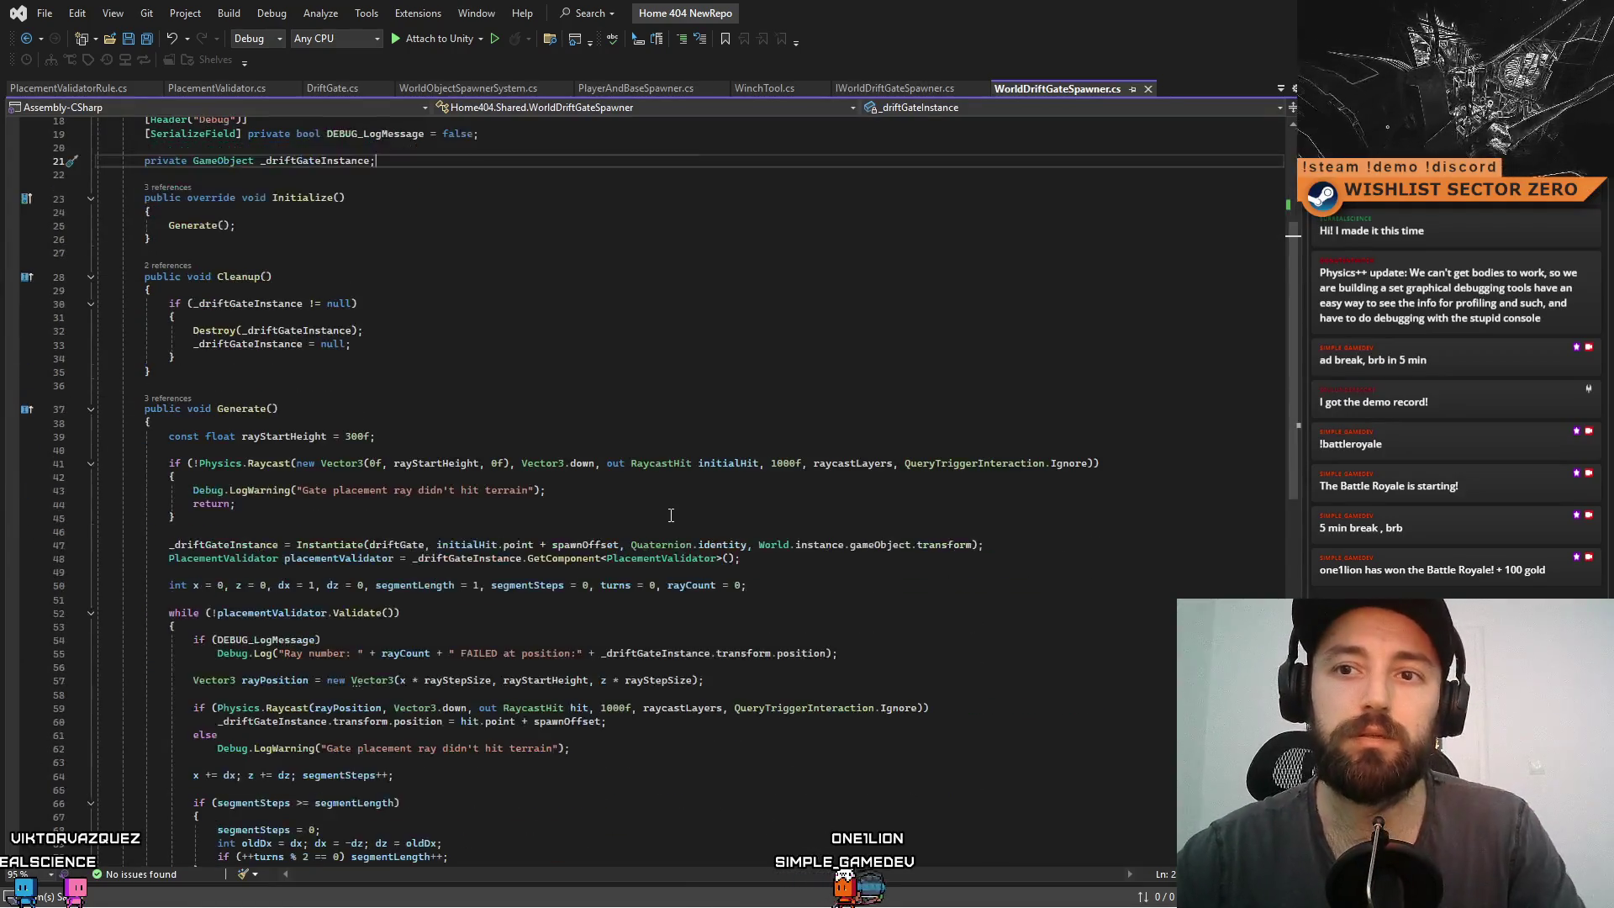
{"action": "scroll", "coordinate": [663, 522], "scroll_direction": "up", "scroll_amount": 9}
{"action": "key", "text": "ctrl+a"}
{"action": "scroll", "coordinate": [668, 385], "scroll_direction": "down", "scroll_amount": 7}
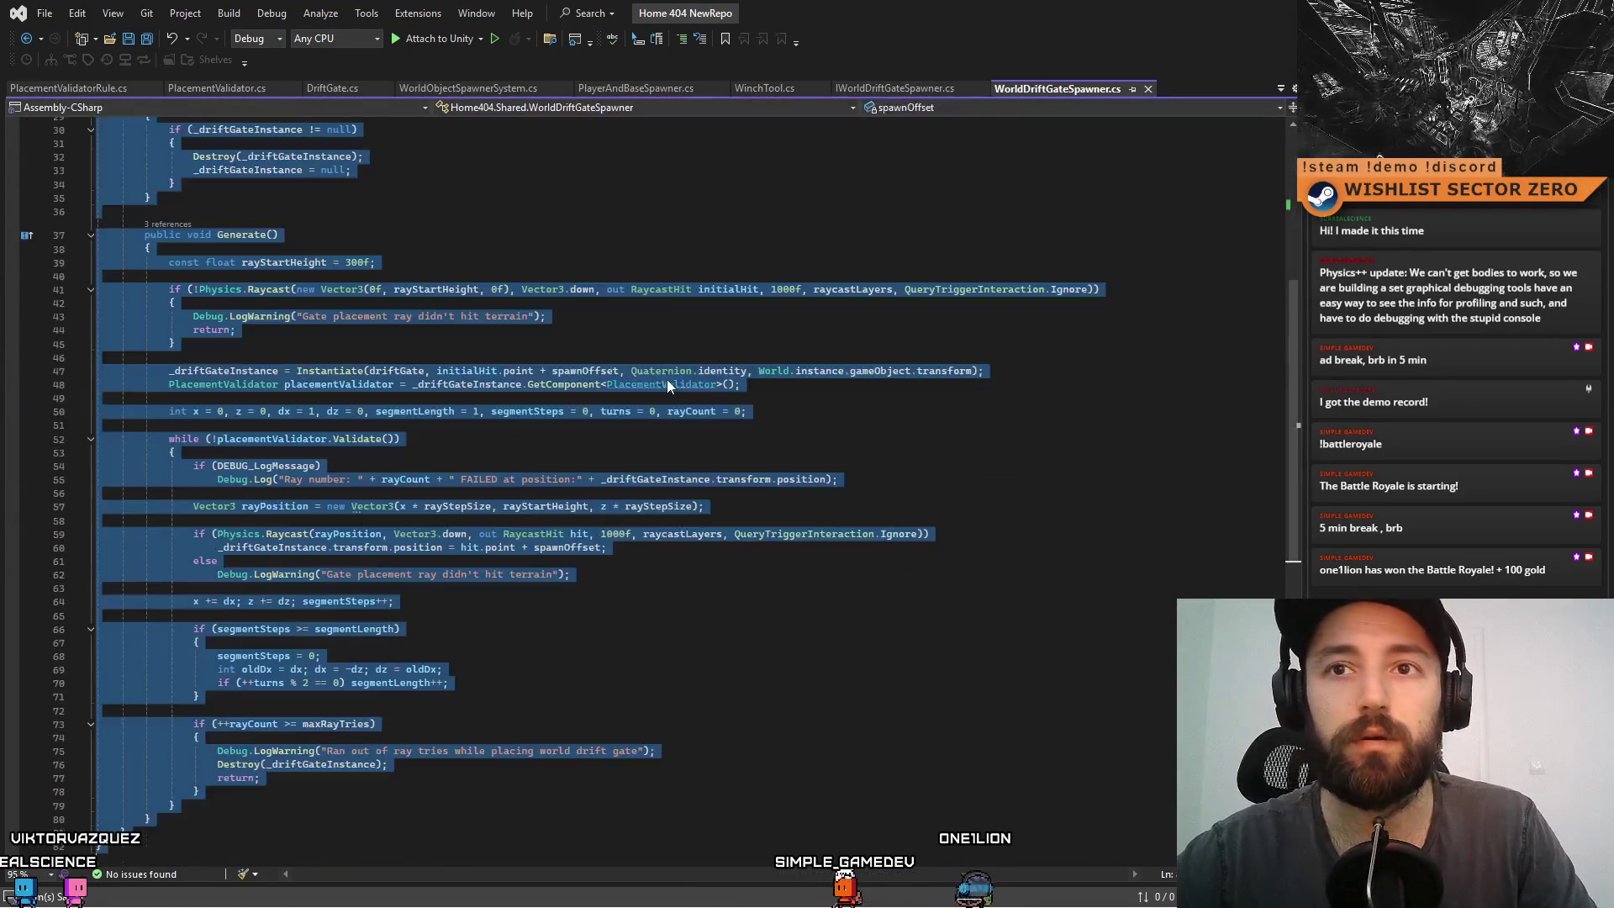
{"action": "left_click", "coordinate": [656, 214]}
{"action": "scroll", "coordinate": [657, 213], "scroll_direction": "up", "scroll_amount": 9}
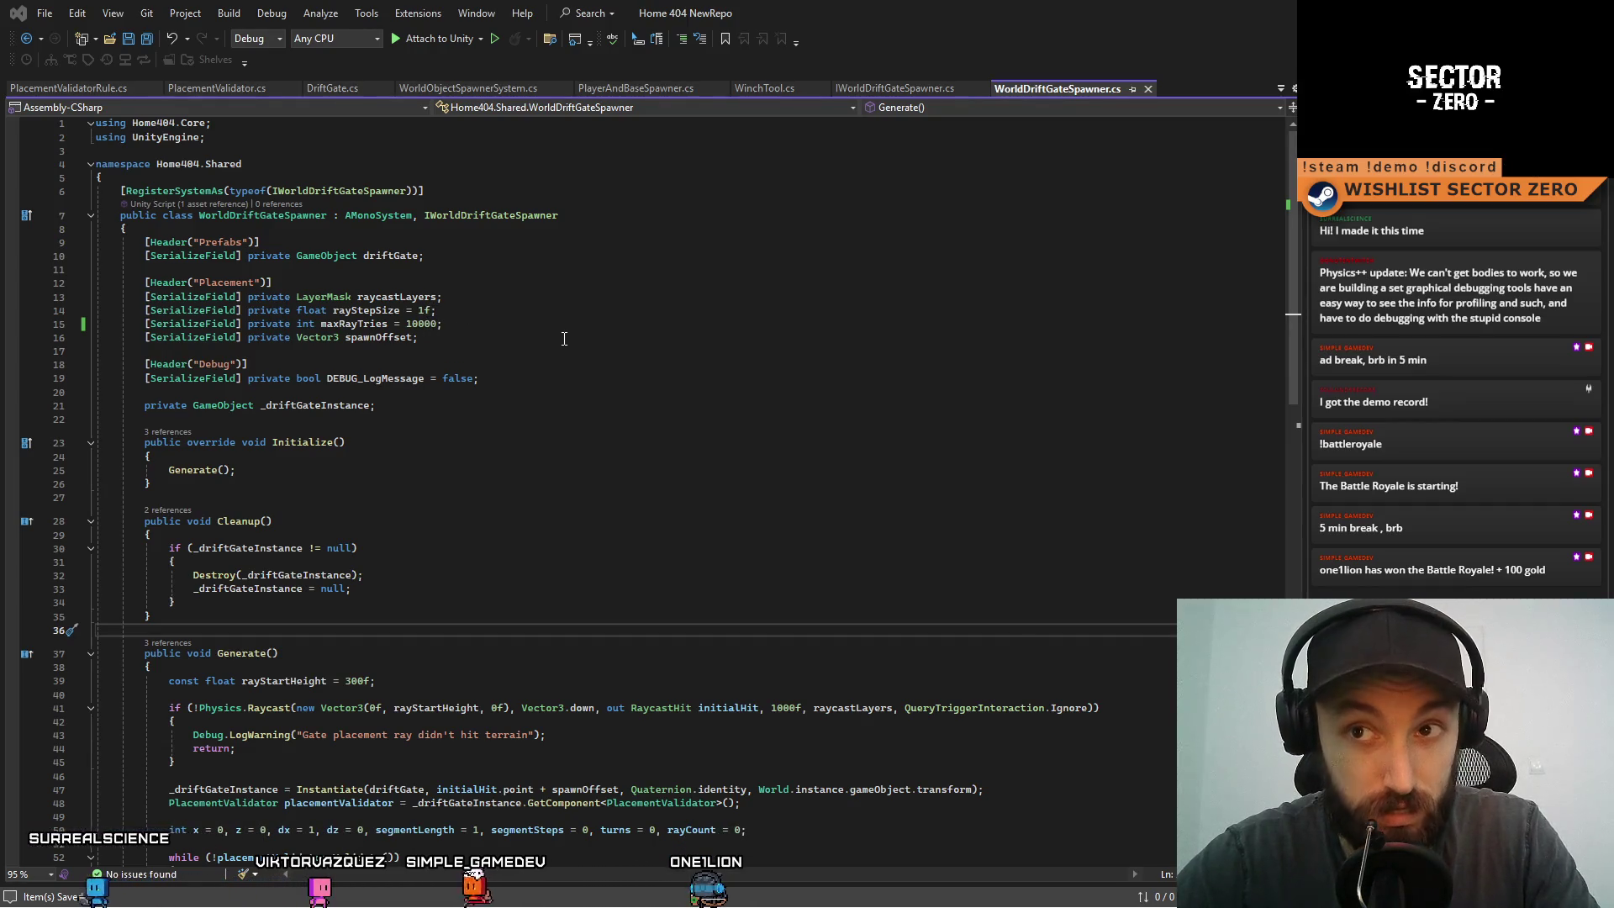
{"action": "double_click", "coordinate": [423, 324]}
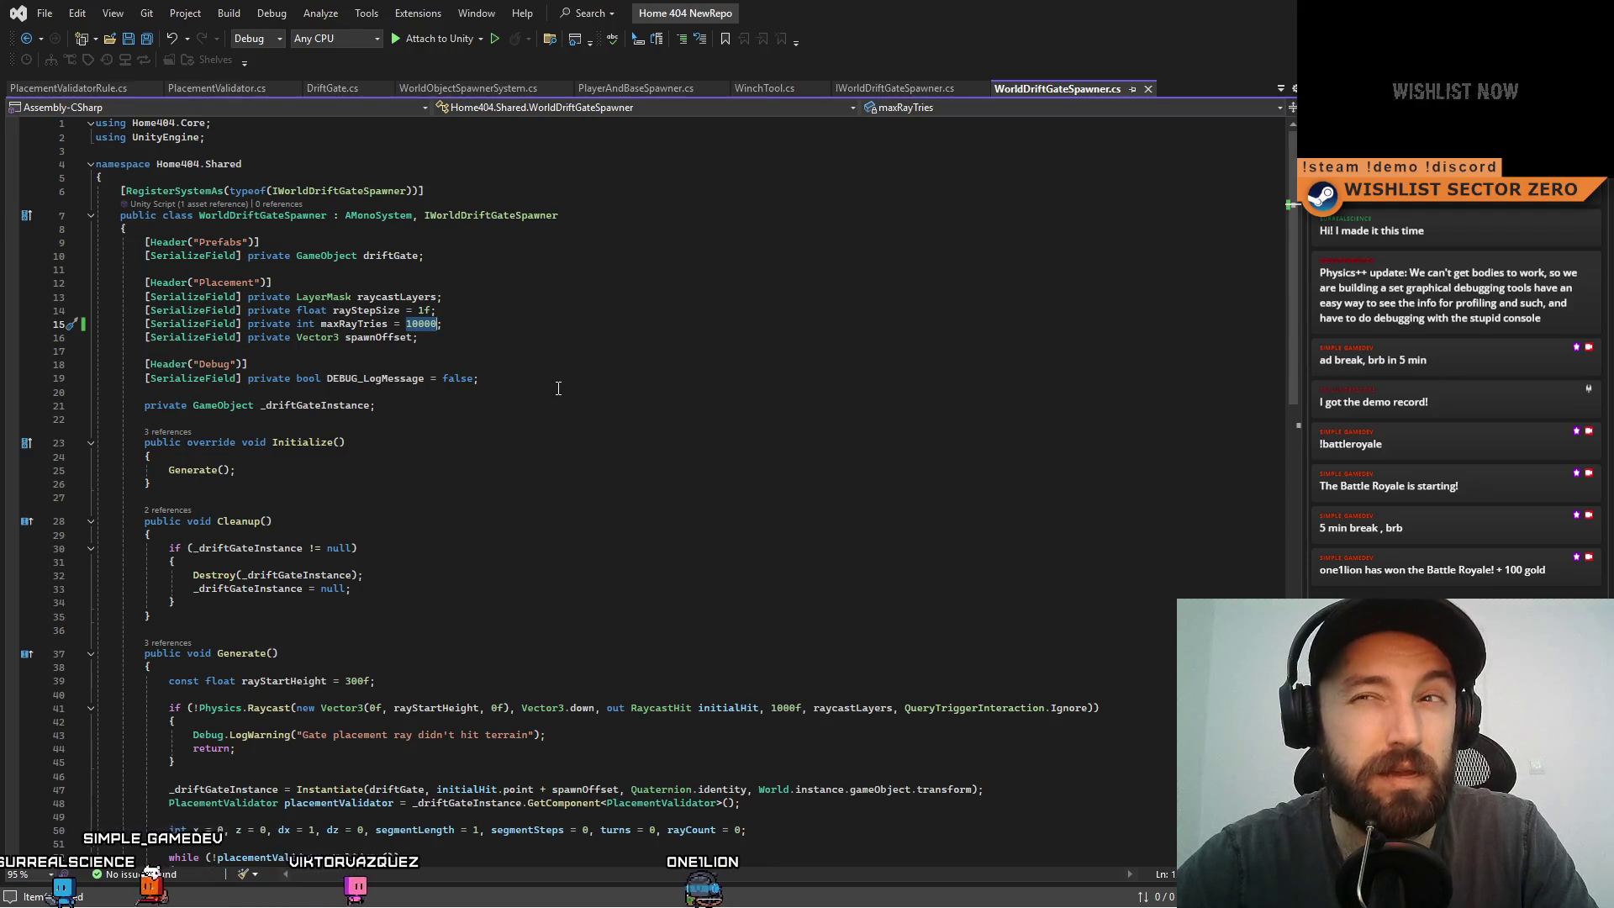
{"action": "left_click", "coordinate": [527, 348]}
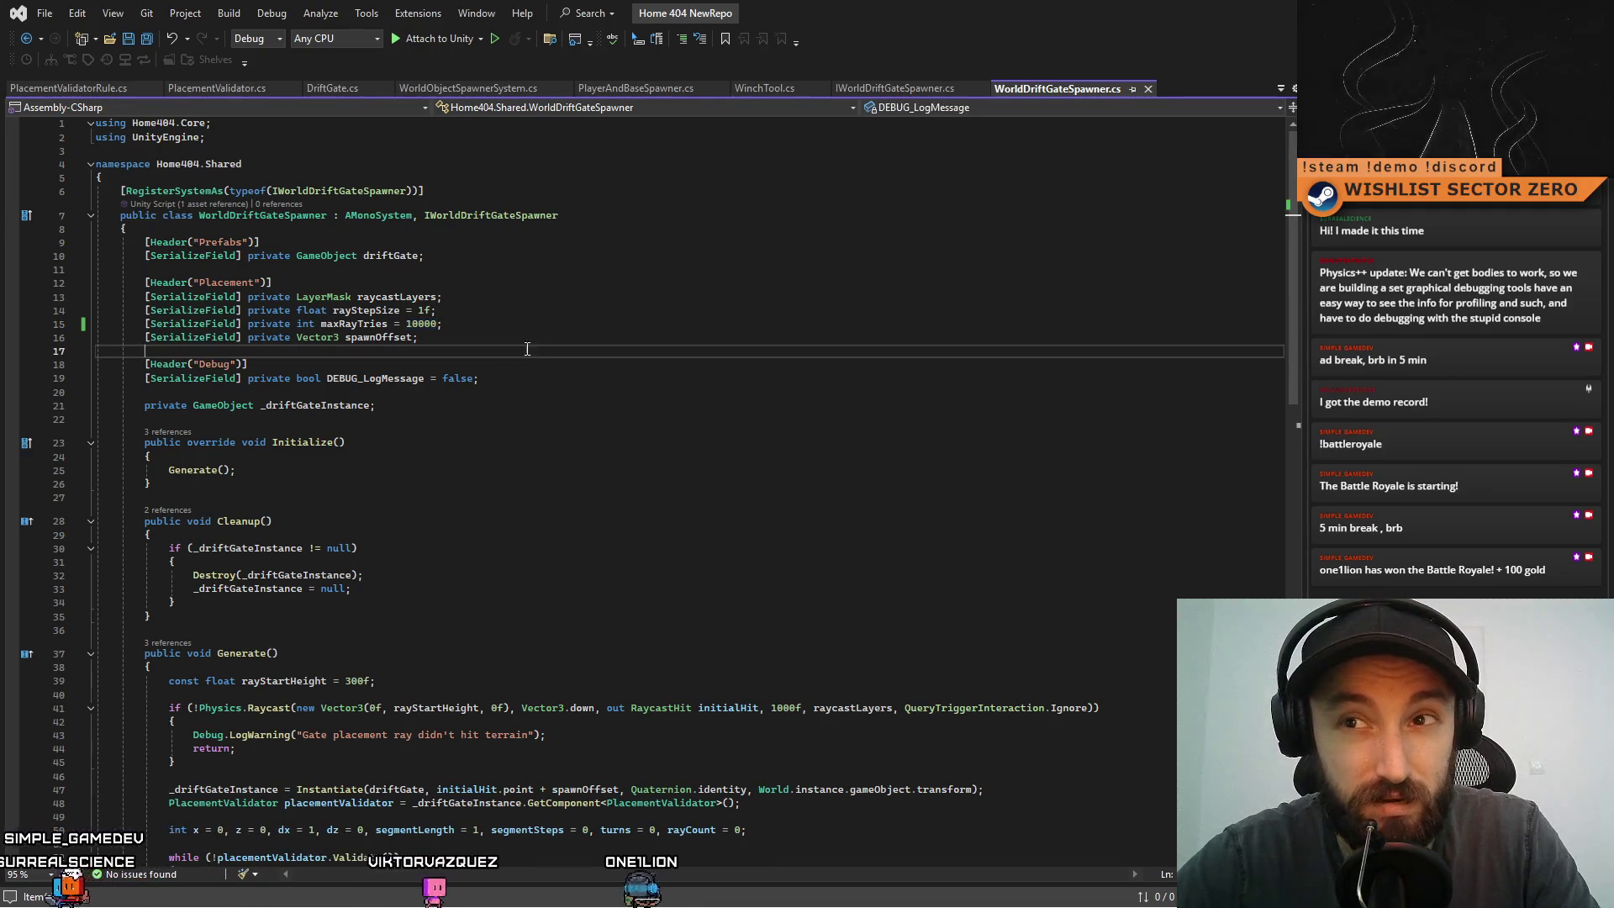
{"action": "left_click", "coordinate": [427, 326]}
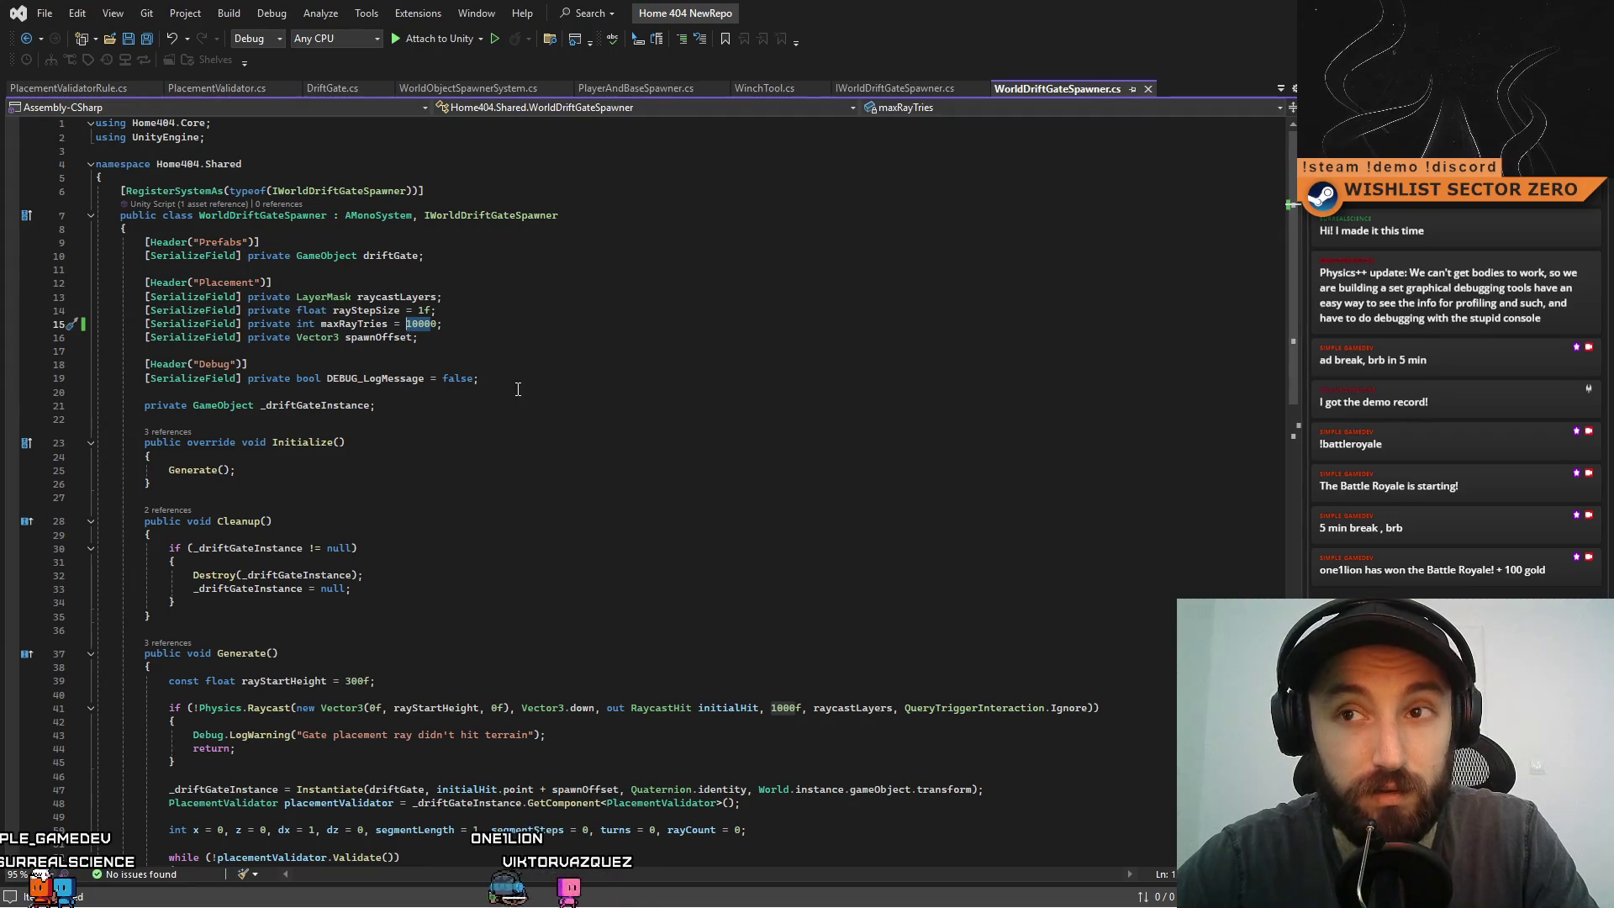